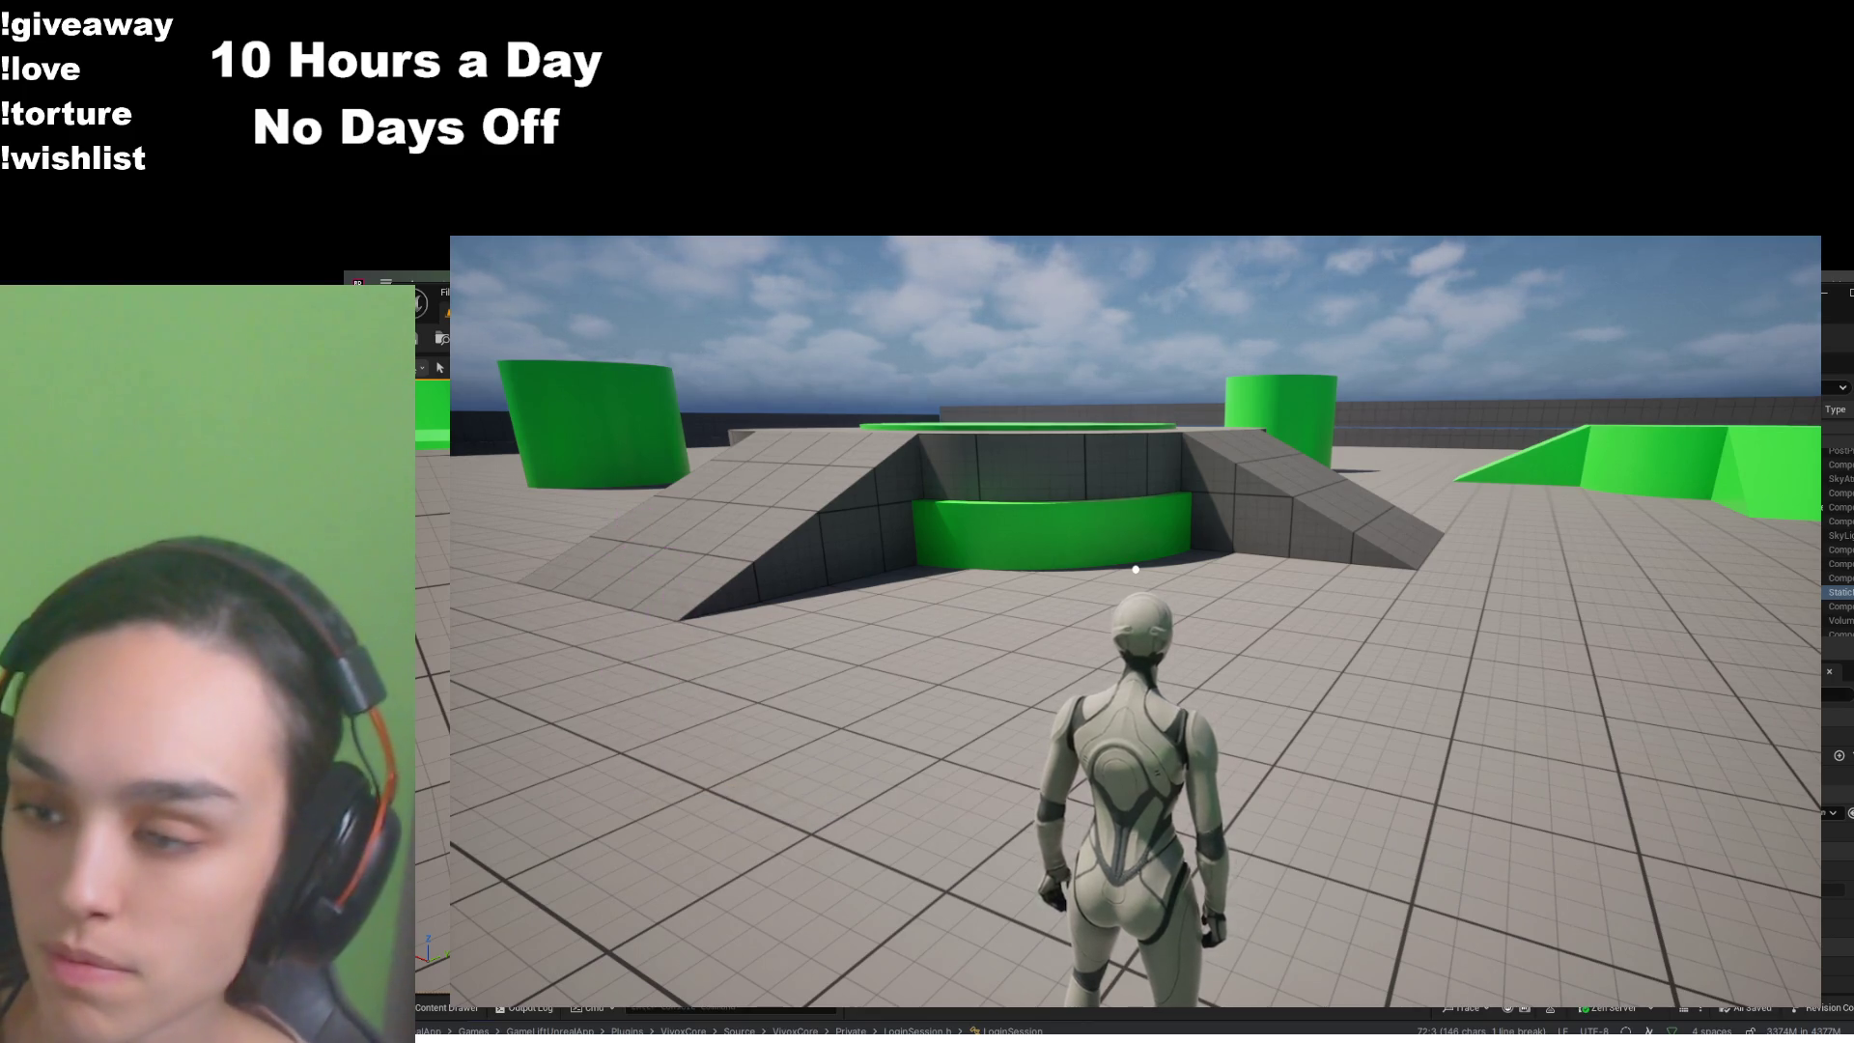
- Quit the play session and view BP_ThirdPersonCharacter's UpdateControllerYaw function graph
key(Escape)
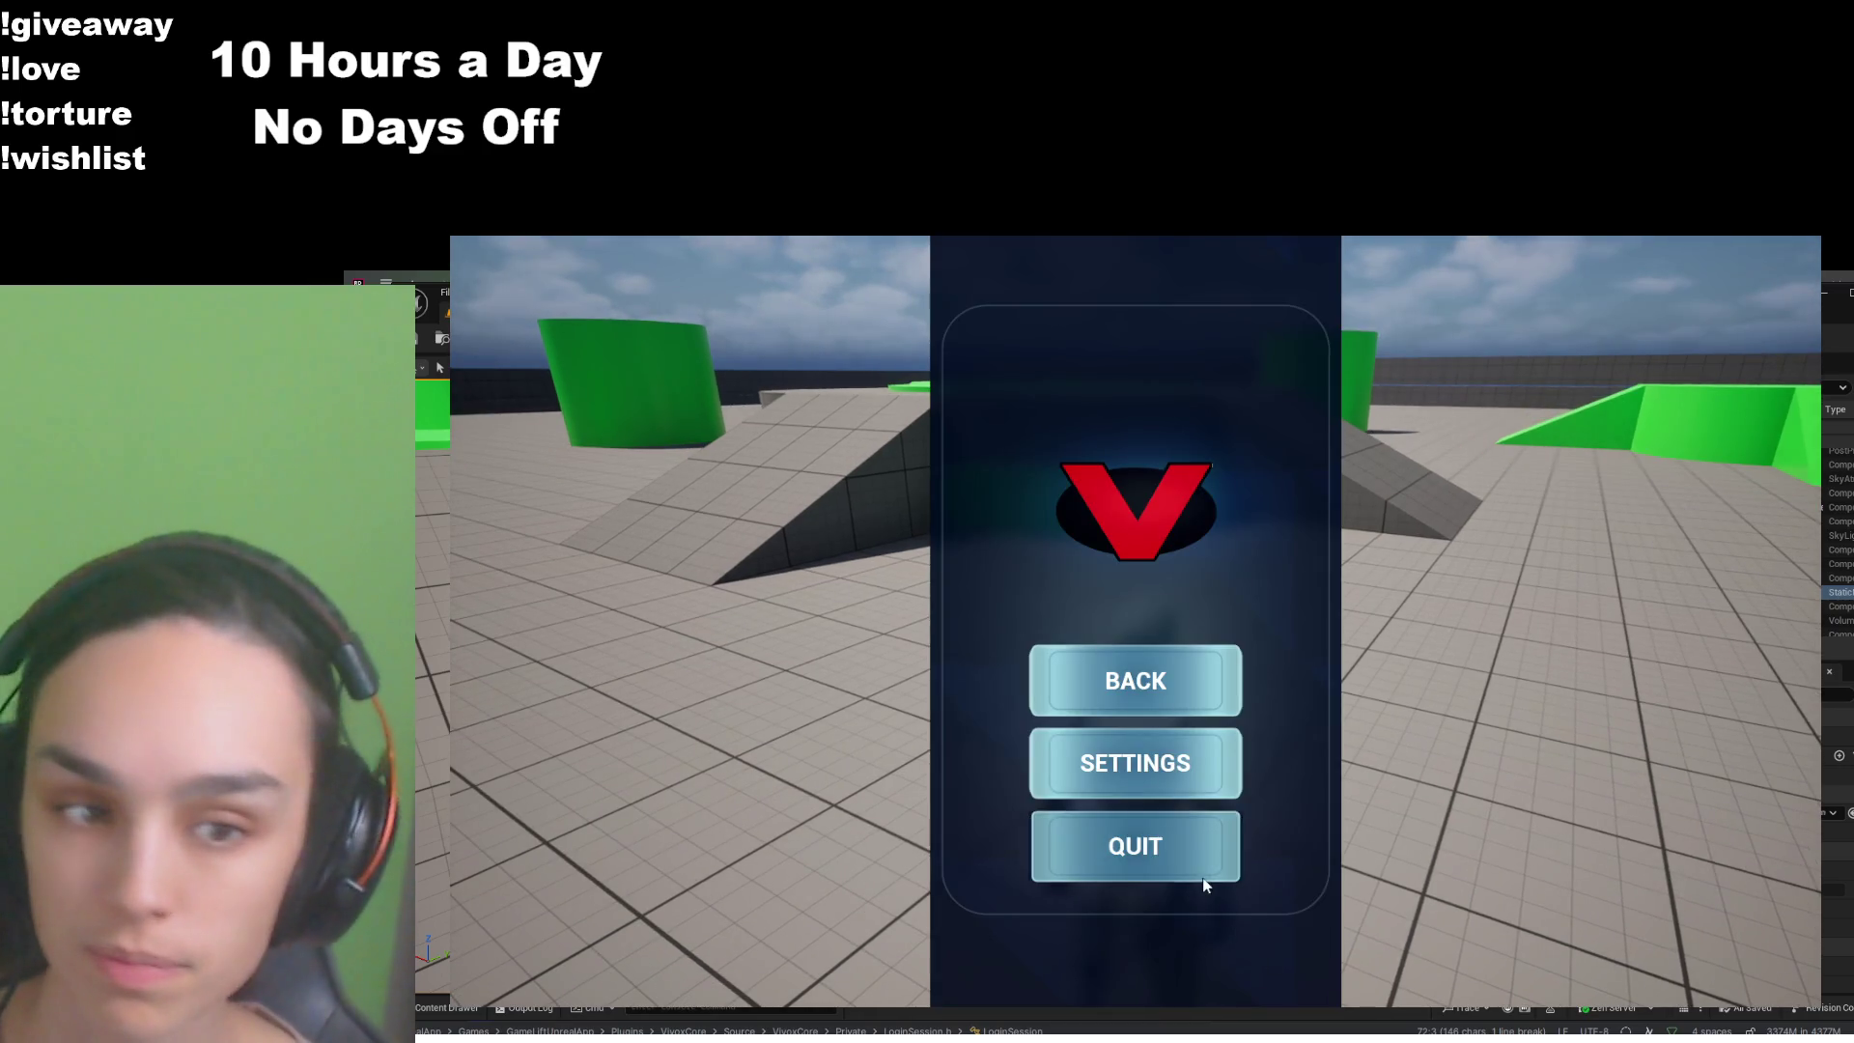
click(1207, 884)
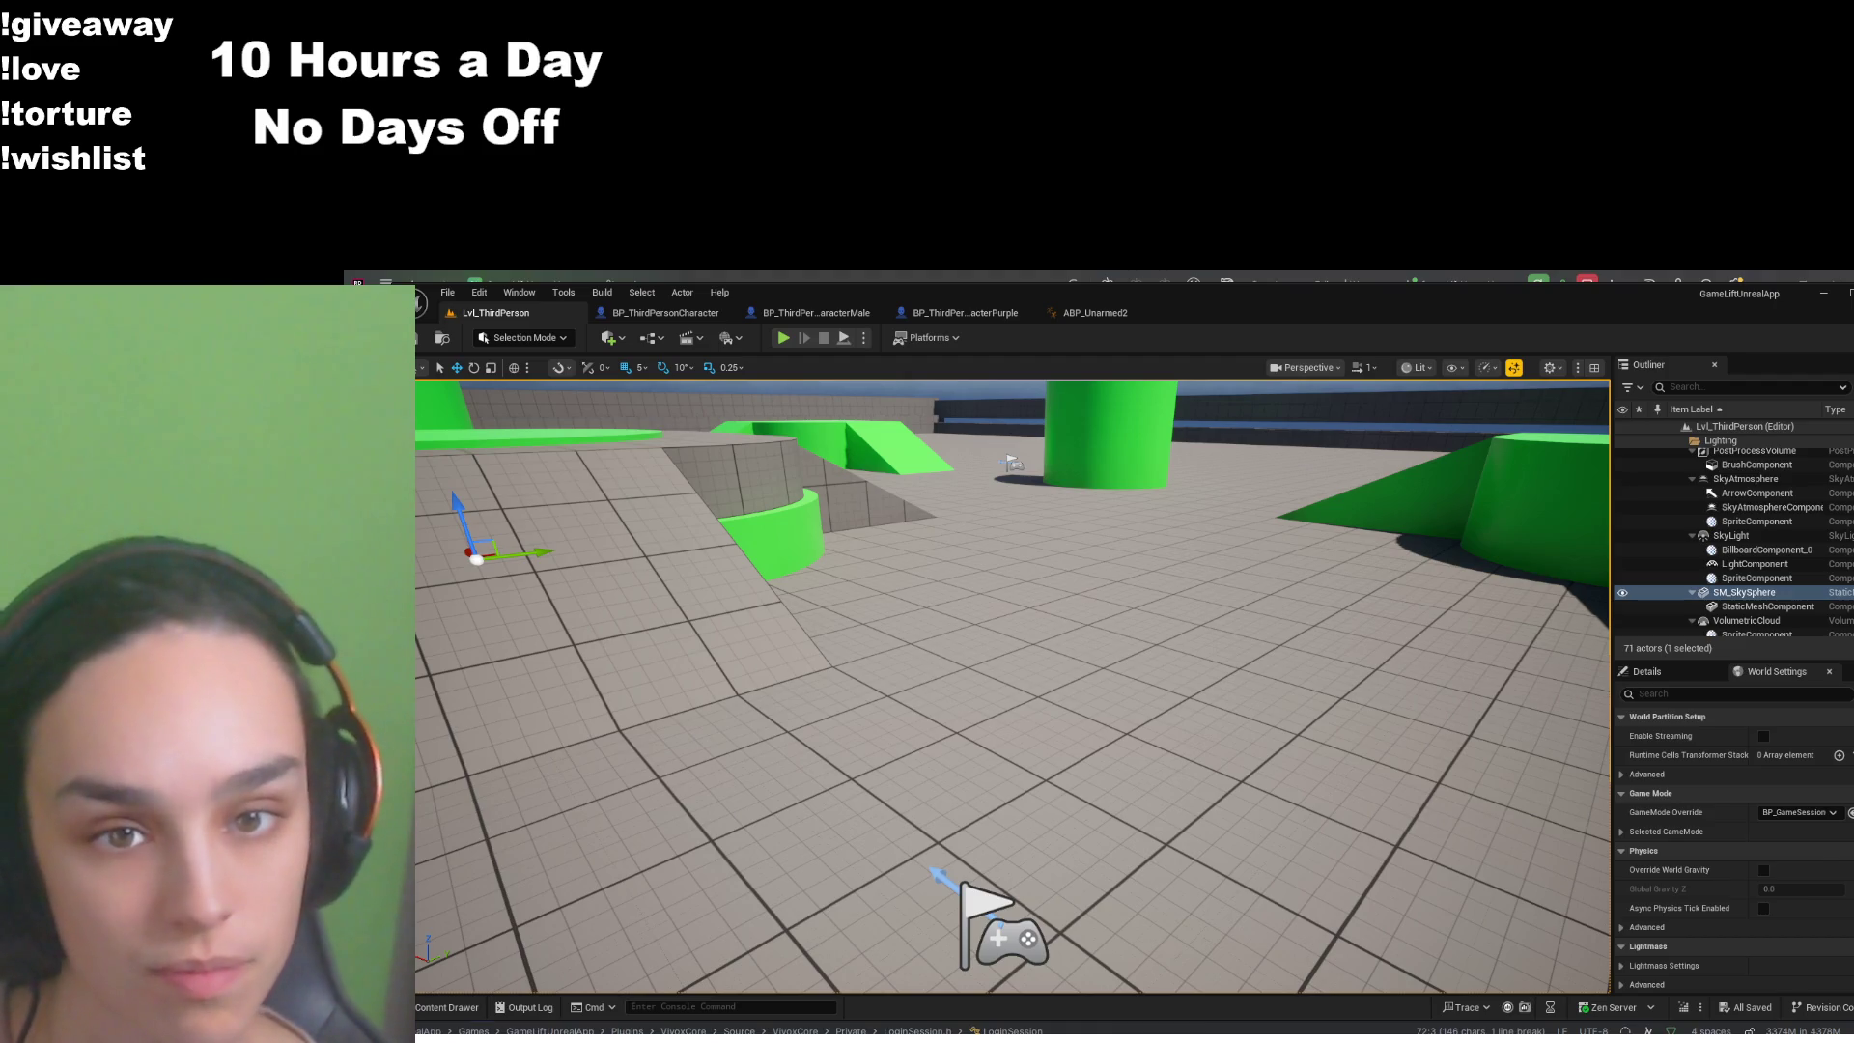
click(665, 313)
mouse_move(1123, 704)
mouse_down()
mouse_move(1196, 669)
mouse_move(1245, 676)
mouse_move(1171, 672)
mouse_up()
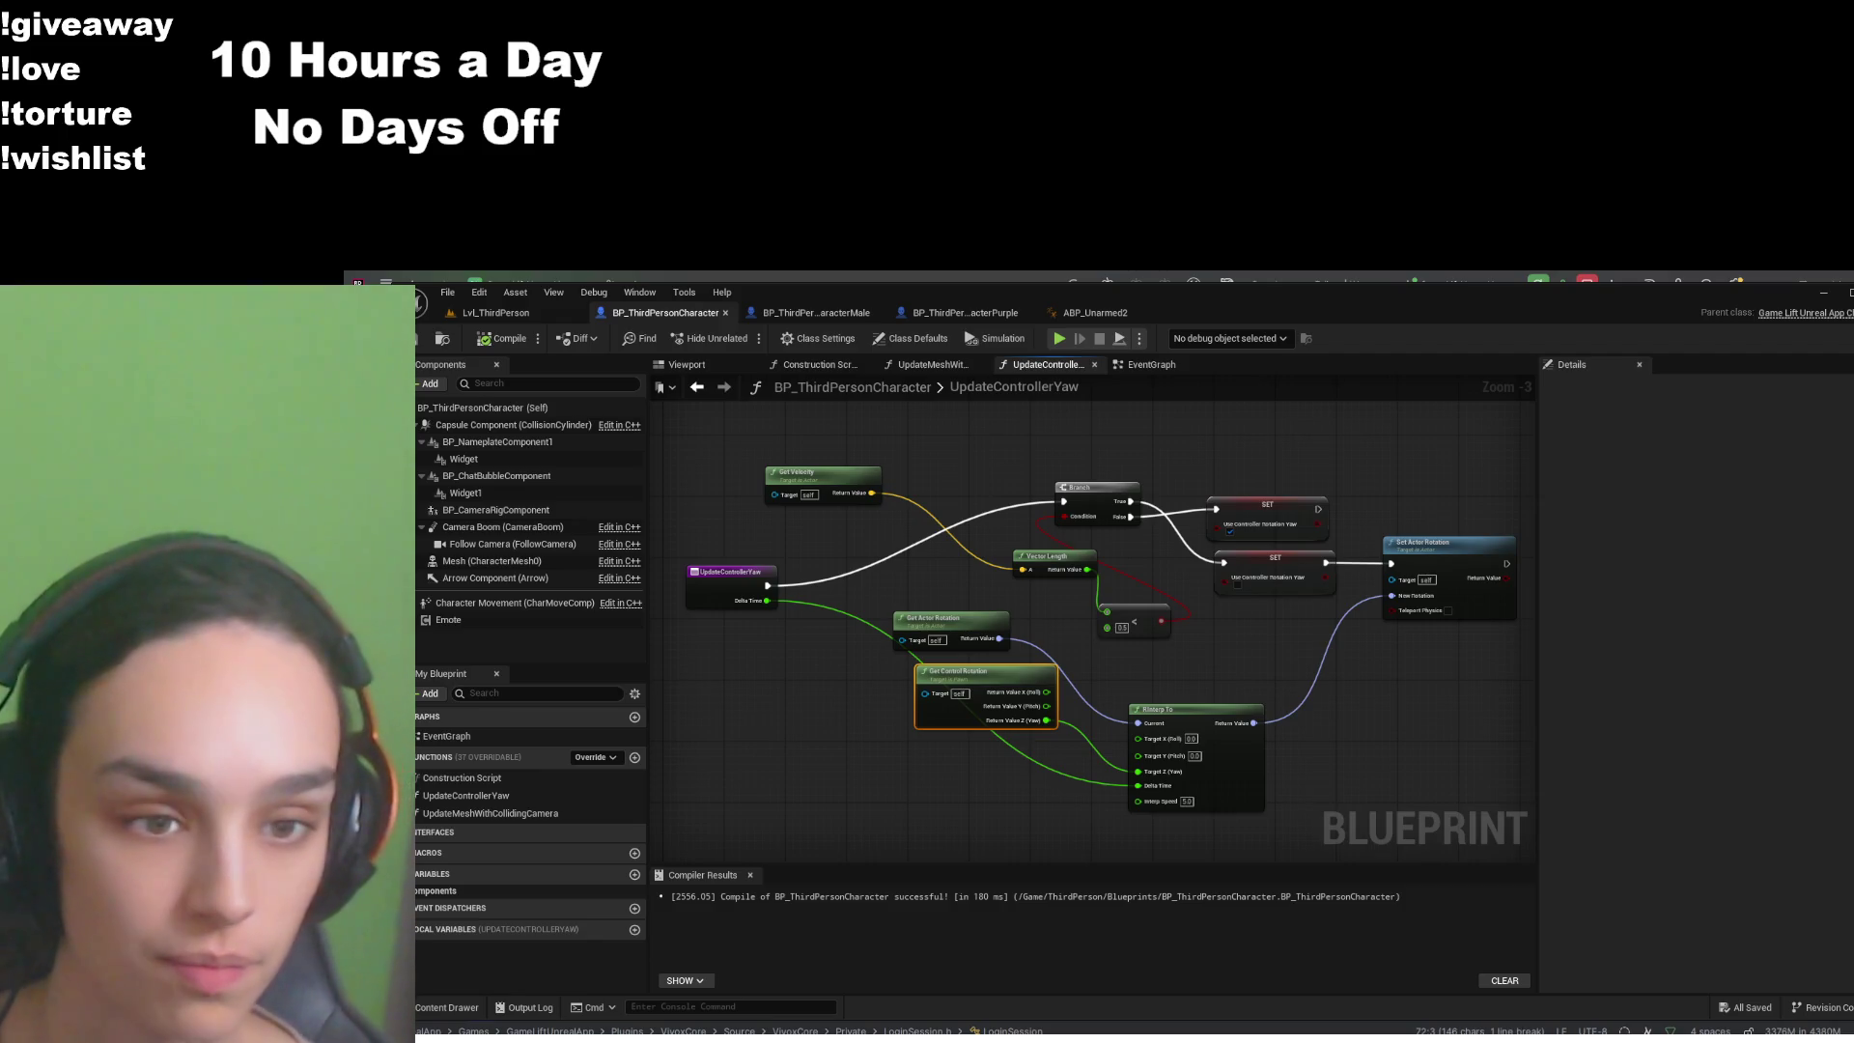
- Glance at UpdateMeshWithCollidingCamera, then show the EventGraph's Event Tick to Update Controller Yaw chain
click(946, 367)
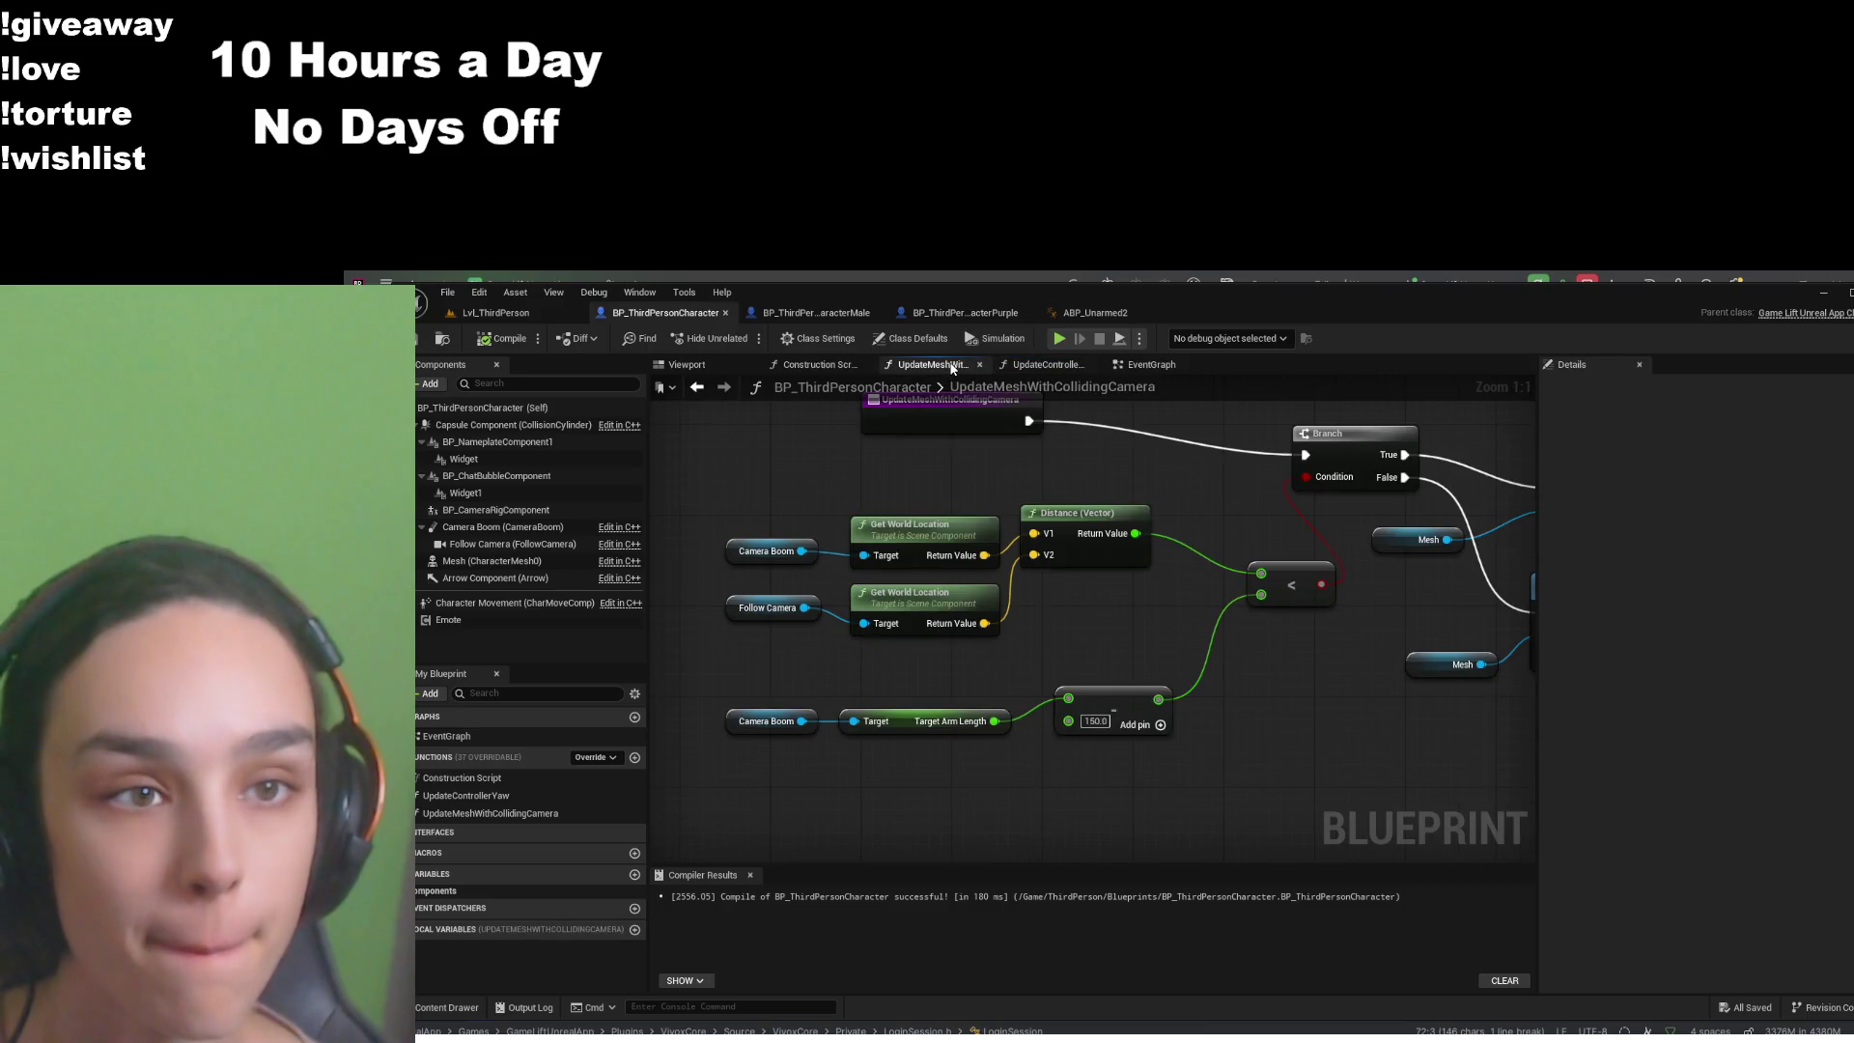
click(1167, 367)
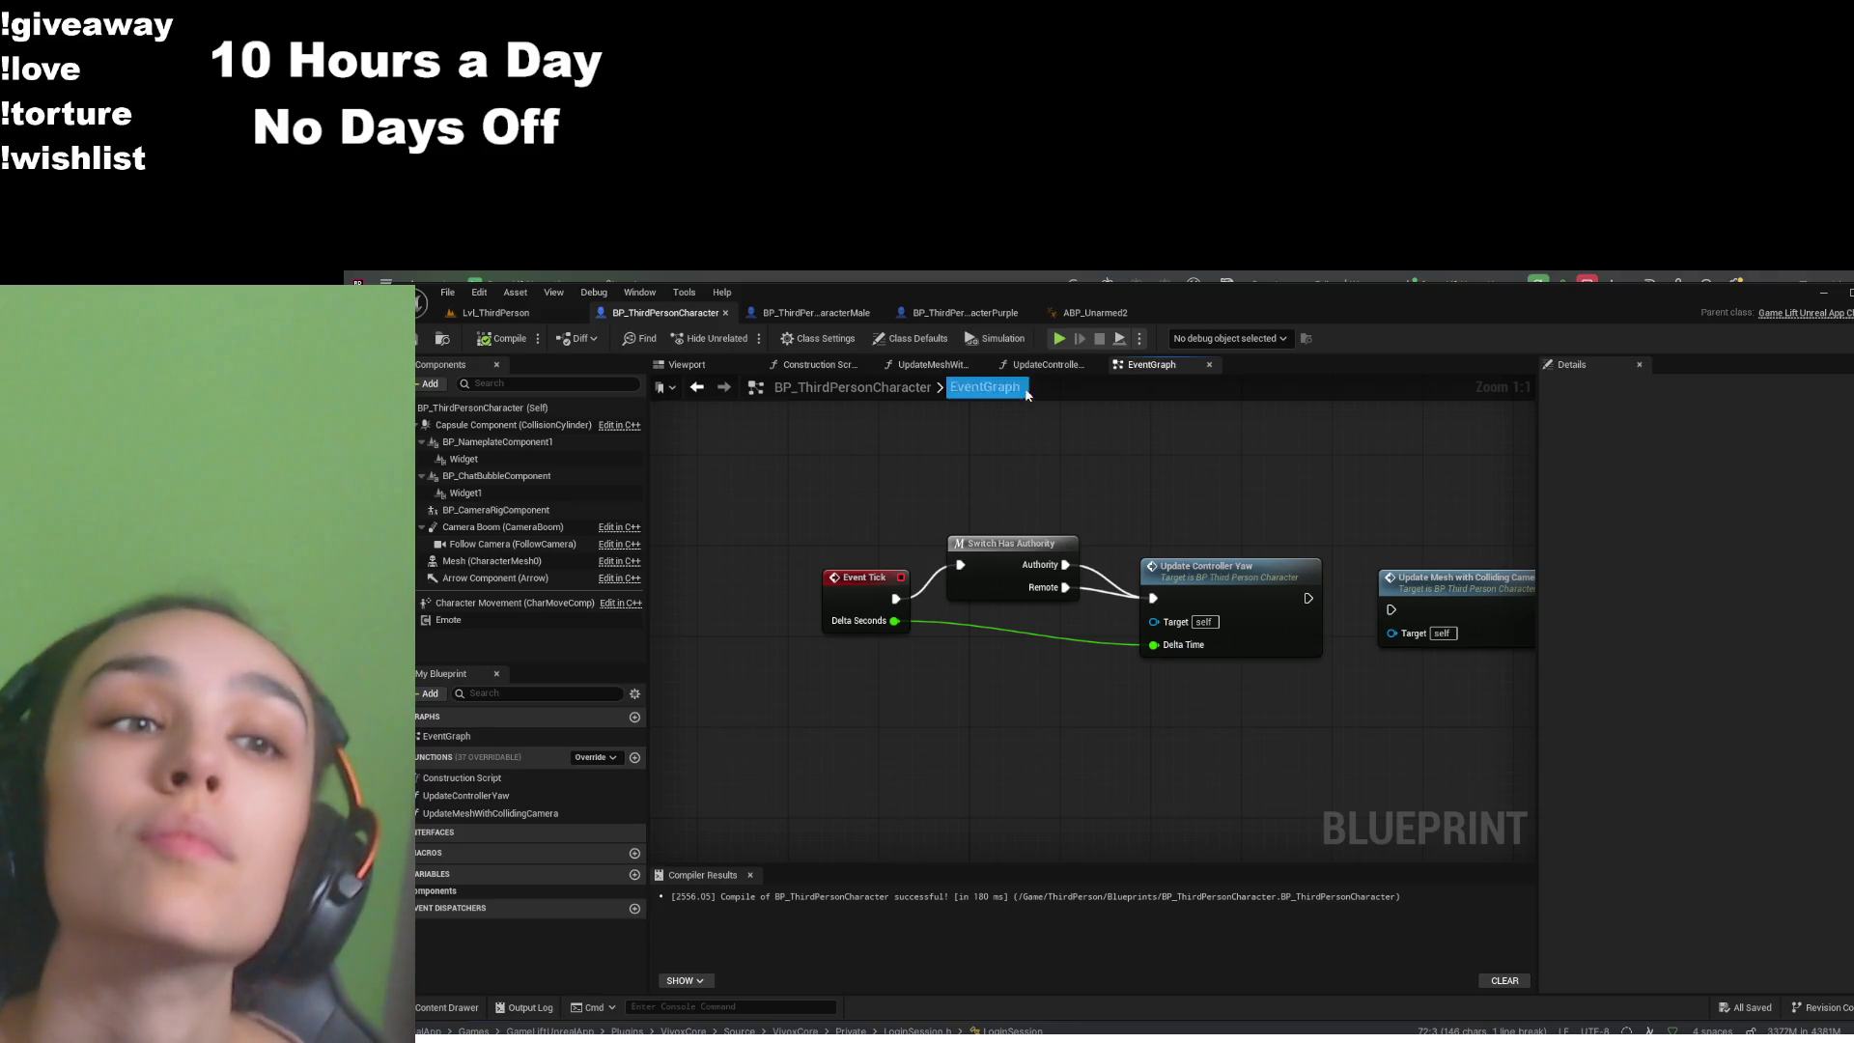
- Switch to ABP_Unarmed2 and pan to the Delta (Rotator) node feeding Set Yaw Delta
click(1086, 313)
mouse_move(1102, 648)
mouse_down()
mouse_move(1097, 628)
mouse_move(1091, 656)
mouse_up()
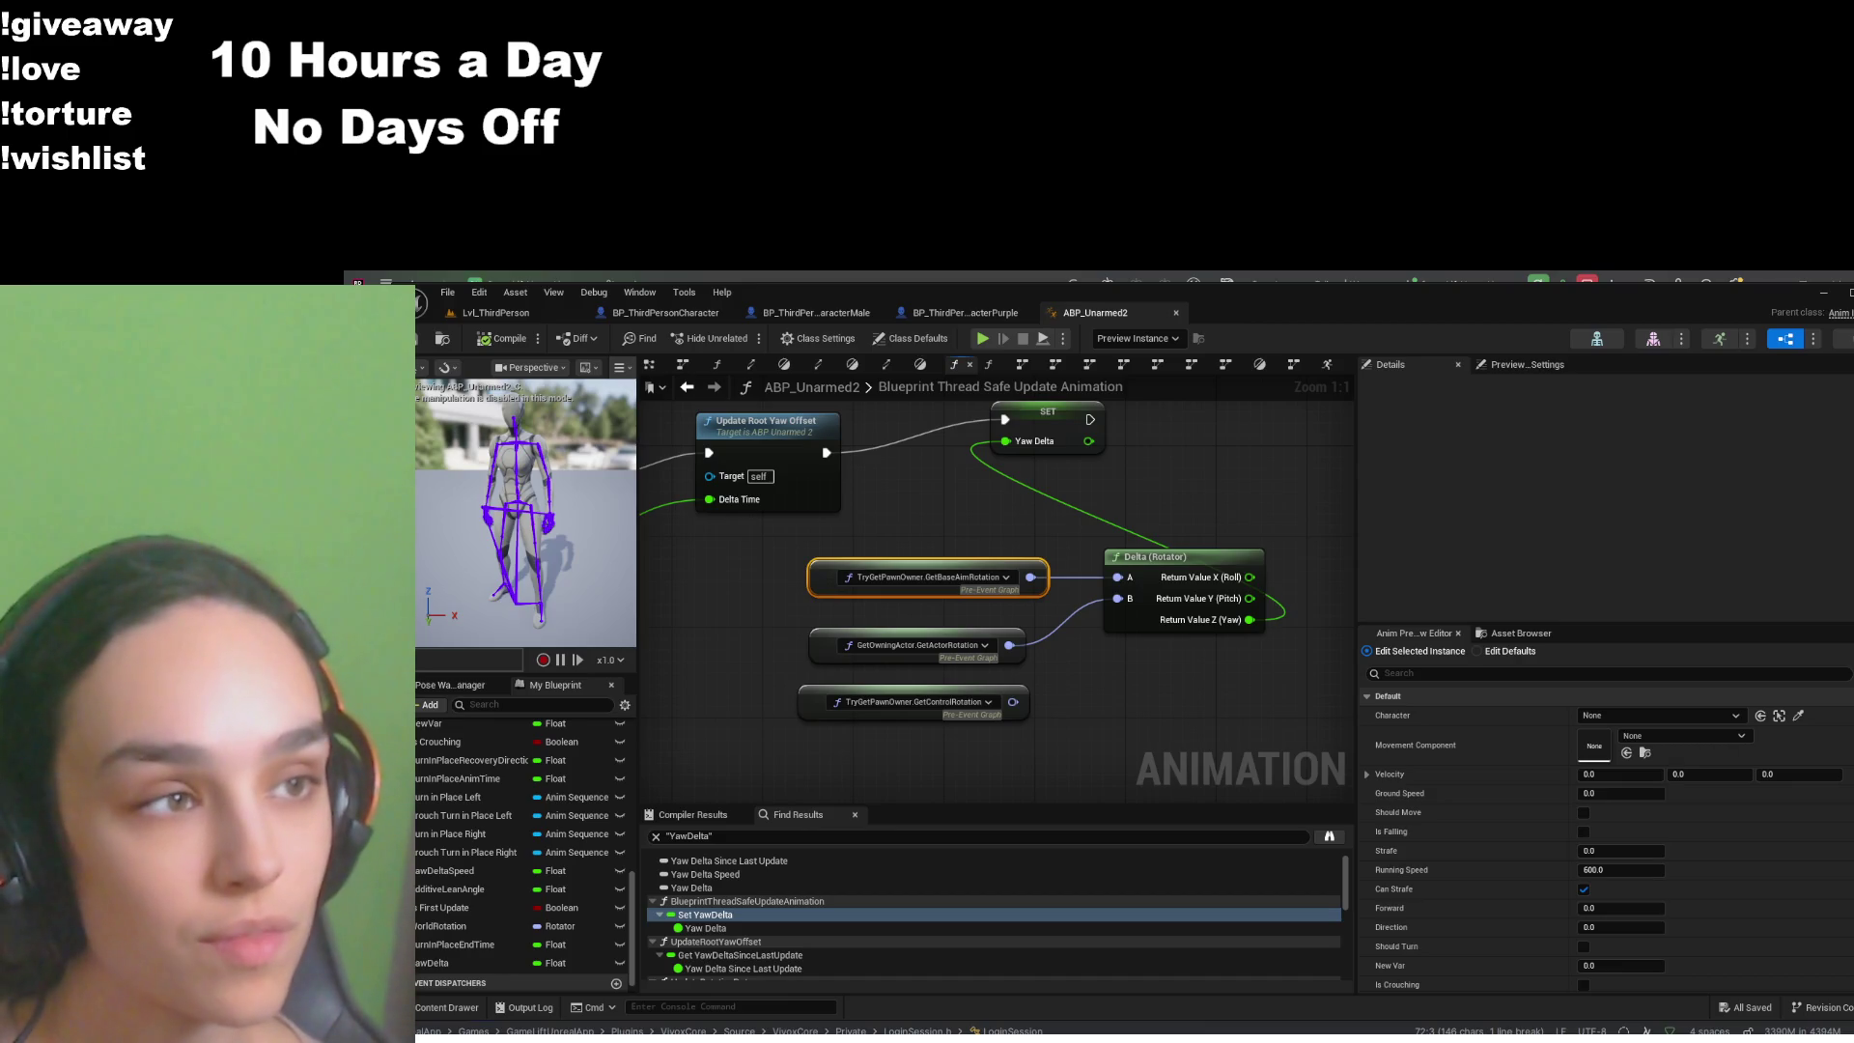
- Return to BP_ThirdPersonCharacter's EventGraph with Ctrl+Tab
key(ctrl+Tab)
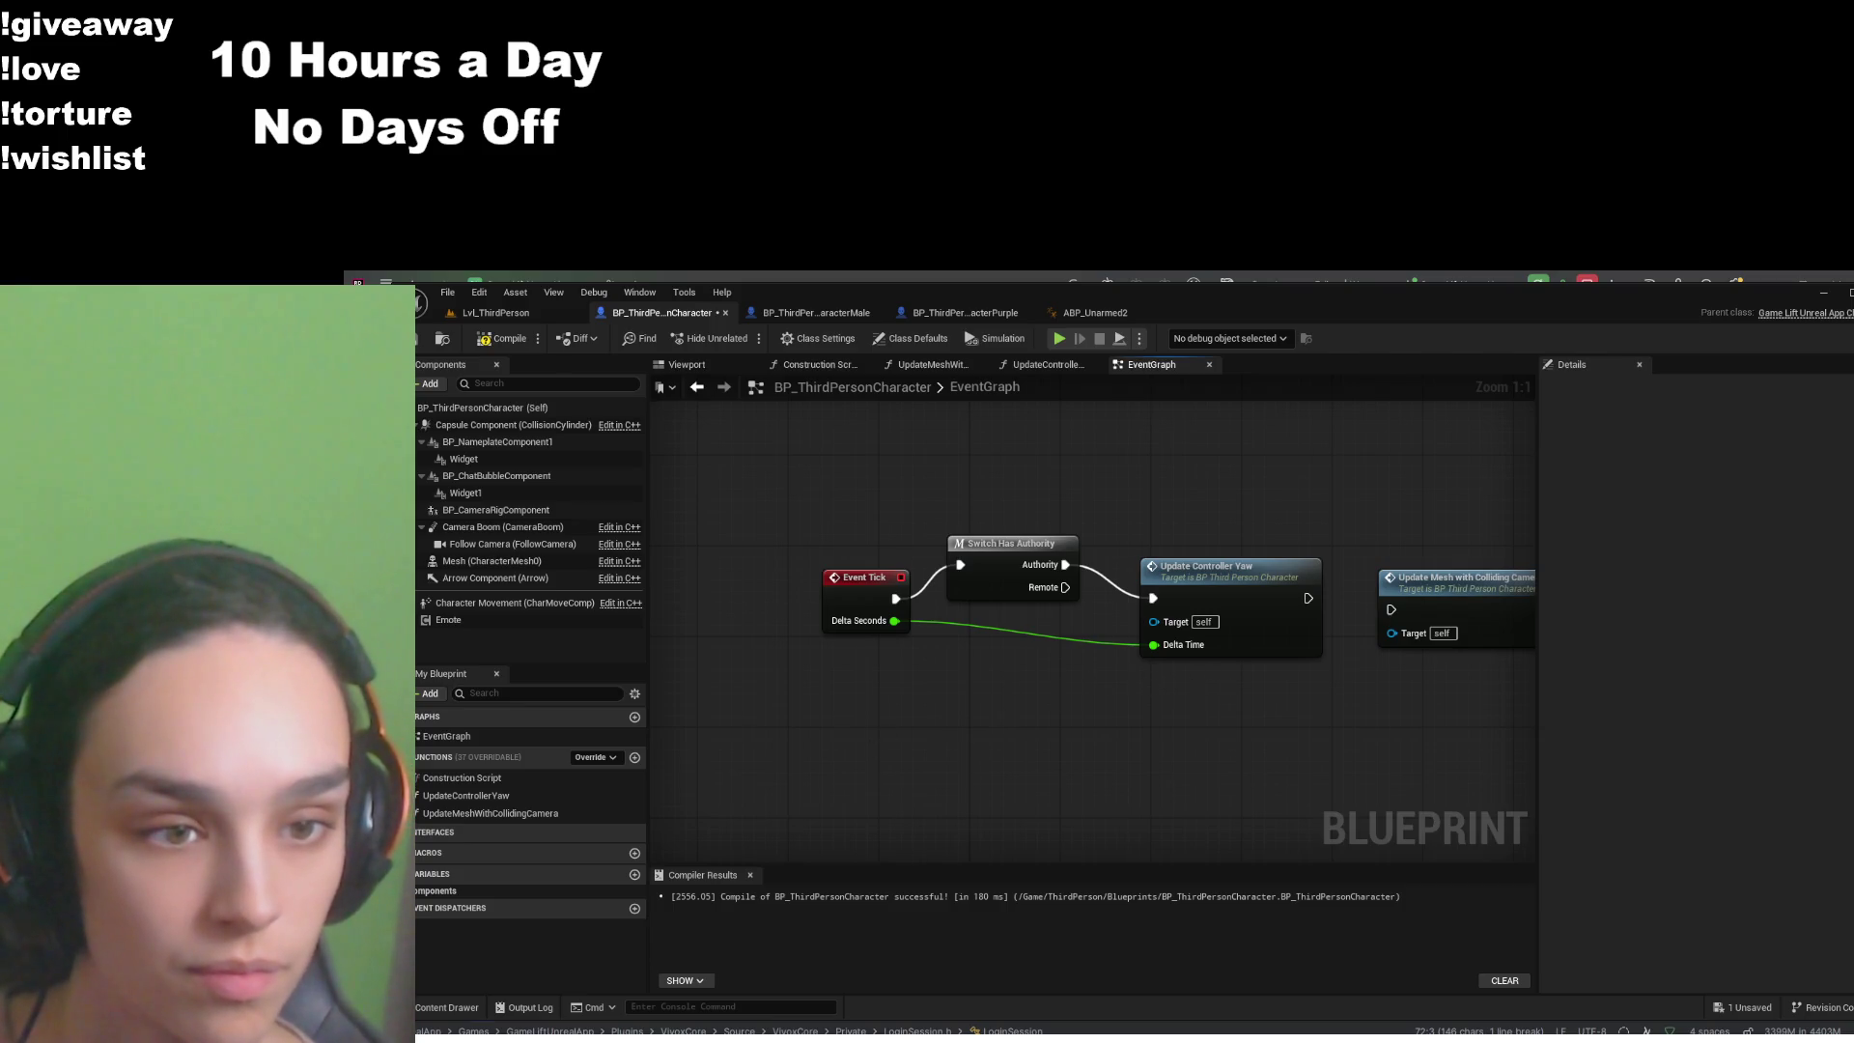
drag(987, 715, 925, 735)
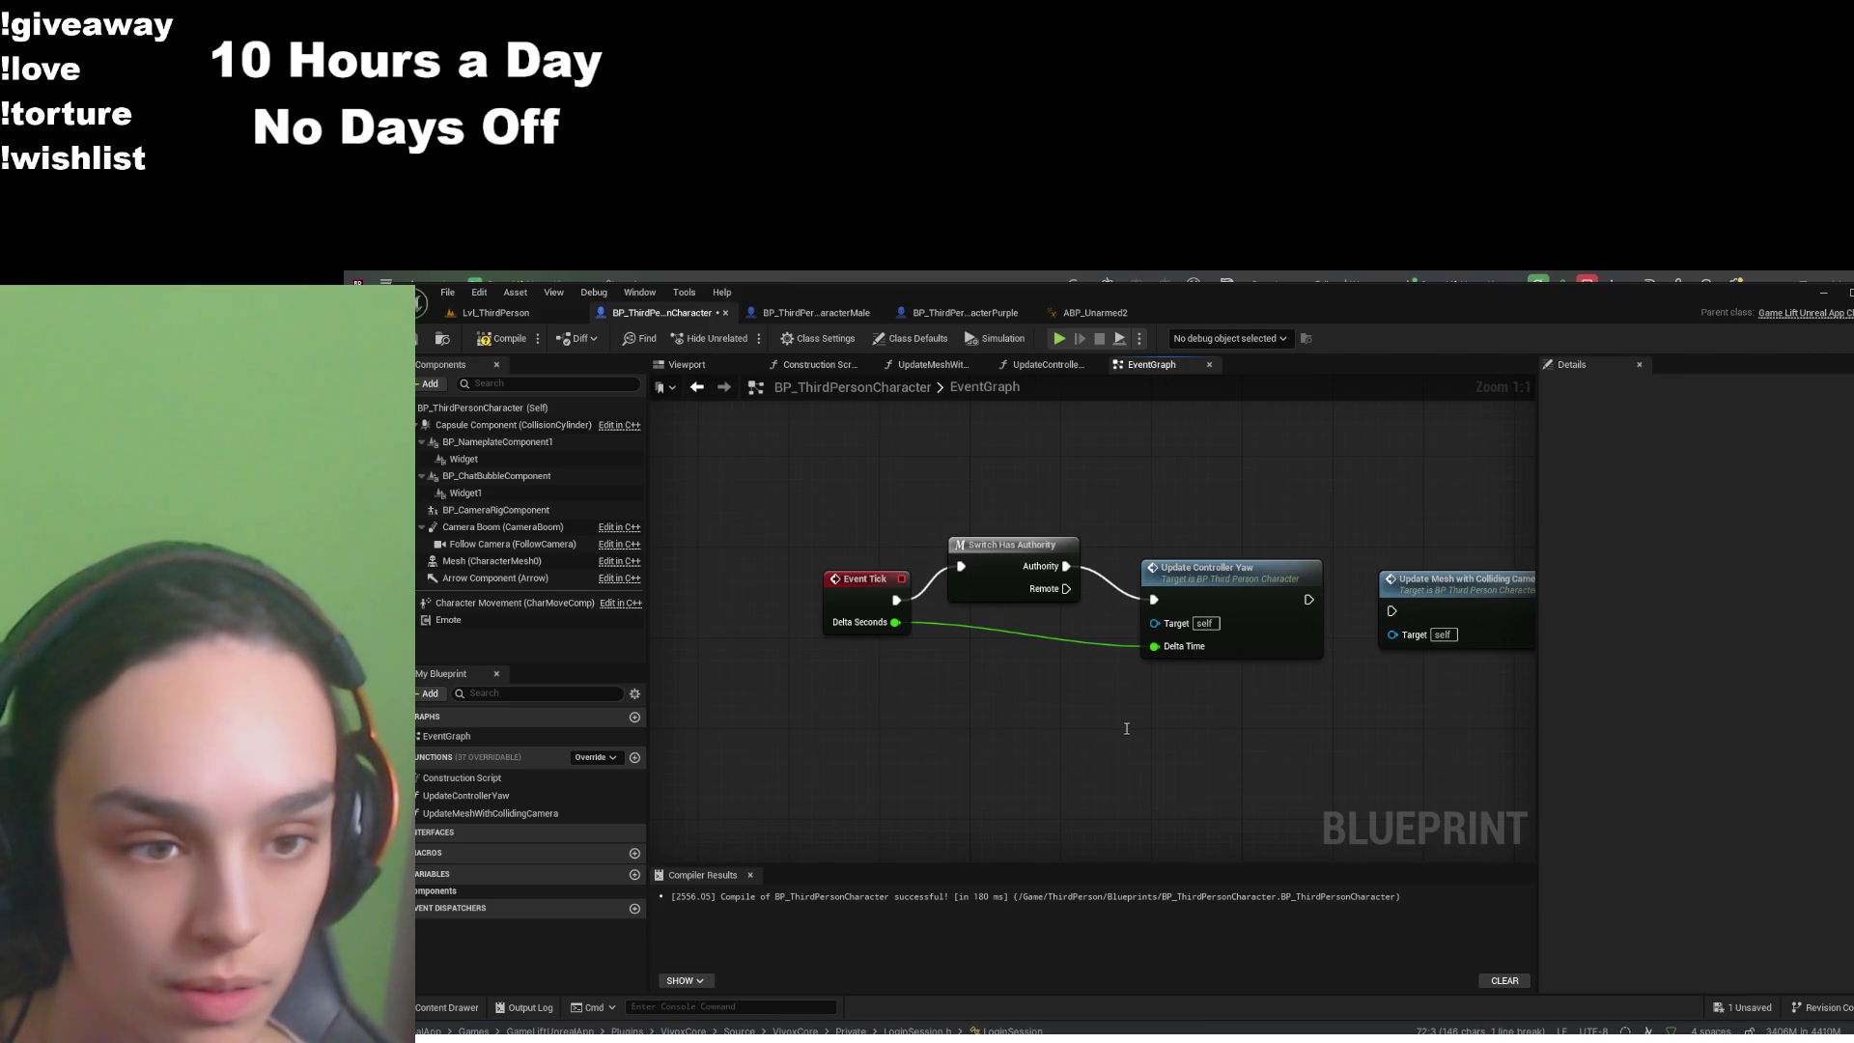
key(ctrl+v)
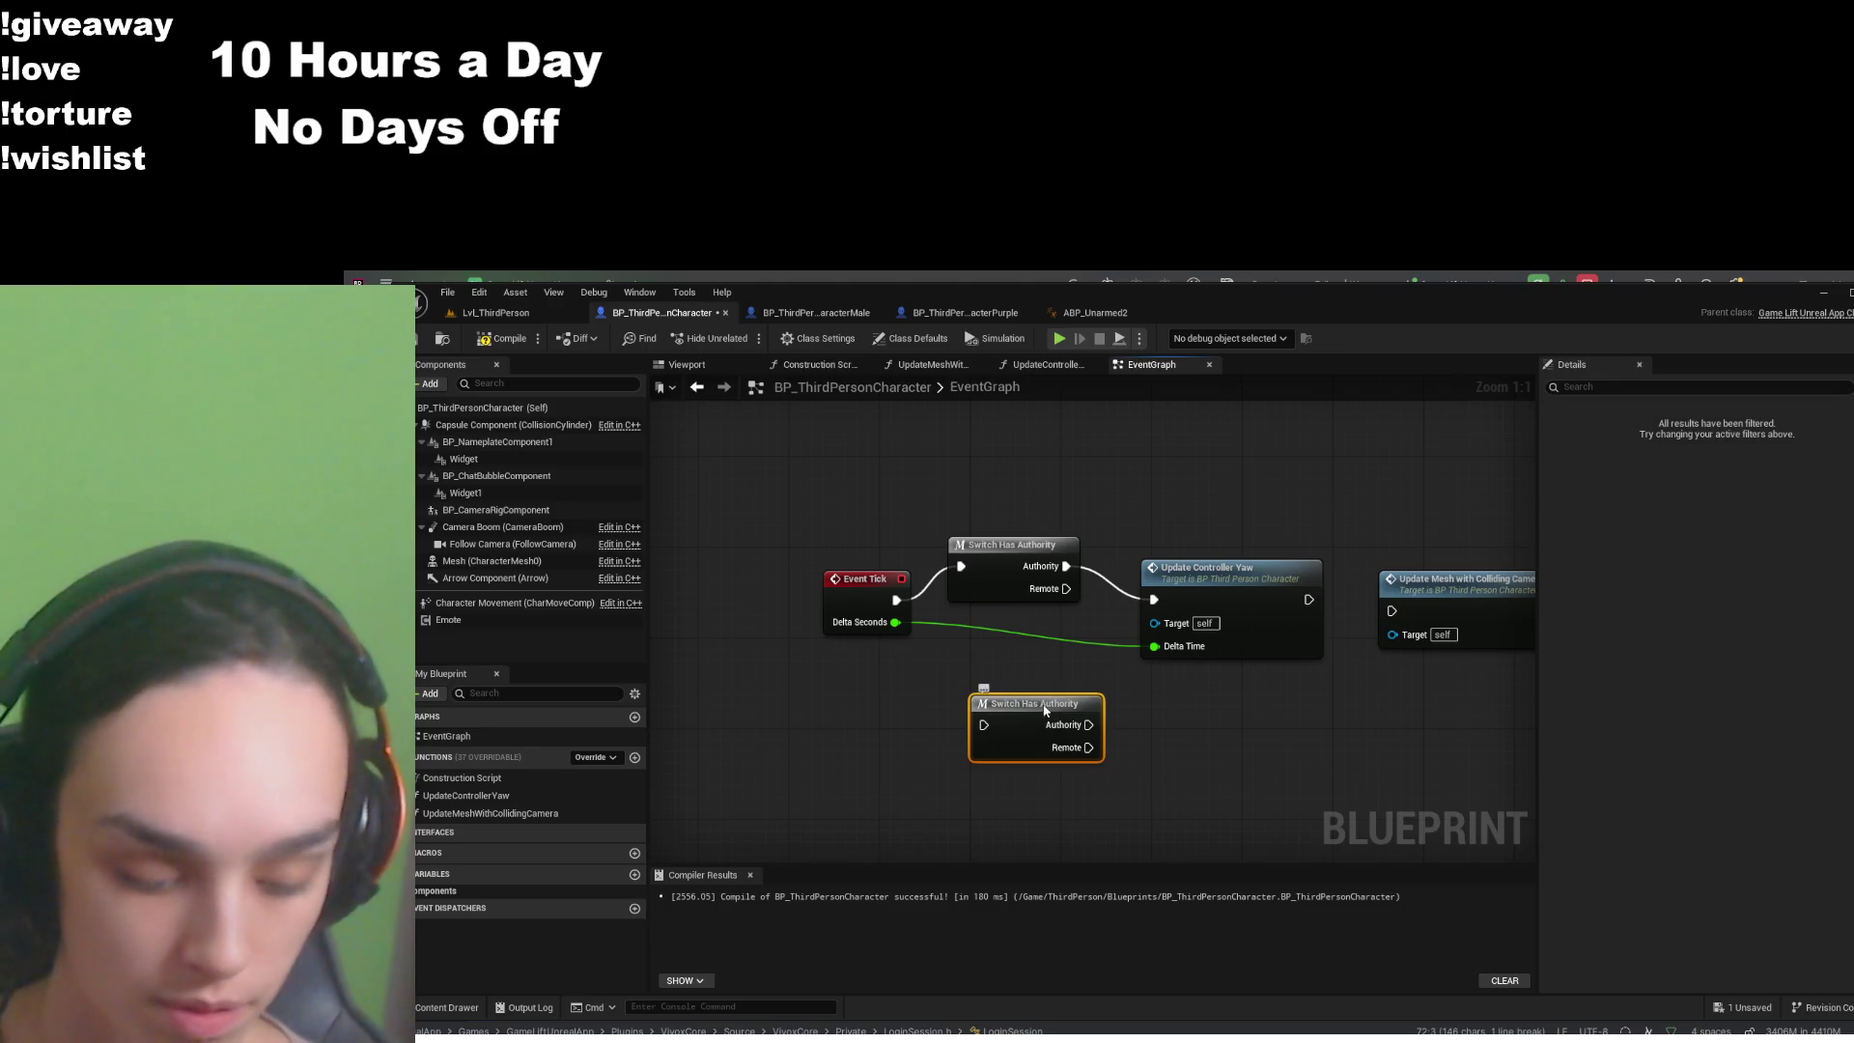
key(Delete)
click(1047, 593)
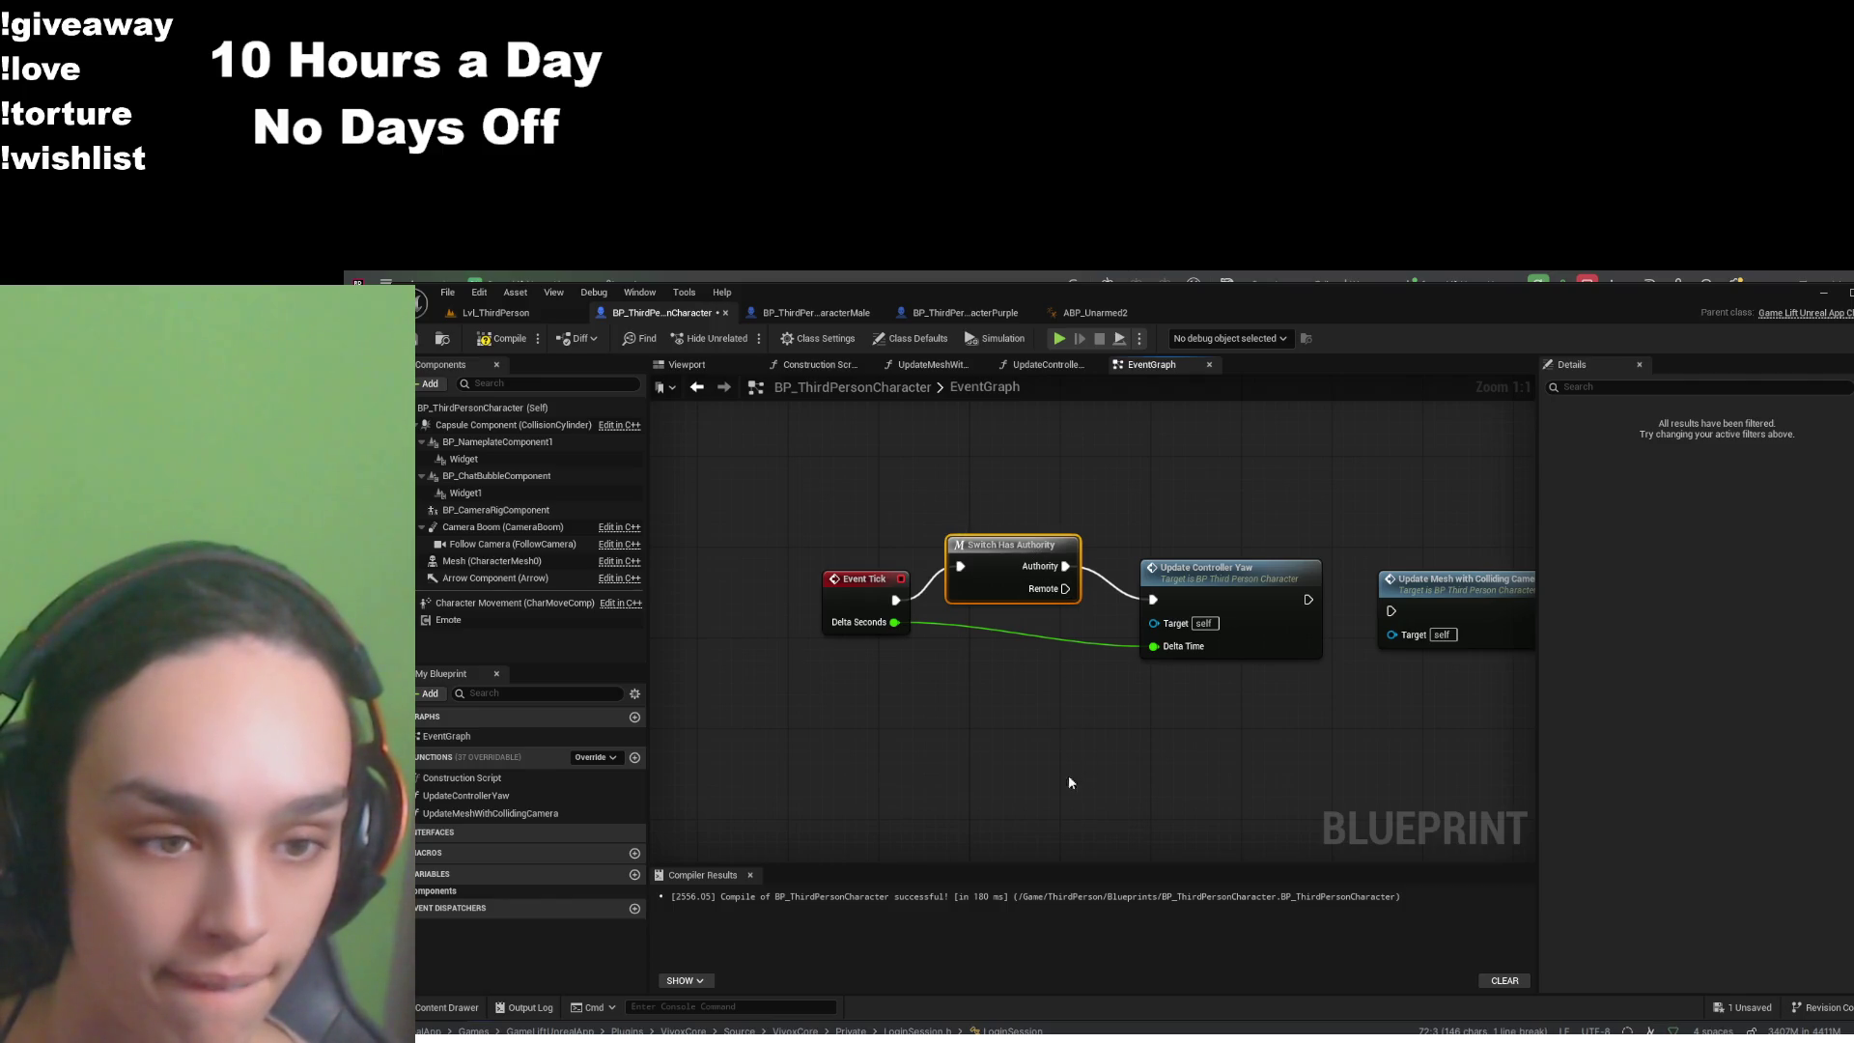
key(ctrl+z)
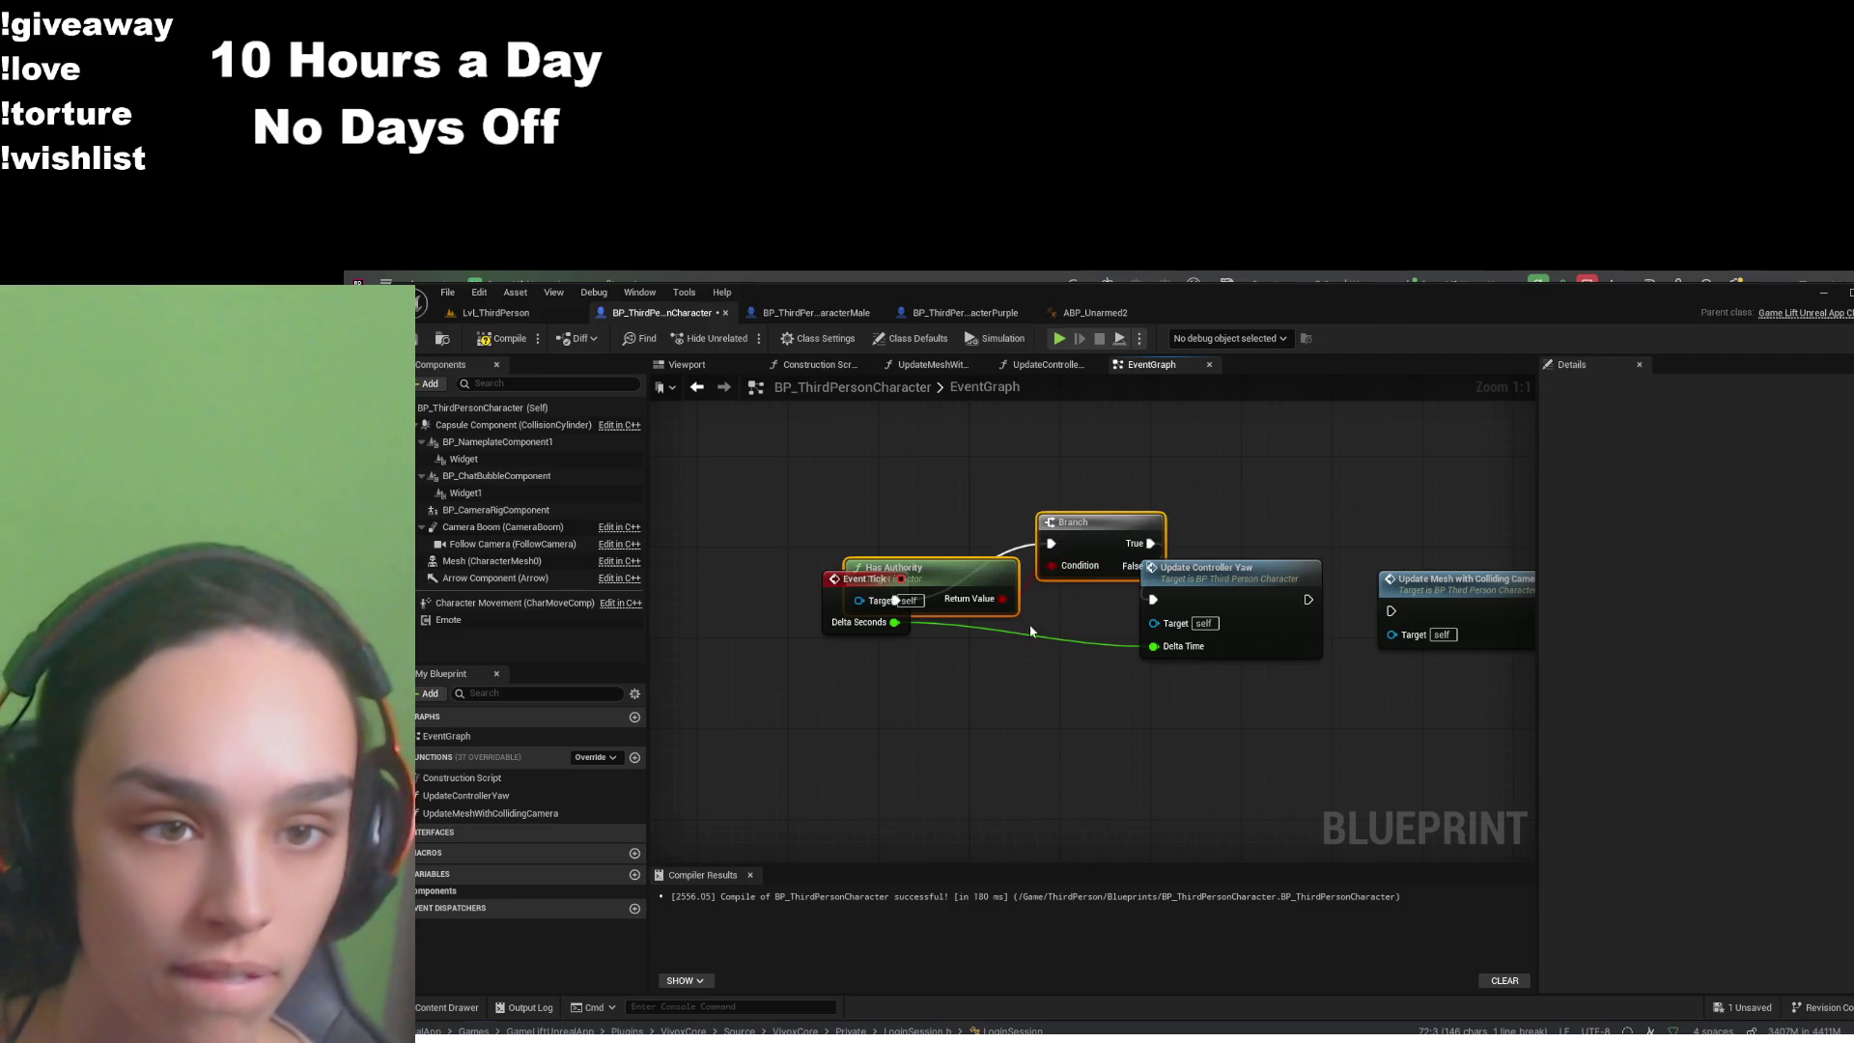
key(ctrl+y)
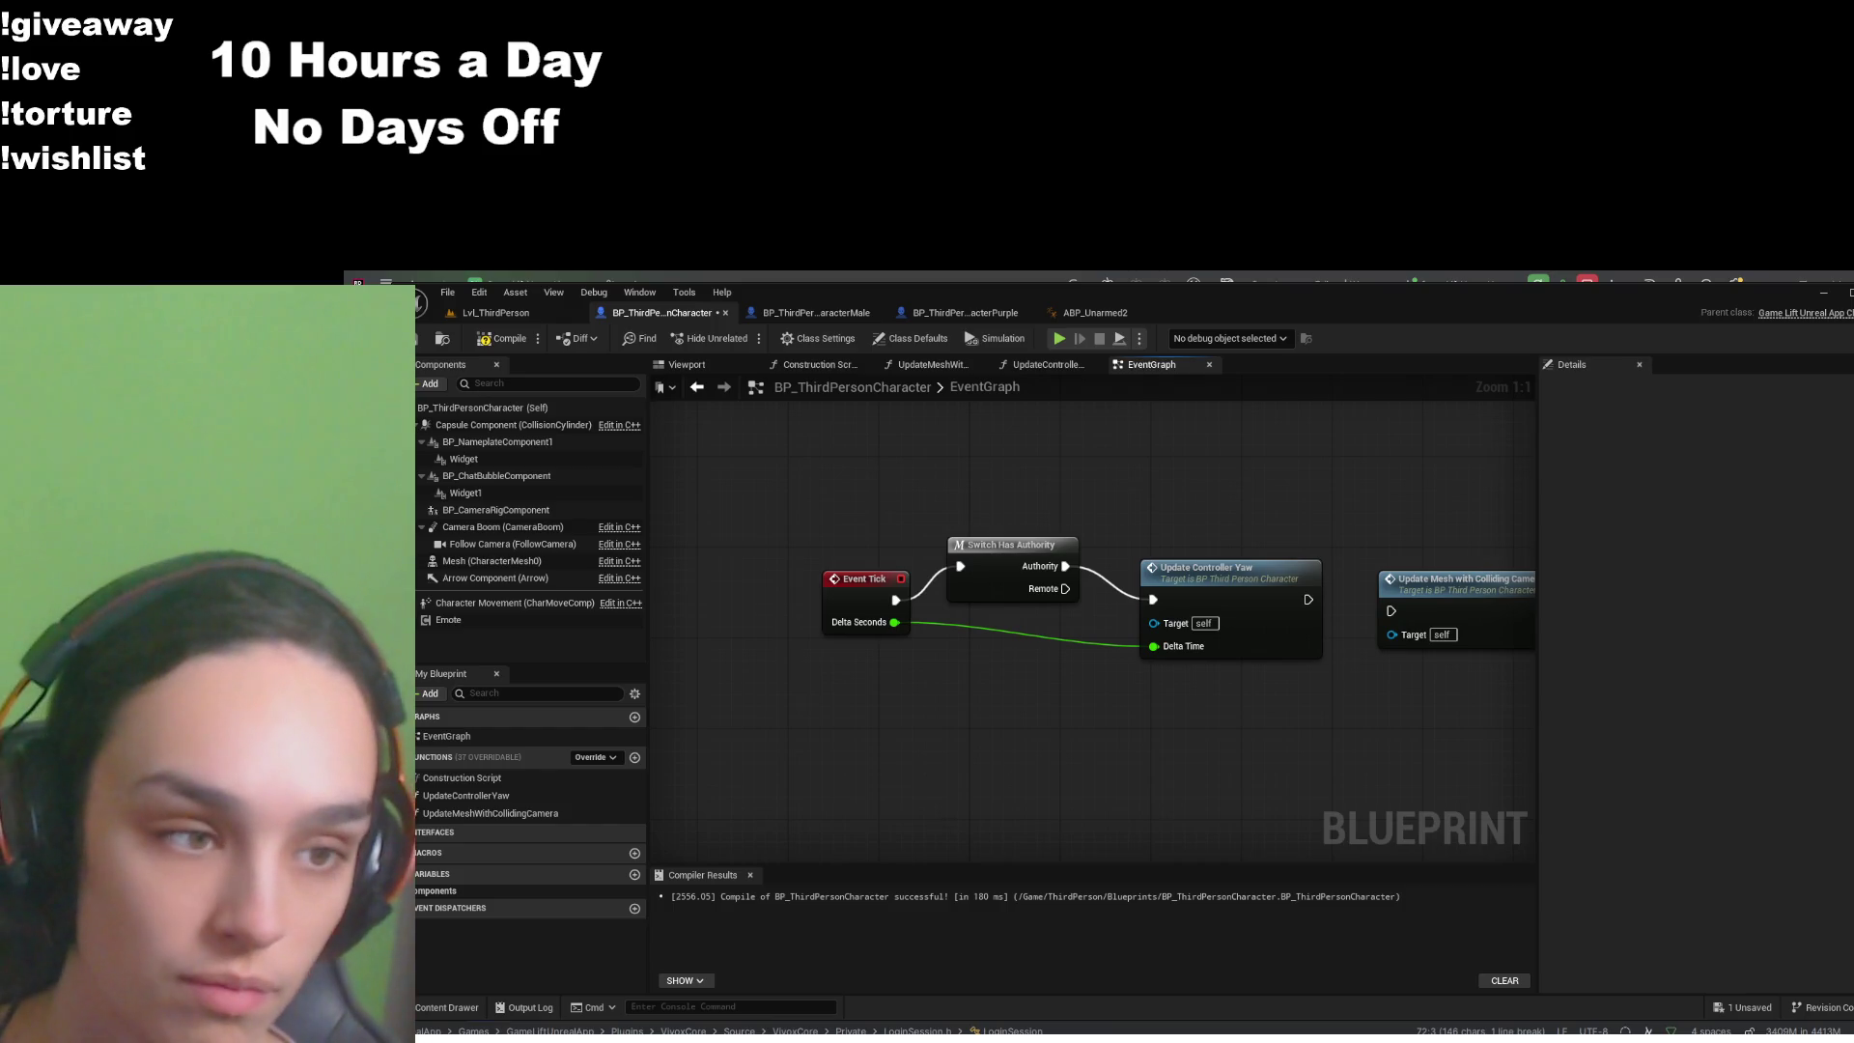
click(985, 575)
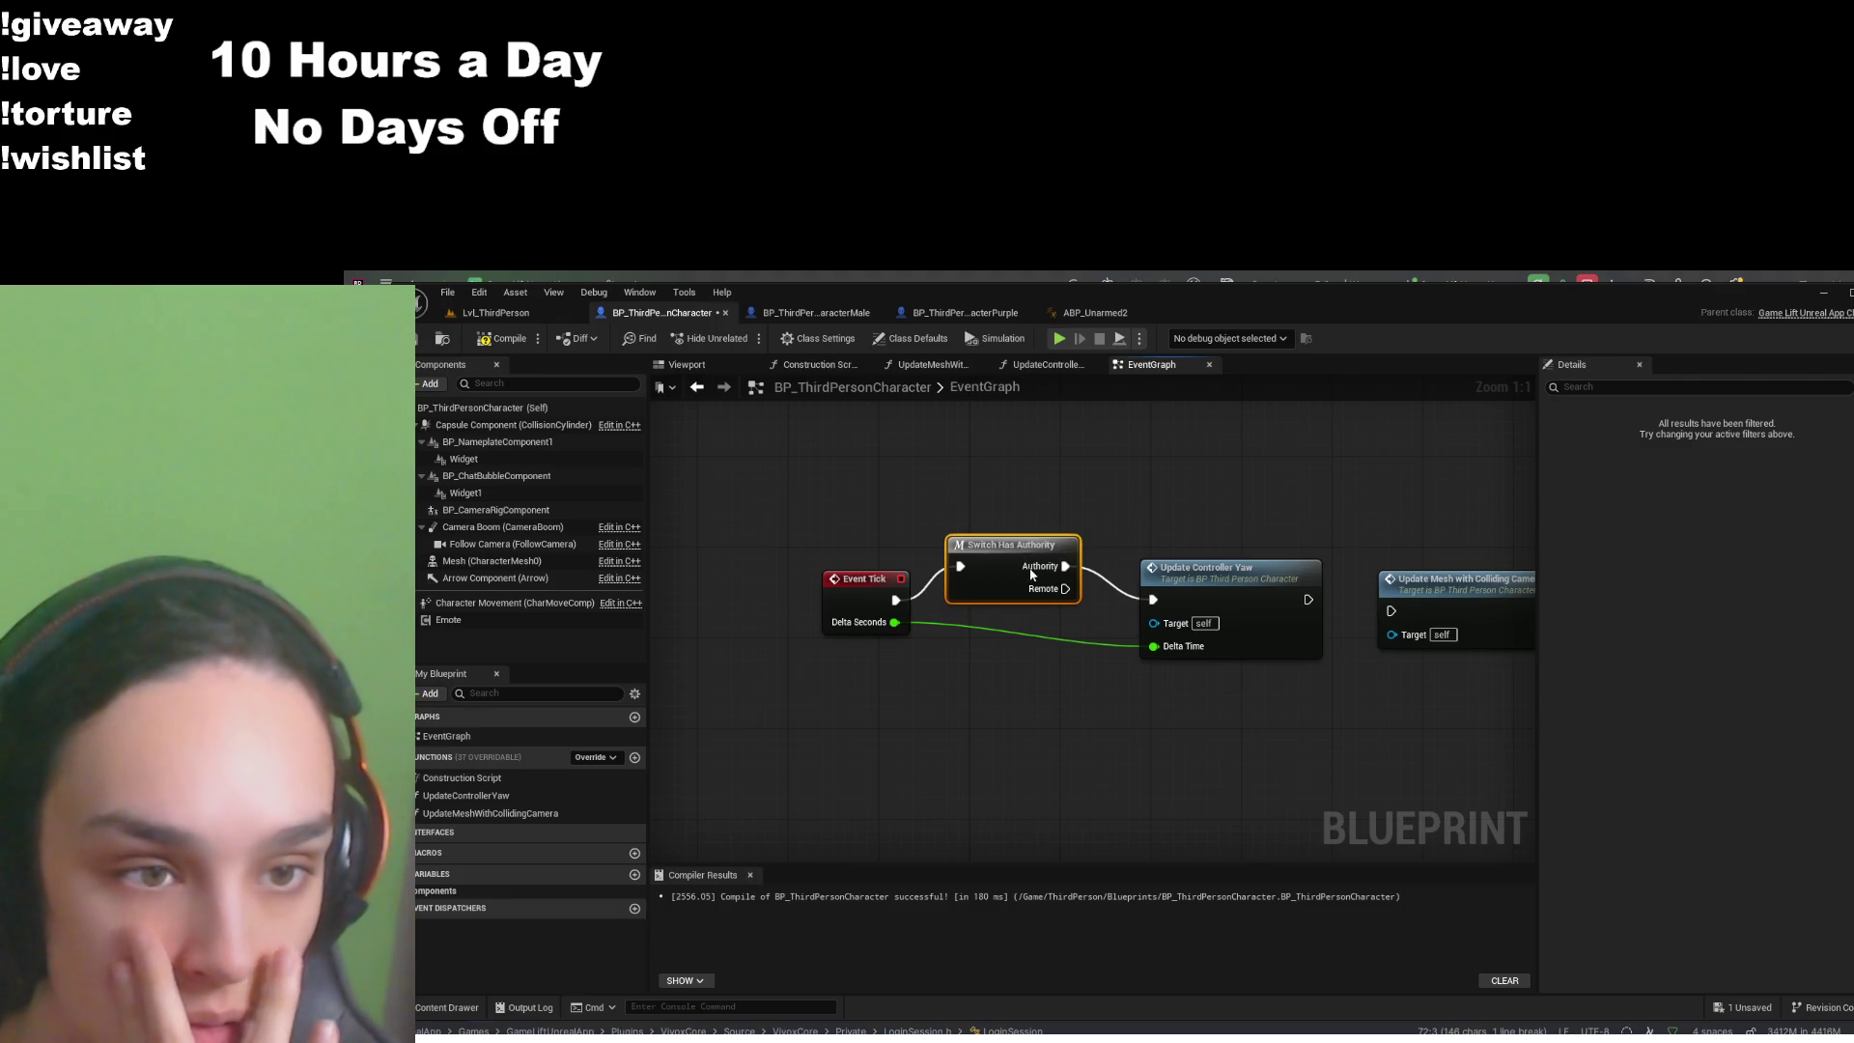
click(982, 714)
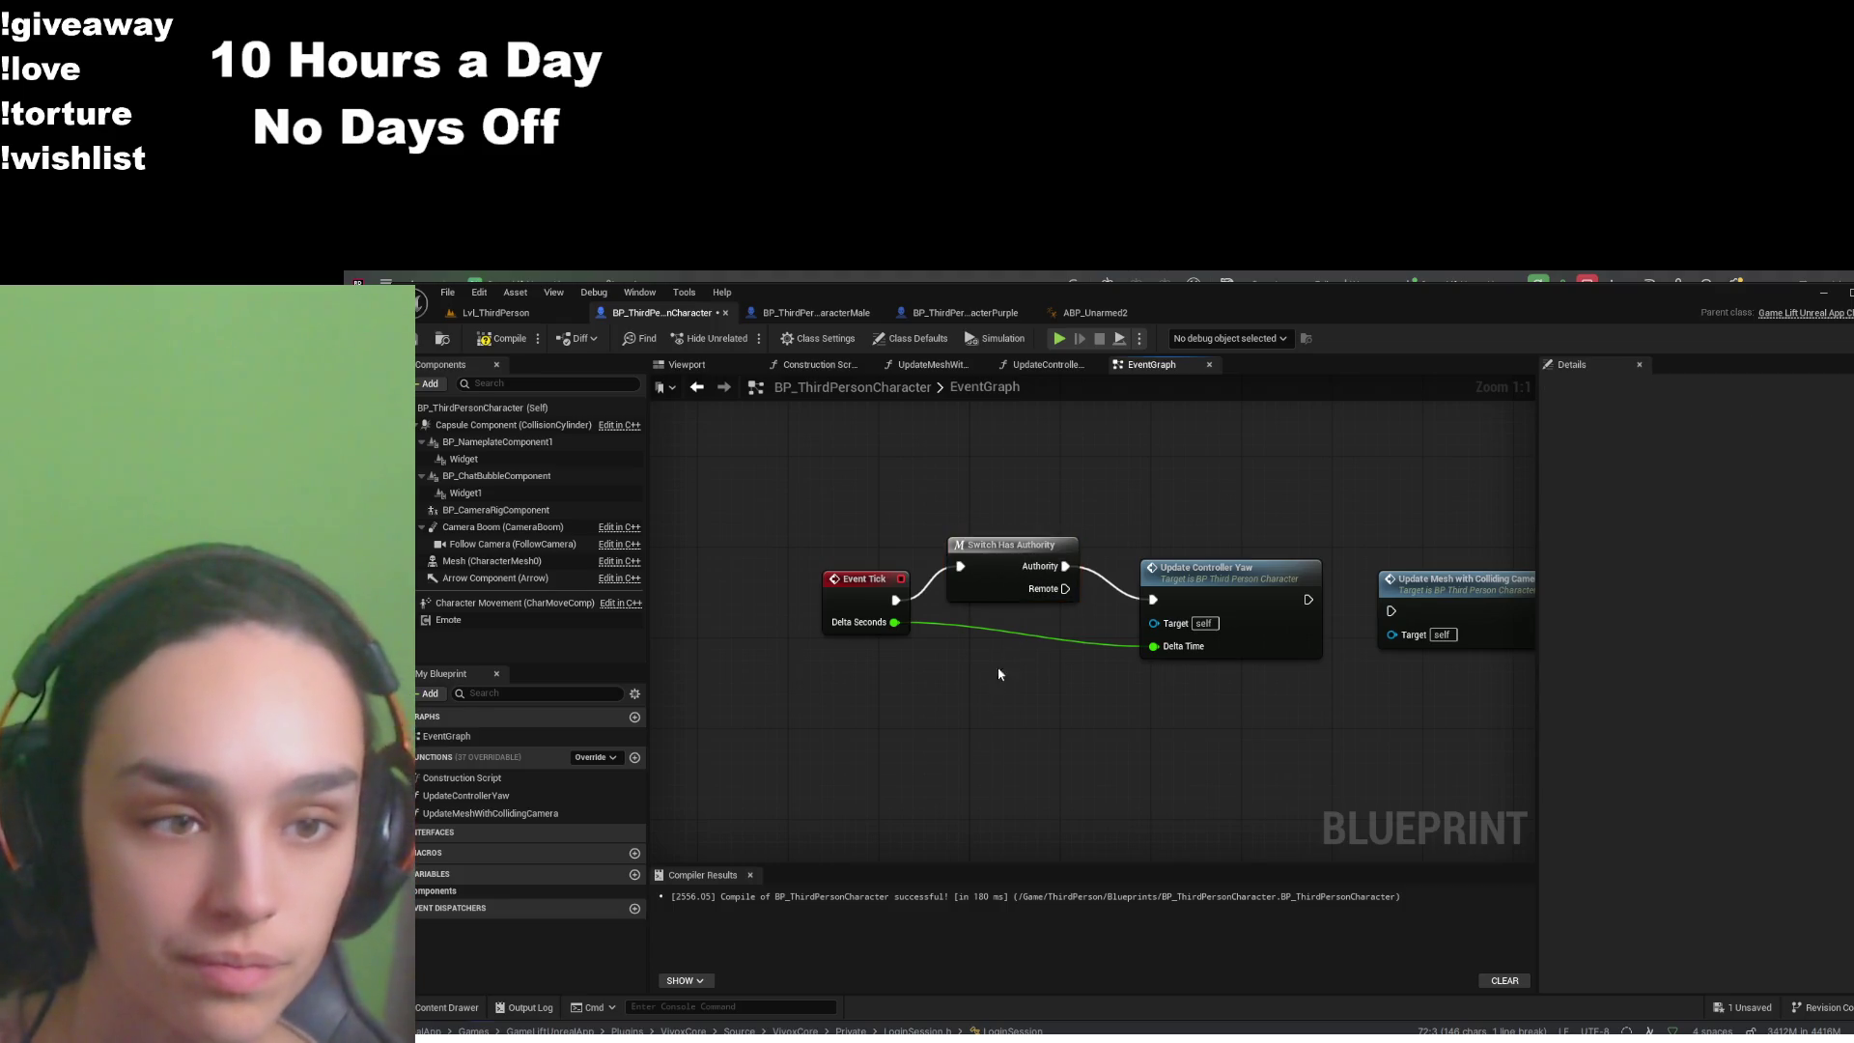
click(1052, 591)
shift+click(1226, 637)
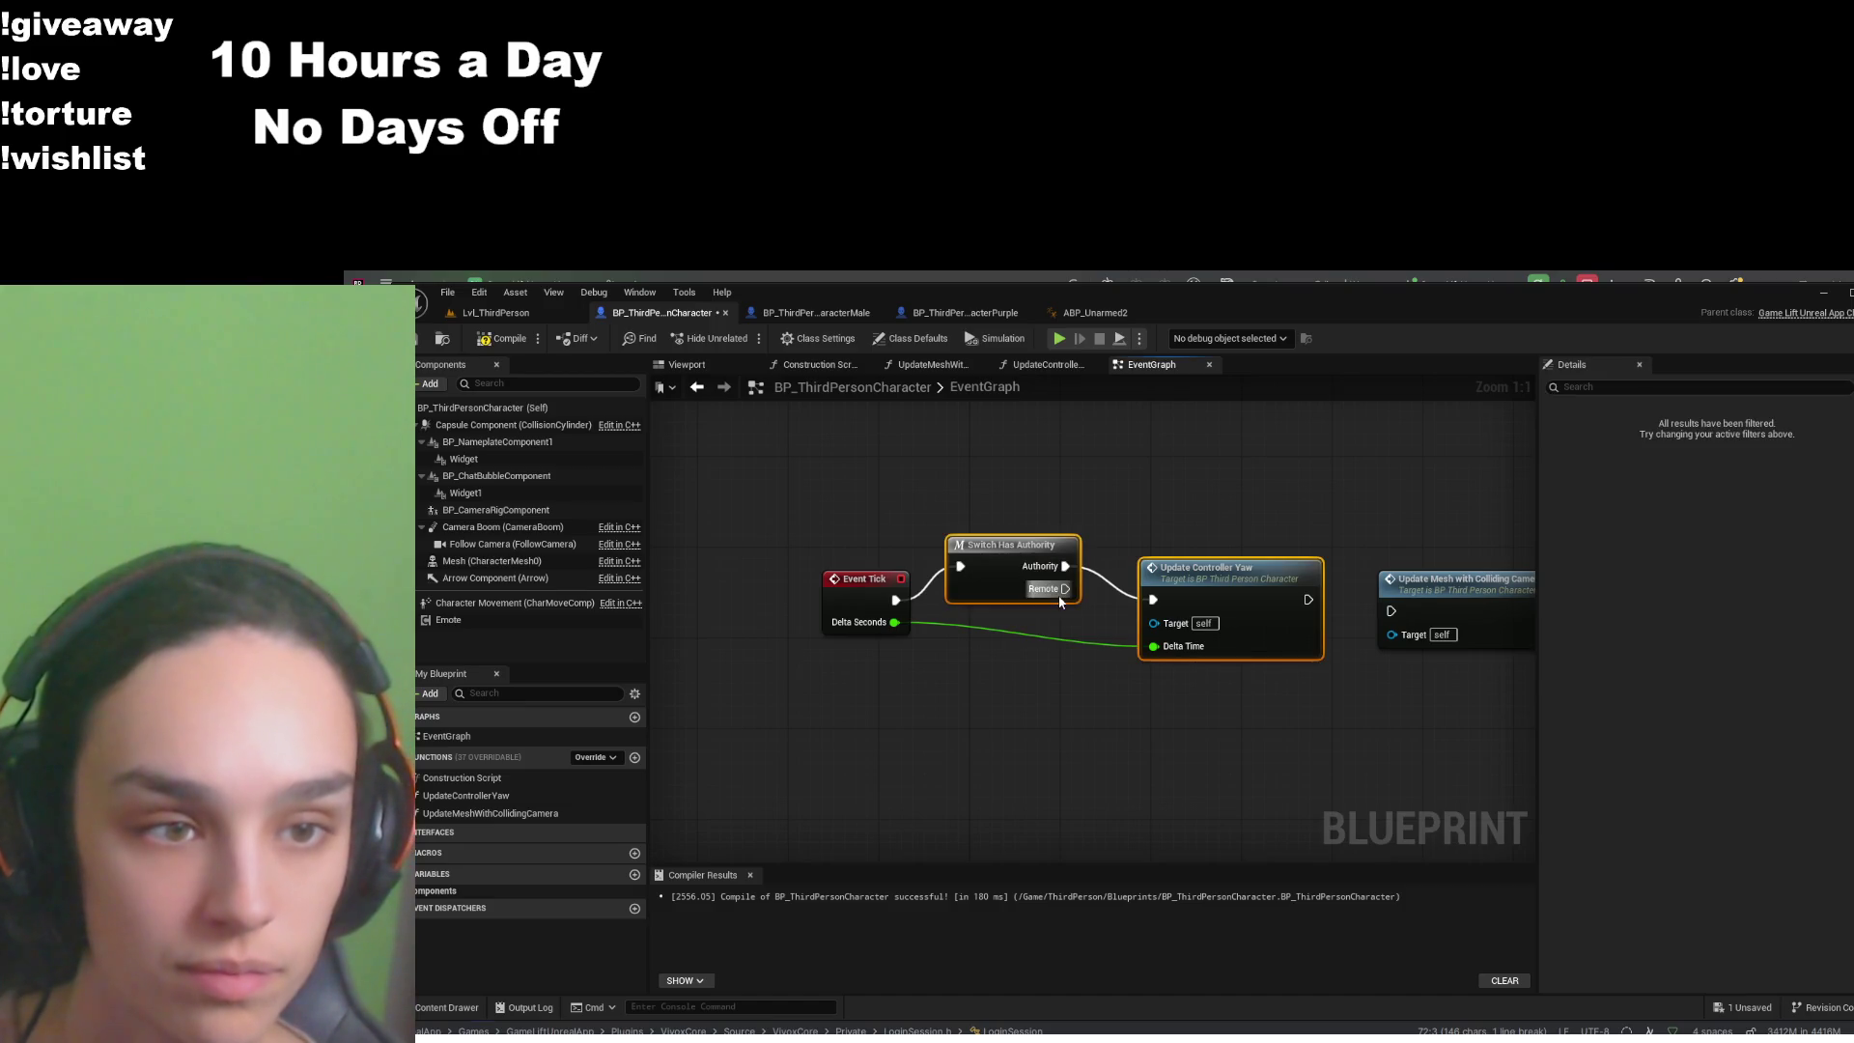
click(1041, 724)
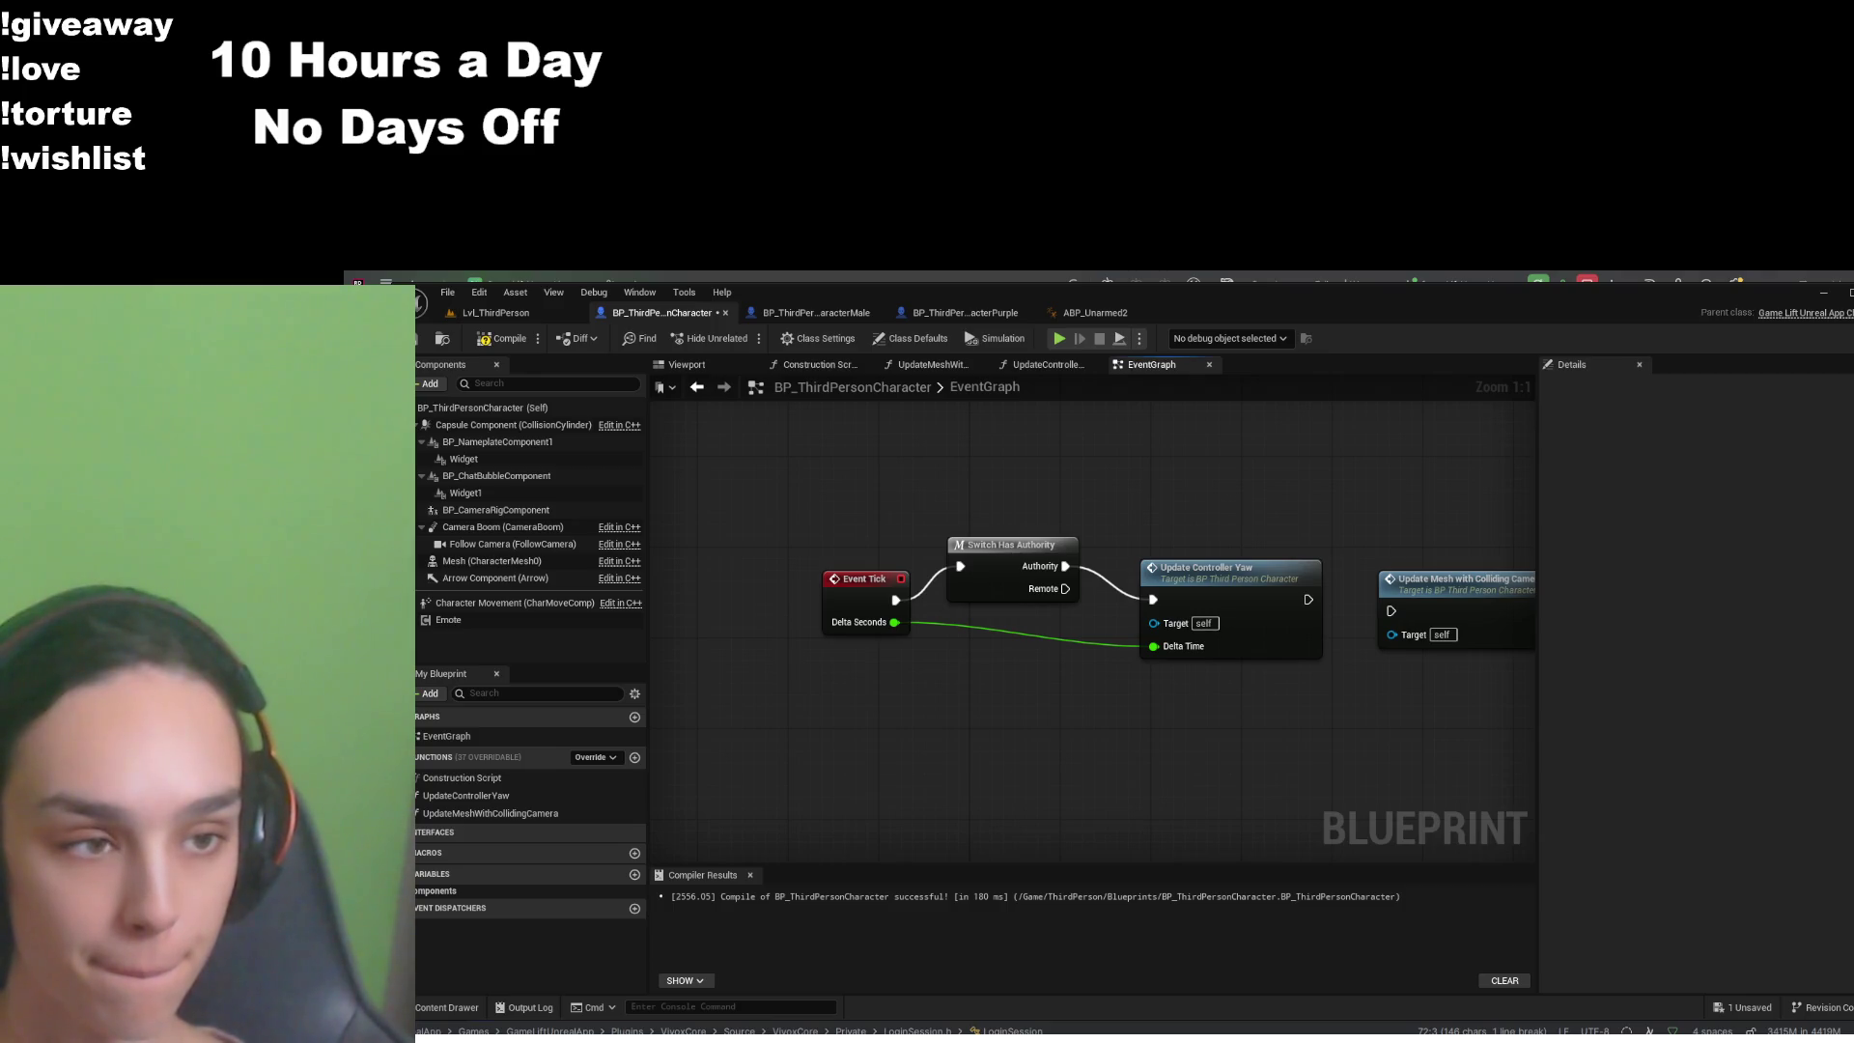
drag(1246, 710, 1271, 714)
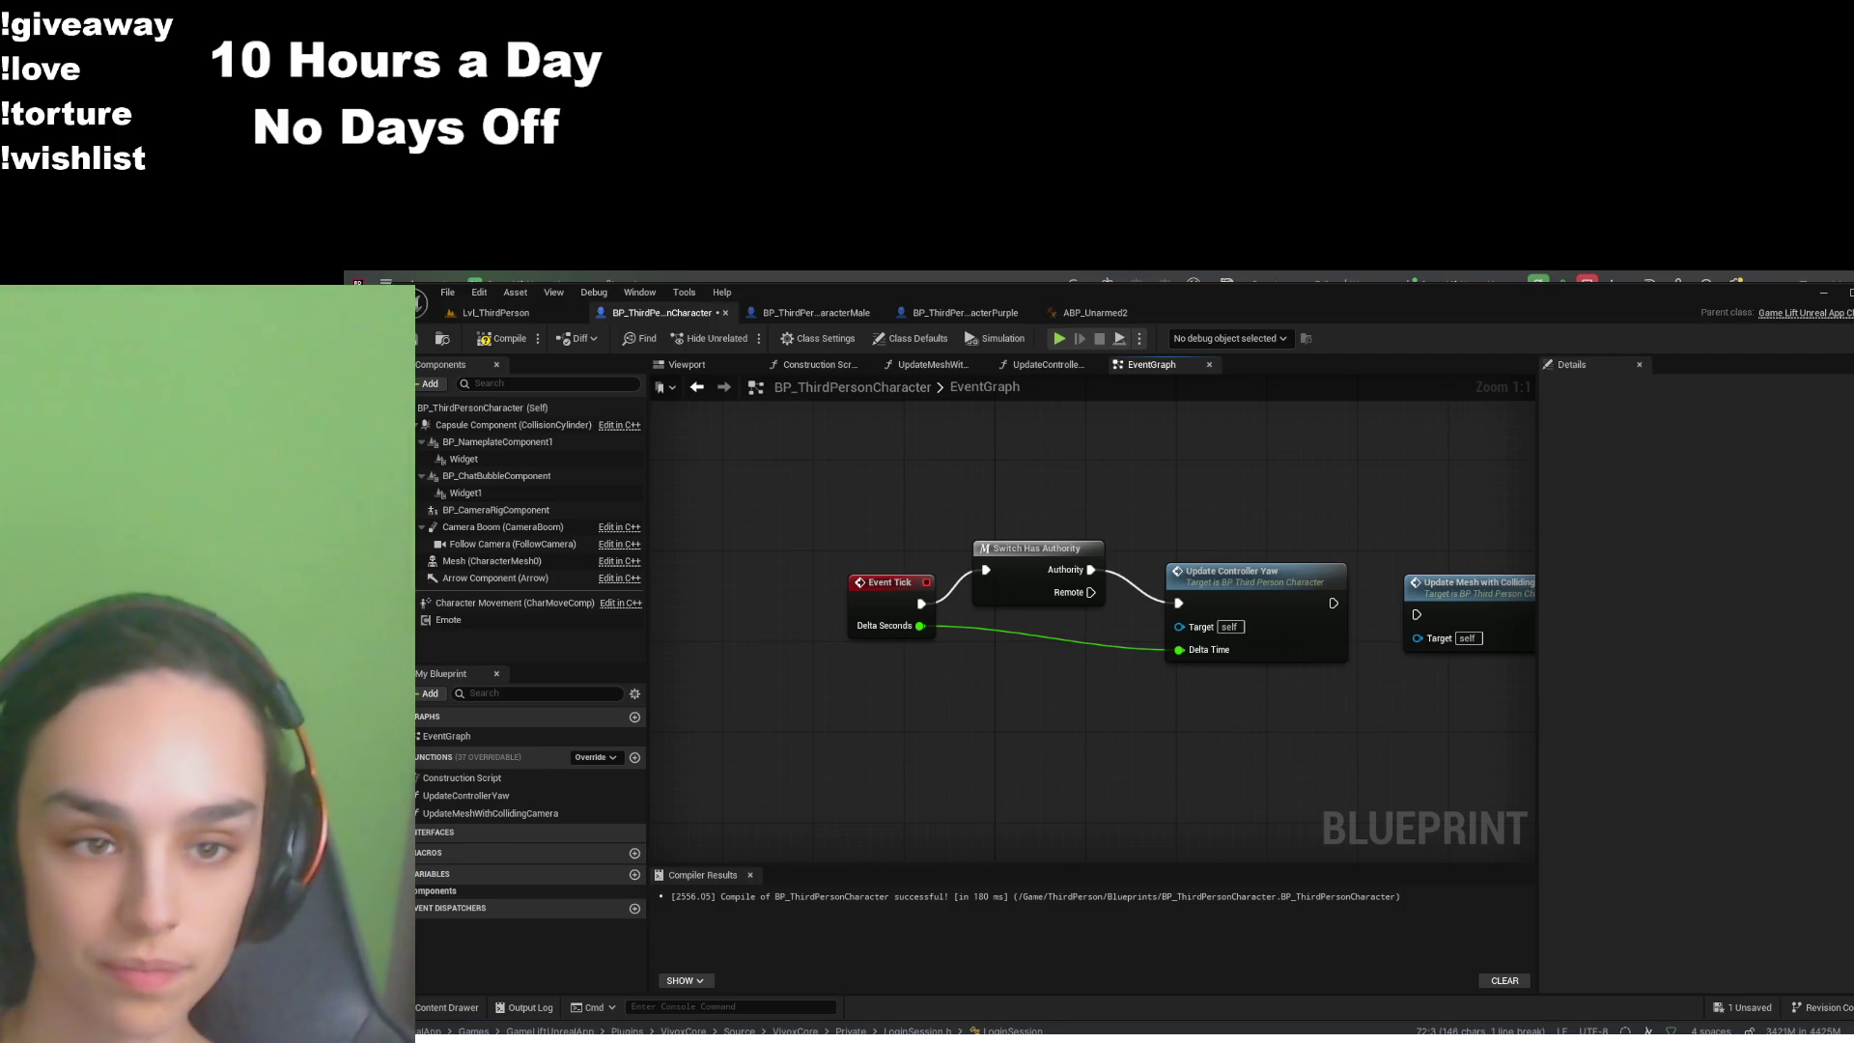
- Add a Self node feeding Is Locally Controlled and move both nodes to the left
drag(921, 604, 985, 706)
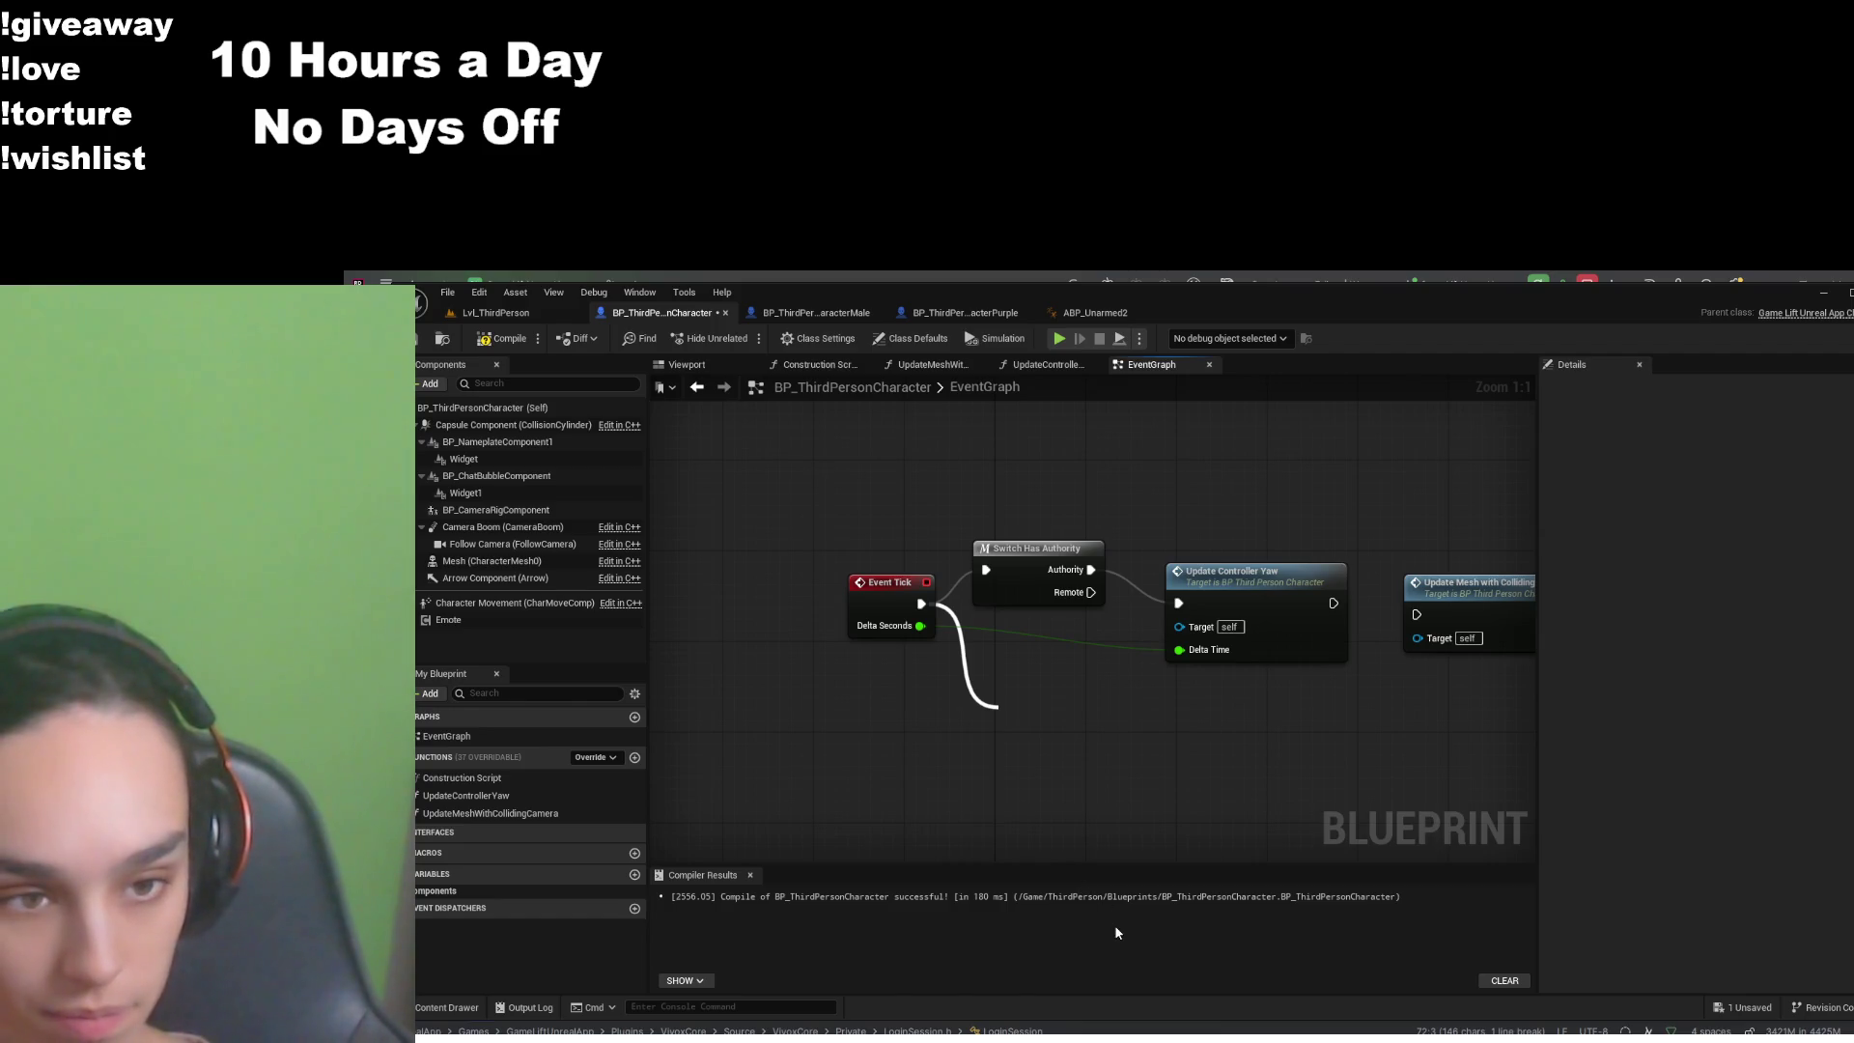
key(Return)
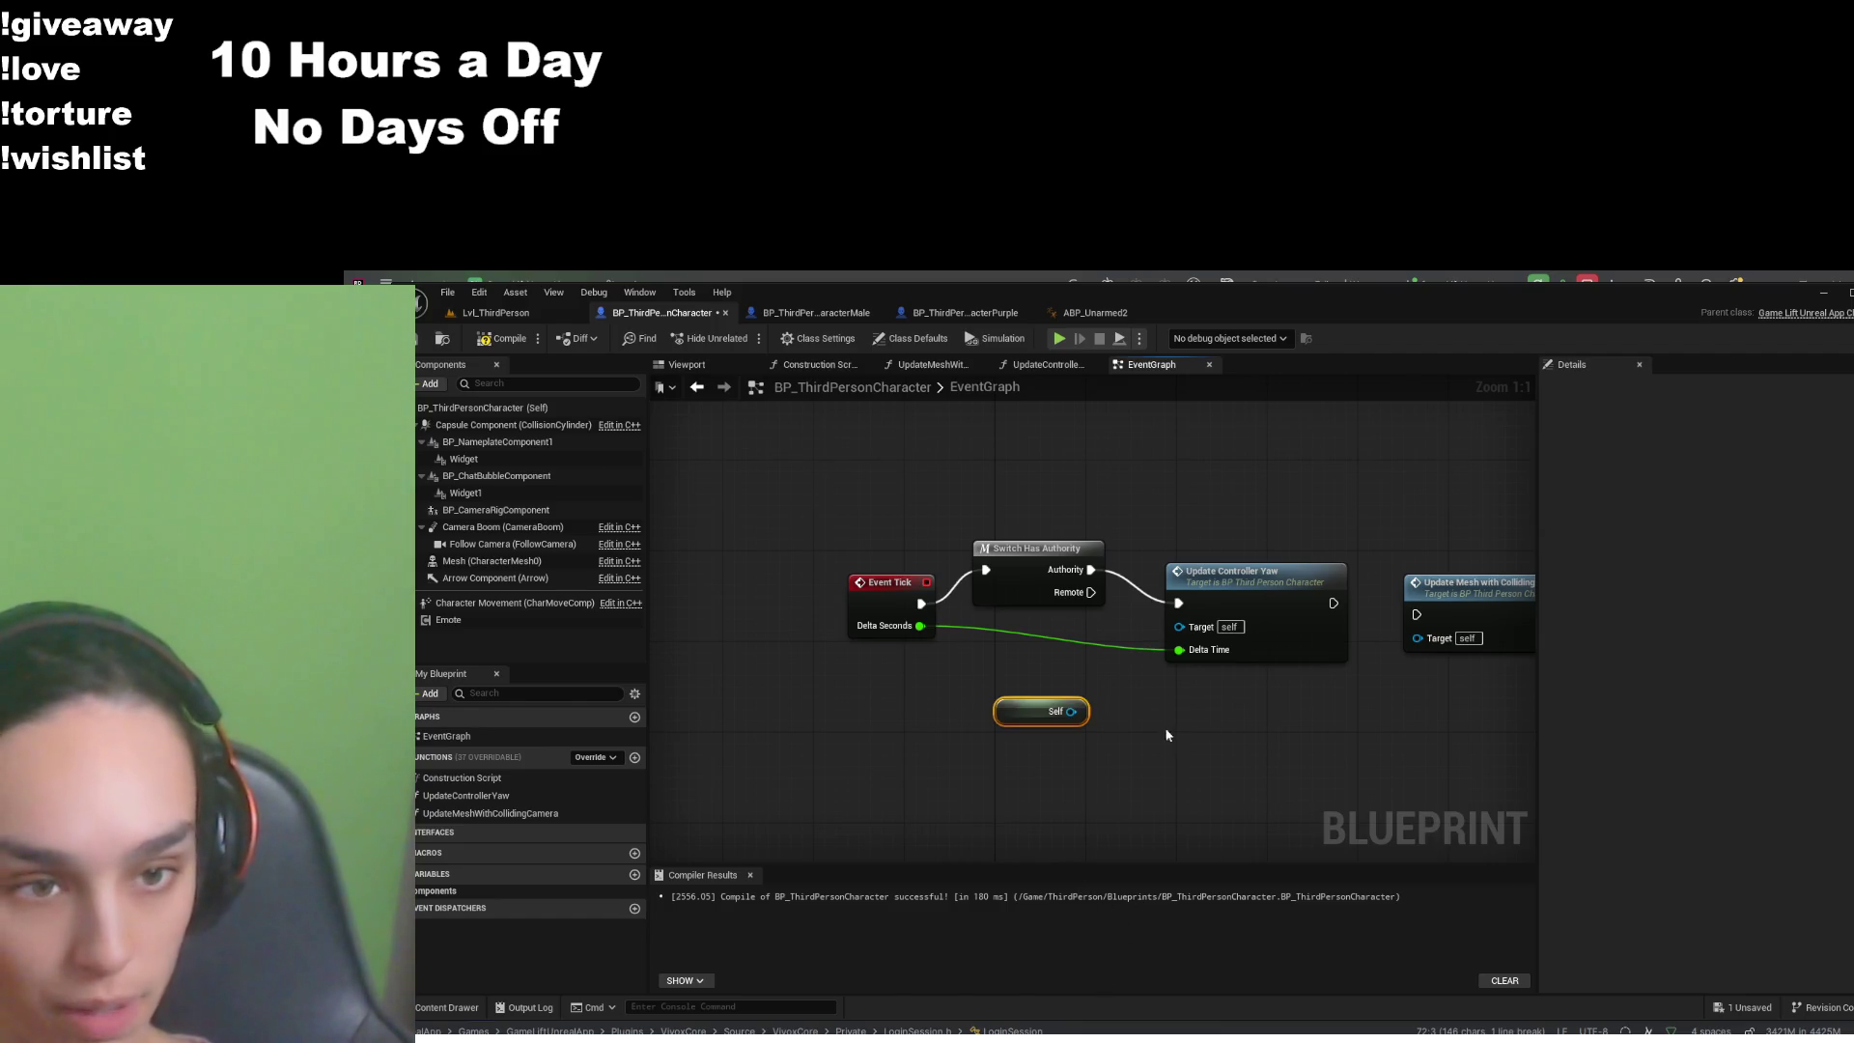
drag(983, 745, 1091, 746)
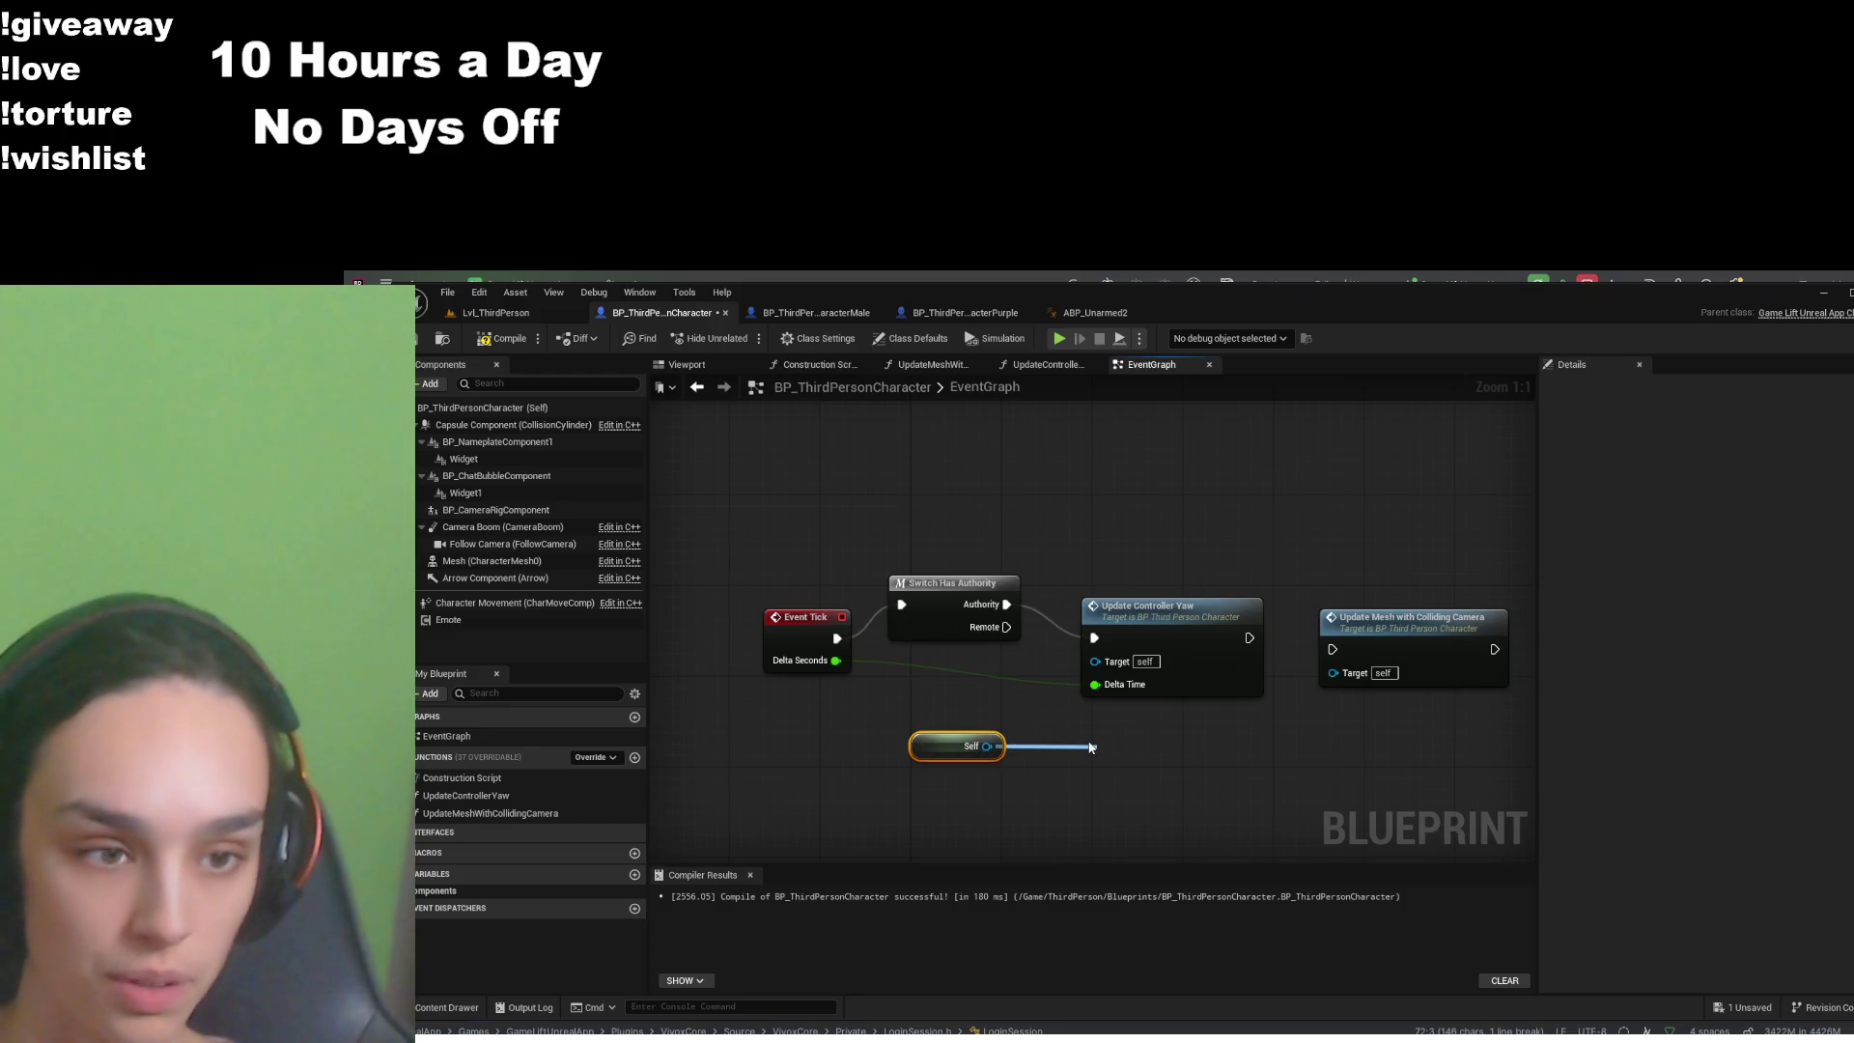
click(1166, 786)
mouse_move(1223, 784)
mouse_down()
mouse_move(1130, 719)
mouse_move(1091, 657)
mouse_up()
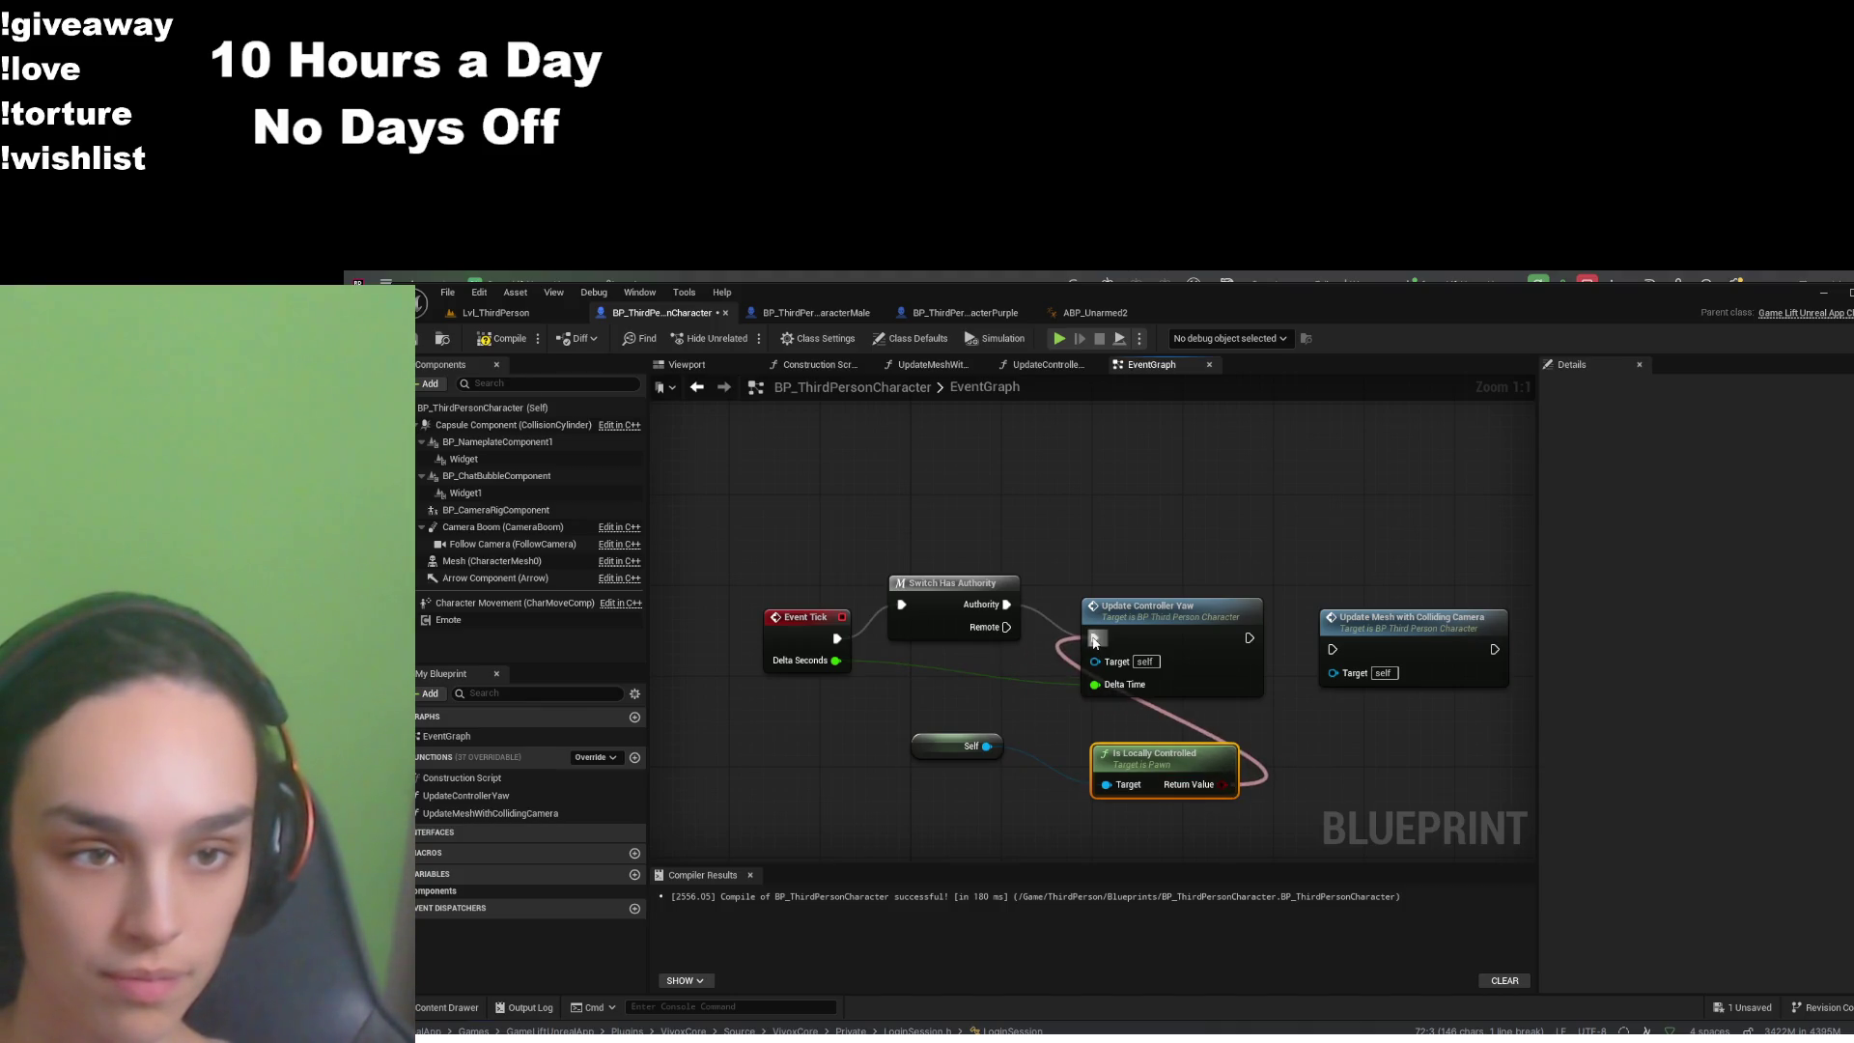
ctrl+click(966, 746)
drag(1134, 763, 897, 763)
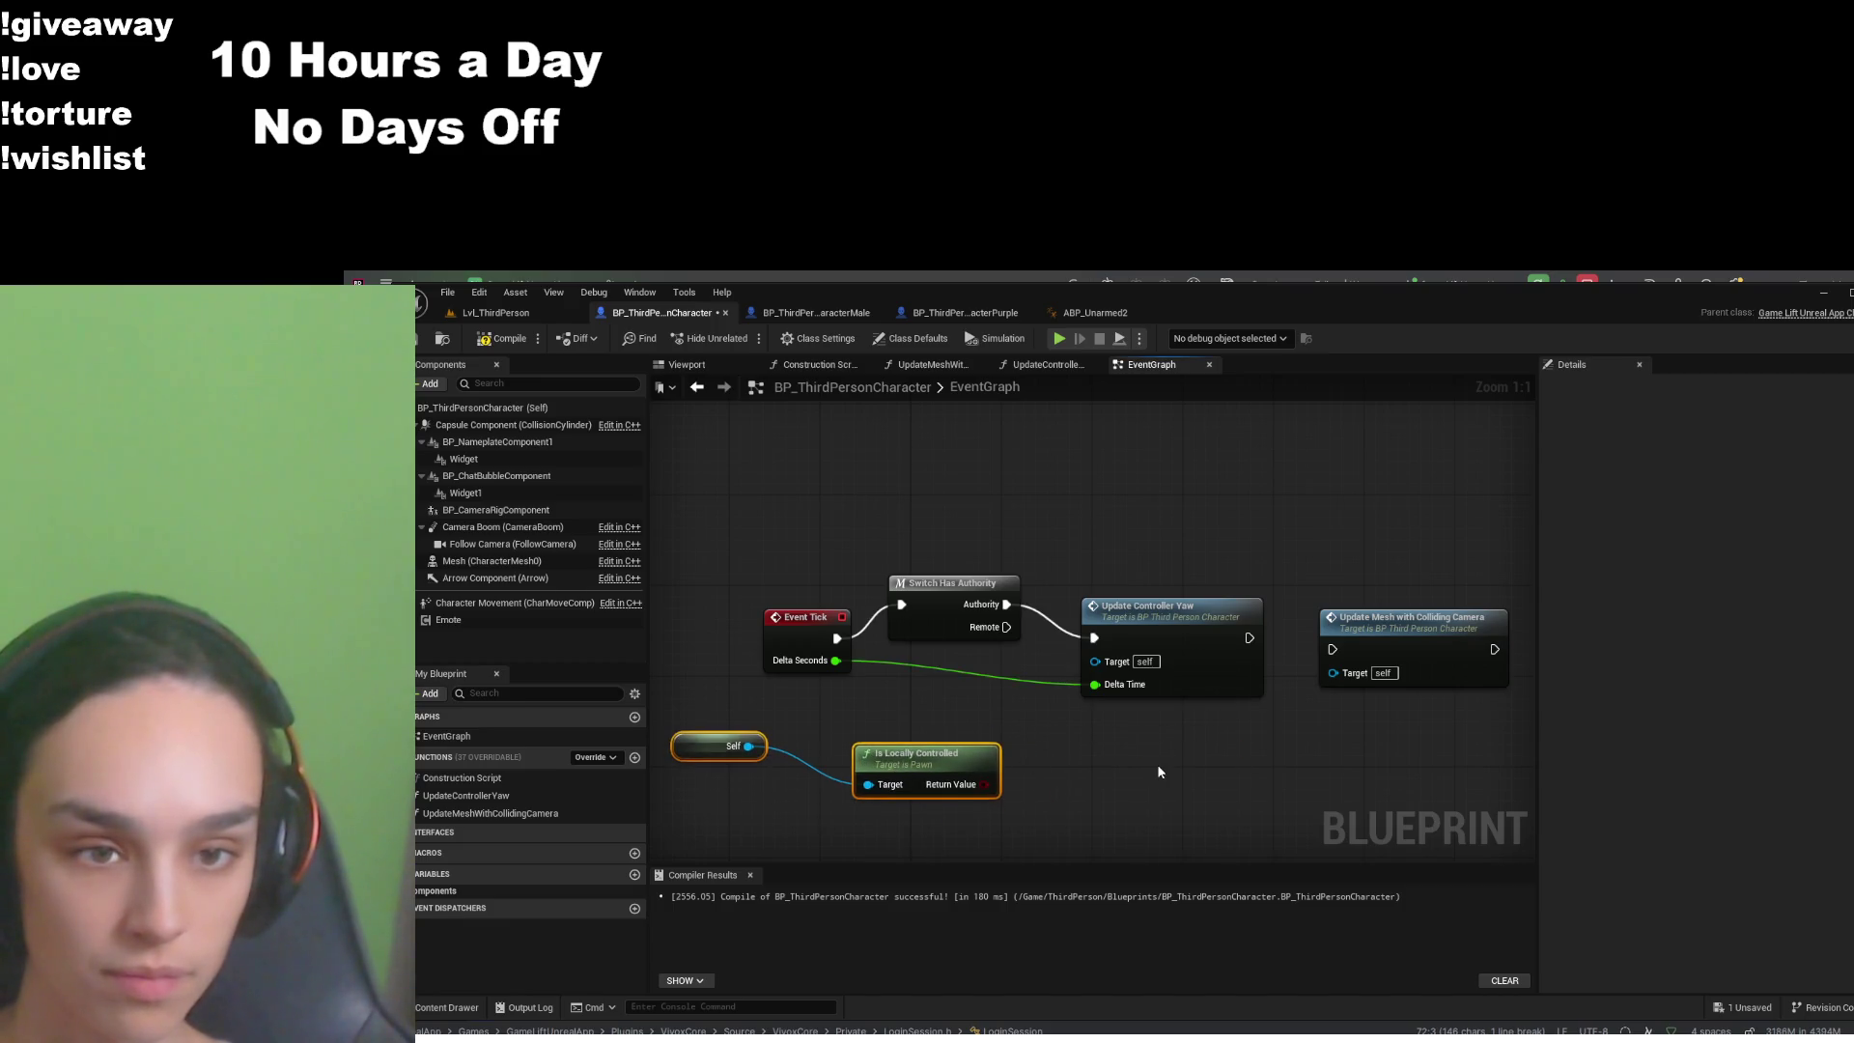
click(1154, 761)
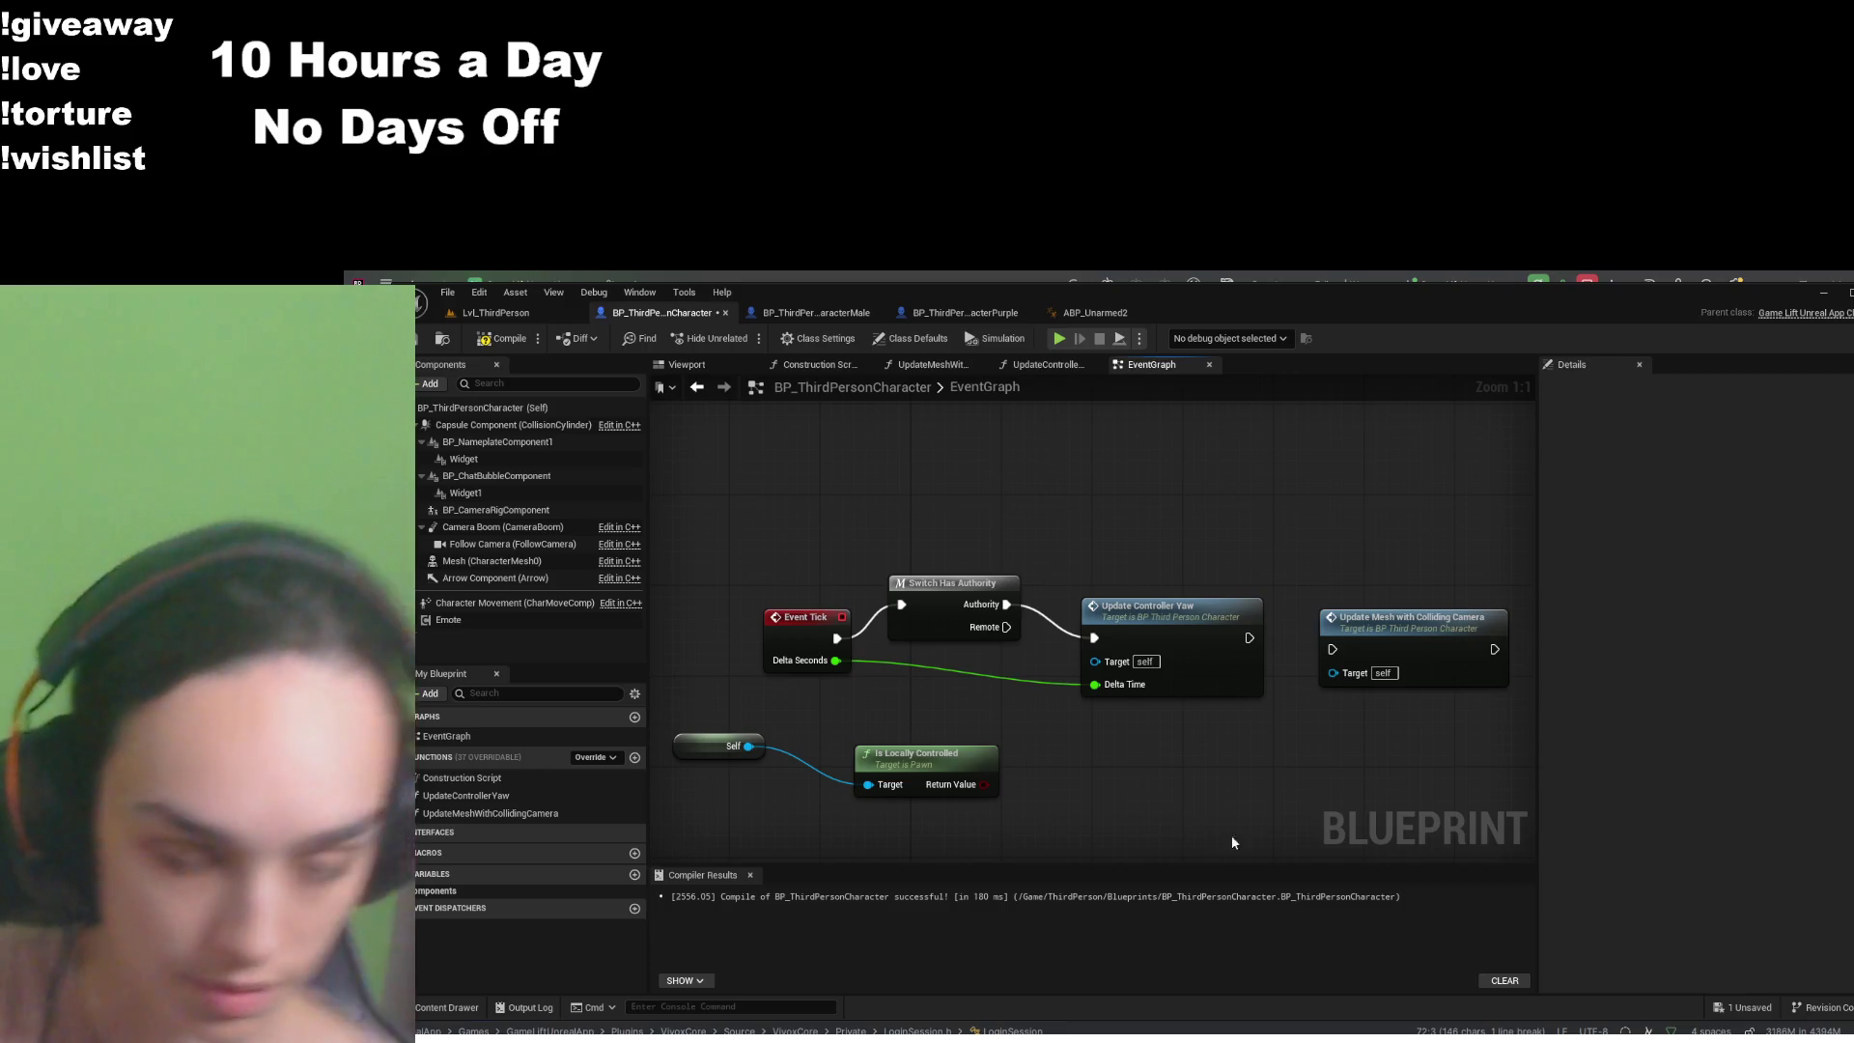
- Try wiring the Is Locally Controlled result, deleting the unwanted switch node and dropping the wire
mouse_move(984, 784)
mouse_down()
mouse_move(1066, 746)
mouse_move(1042, 759)
mouse_move(1140, 761)
mouse_up()
key(ctrl+v)
mouse_move(984, 784)
mouse_down()
mouse_move(996, 801)
mouse_move(1153, 772)
mouse_up()
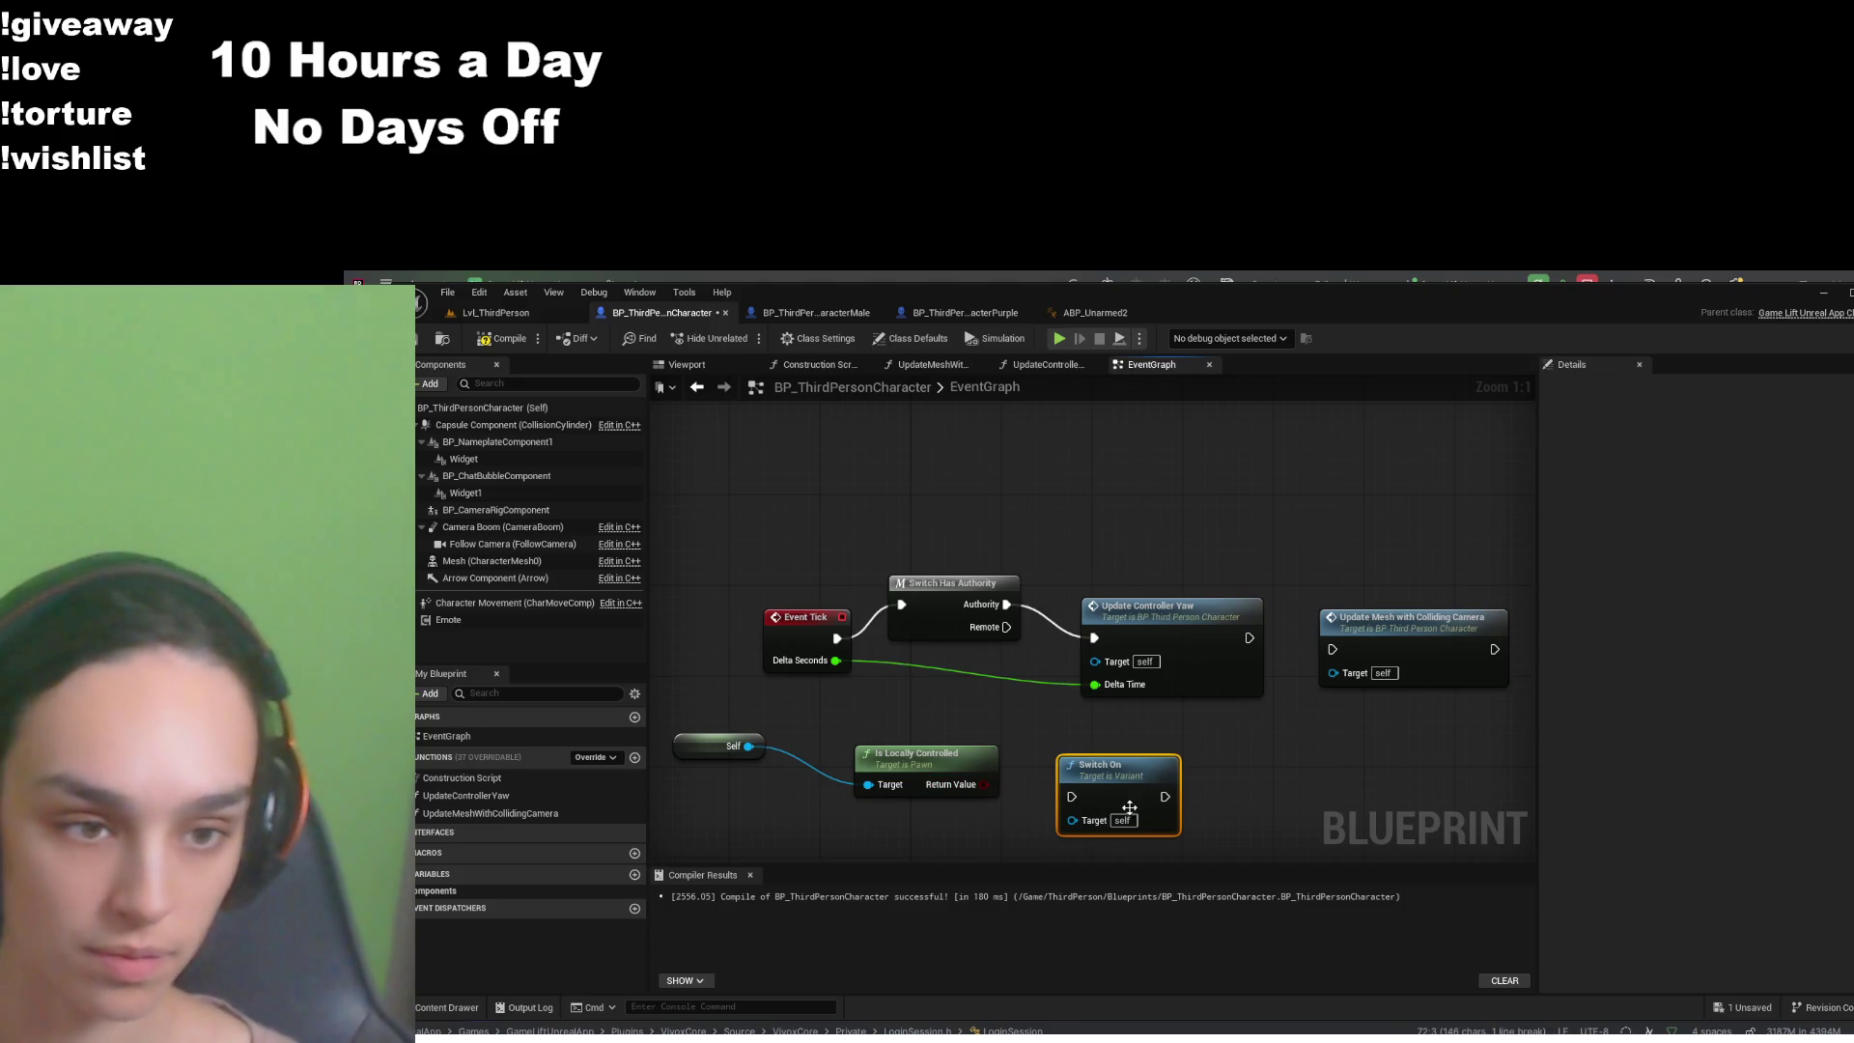
key(Delete)
mouse_move(984, 784)
mouse_down()
mouse_move(1069, 759)
mouse_move(952, 749)
mouse_up()
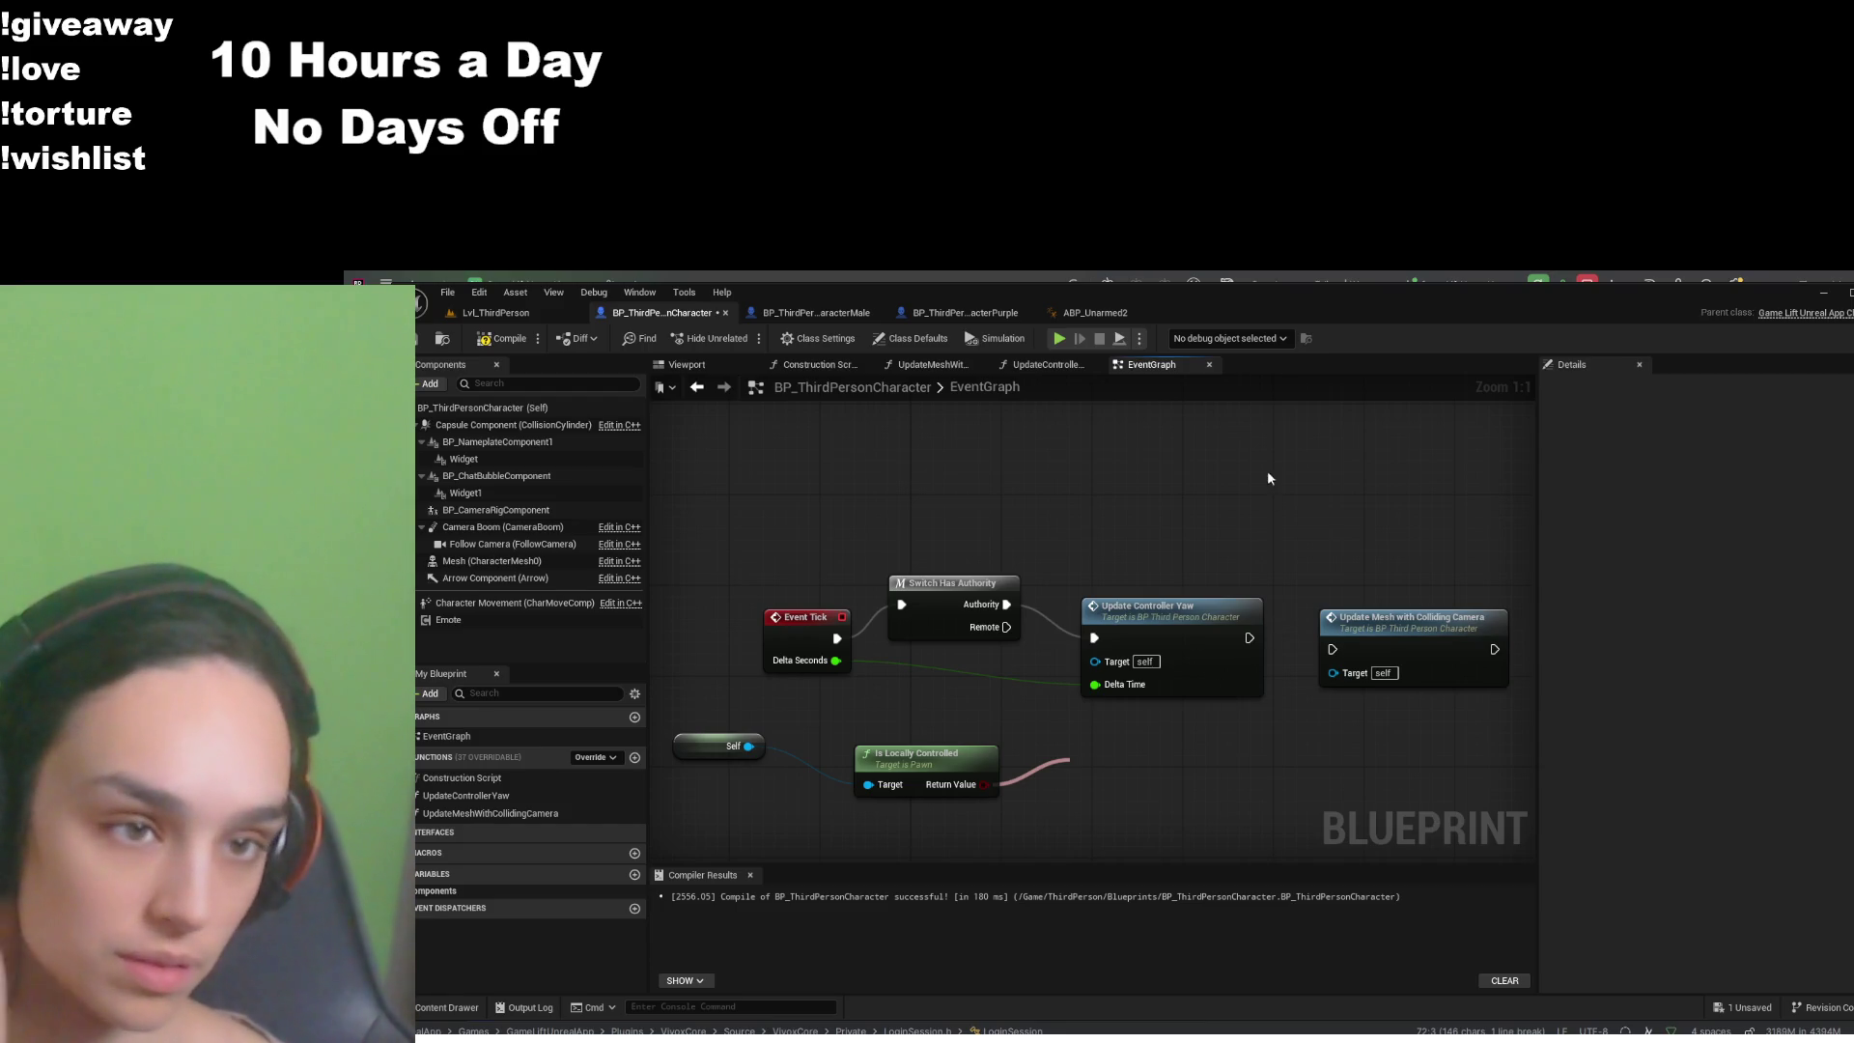
mouse_move(1185, 719)
mouse_down()
mouse_move(1051, 796)
mouse_move(989, 784)
mouse_up()
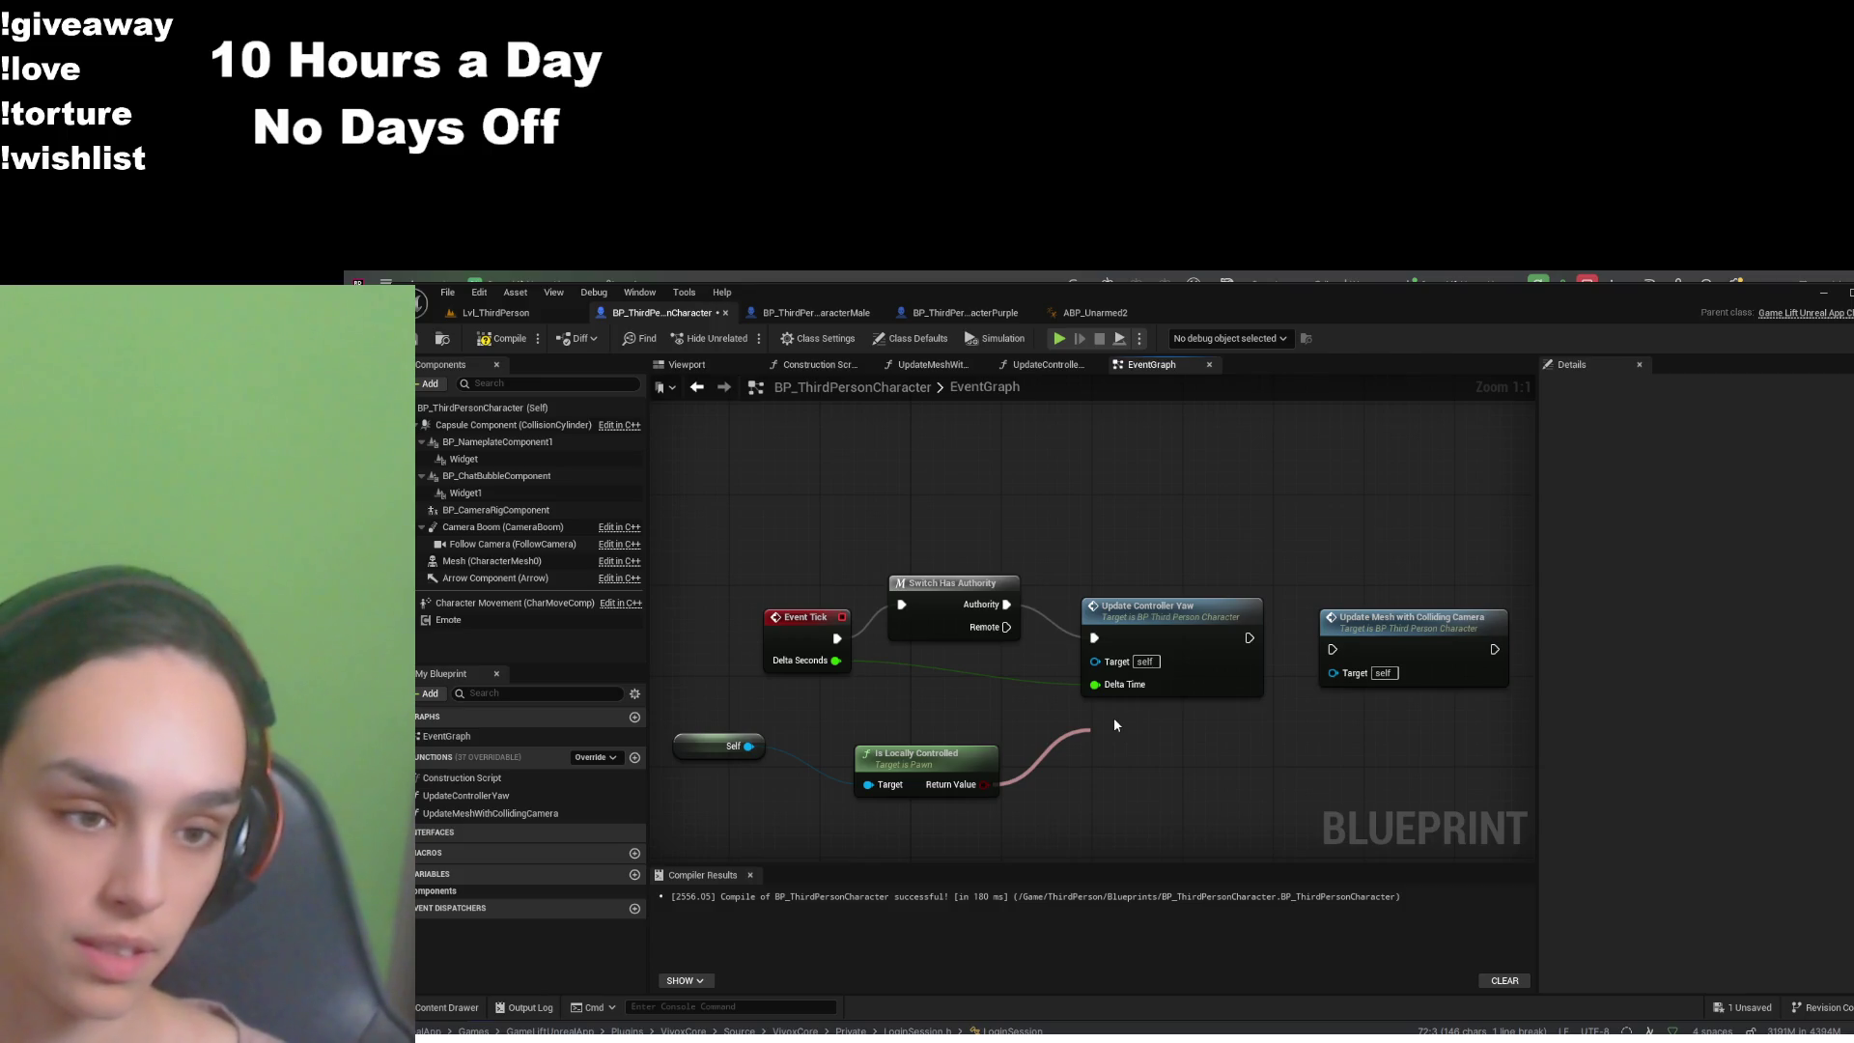
- Add a Branch conditioned on Is Locally Controlled's Return Value and place it near the tick nodes
mouse_move(1114, 717)
mouse_down()
mouse_move(973, 815)
mouse_move(738, 930)
mouse_up()
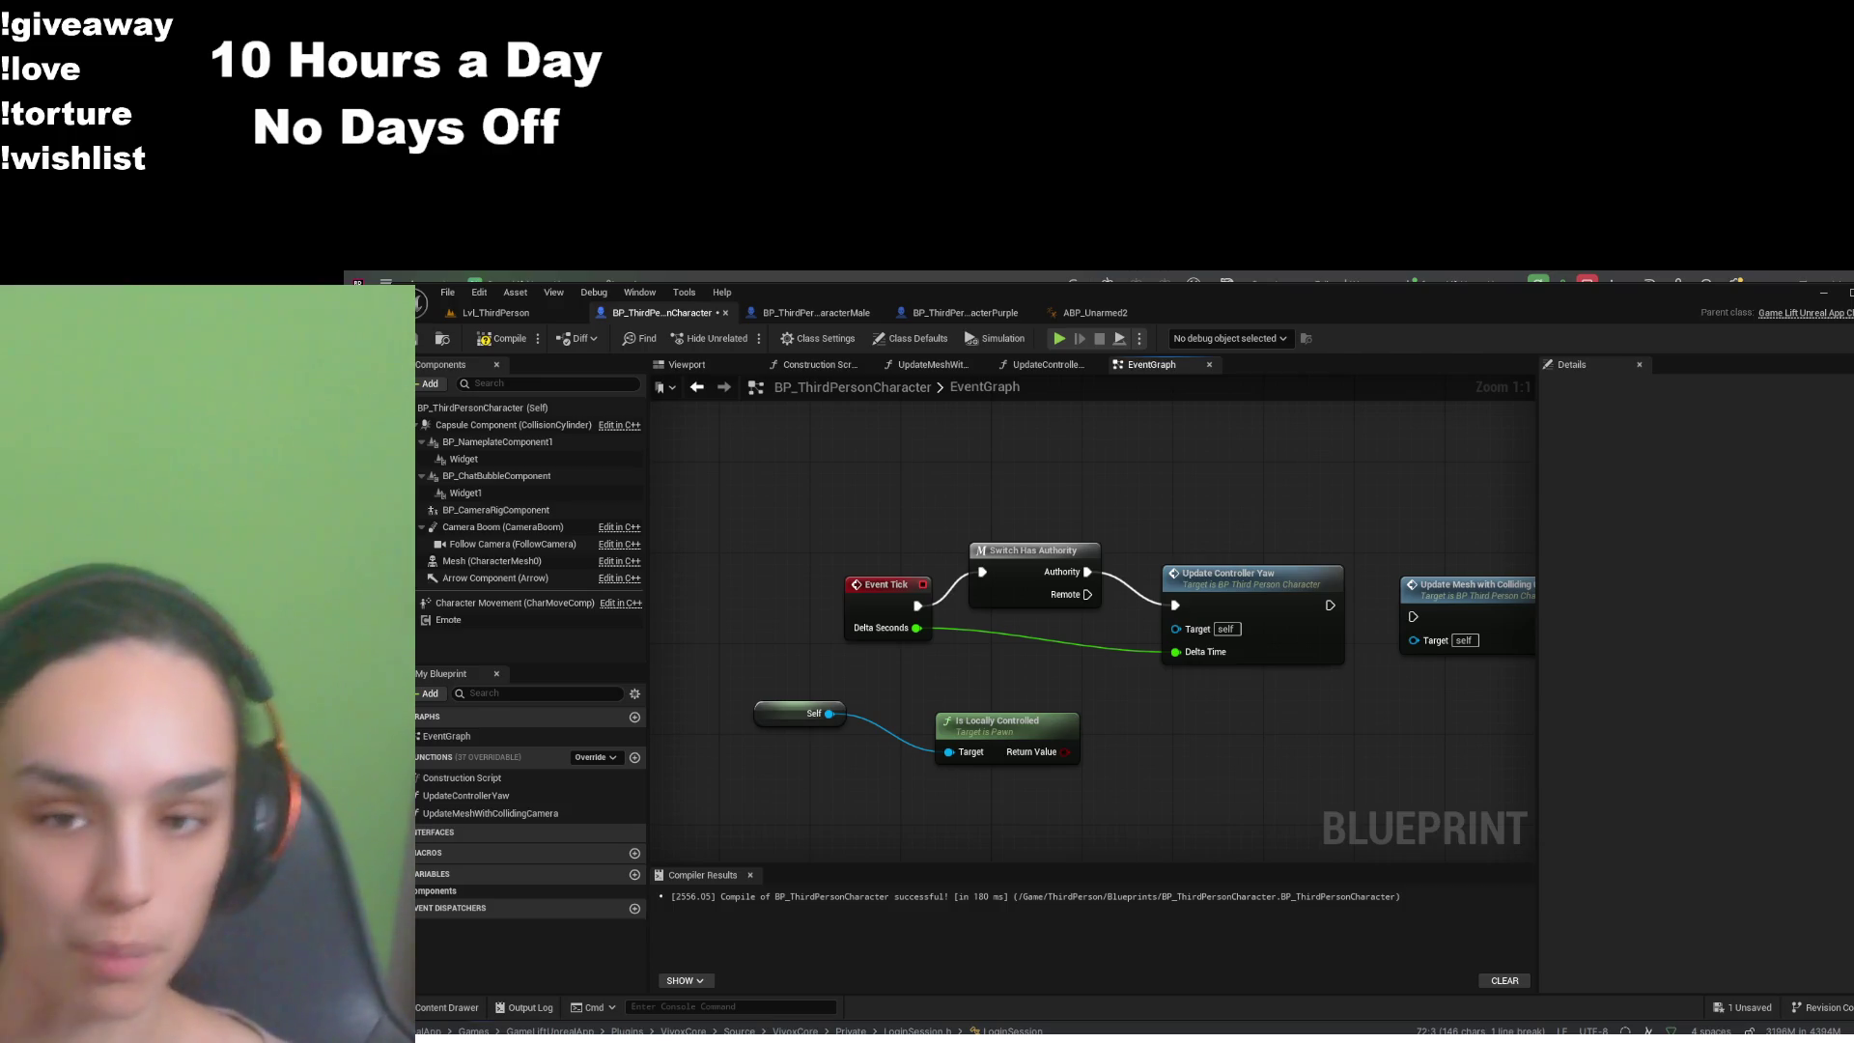
mouse_move(917, 606)
mouse_down()
mouse_move(1060, 673)
mouse_move(894, 592)
mouse_up()
click(1034, 743)
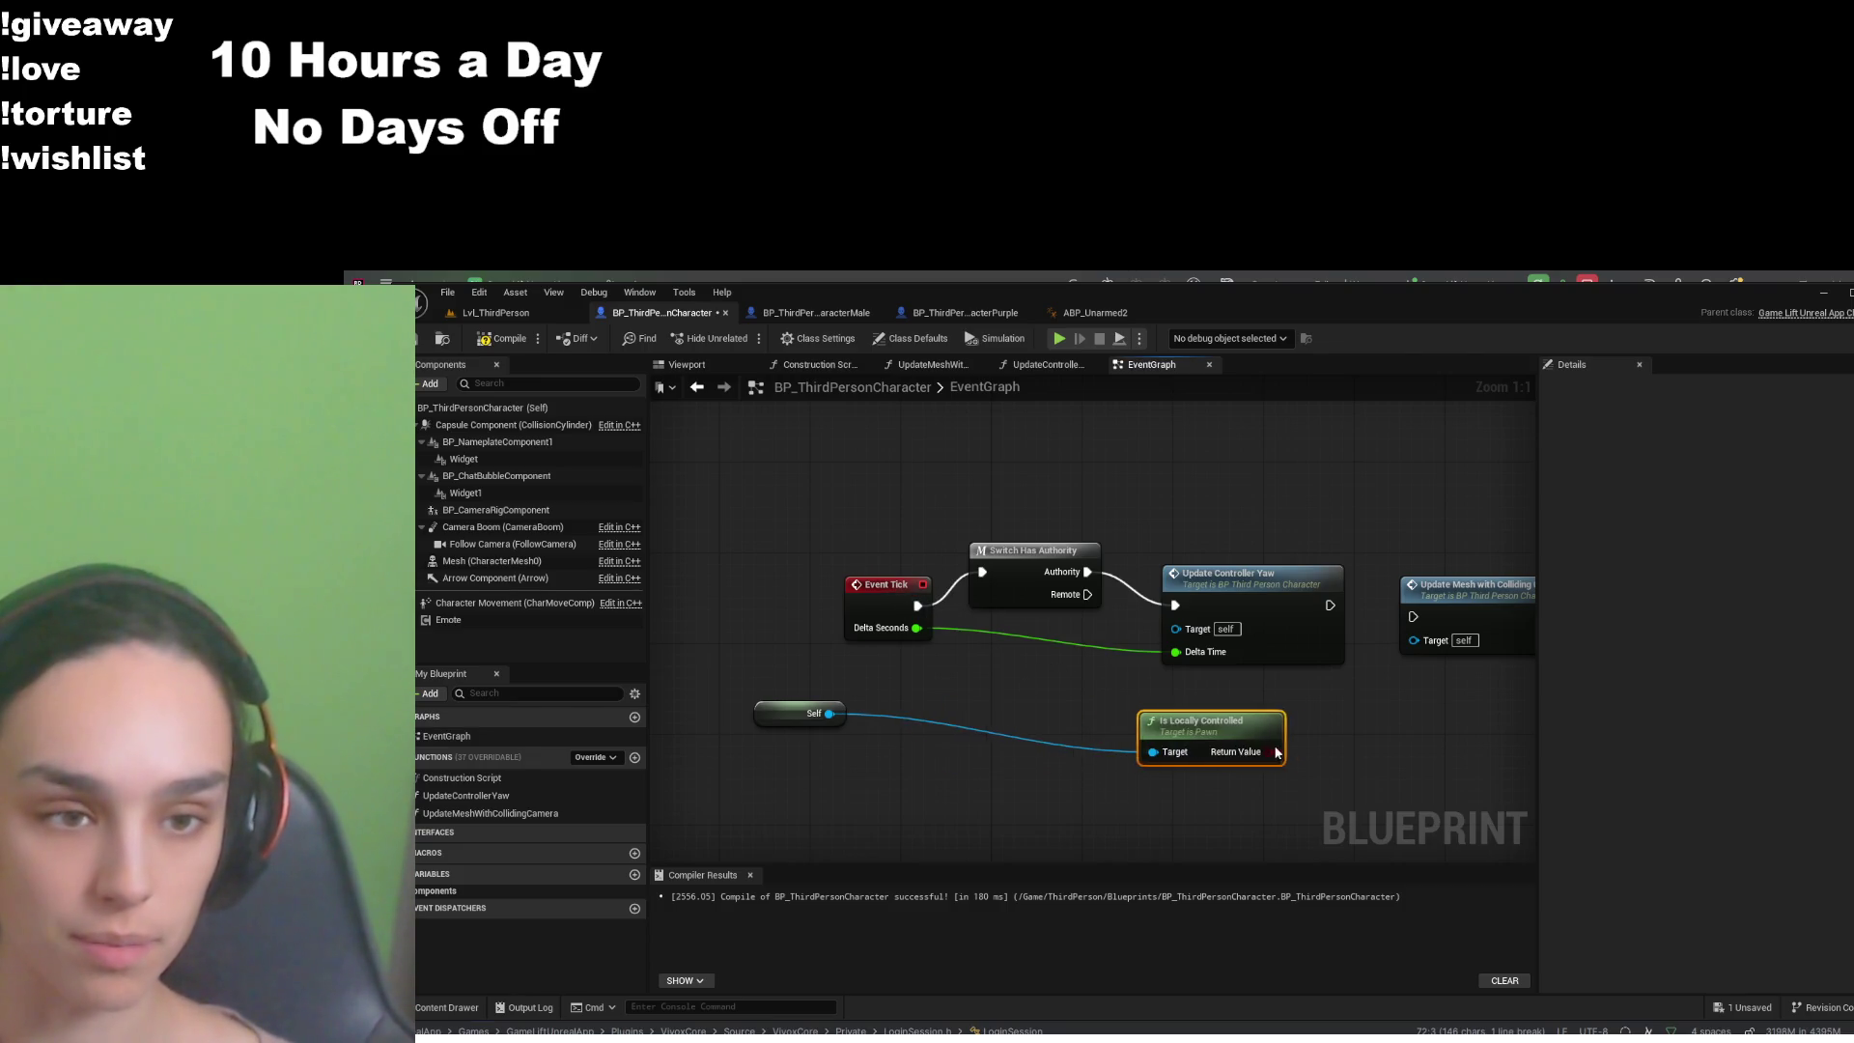
drag(1034, 743, 1157, 740)
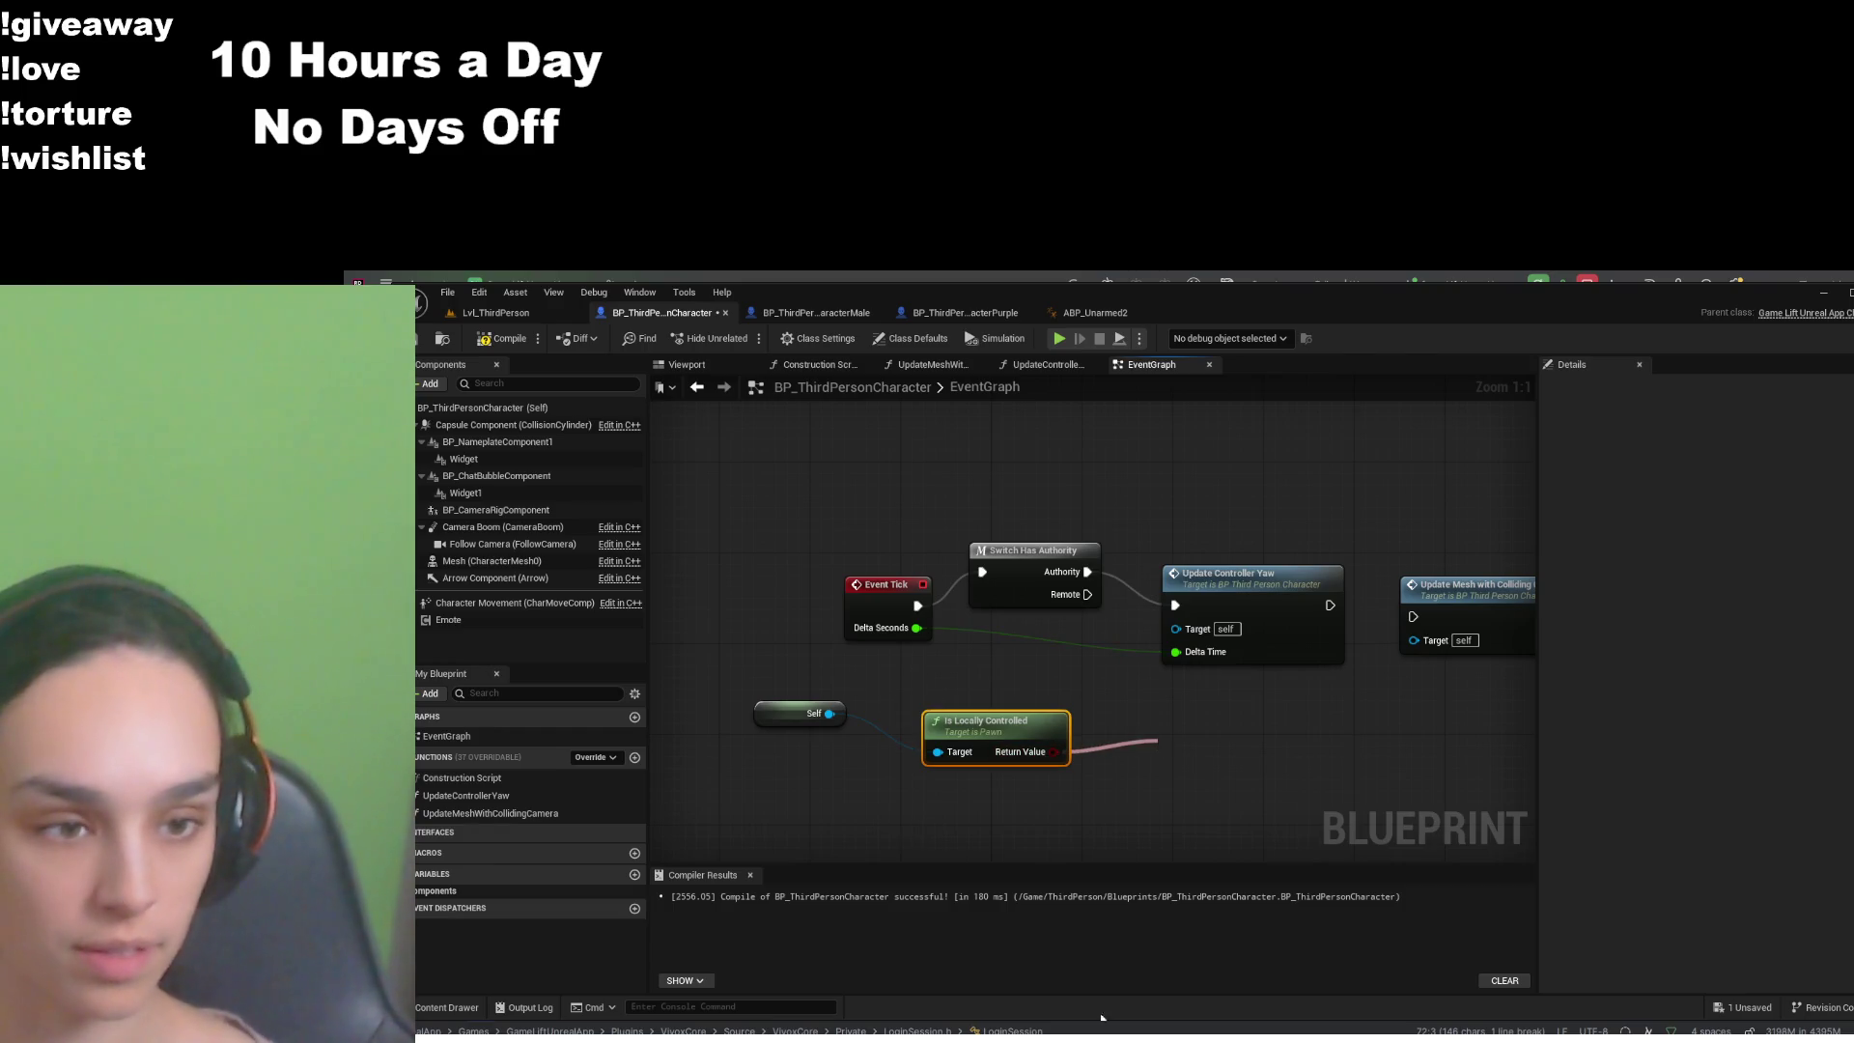
click(1176, 794)
mouse_move(1207, 744)
mouse_down()
mouse_move(1162, 721)
mouse_move(1222, 738)
mouse_move(1139, 594)
mouse_move(1175, 606)
mouse_up()
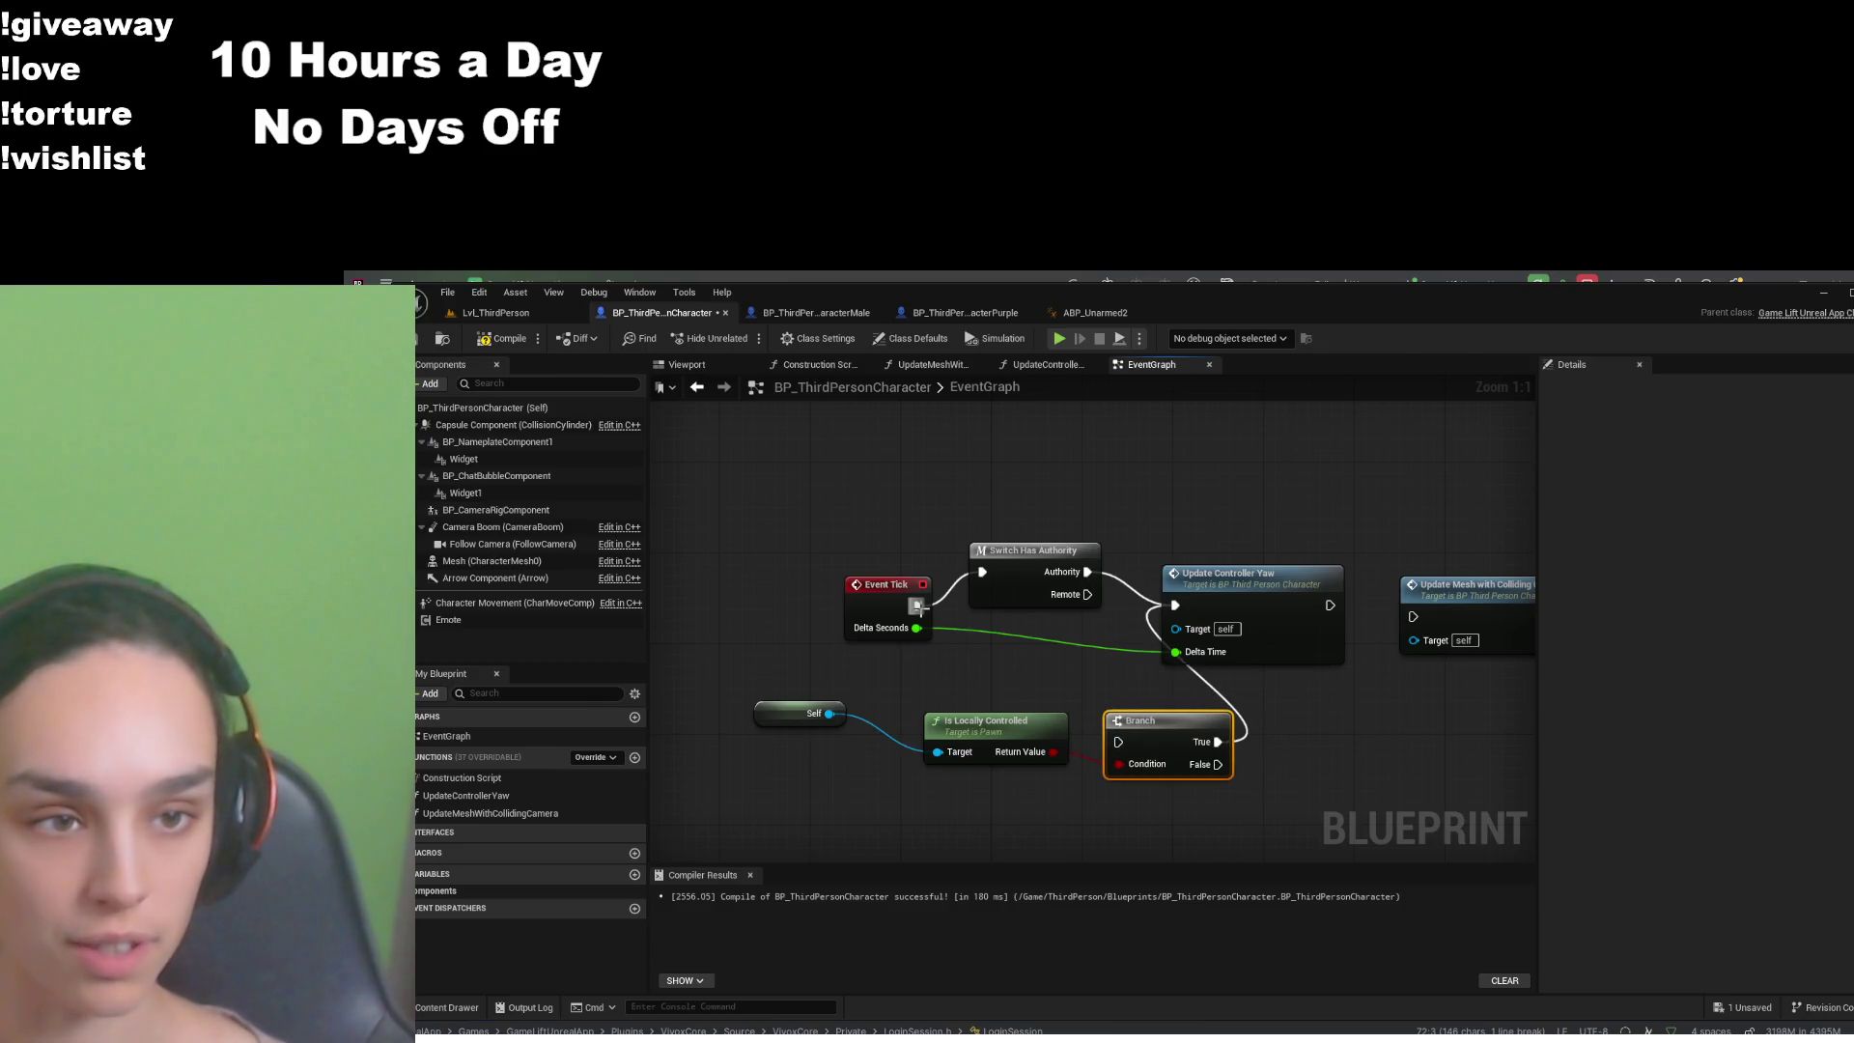
- Wire Event Tick into the Branch and Branch True into Update Controller Yaw, tidying the nodes
drag(917, 605, 1118, 742)
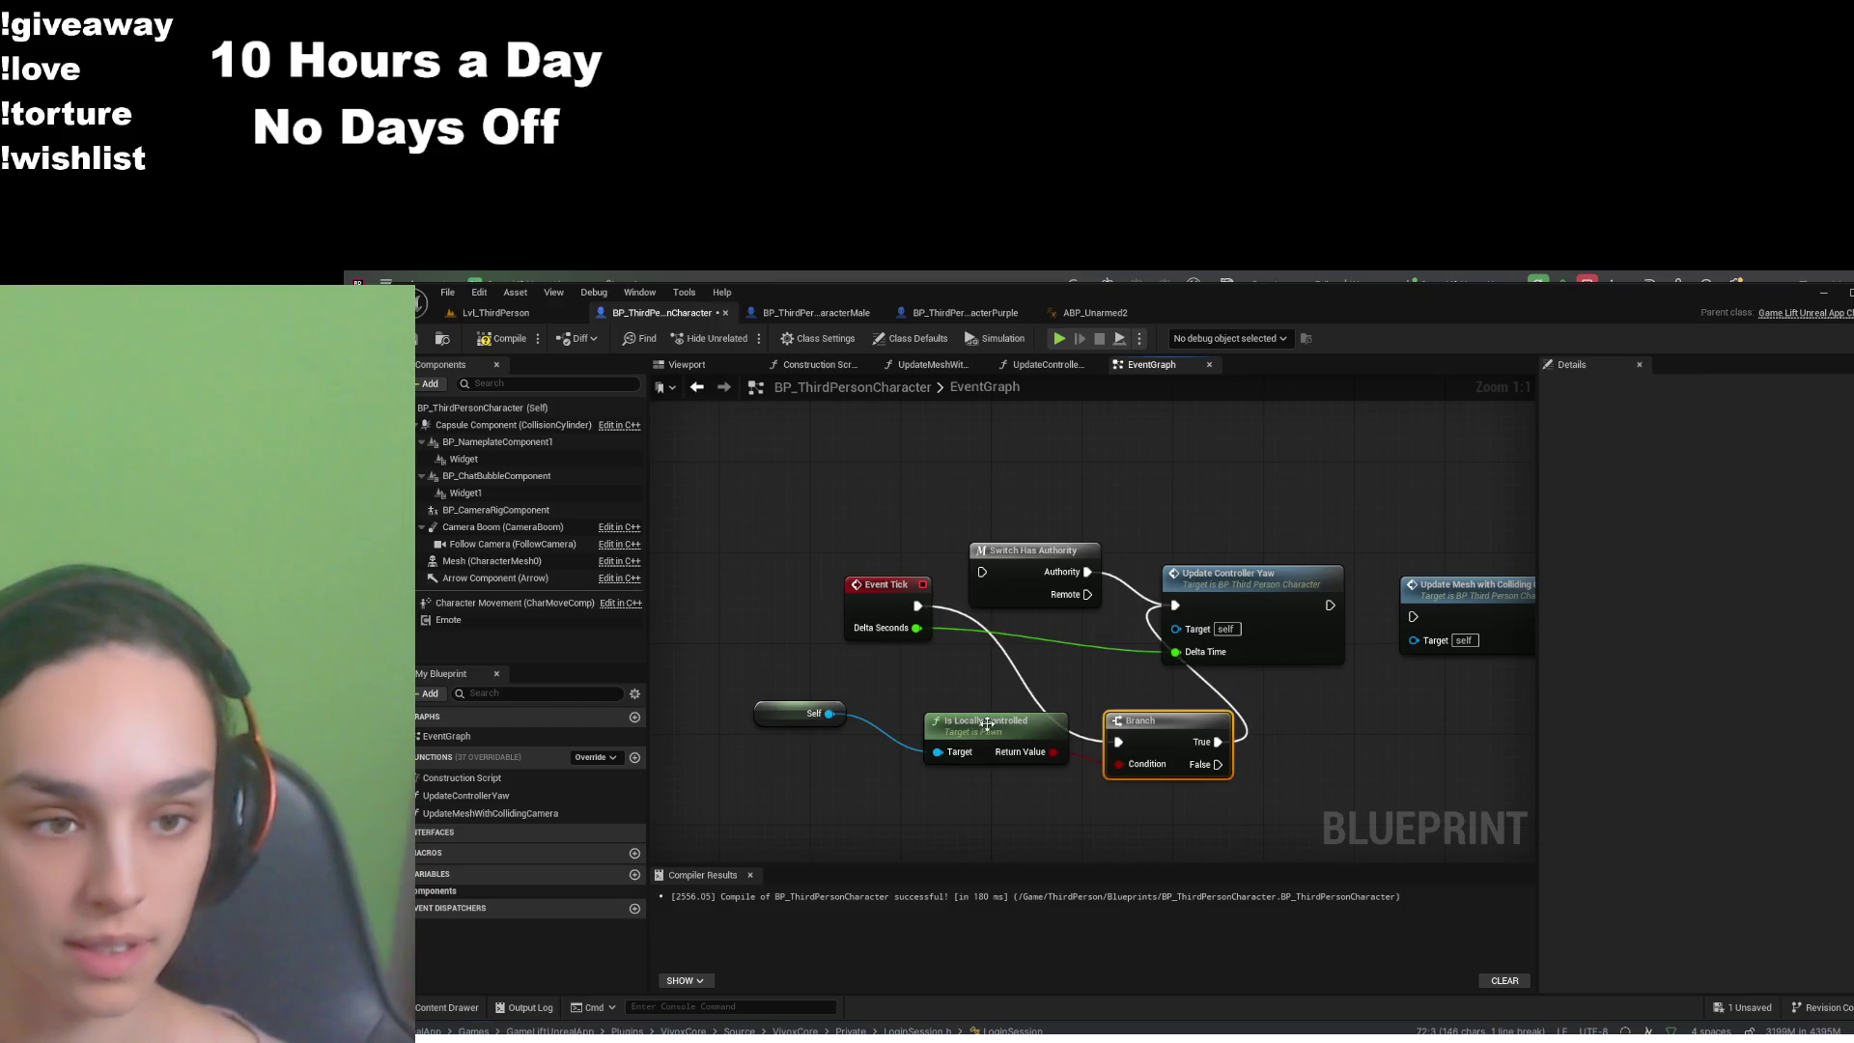
drag(1004, 722, 970, 755)
drag(815, 714, 757, 760)
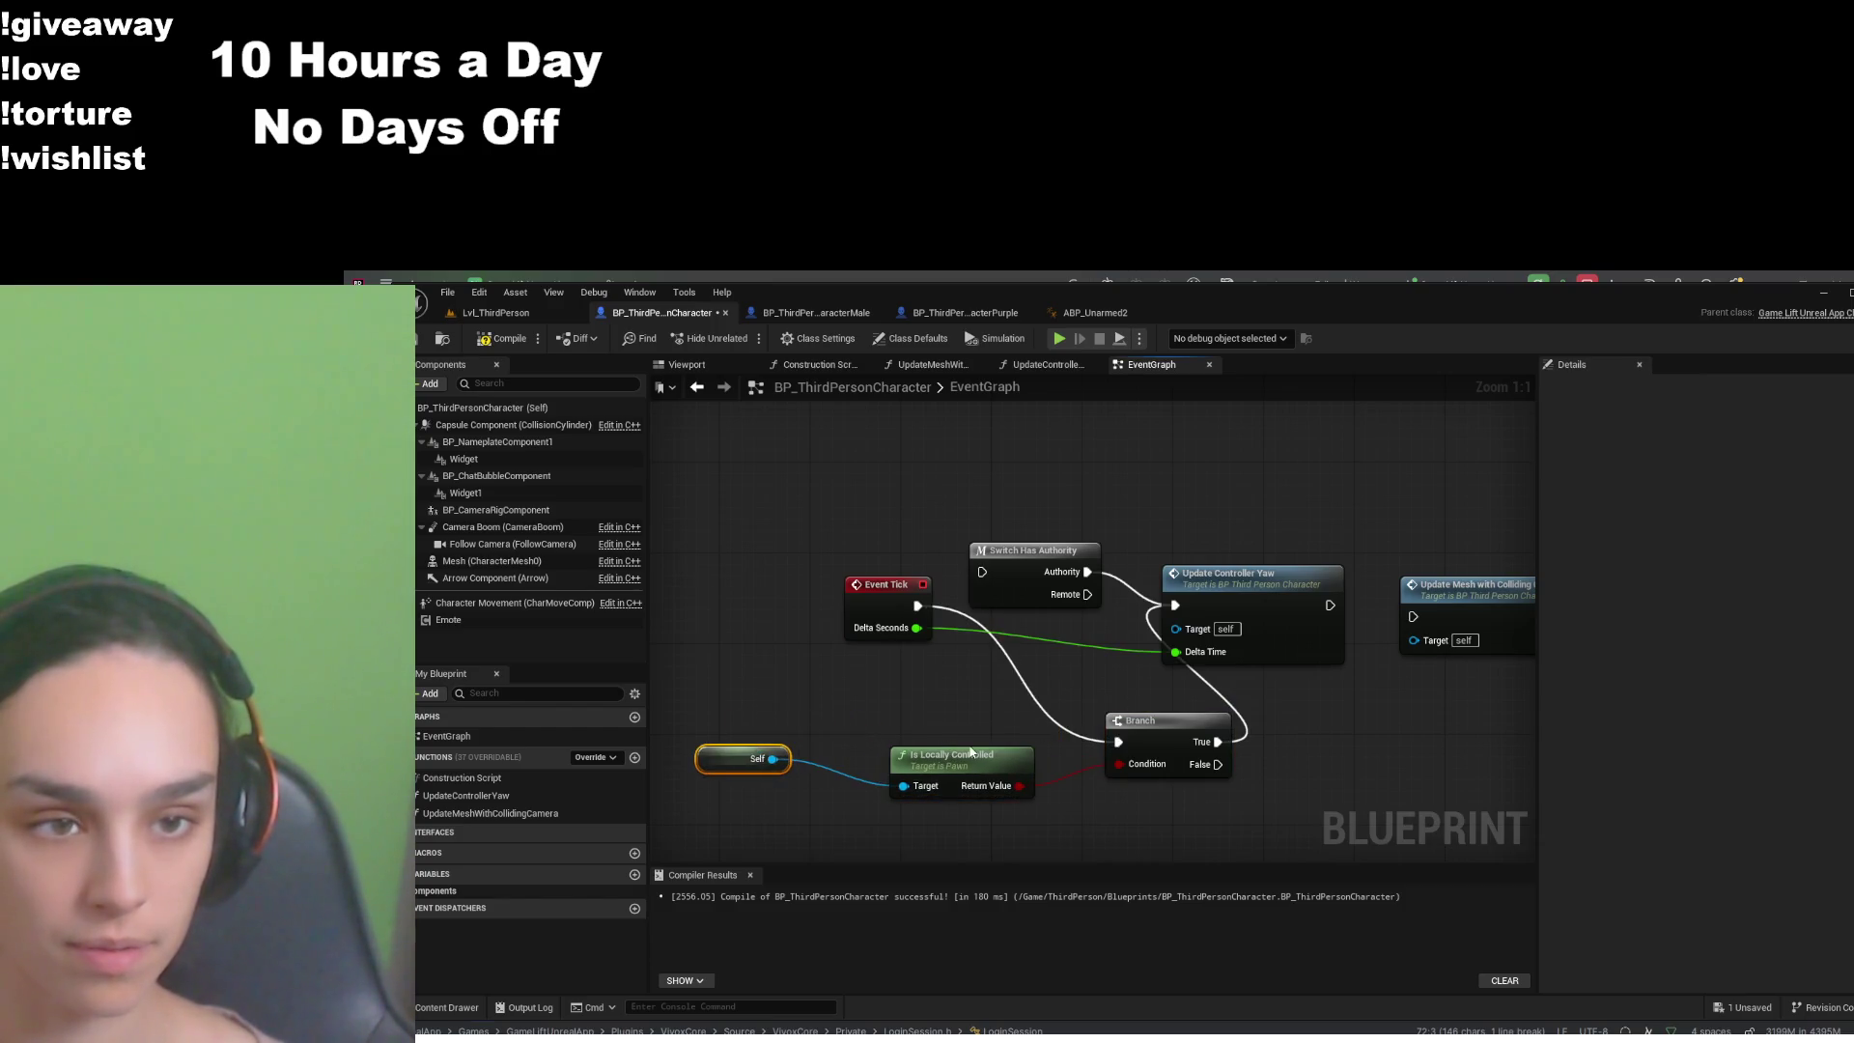
drag(973, 753, 885, 753)
mouse_move(1156, 741)
mouse_down()
mouse_move(1028, 649)
mouse_move(1055, 660)
mouse_up()
drag(917, 605, 982, 572)
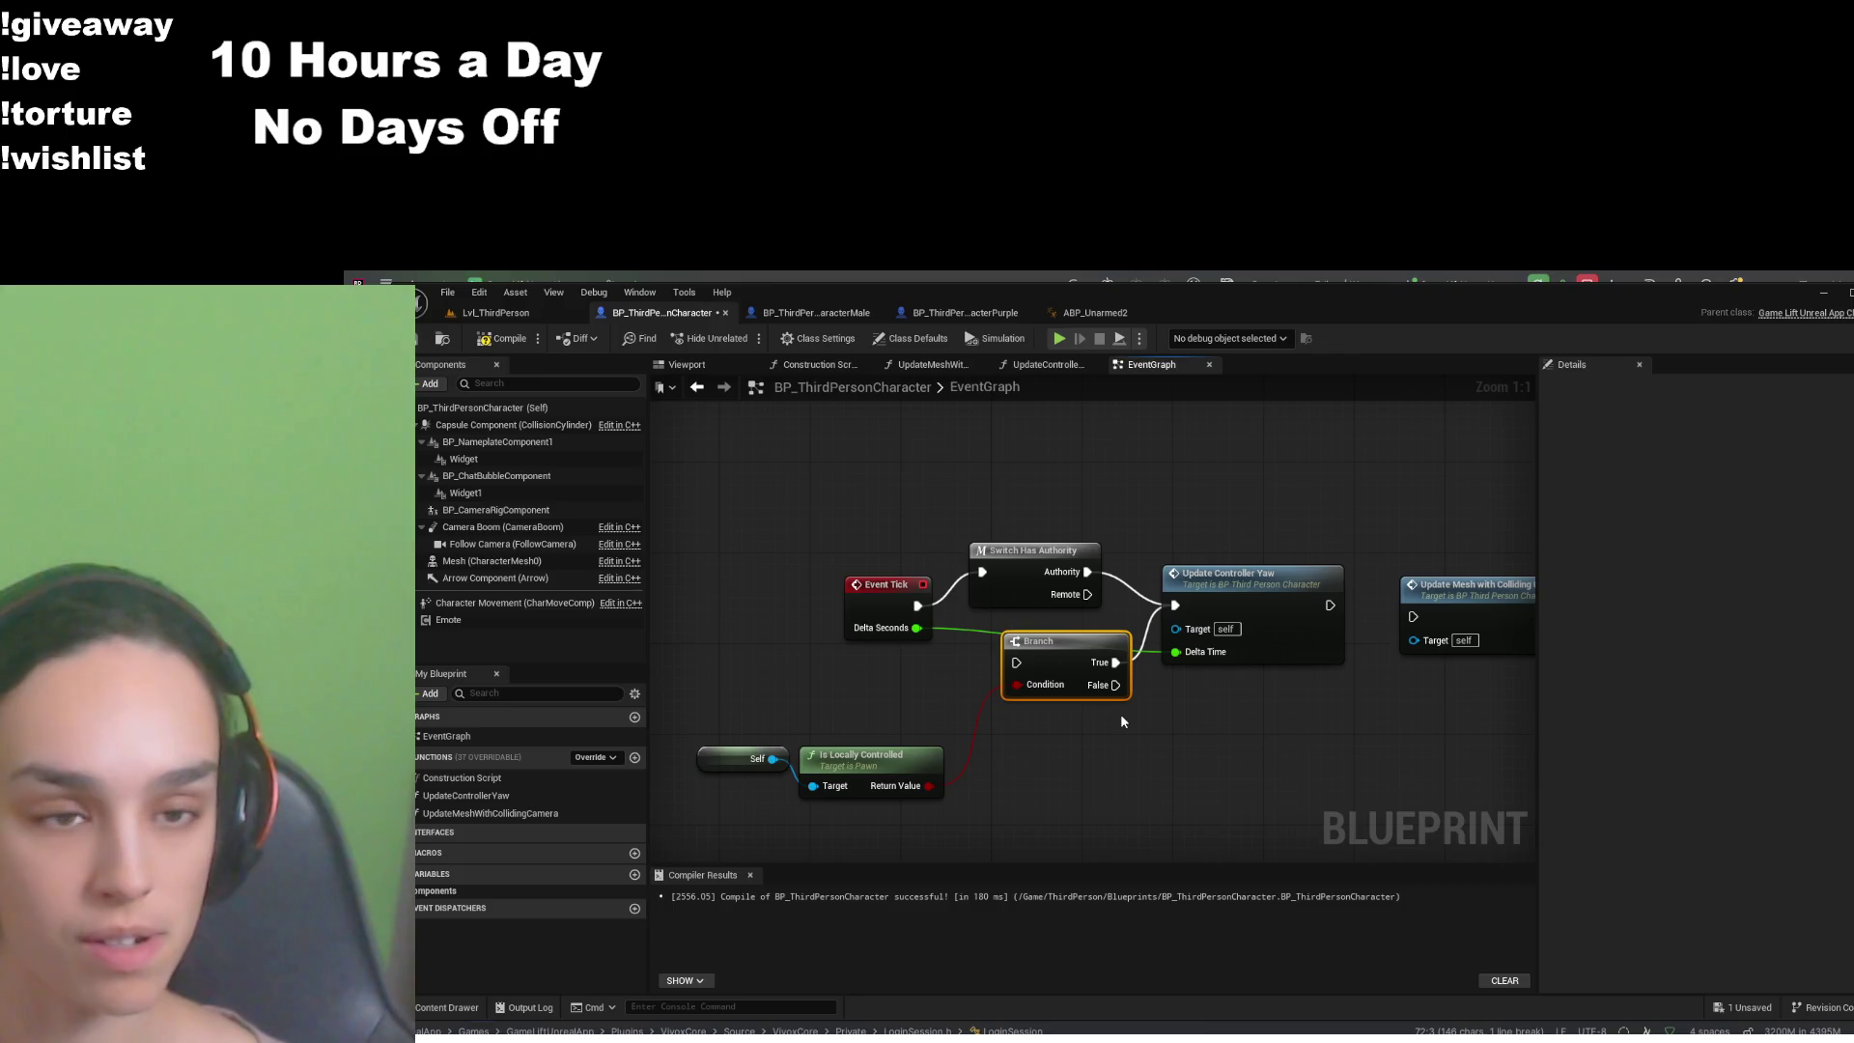
drag(917, 606, 1016, 662)
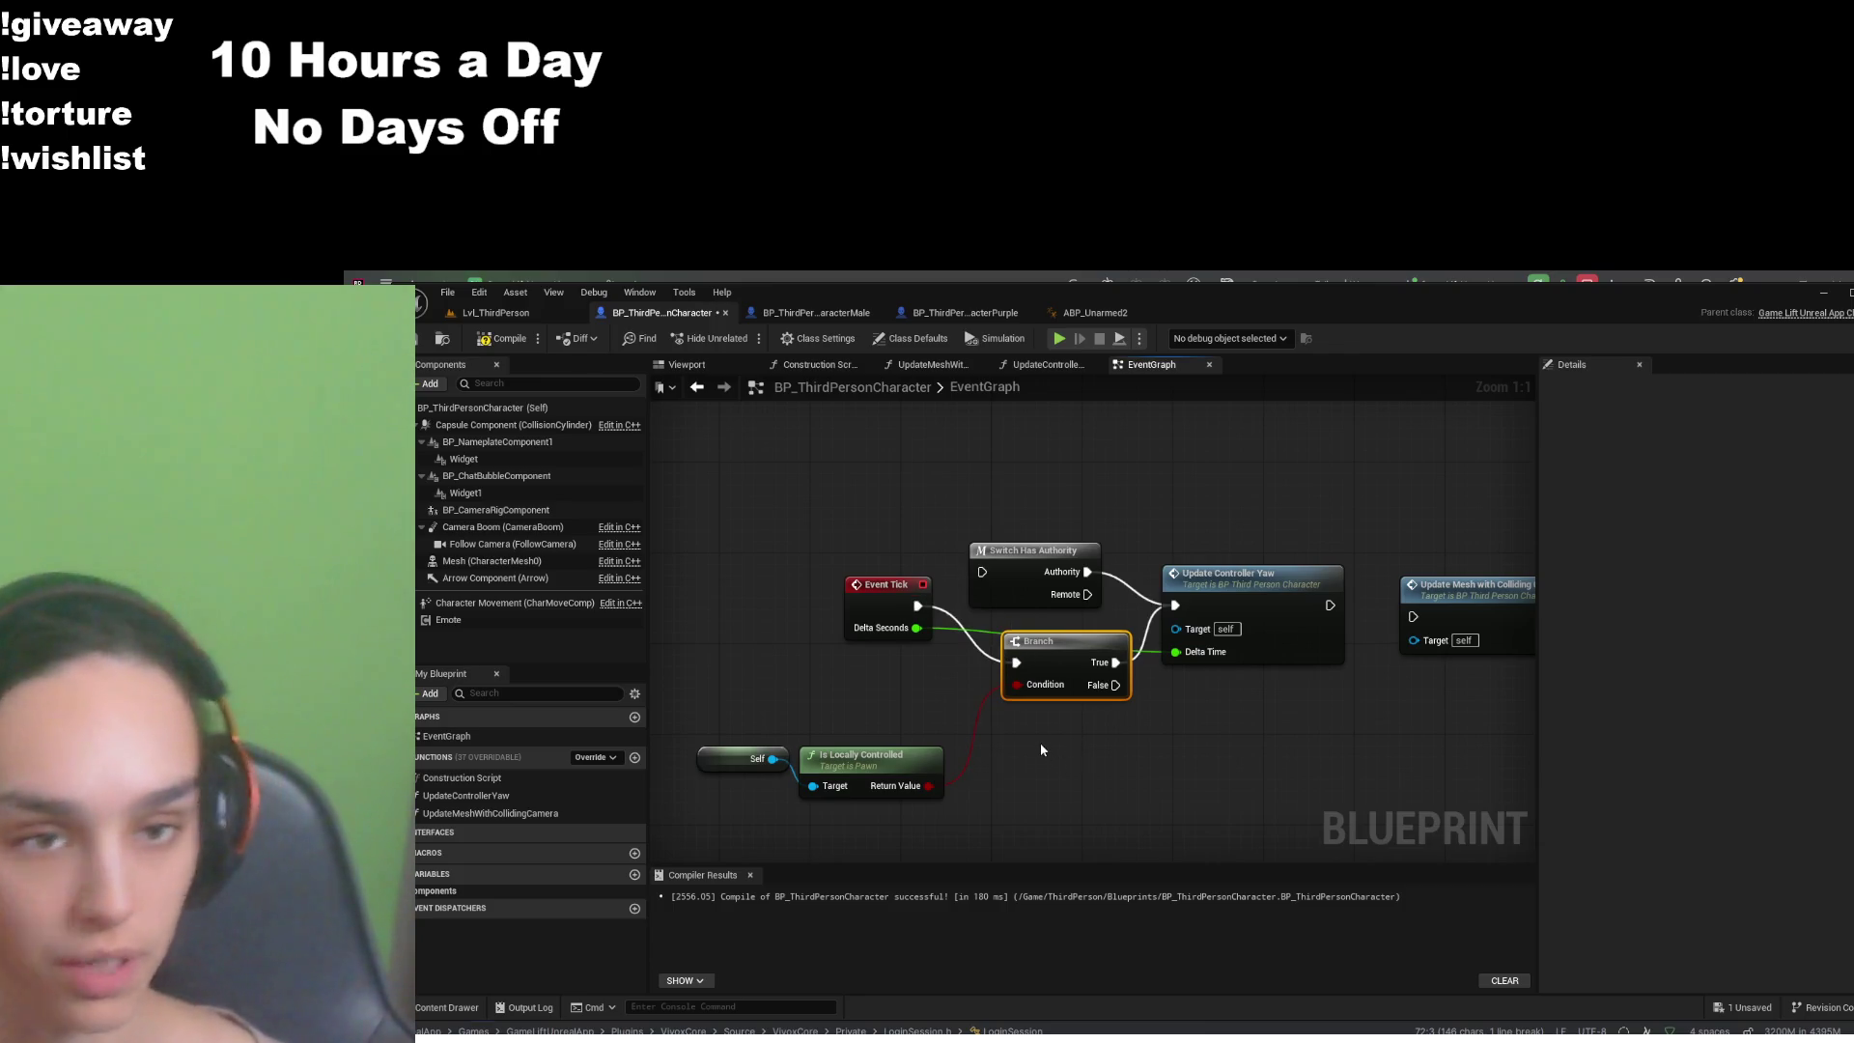
drag(1063, 756, 1103, 745)
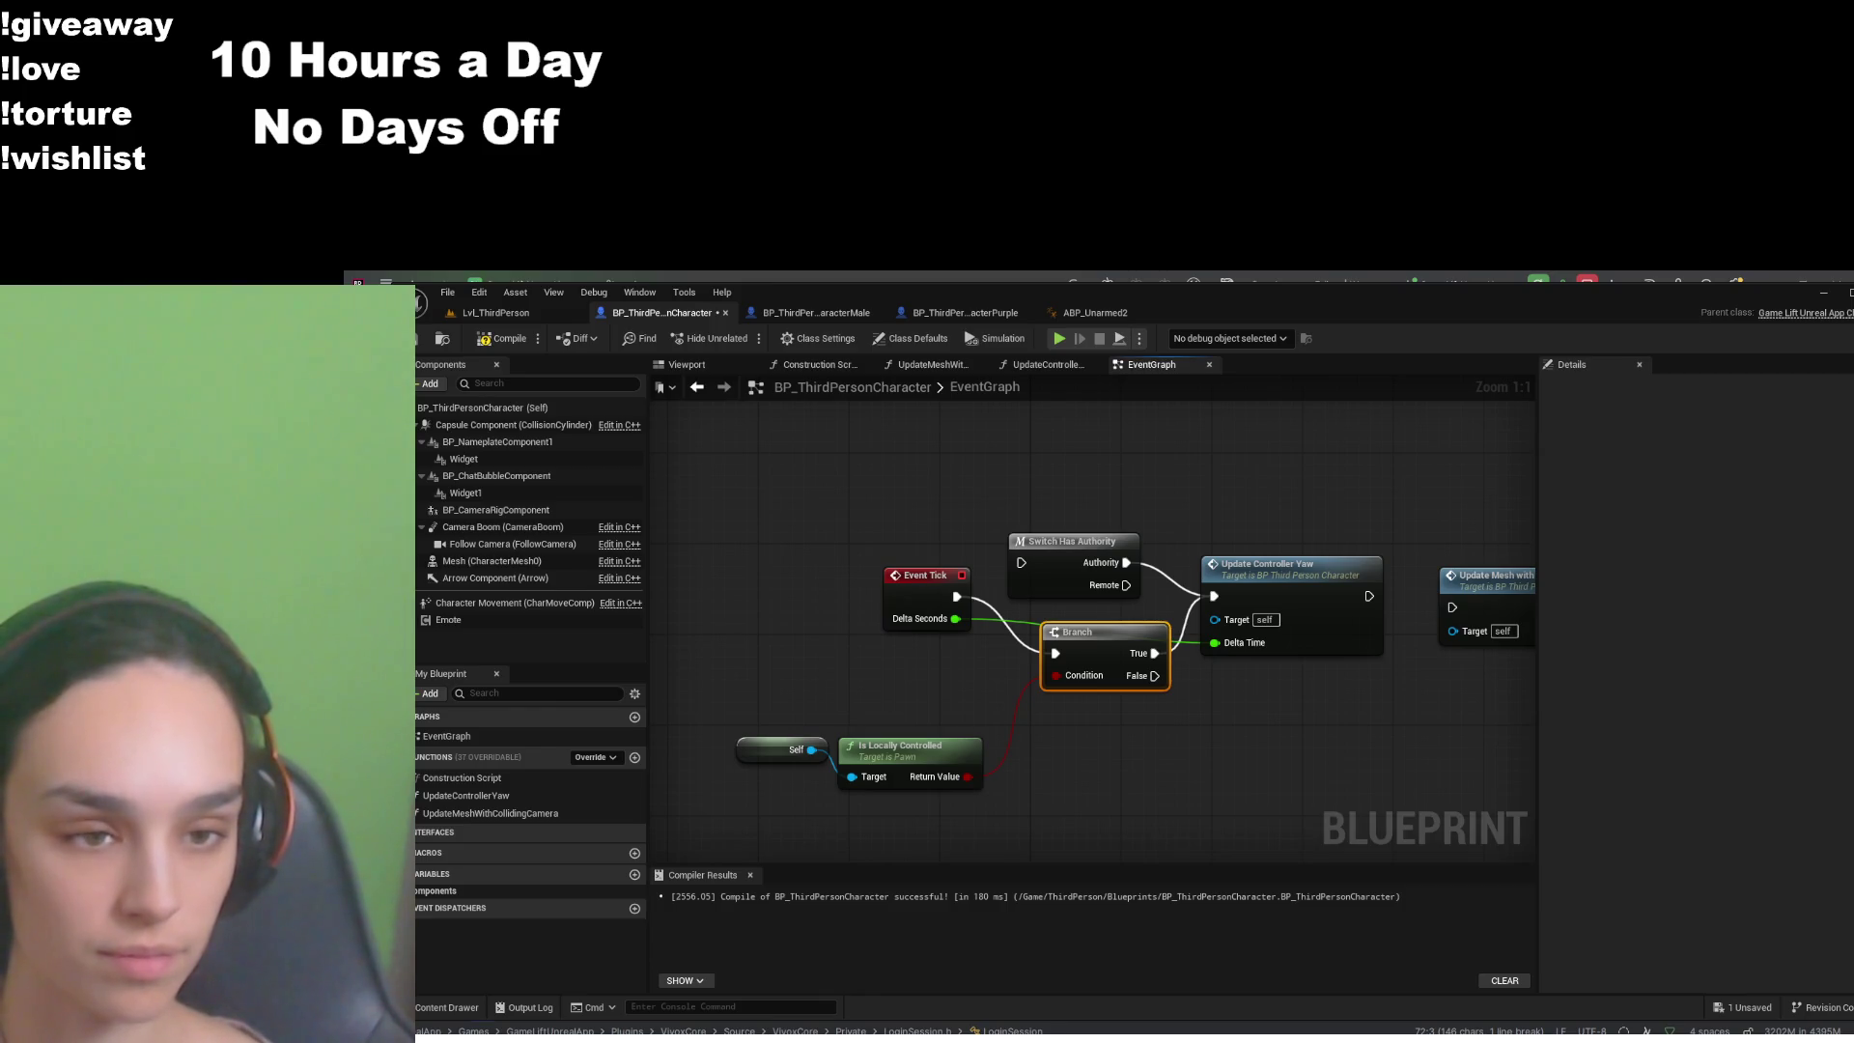
- Add a Sequence node fed by Event Tick and arrange it beside Switch Has Authority
click(1007, 500)
drag(1083, 574, 1072, 483)
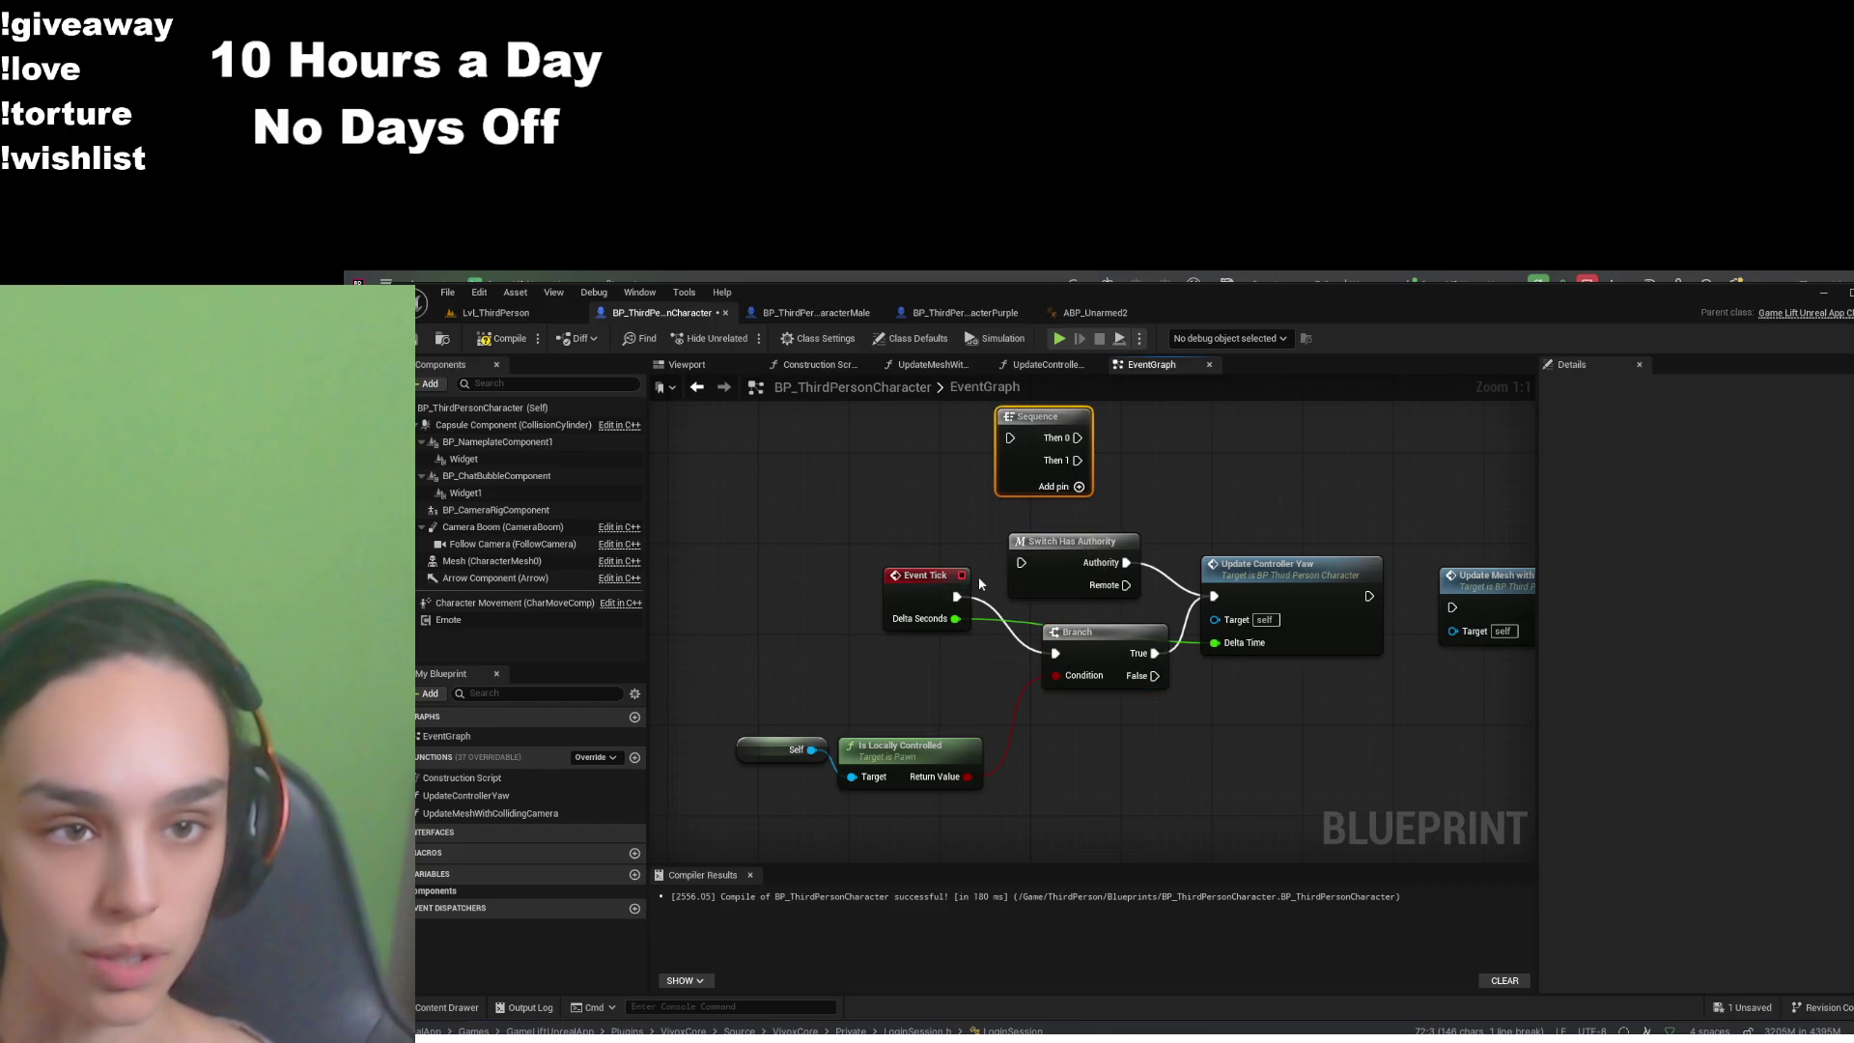
mouse_move(957, 597)
mouse_down()
mouse_move(1000, 432)
mouse_move(1043, 502)
mouse_move(1021, 562)
mouse_move(1146, 539)
mouse_move(1194, 504)
mouse_up()
mouse_move(1038, 417)
mouse_down()
mouse_move(947, 455)
mouse_move(982, 450)
mouse_up()
drag(929, 586, 771, 494)
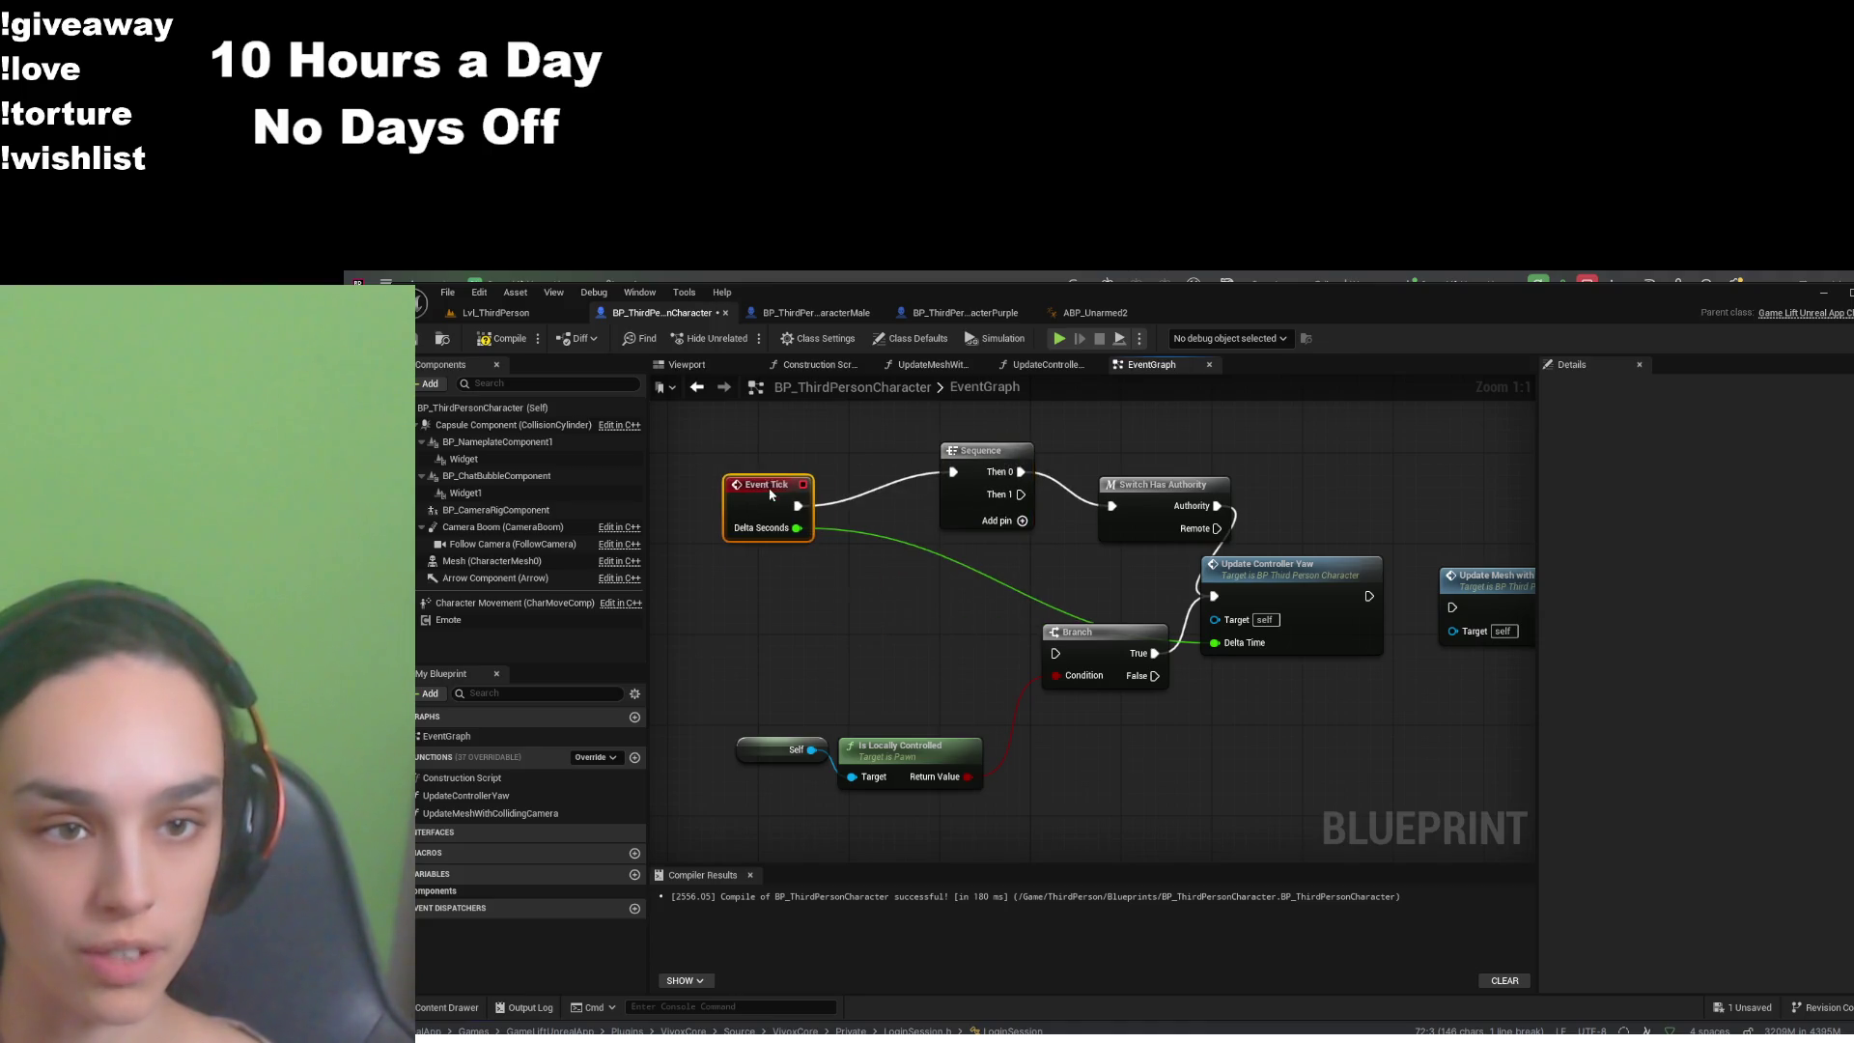
mouse_move(1160, 505)
mouse_down()
mouse_move(1123, 517)
mouse_move(1046, 628)
mouse_move(1056, 653)
mouse_up()
- Wire Sequence Then 1 into the Branch, tidy the node layout, and compile
drag(1087, 640, 1098, 595)
drag(1274, 564, 1319, 519)
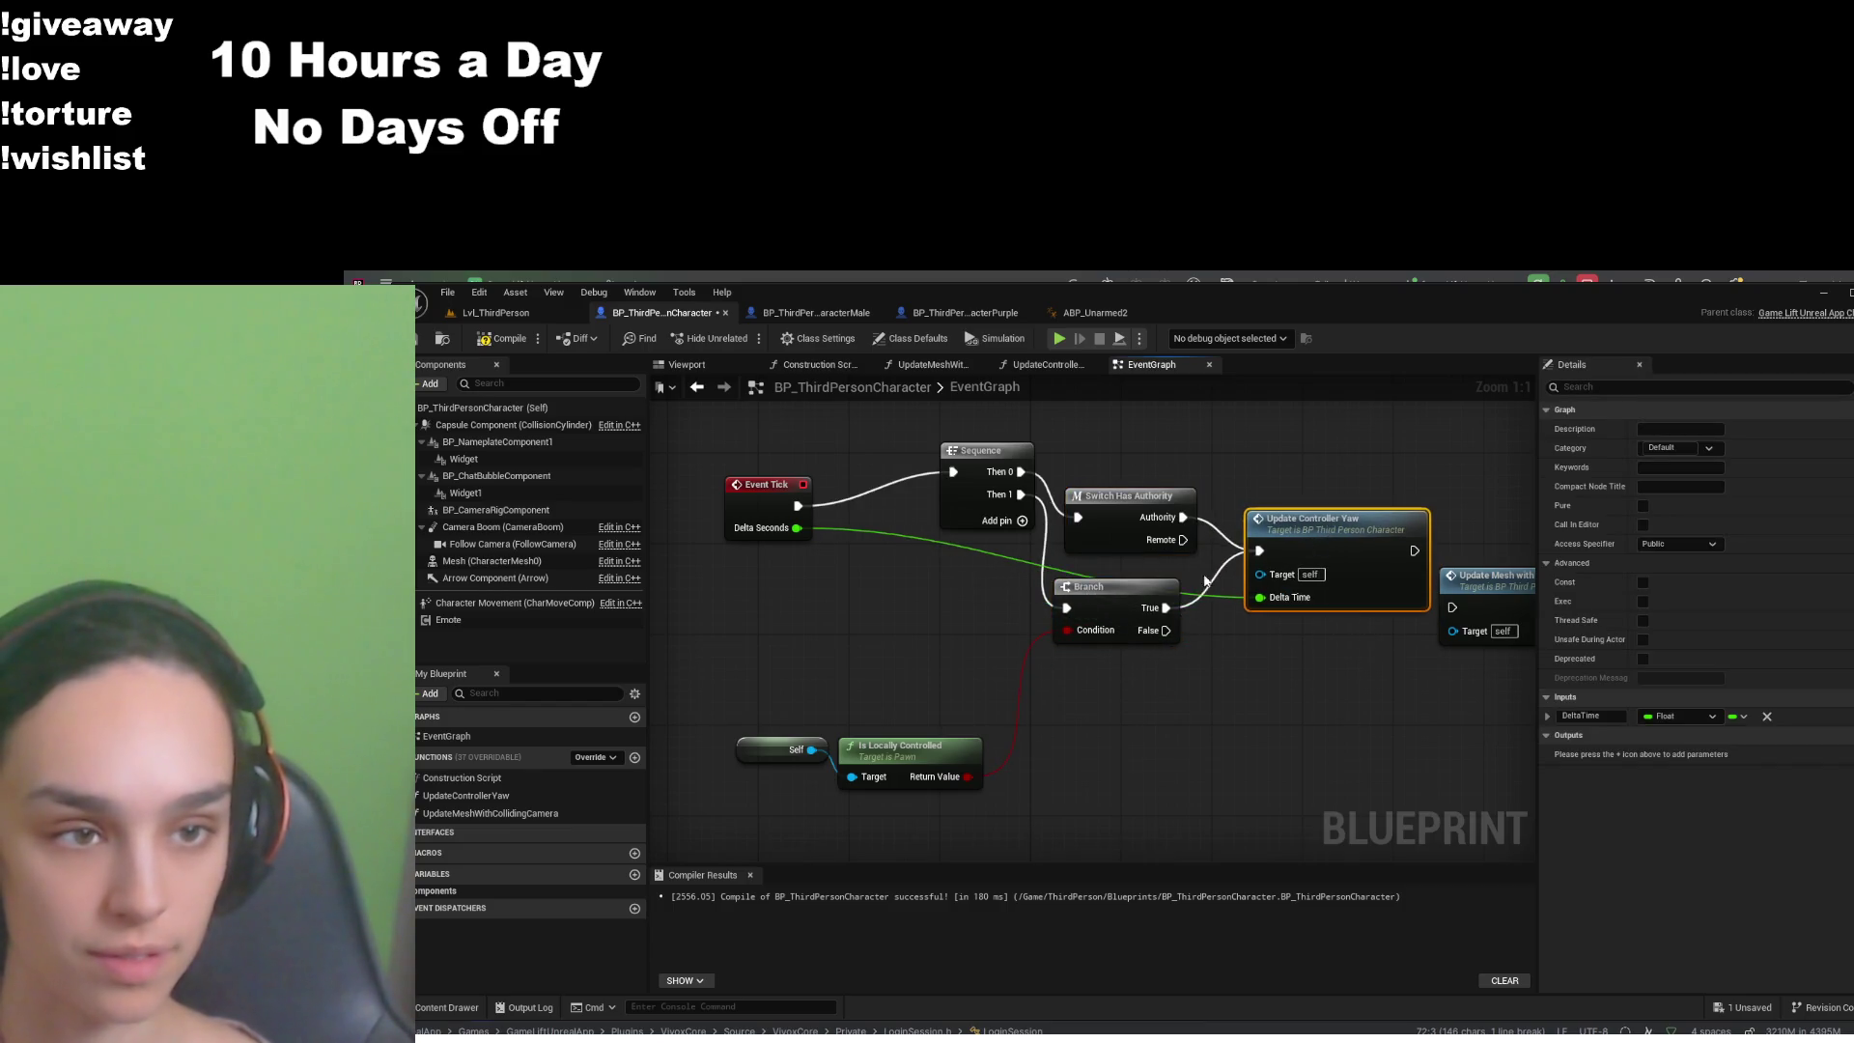
drag(1098, 585, 1132, 574)
drag(1007, 450, 983, 518)
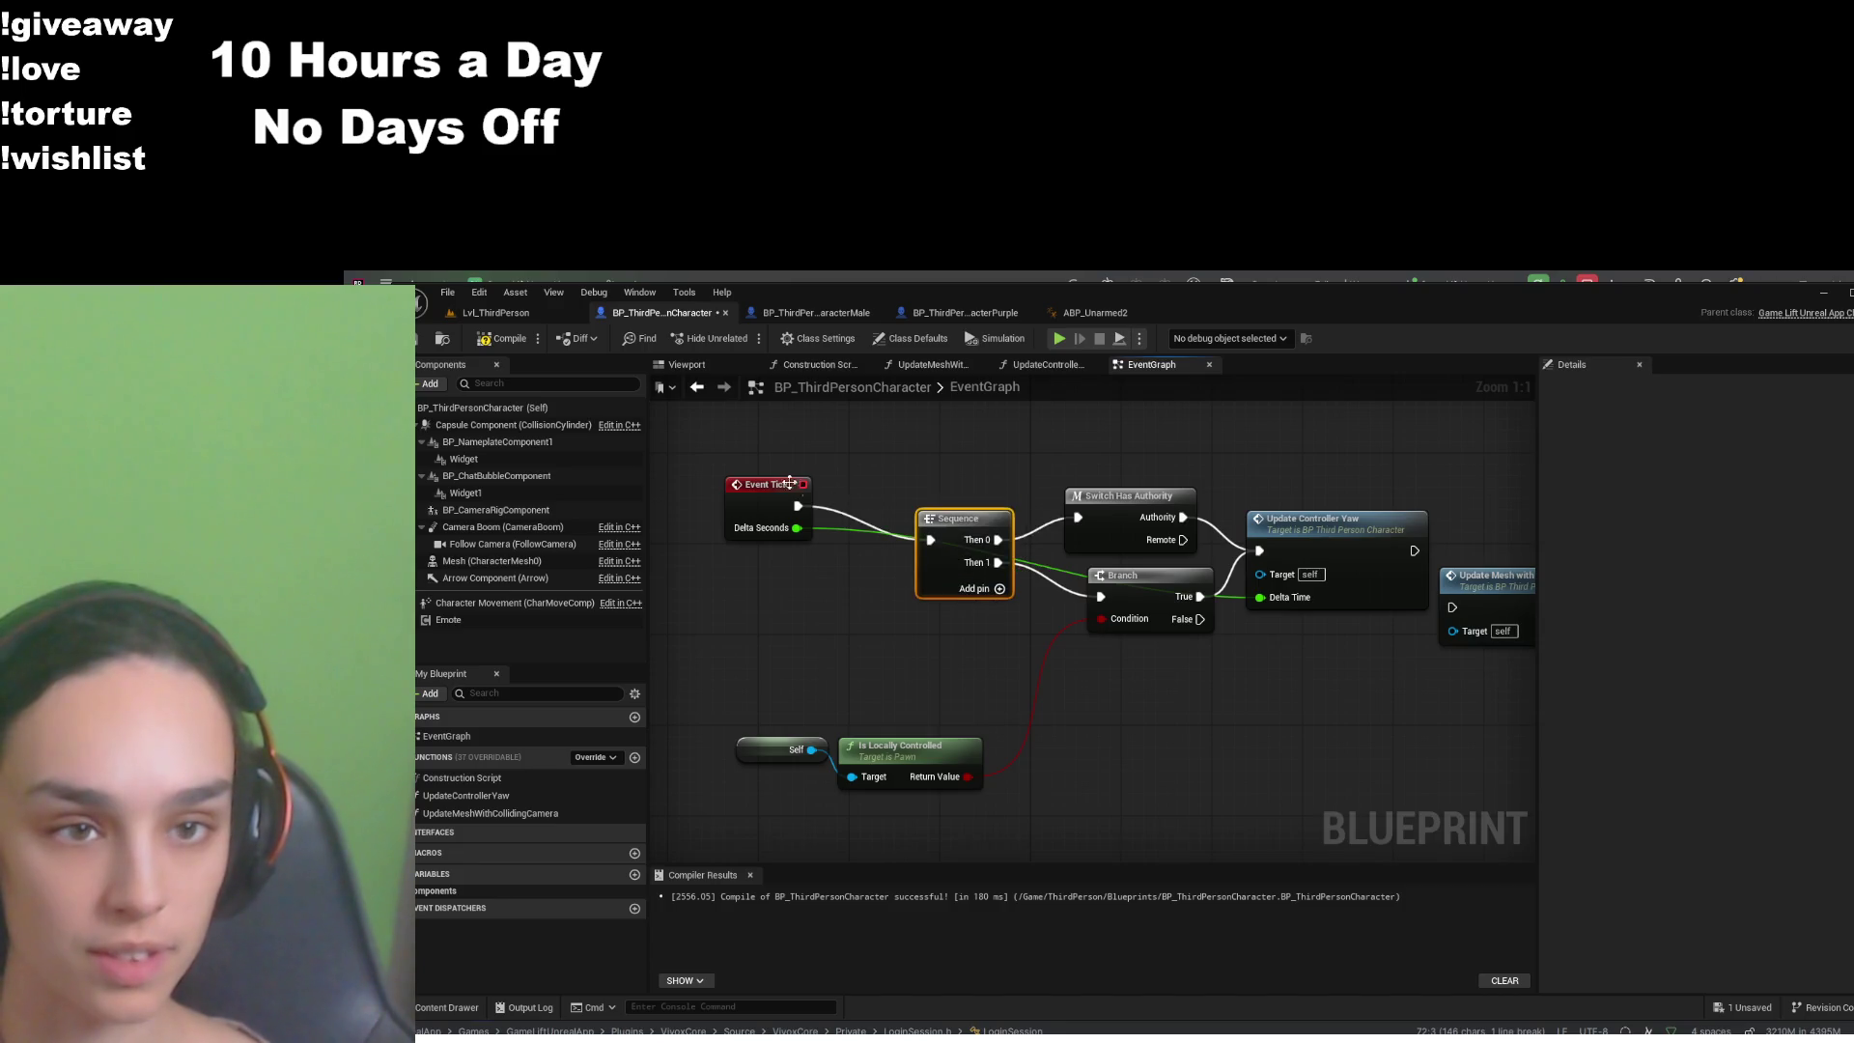
drag(790, 483, 822, 516)
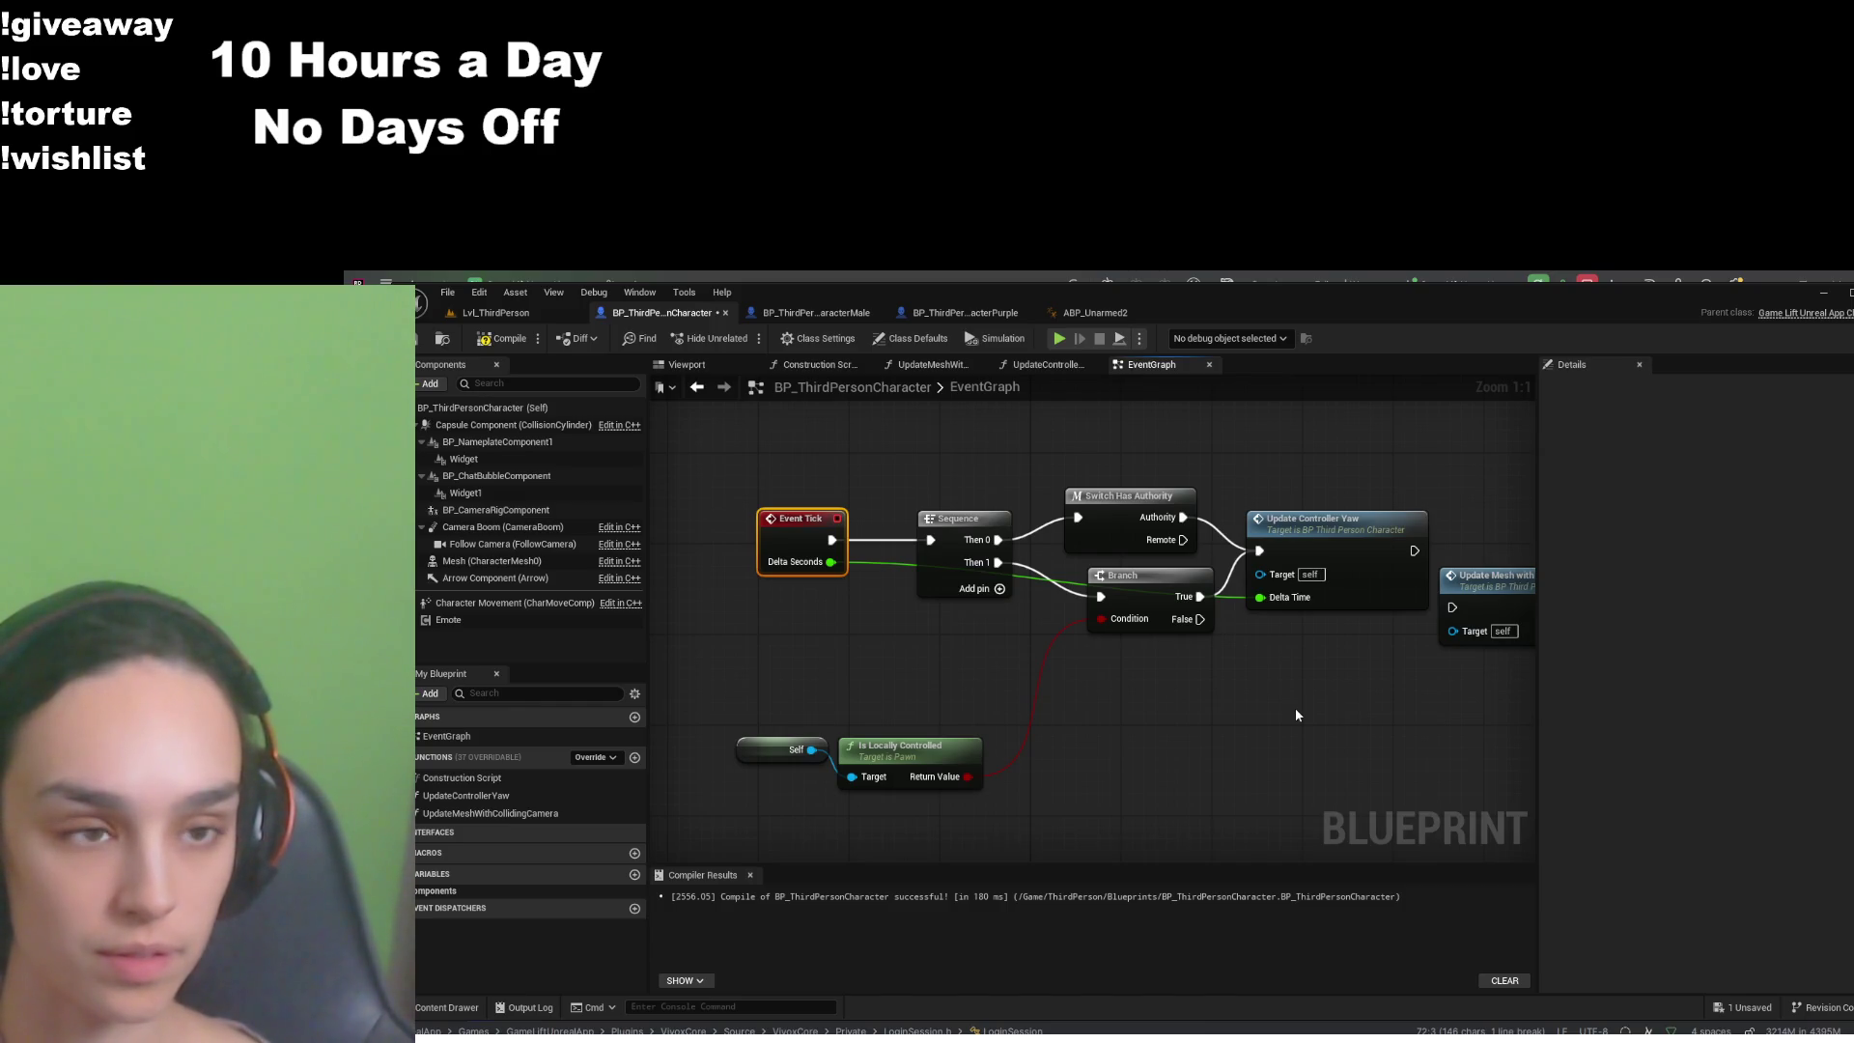
click(497, 345)
- Save, move Self and Is Locally Controlled up beside the Branch, recompile, save, and select all tick nodes
key(ctrl+s)
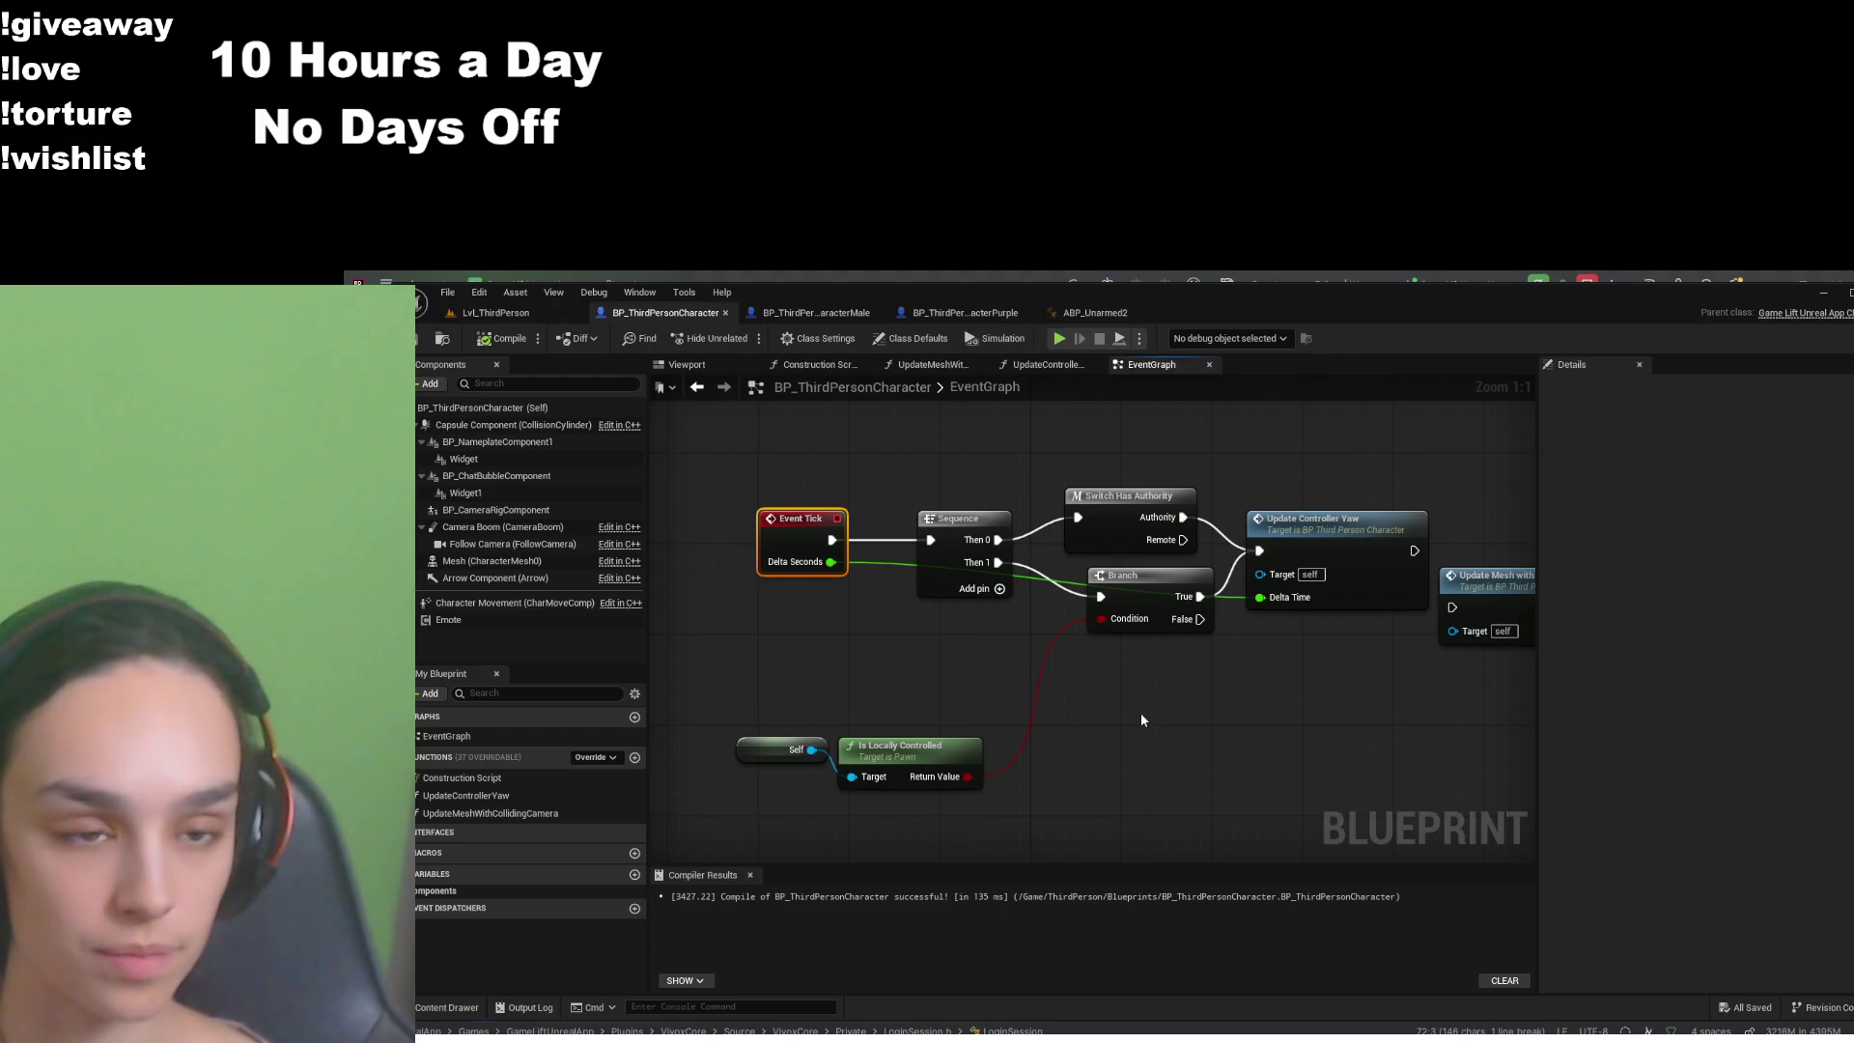
drag(917, 750, 984, 678)
drag(757, 749, 803, 692)
click(1183, 739)
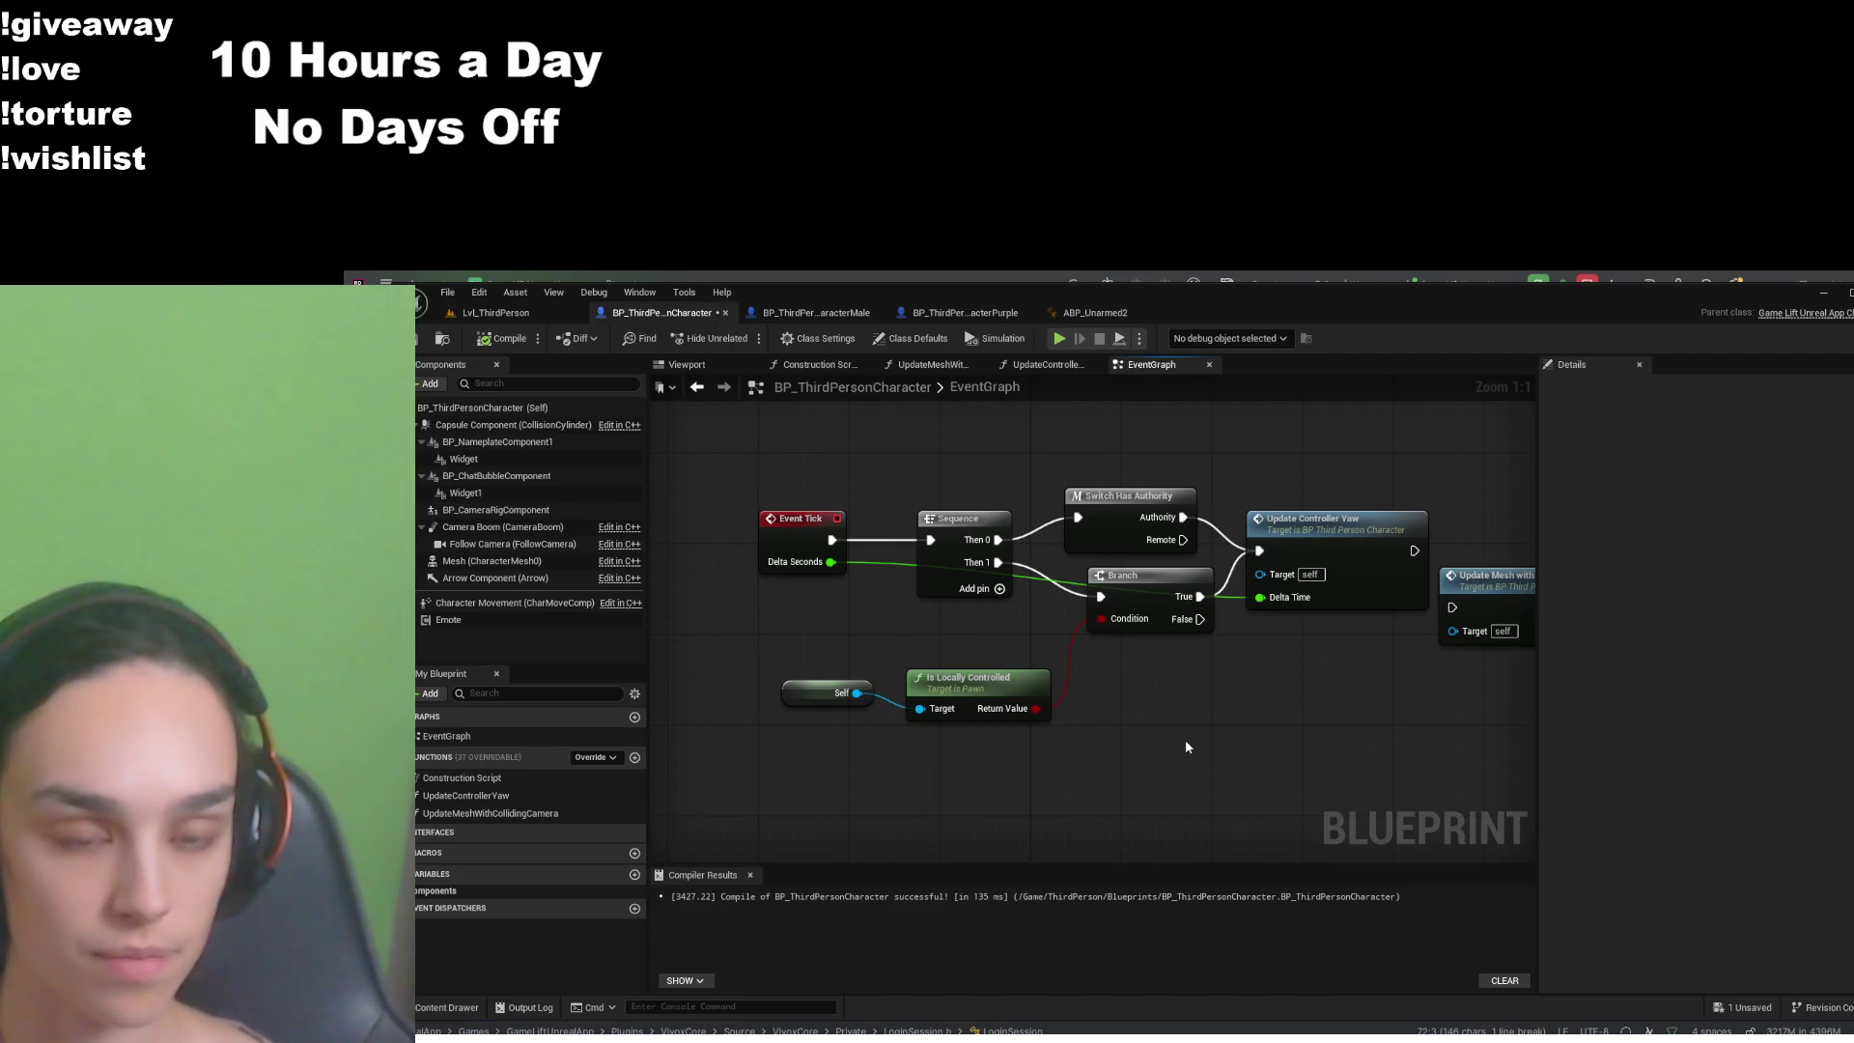
click(502, 340)
click(433, 343)
mouse_move(741, 442)
mouse_down()
mouse_move(931, 610)
mouse_move(1328, 753)
mouse_move(1311, 722)
mouse_up()
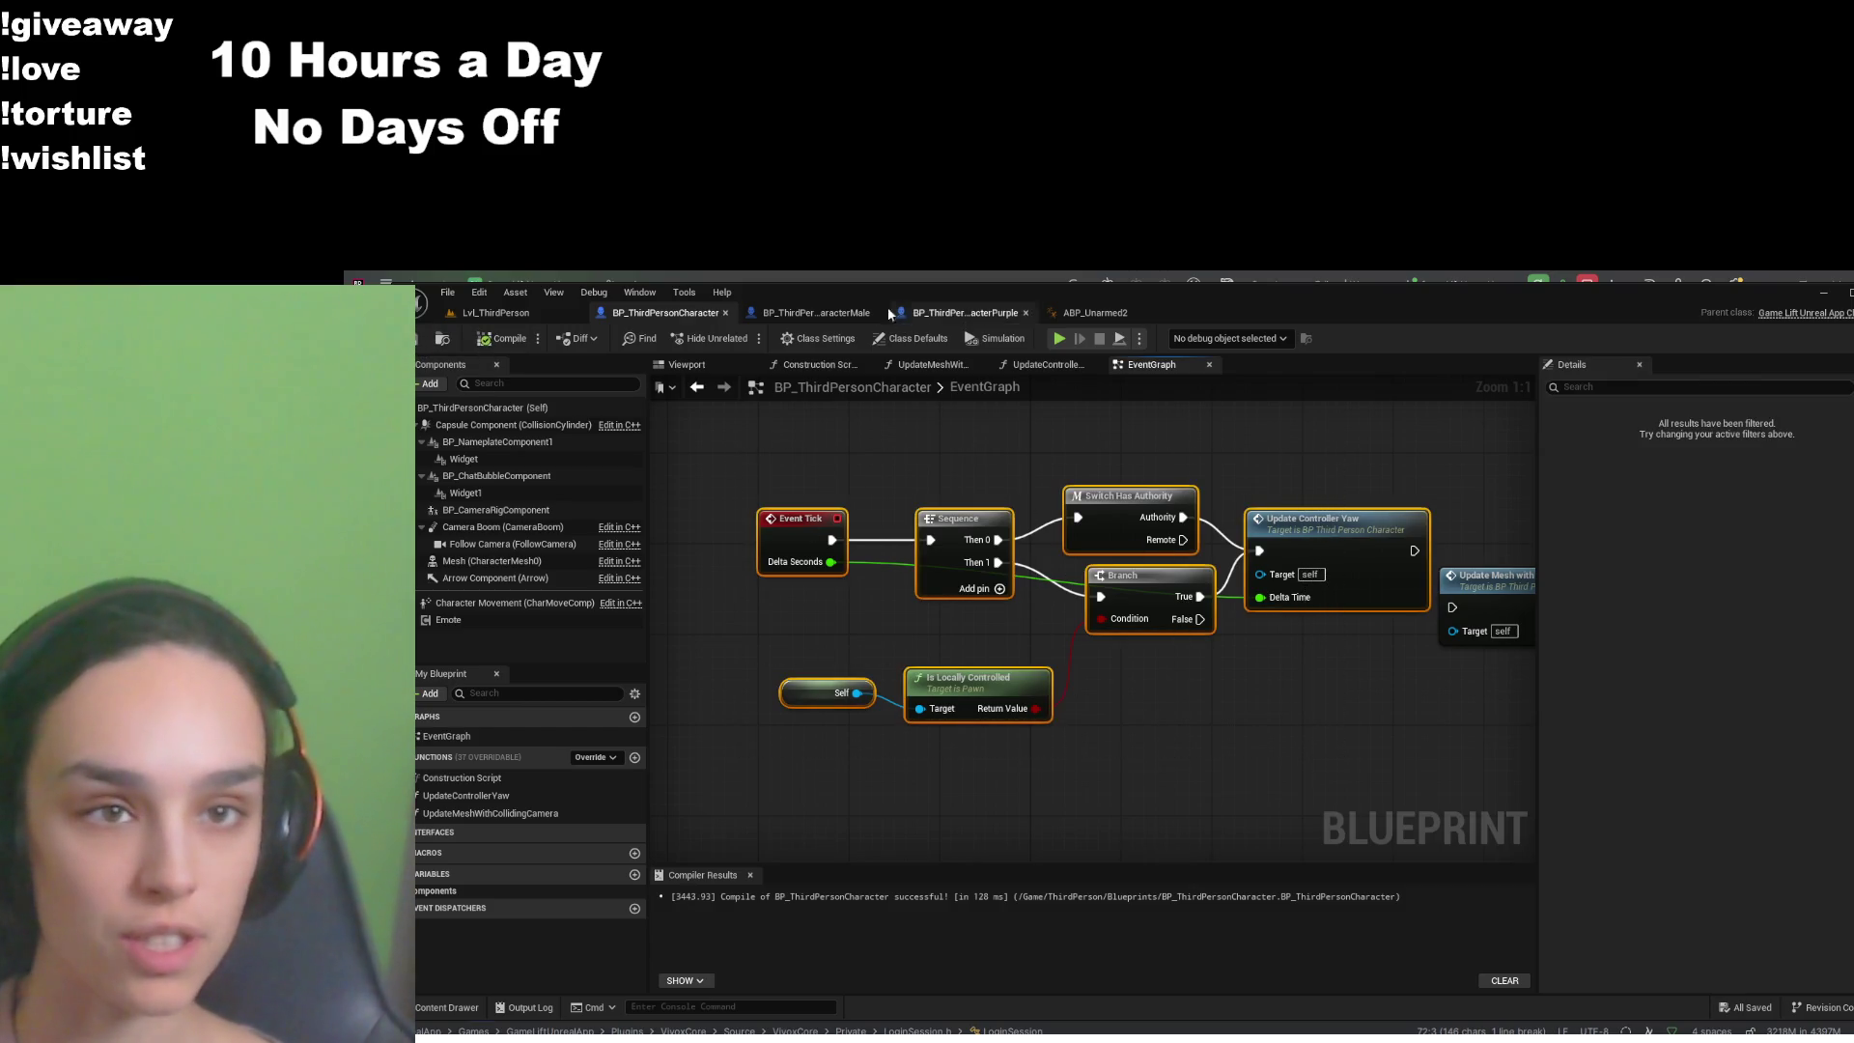
- Replace BP_ThirdPersonCharacterMale's old tick nodes with the pasted Sequence and Branch logic
click(864, 312)
click(951, 366)
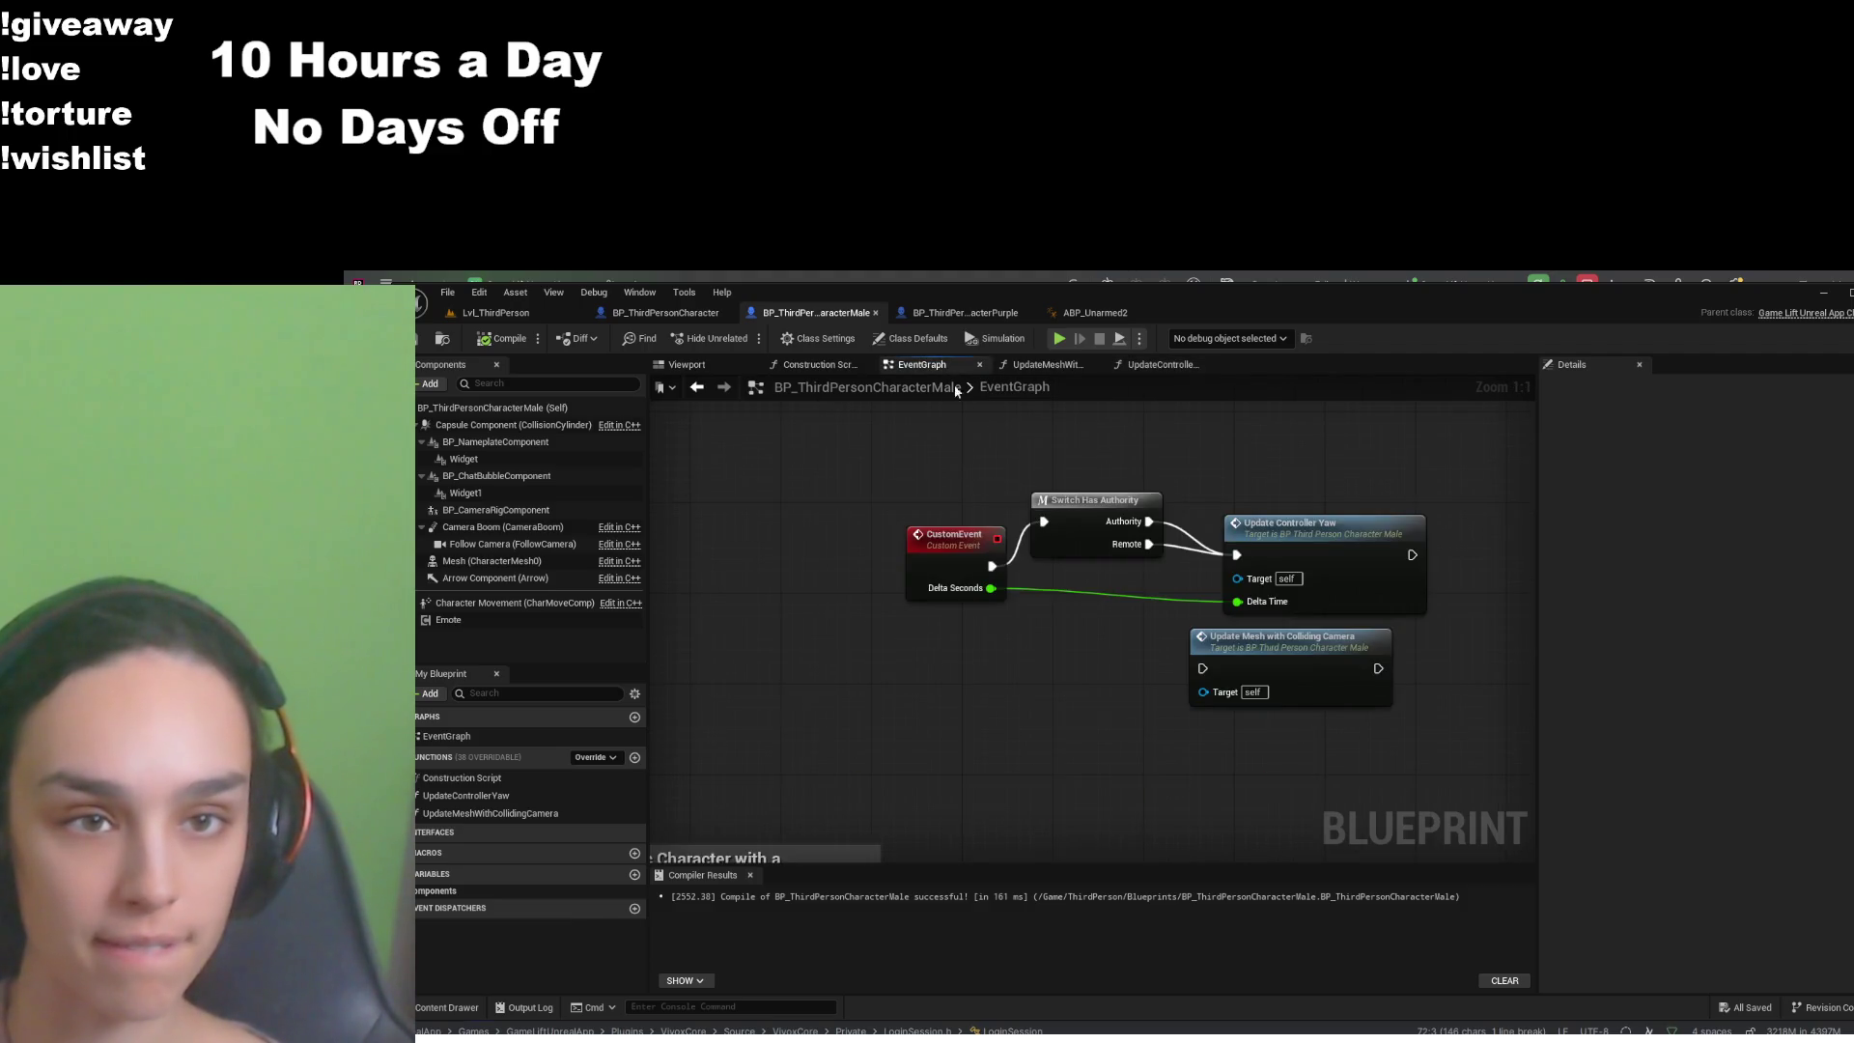
mouse_move(904, 477)
mouse_down()
mouse_move(1371, 656)
mouse_move(1370, 591)
mouse_up()
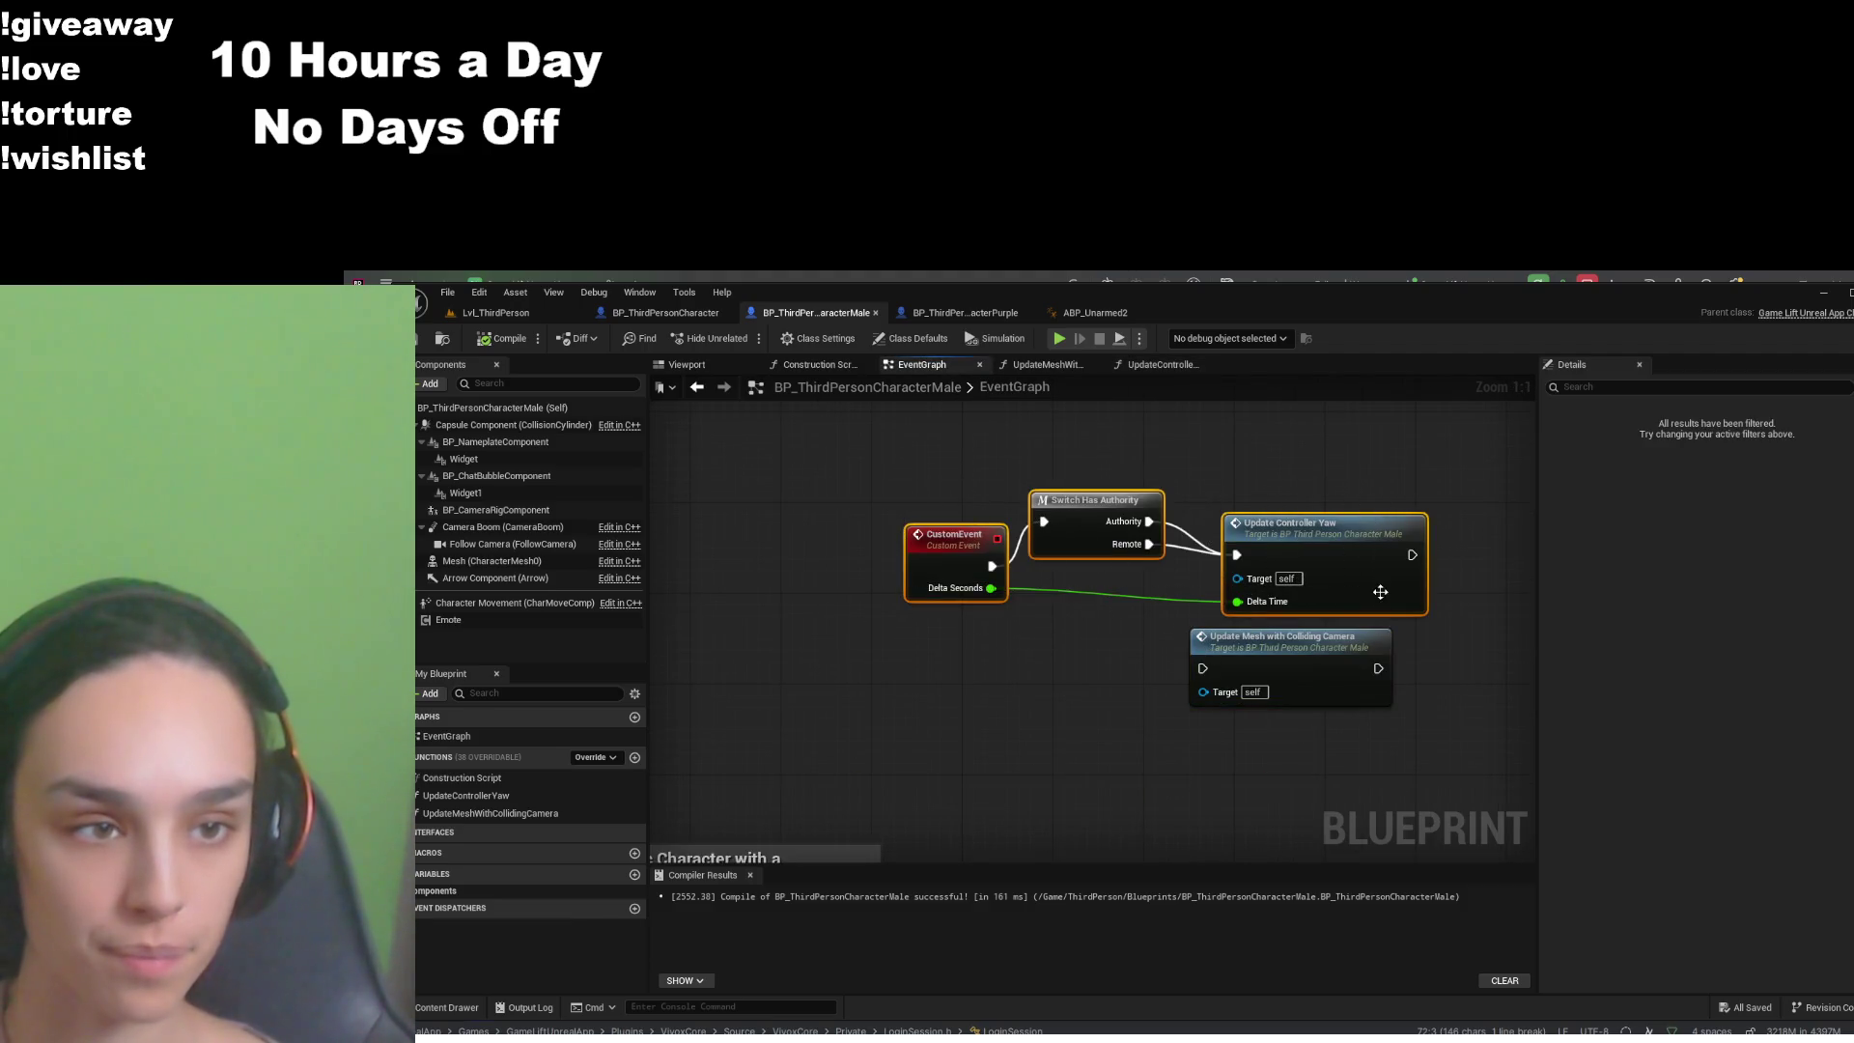
key(Delete)
key(ctrl+v)
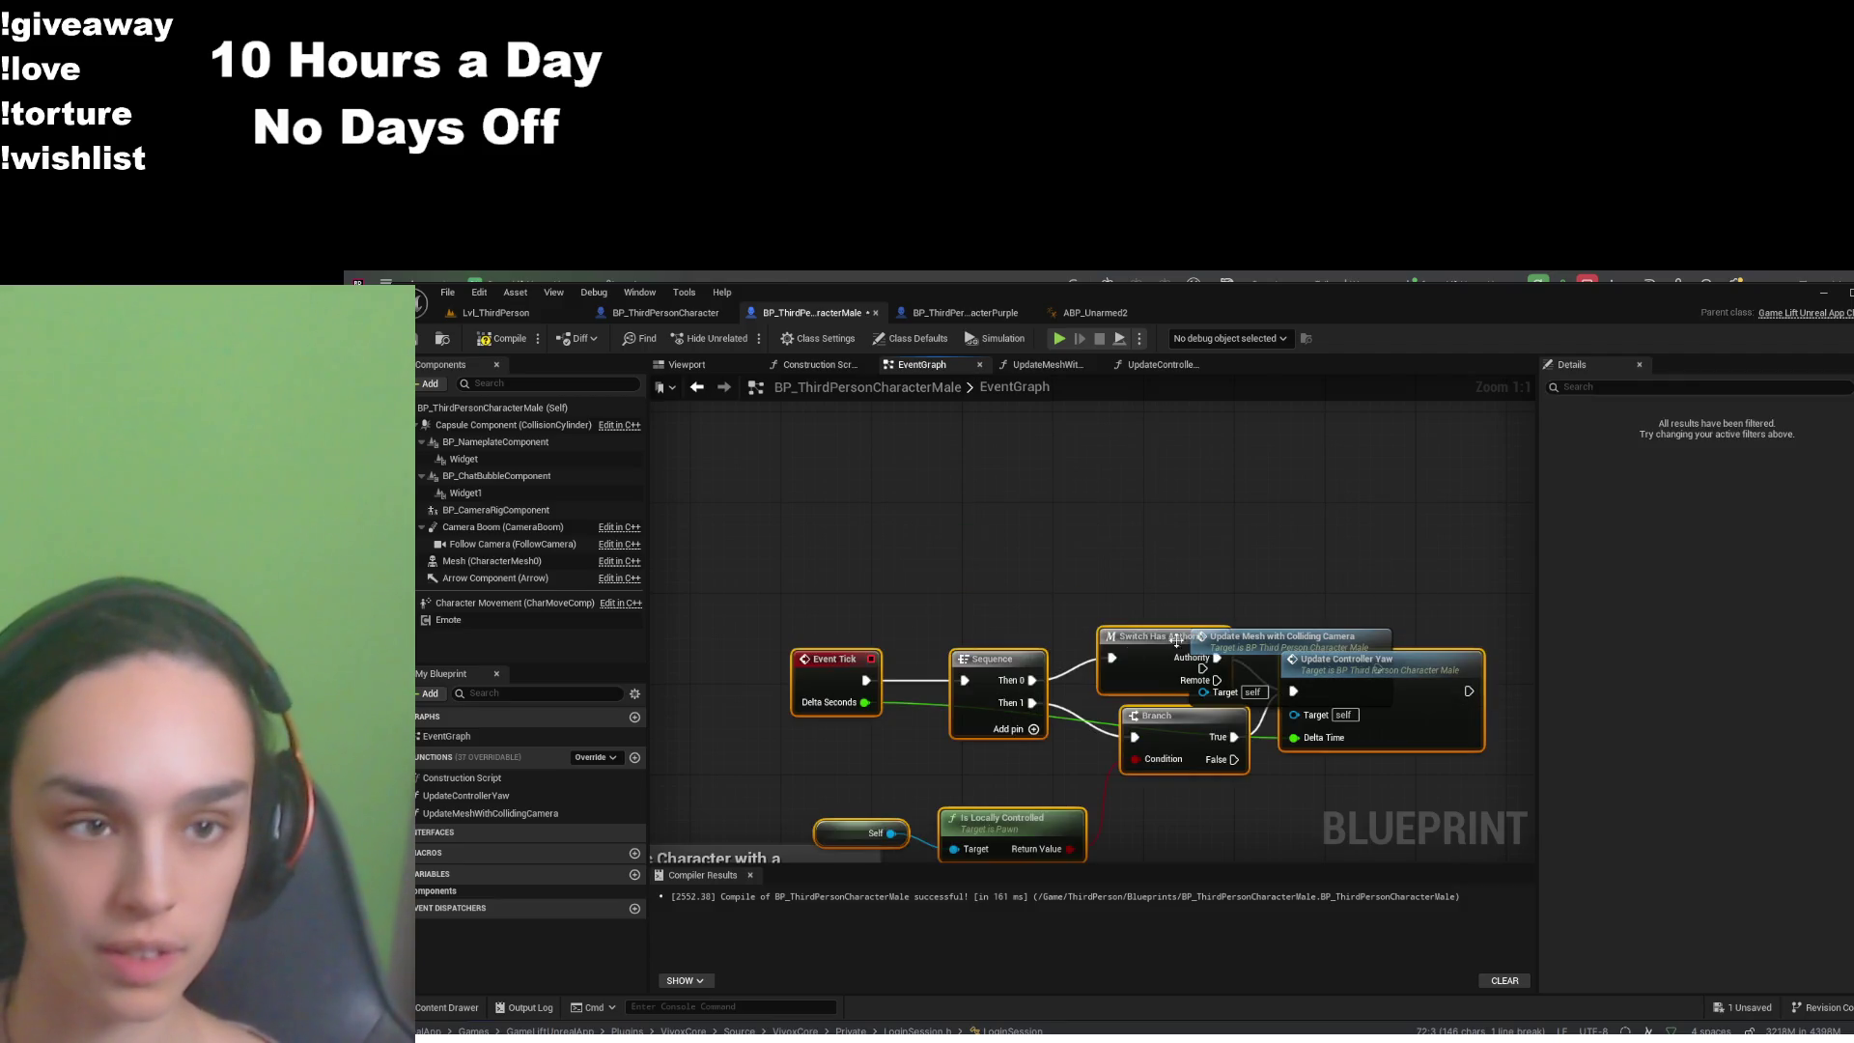
drag(1153, 645, 1045, 456)
click(1072, 612)
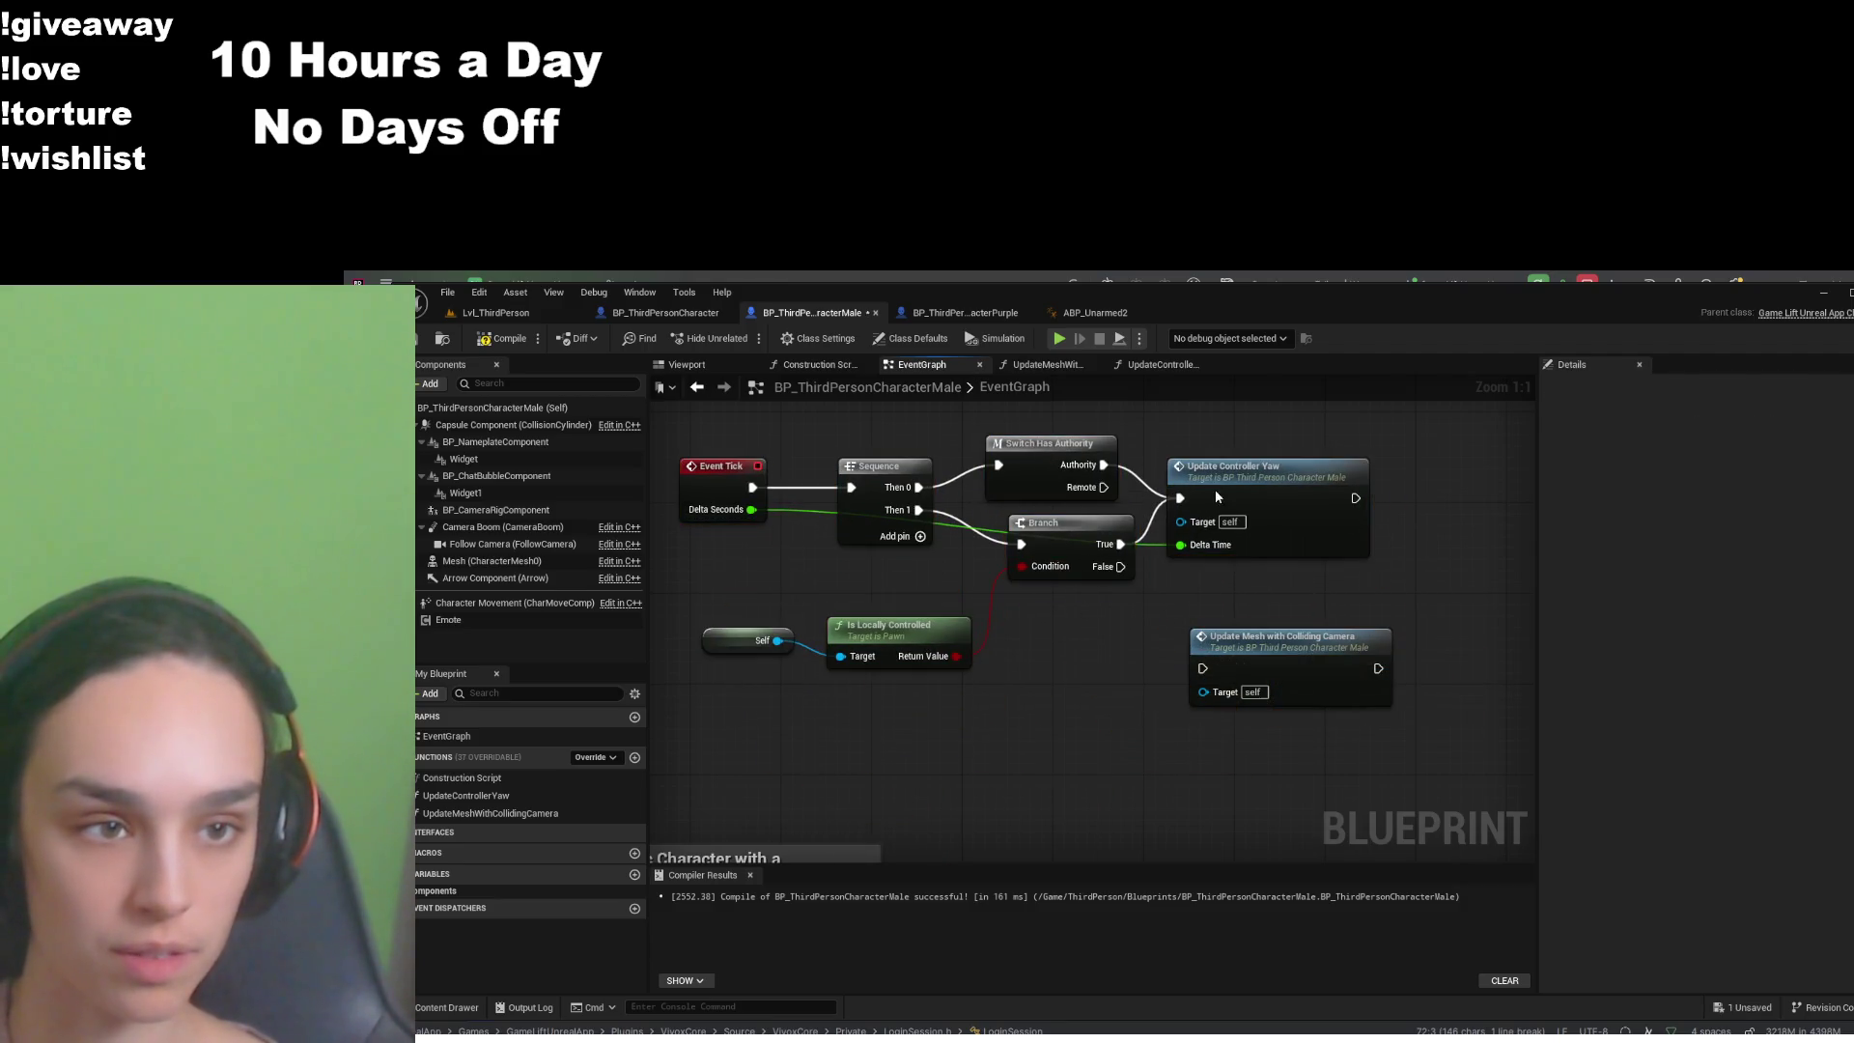
double_click(1215, 496)
scroll(1151, 639, up, 1)
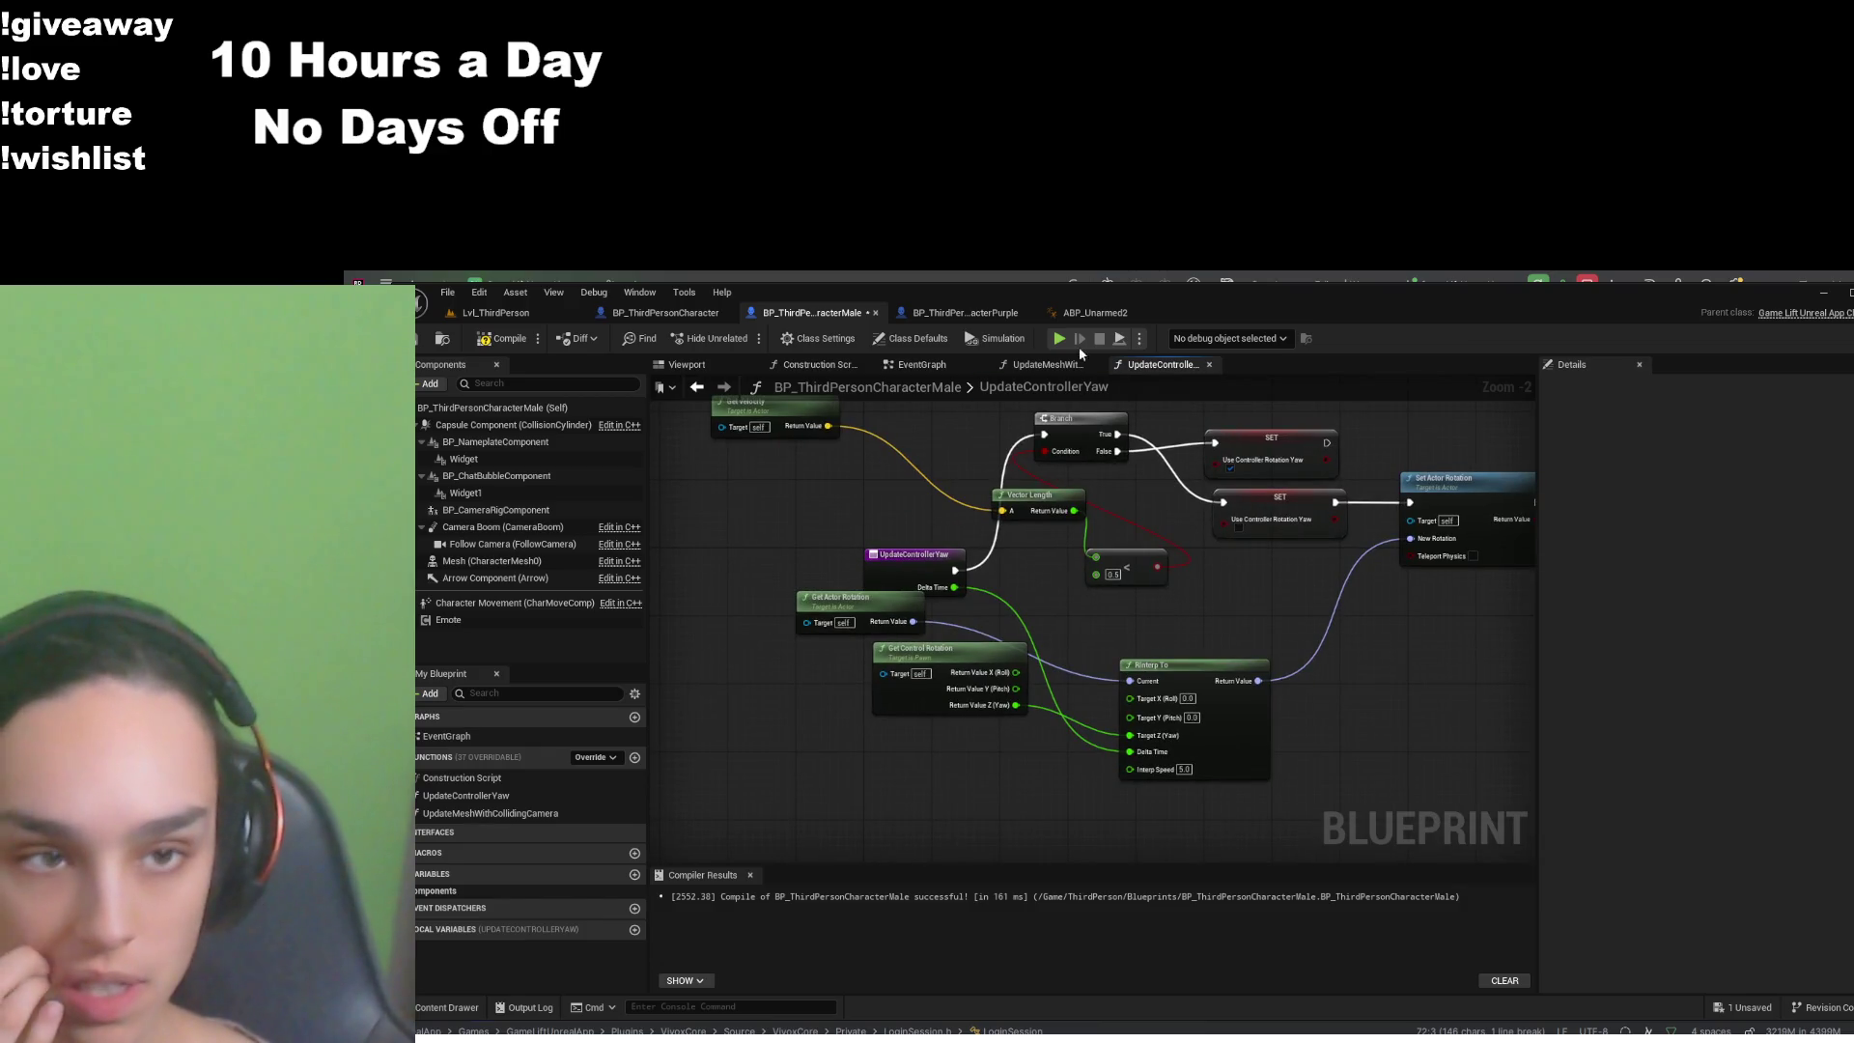
- Replace BP_ThirdPersonCharacterPurple's old tick nodes with the pasted logic and save it
click(989, 315)
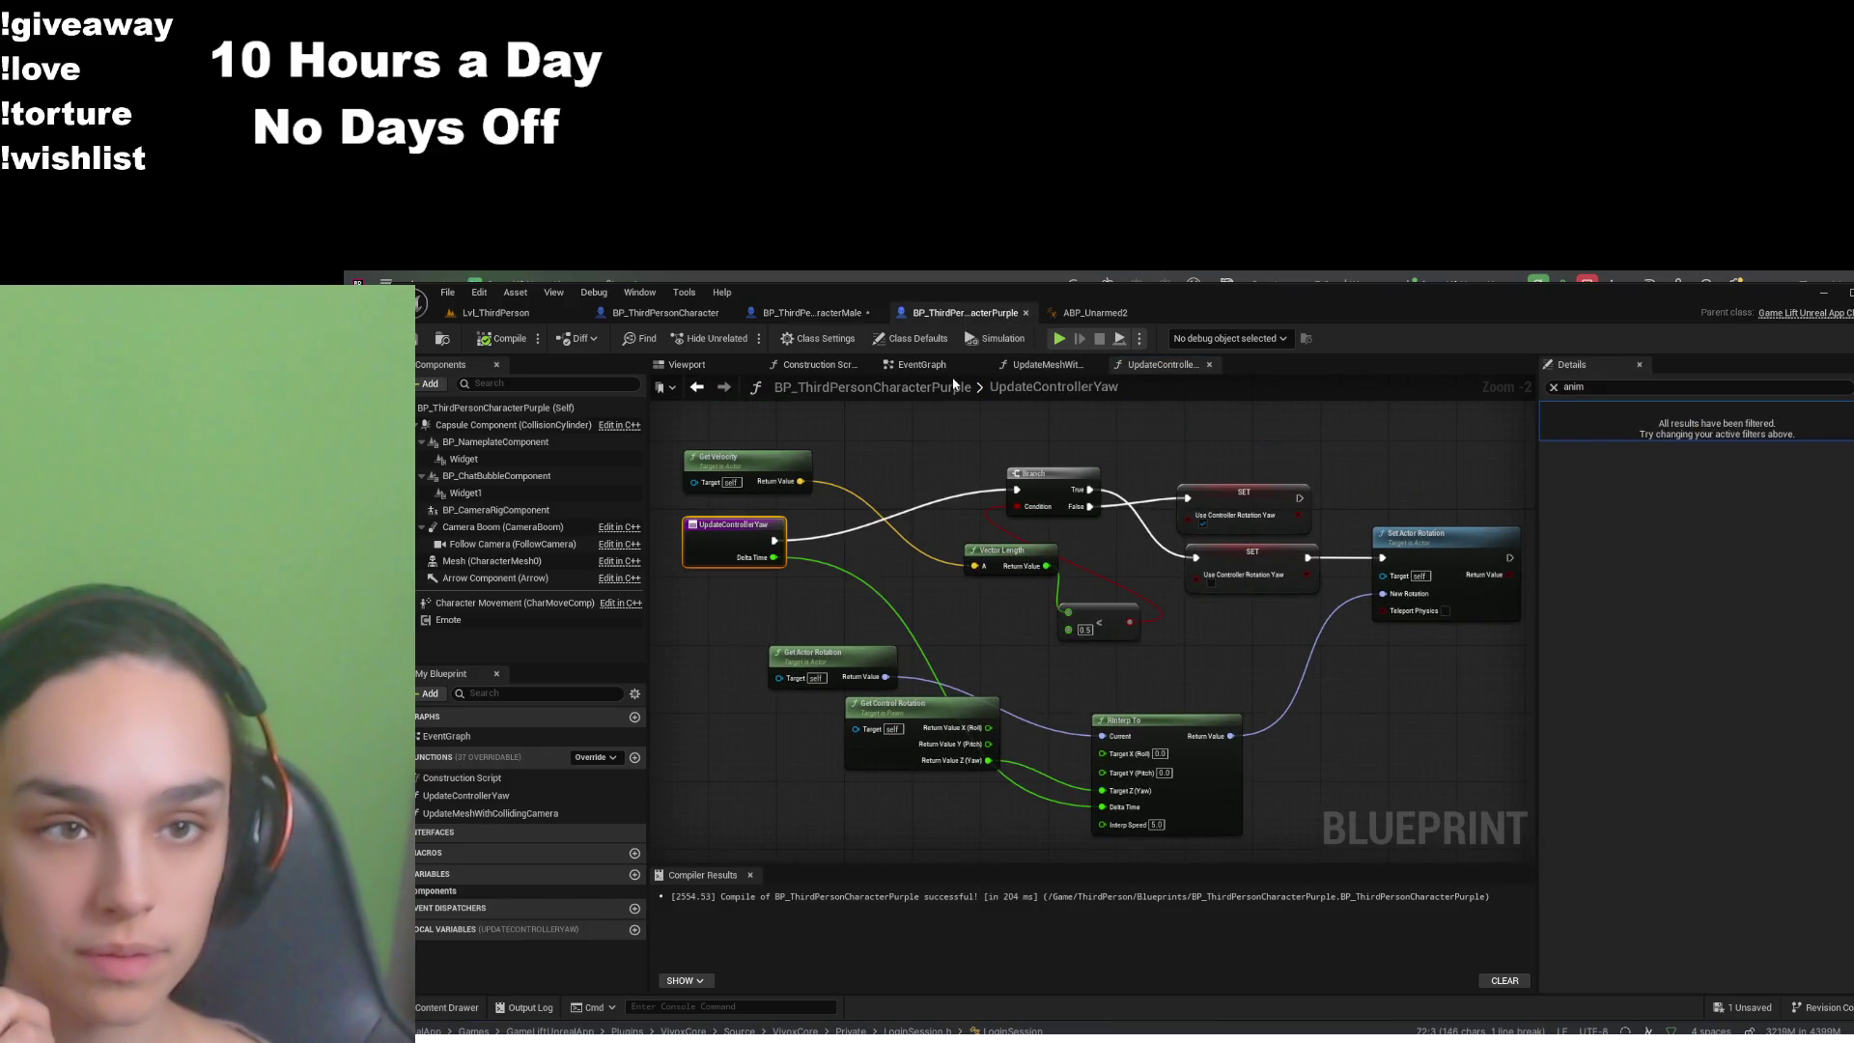
click(949, 361)
drag(1251, 473, 847, 652)
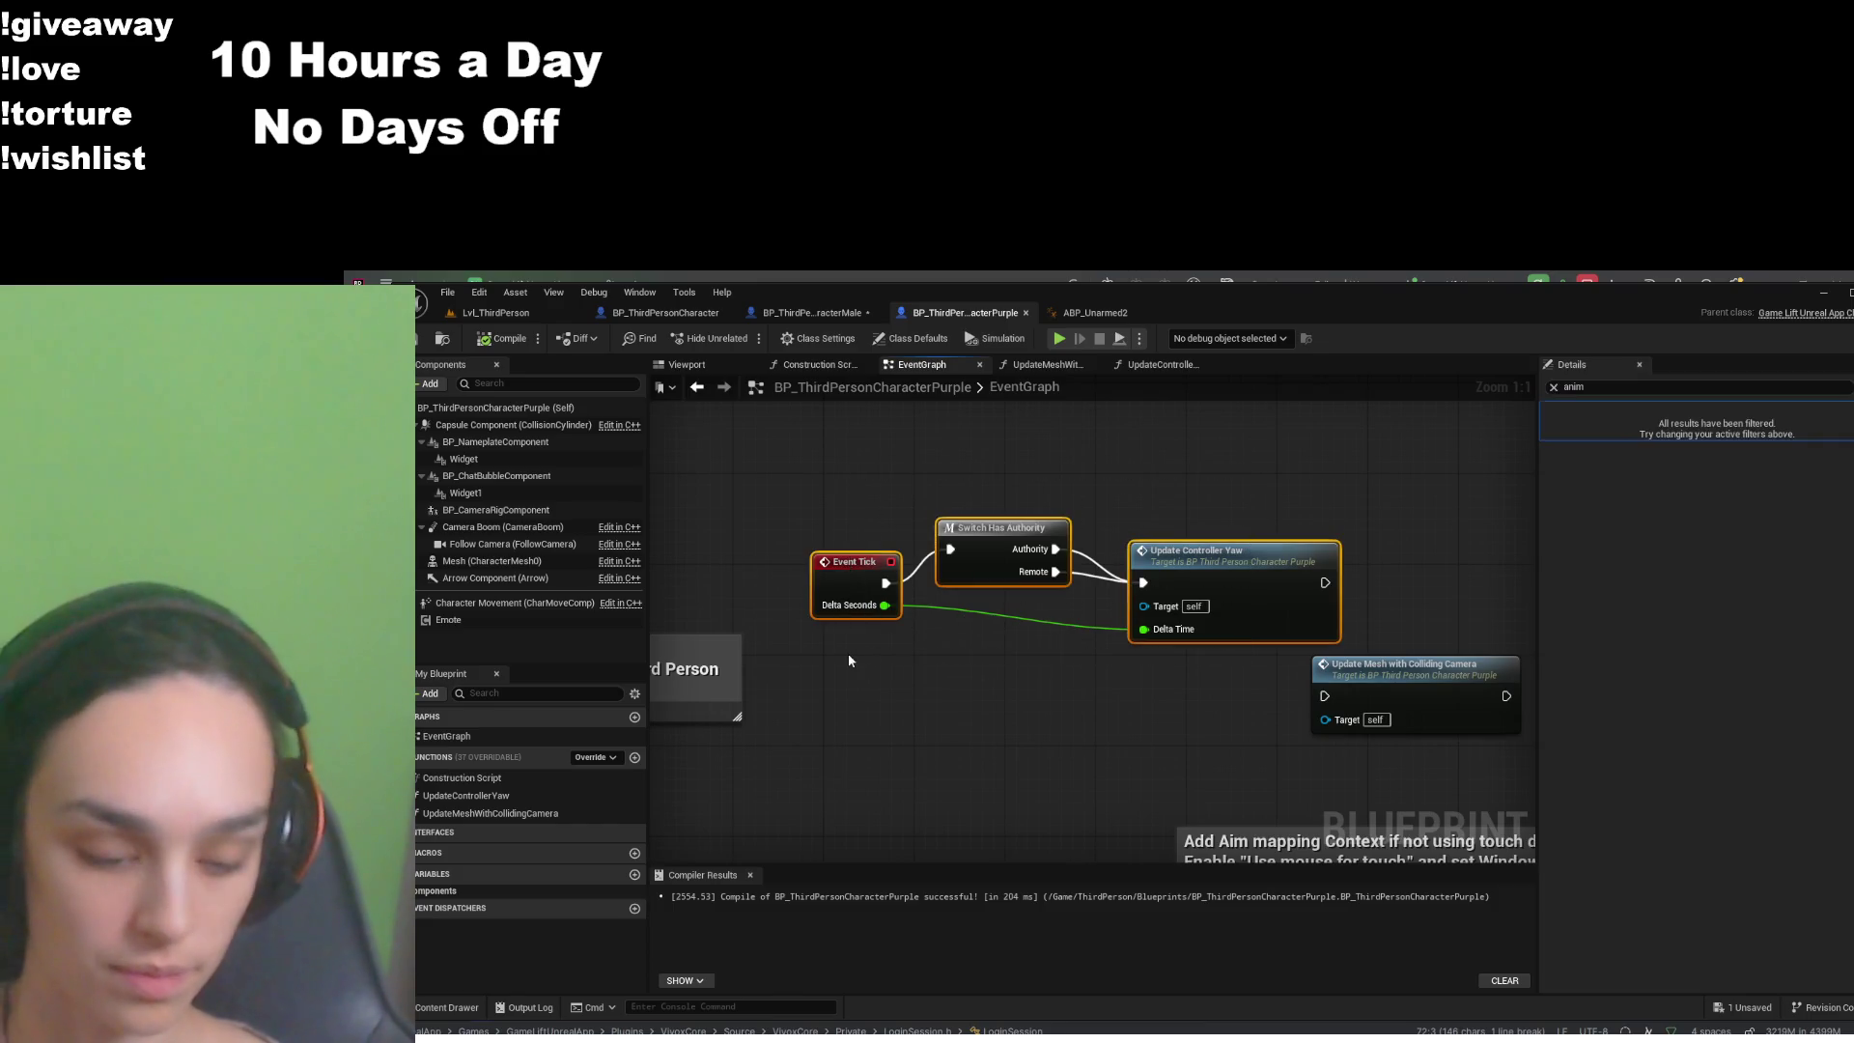
key(Delete)
key(ctrl+v)
drag(1019, 586, 1197, 477)
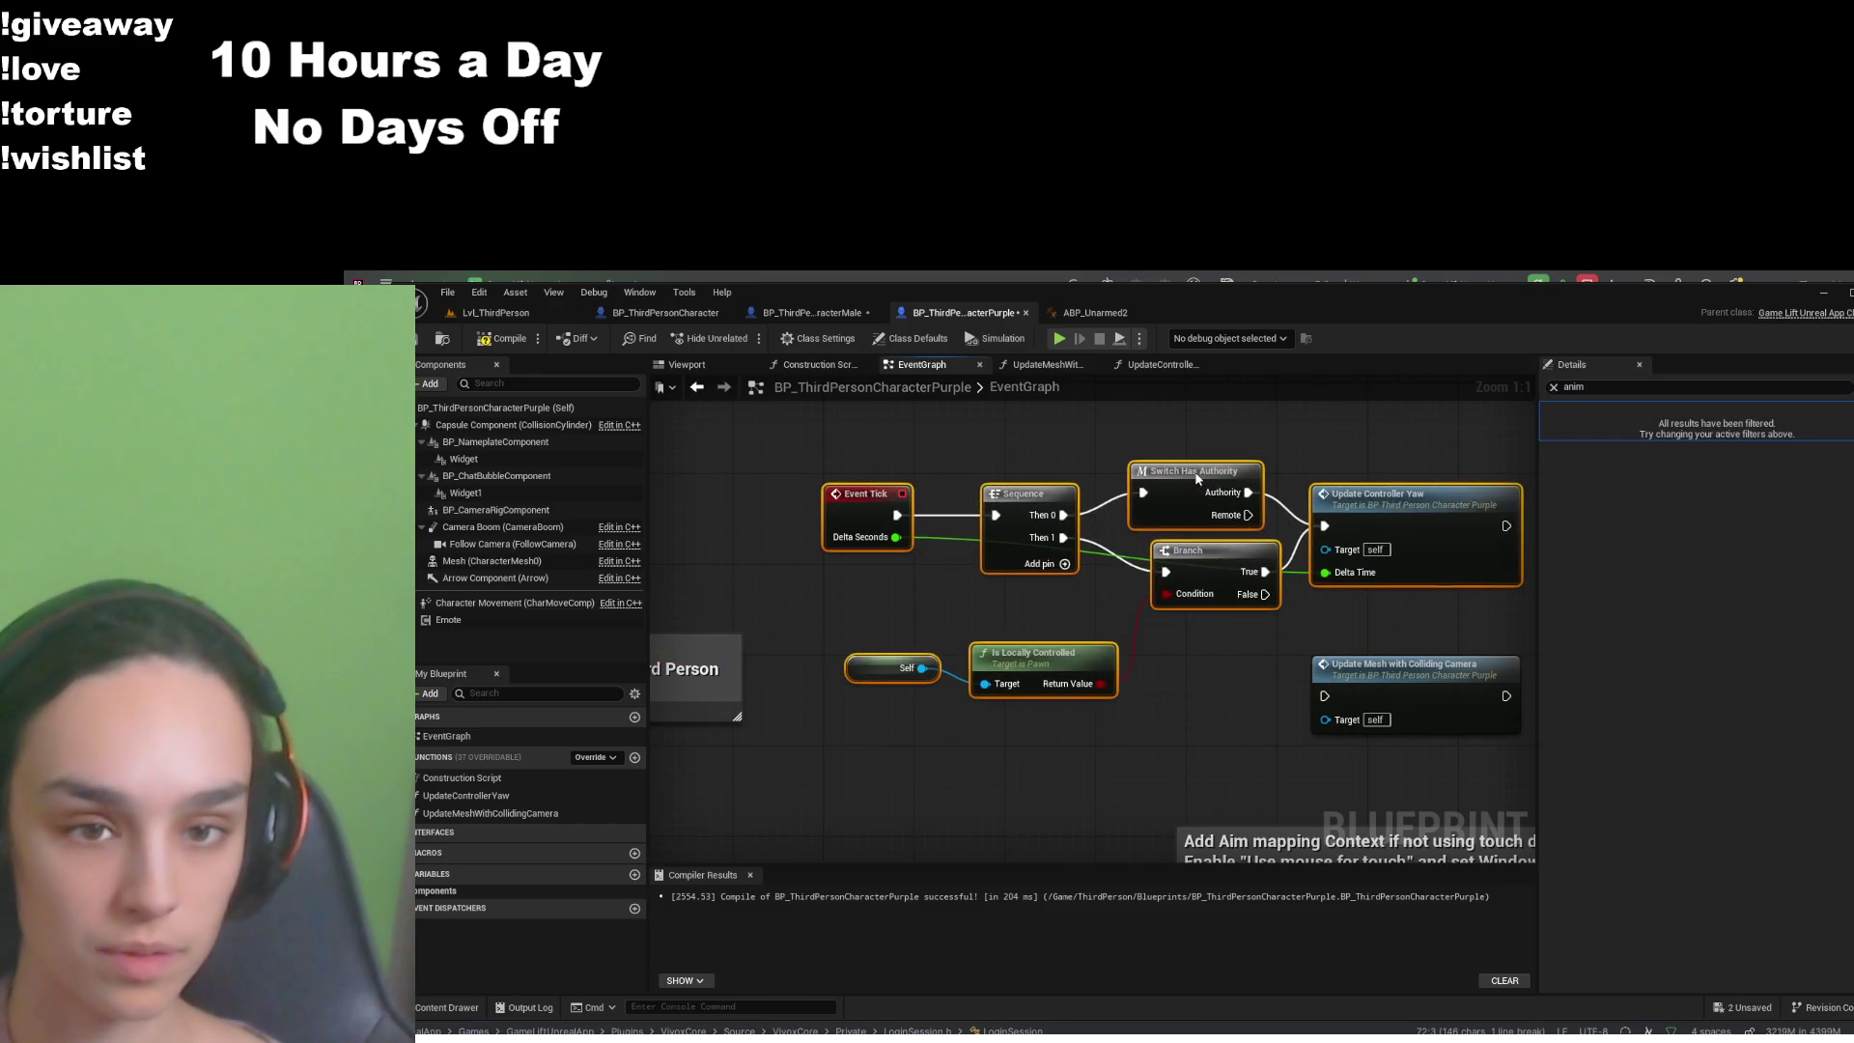
click(1161, 654)
drag(1160, 655, 1120, 724)
click(443, 340)
- Compile and save BP_ThirdPersonCharacterMale
click(844, 315)
click(502, 338)
click(444, 337)
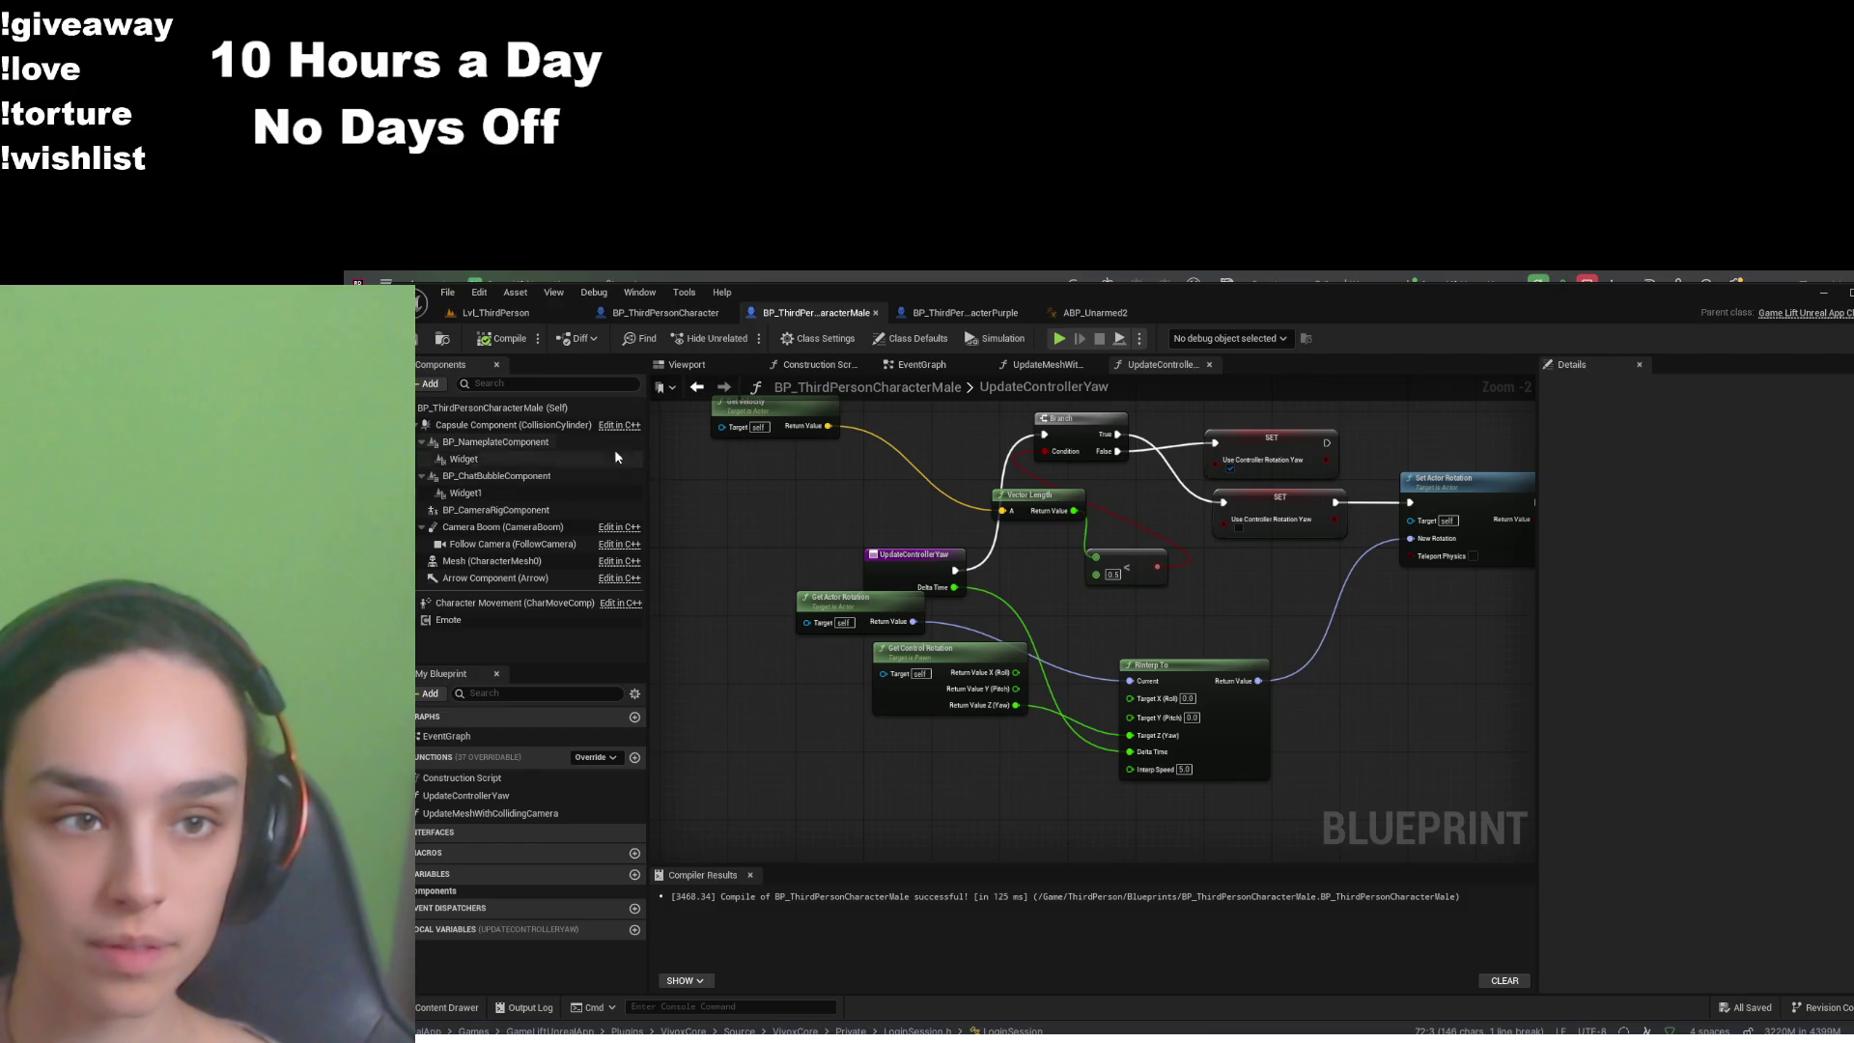
- Go back through the BP_ThirdPersonCharacter blueprint to the Lvl_ThirdPerson level viewport
click(618, 313)
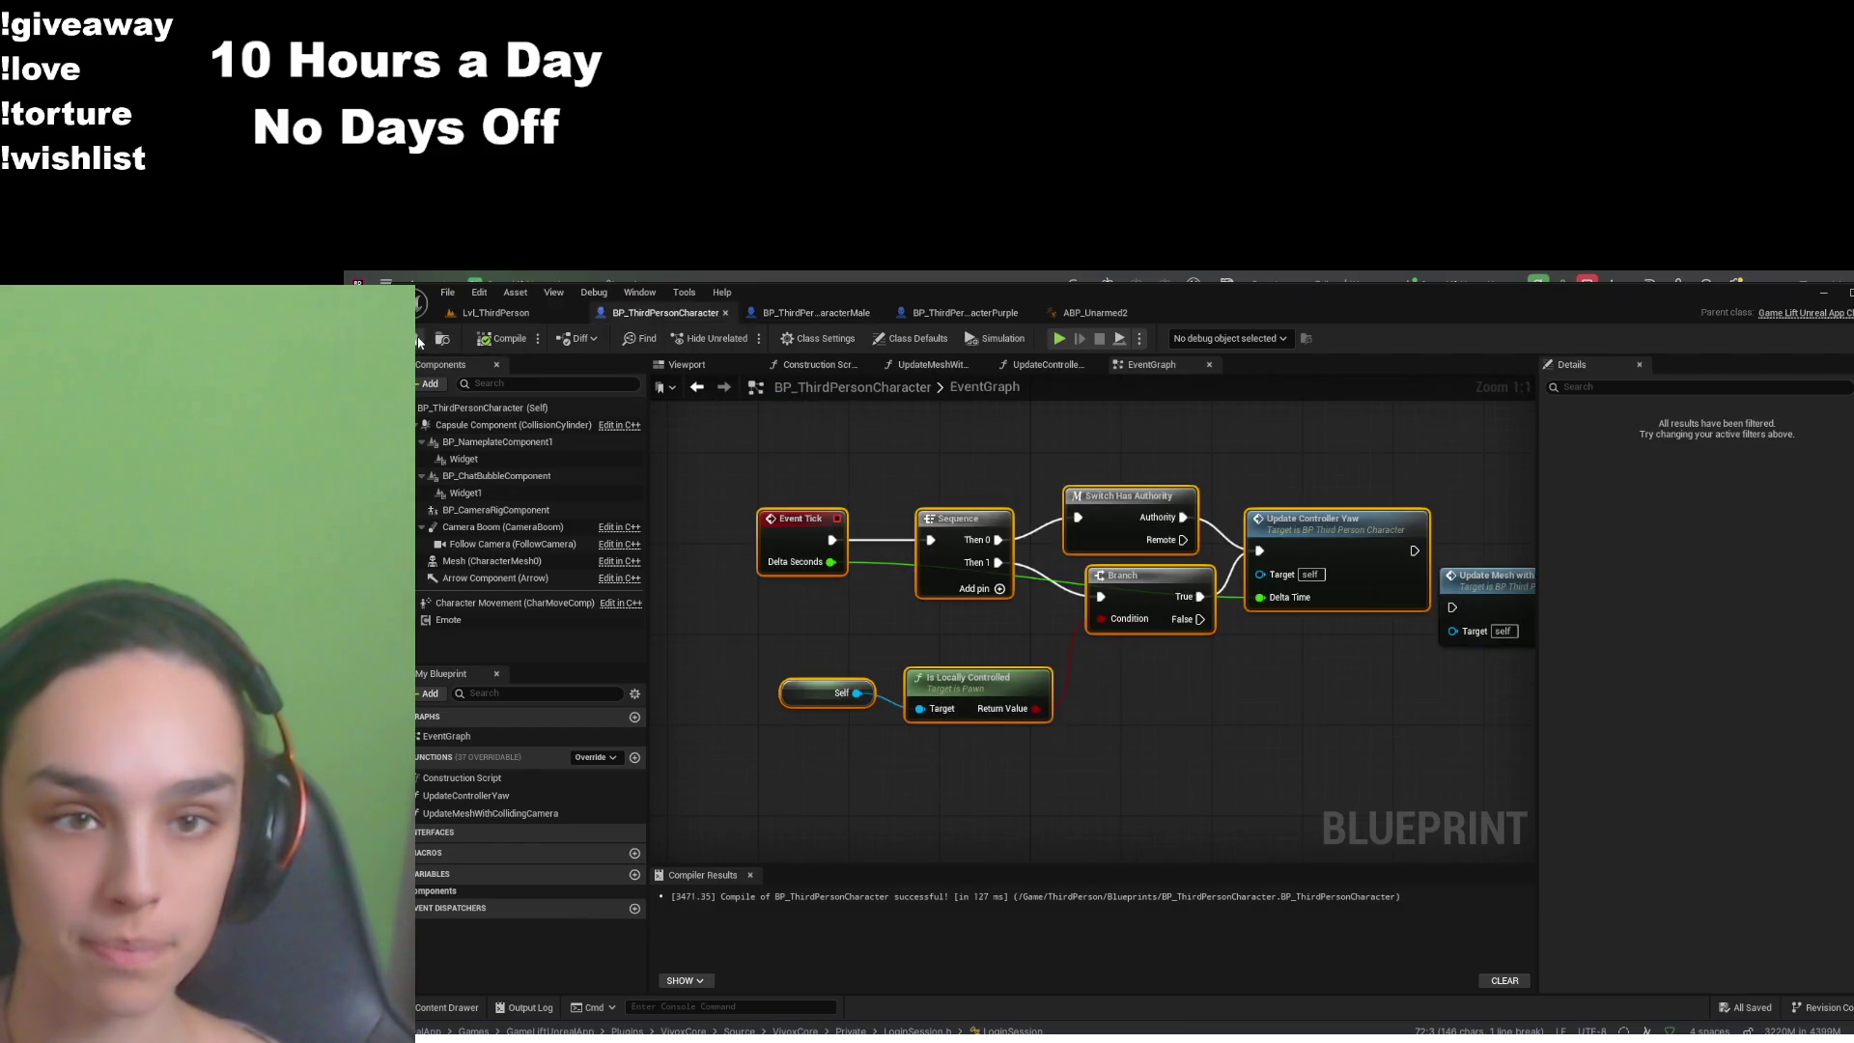
click(496, 313)
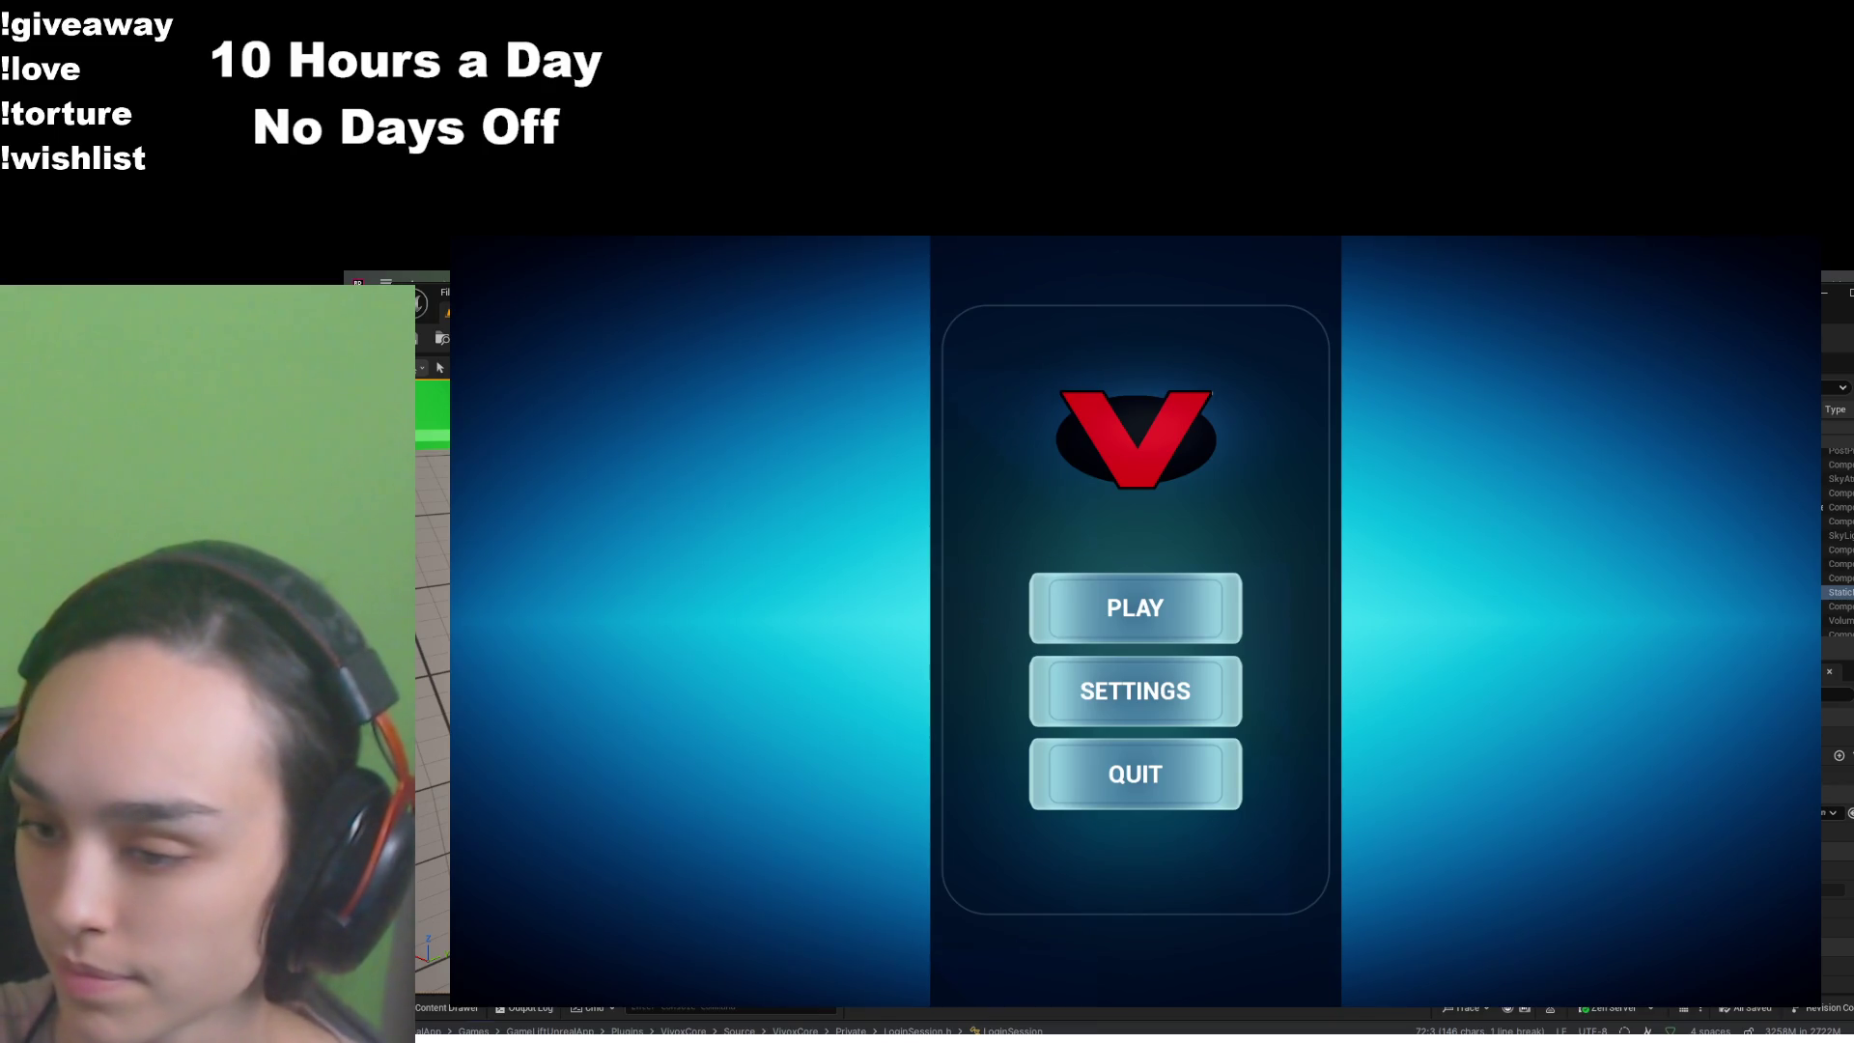
- Play the game from its main menu, then quit from the pause menu back to the editor
click(1218, 615)
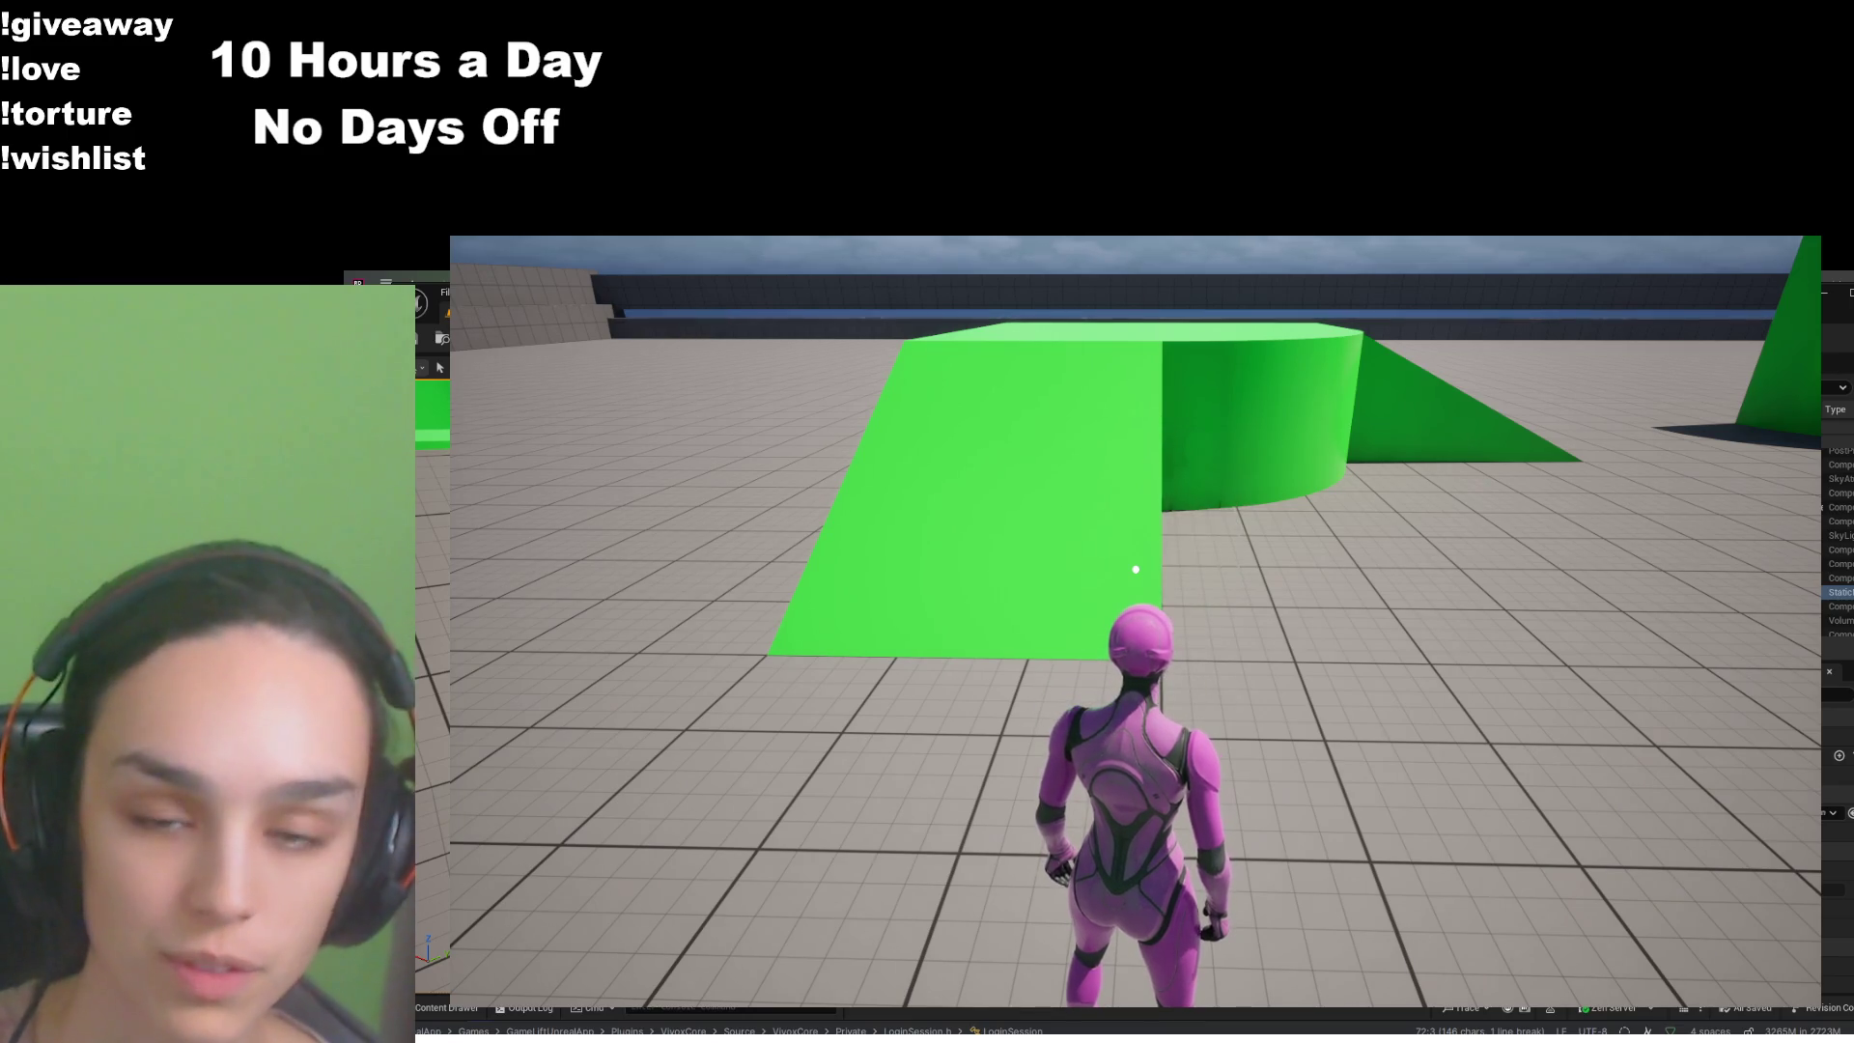
key(Escape)
click(1231, 844)
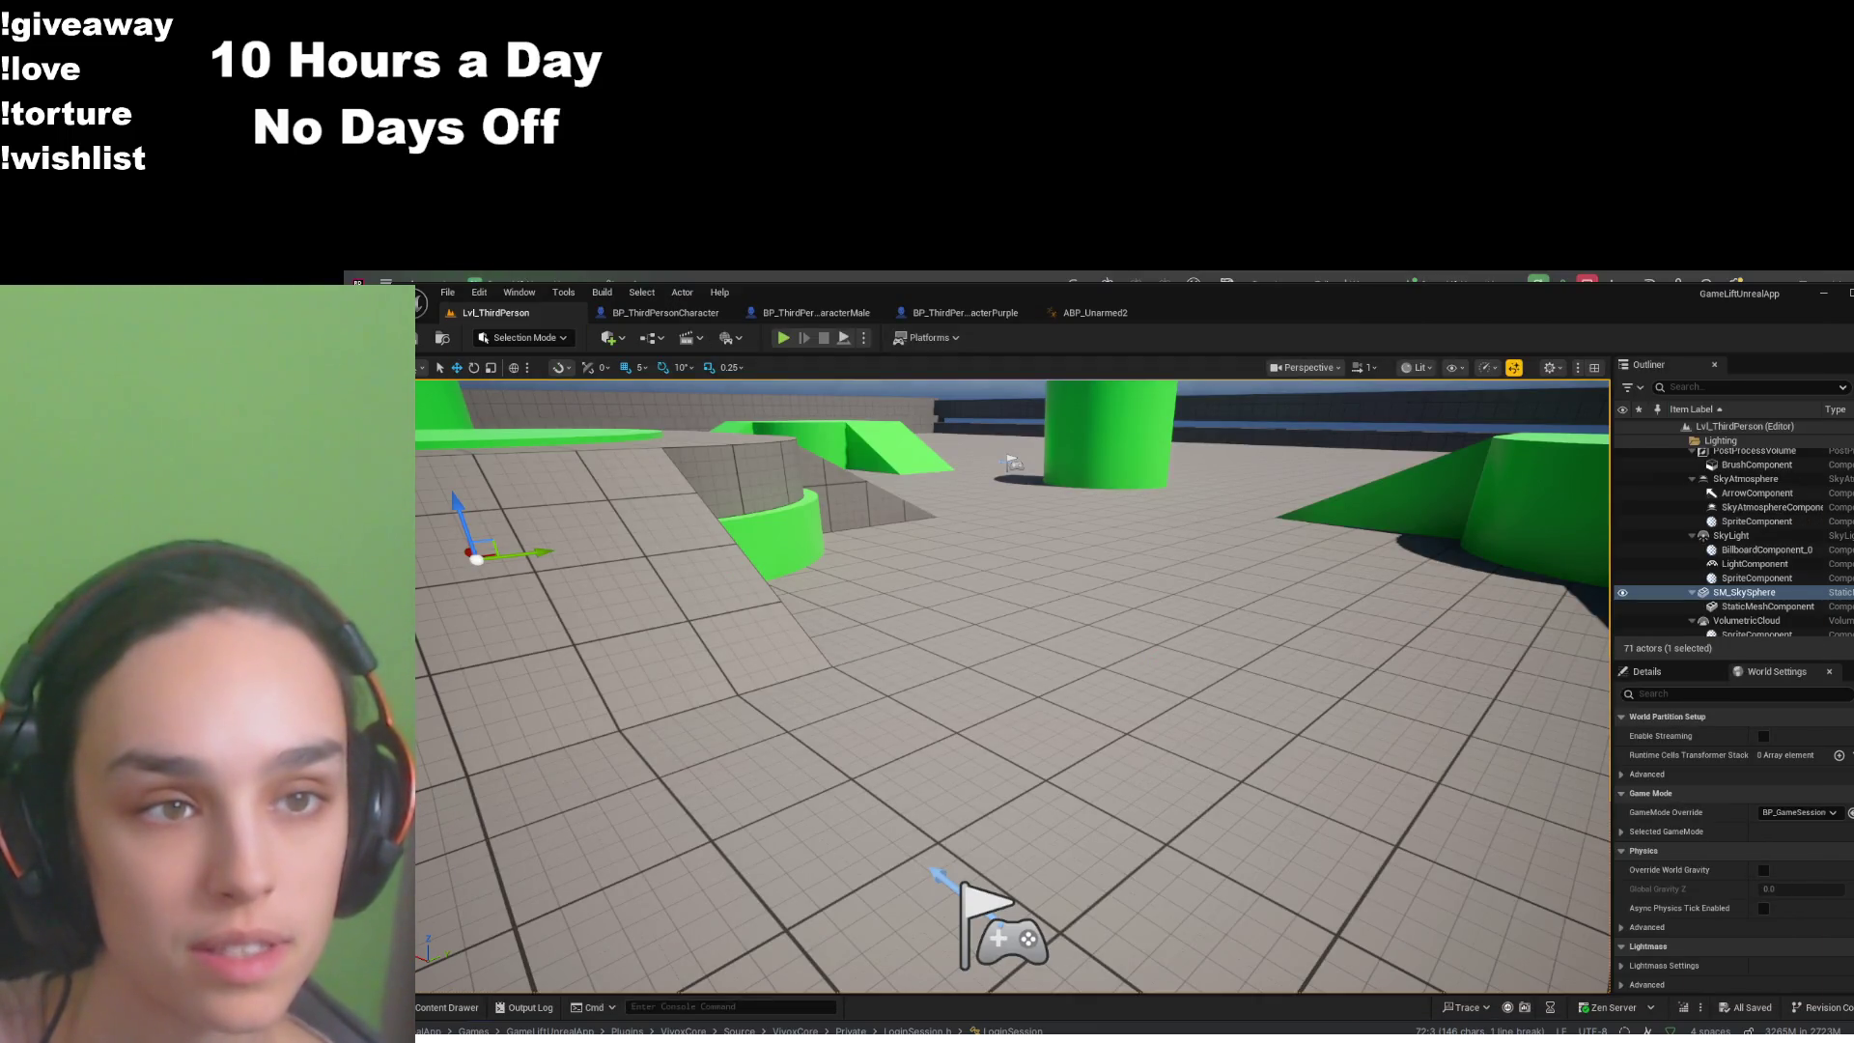
- Review the ABP_Unarmed2 update graph, then switch to BP_ThirdPersonCharacterPurple's event graph
click(1091, 312)
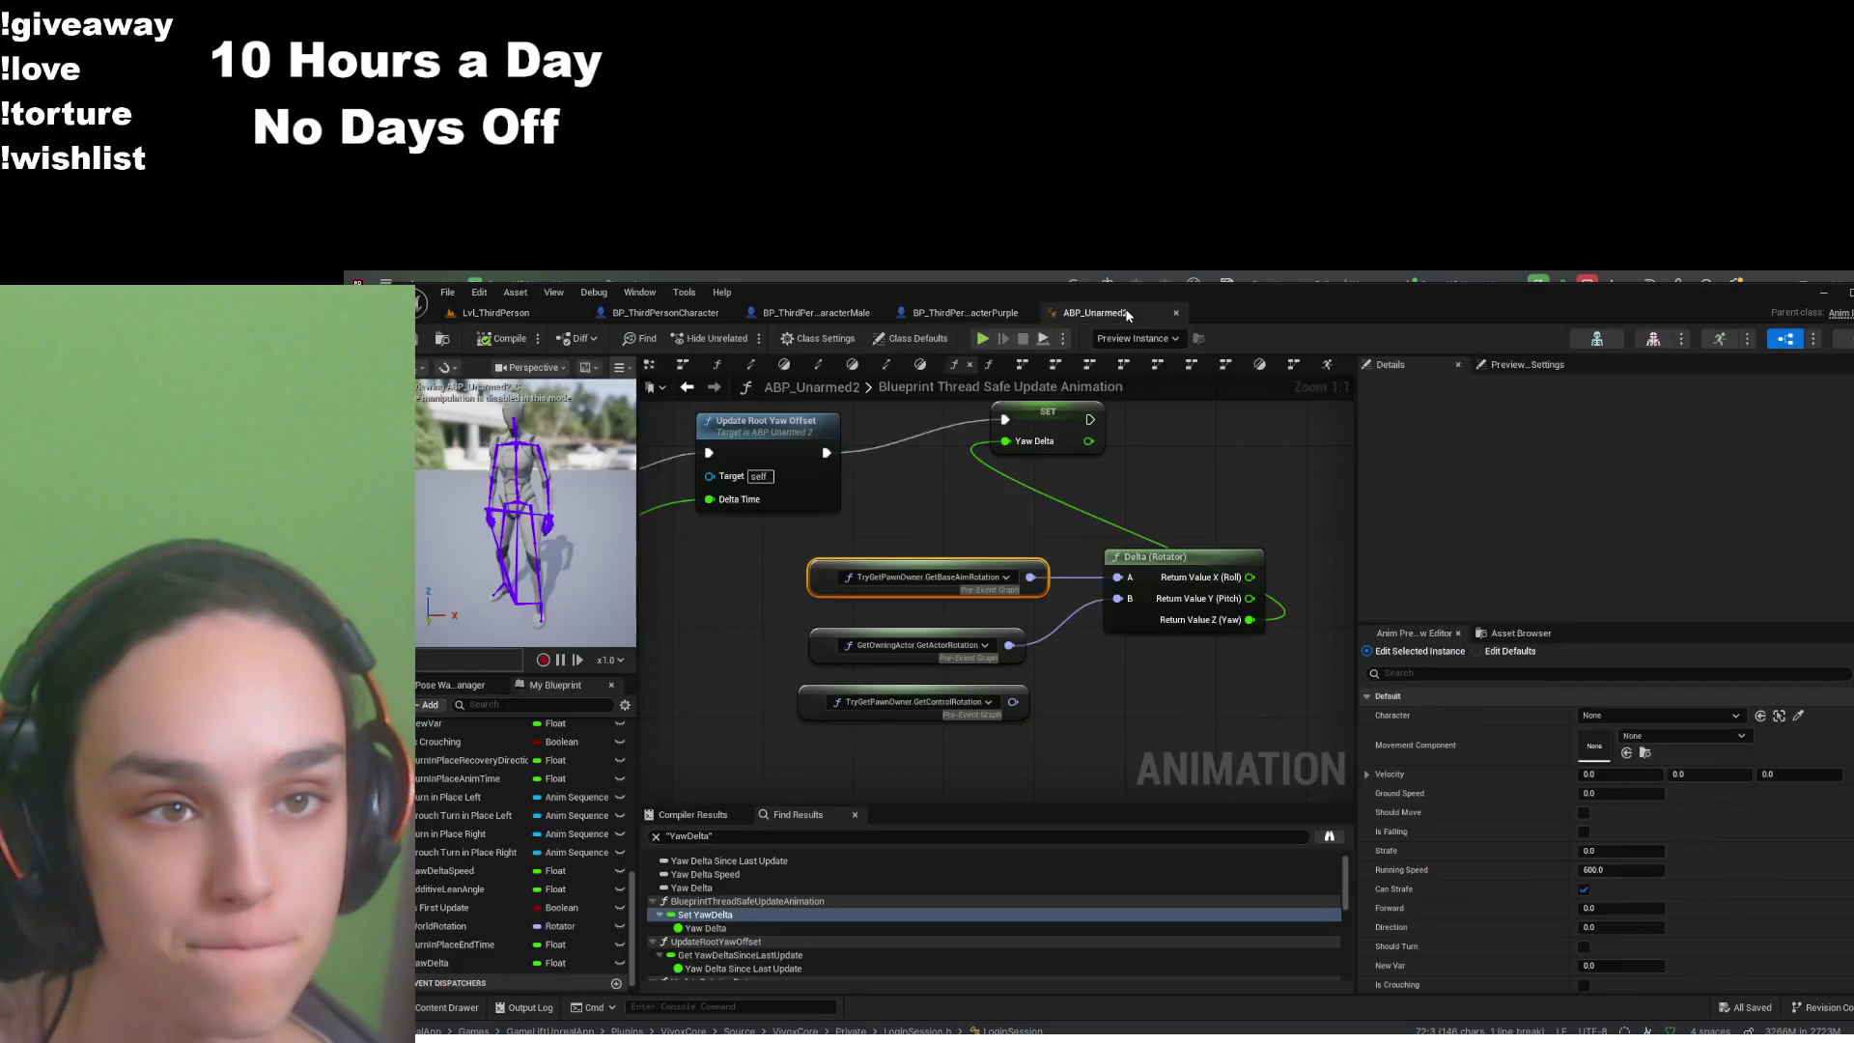
drag(1133, 671, 1140, 693)
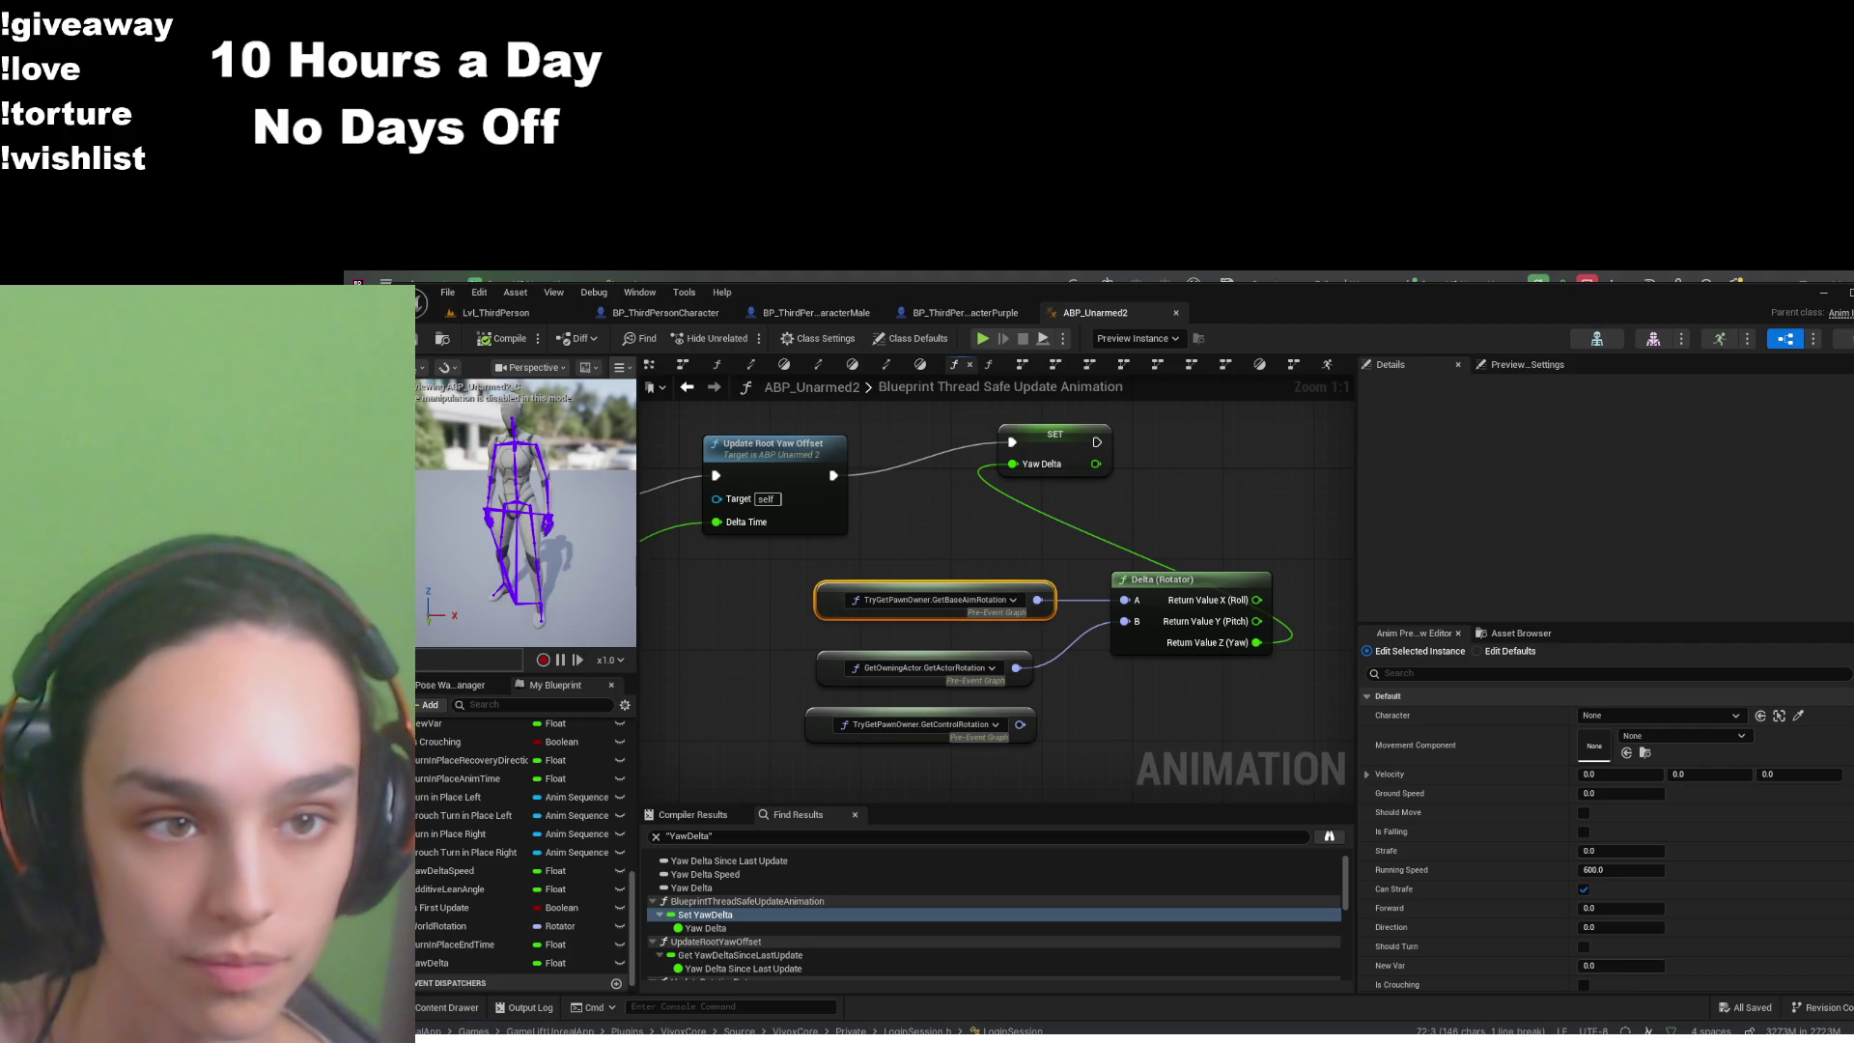
click(975, 312)
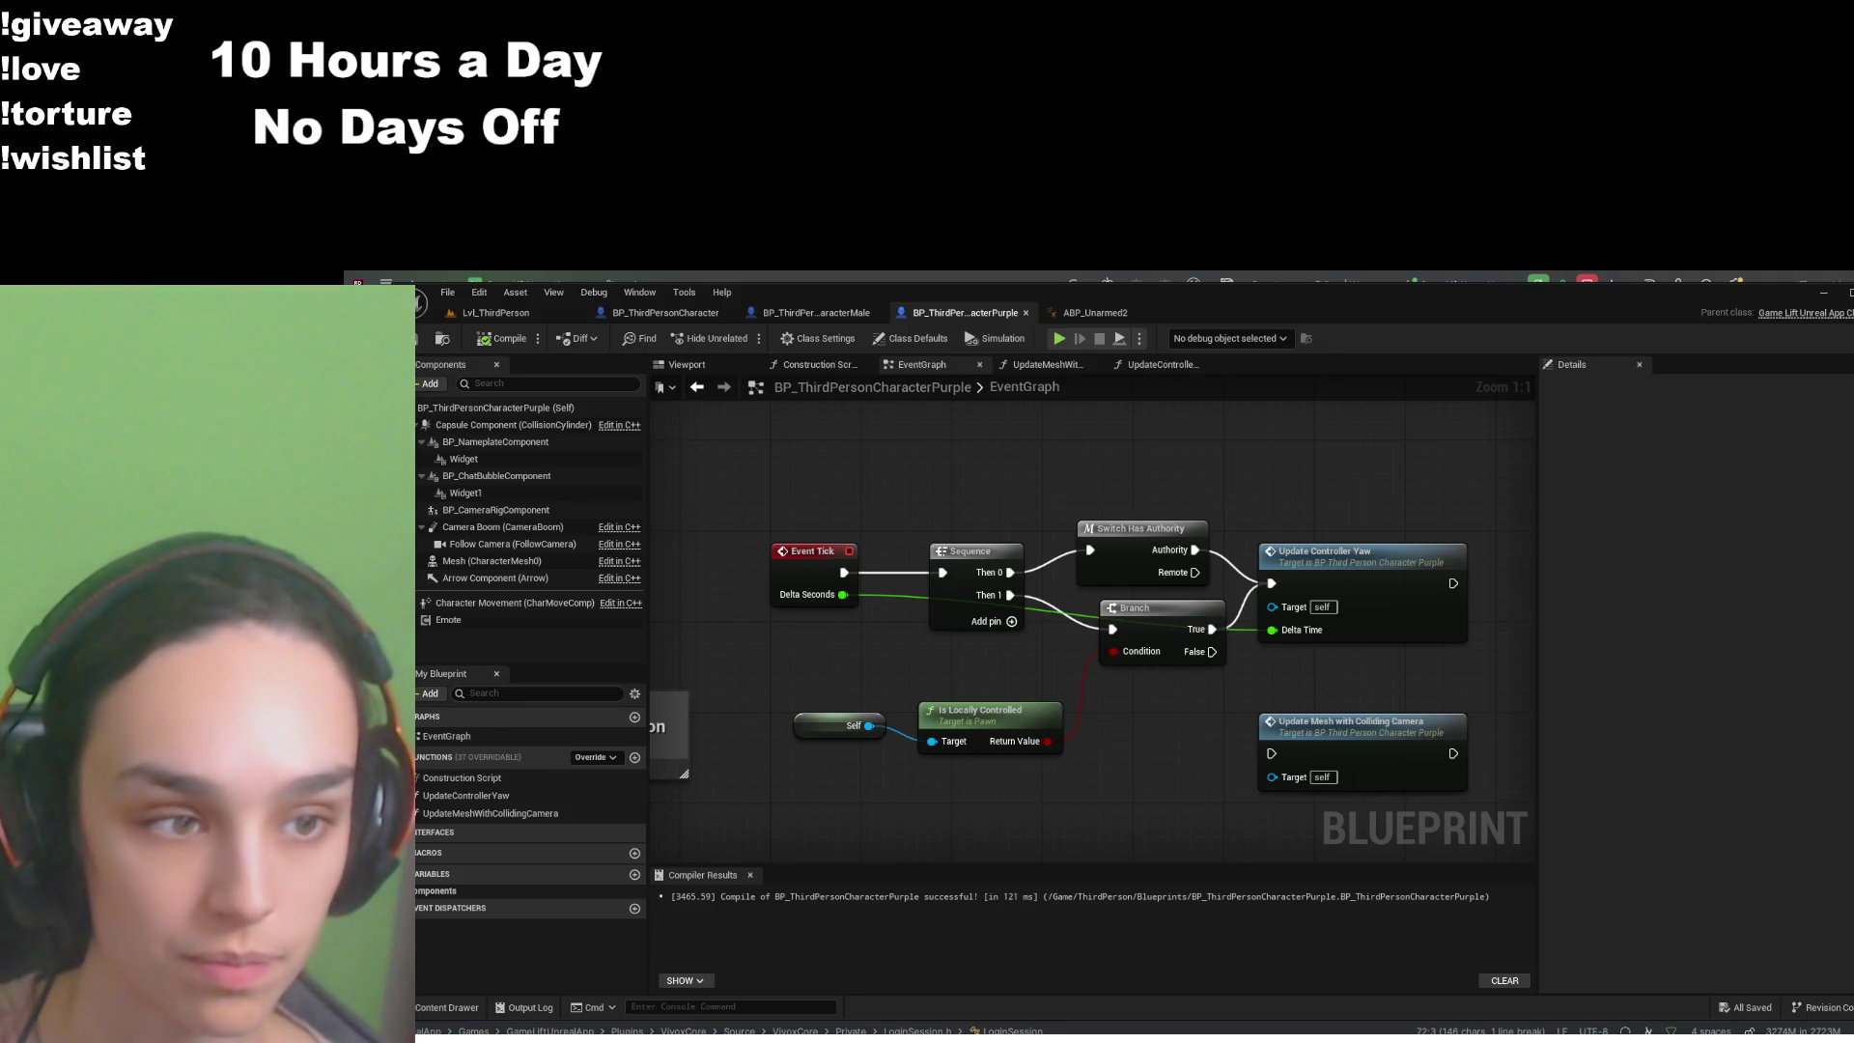
- Move the Update Mesh with Colliding Camera node up-right, then return to ABP_Unarmed2
mouse_move(1318, 755)
mouse_down()
mouse_move(1427, 731)
mouse_move(1463, 429)
mouse_move(1419, 457)
mouse_up()
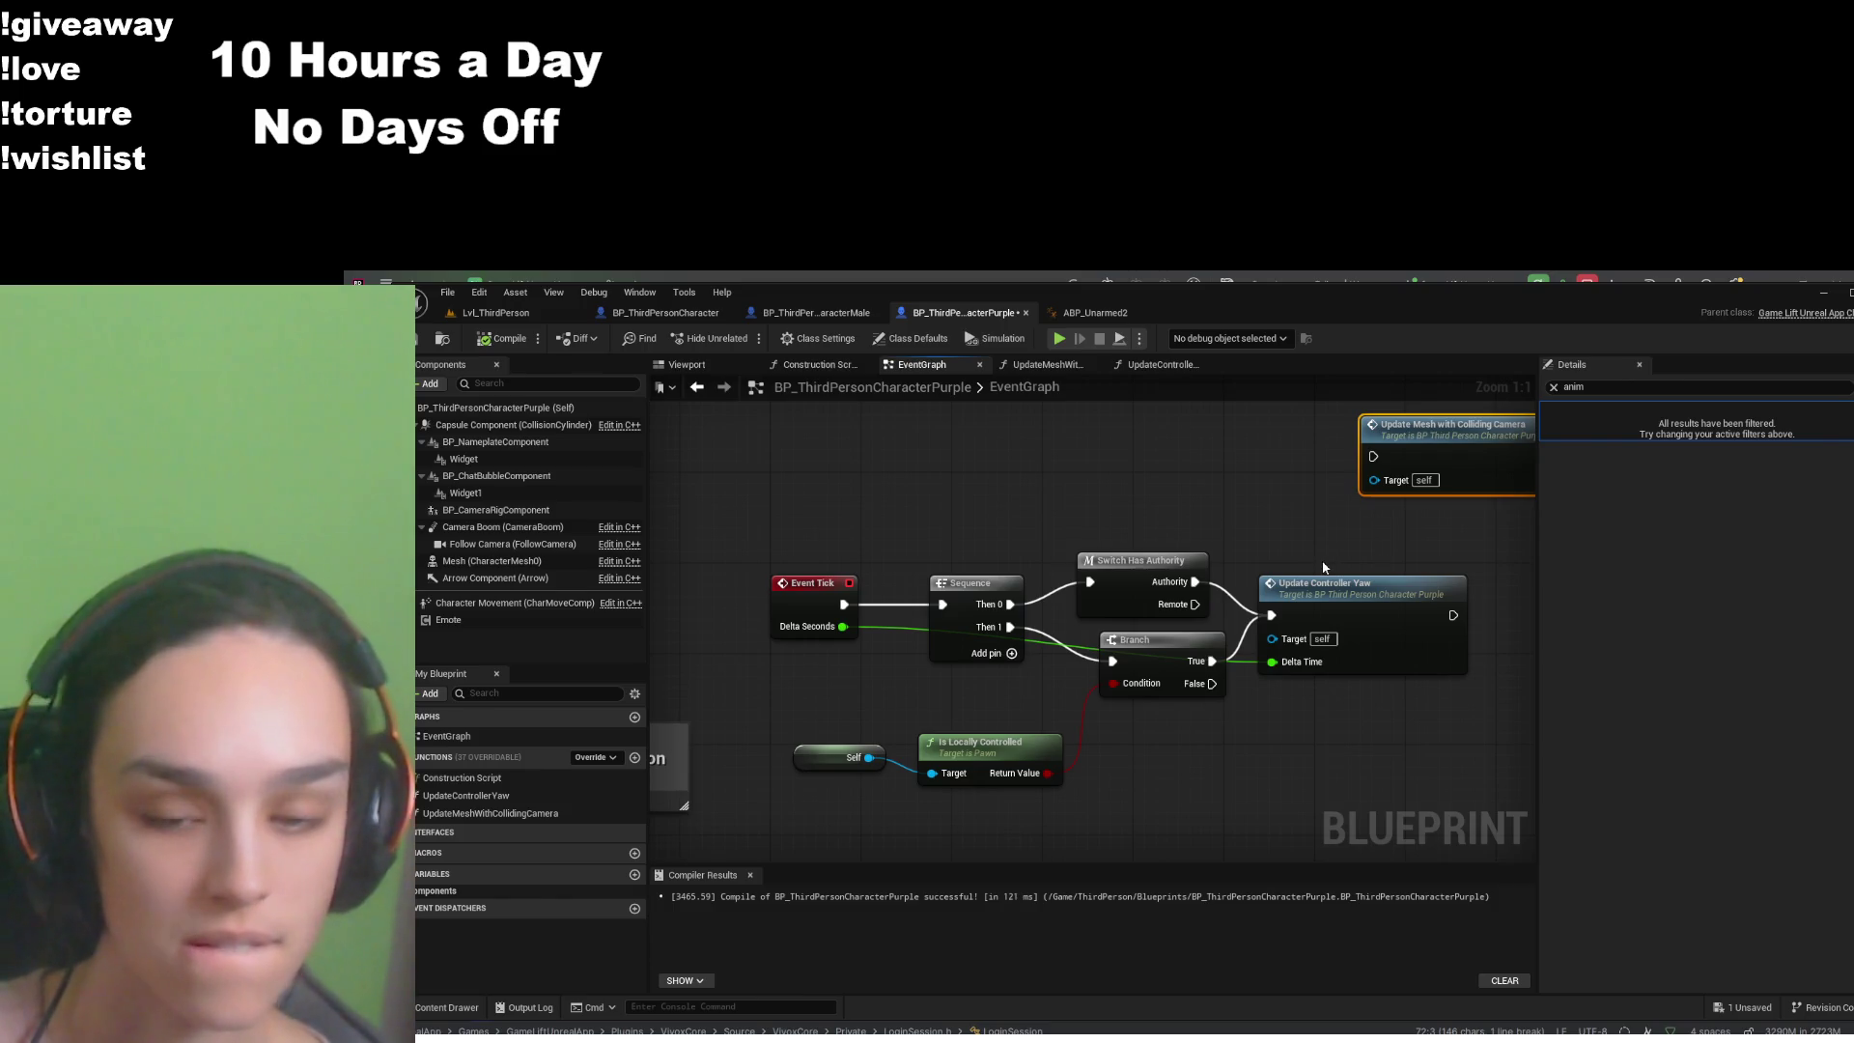
click(1107, 314)
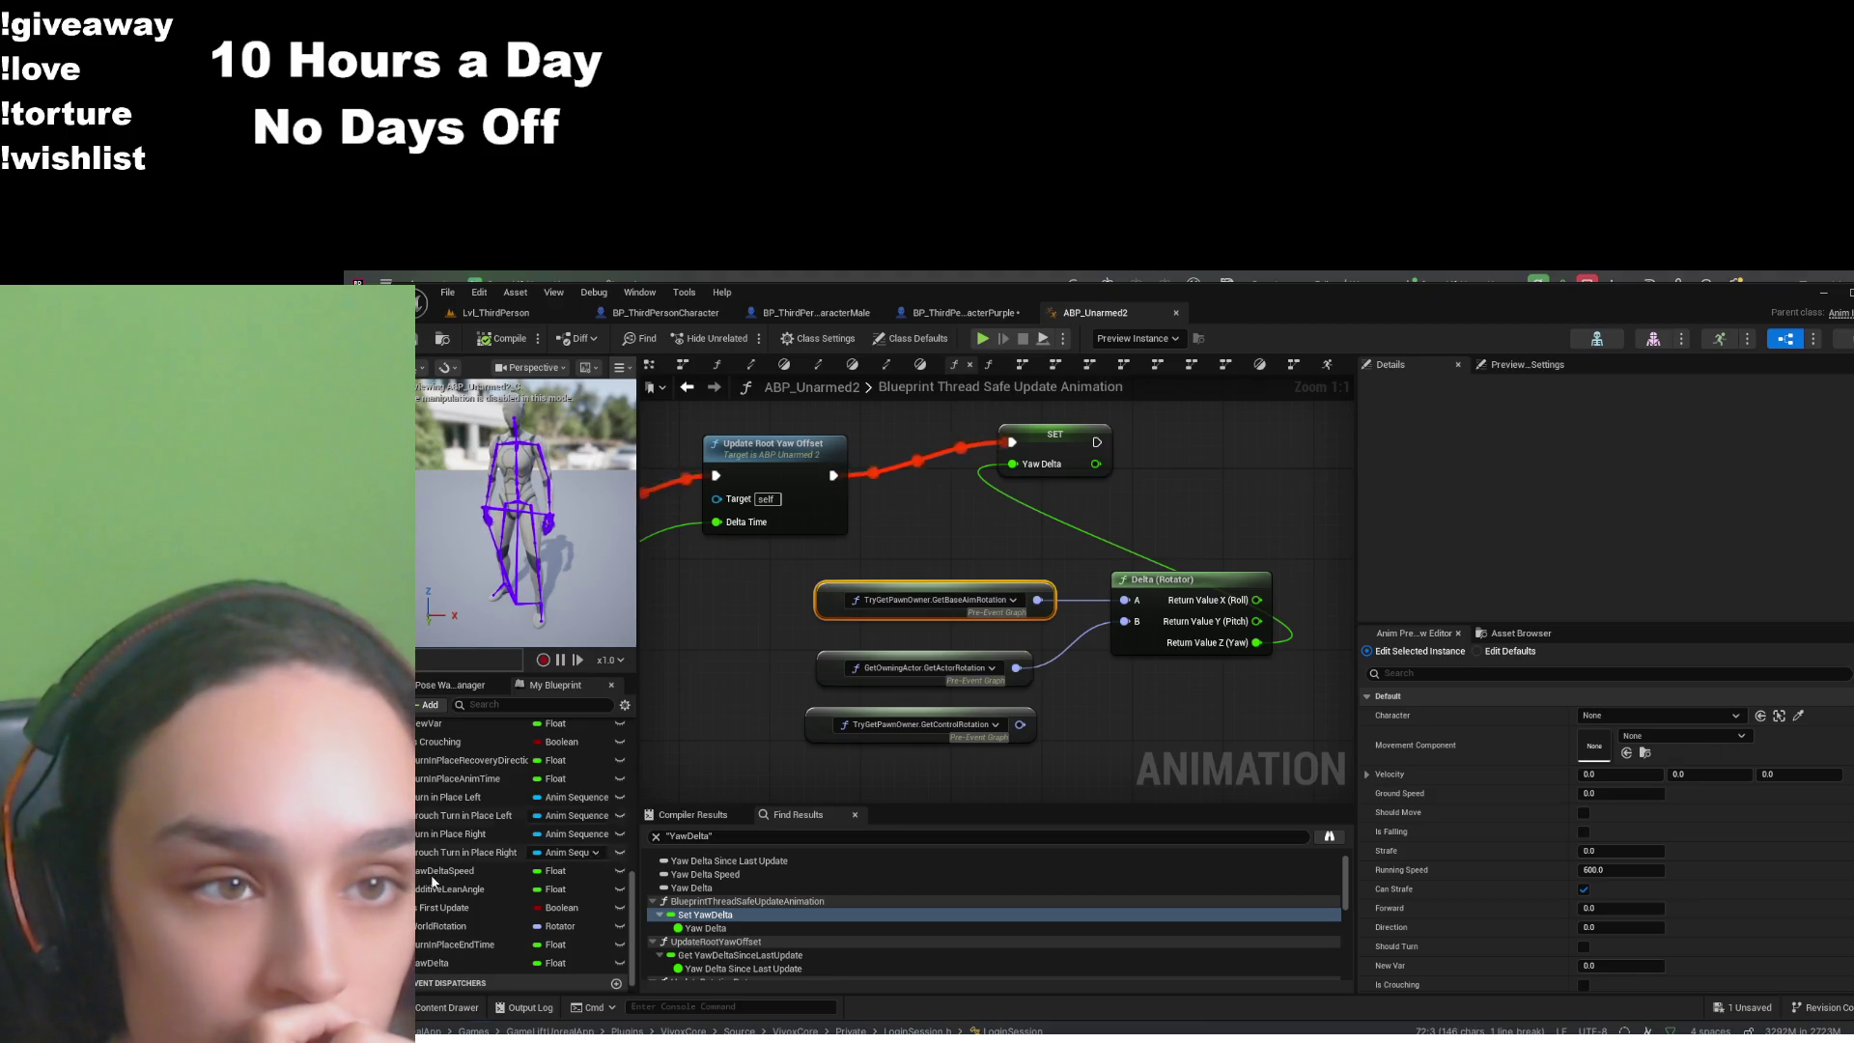
click(446, 1007)
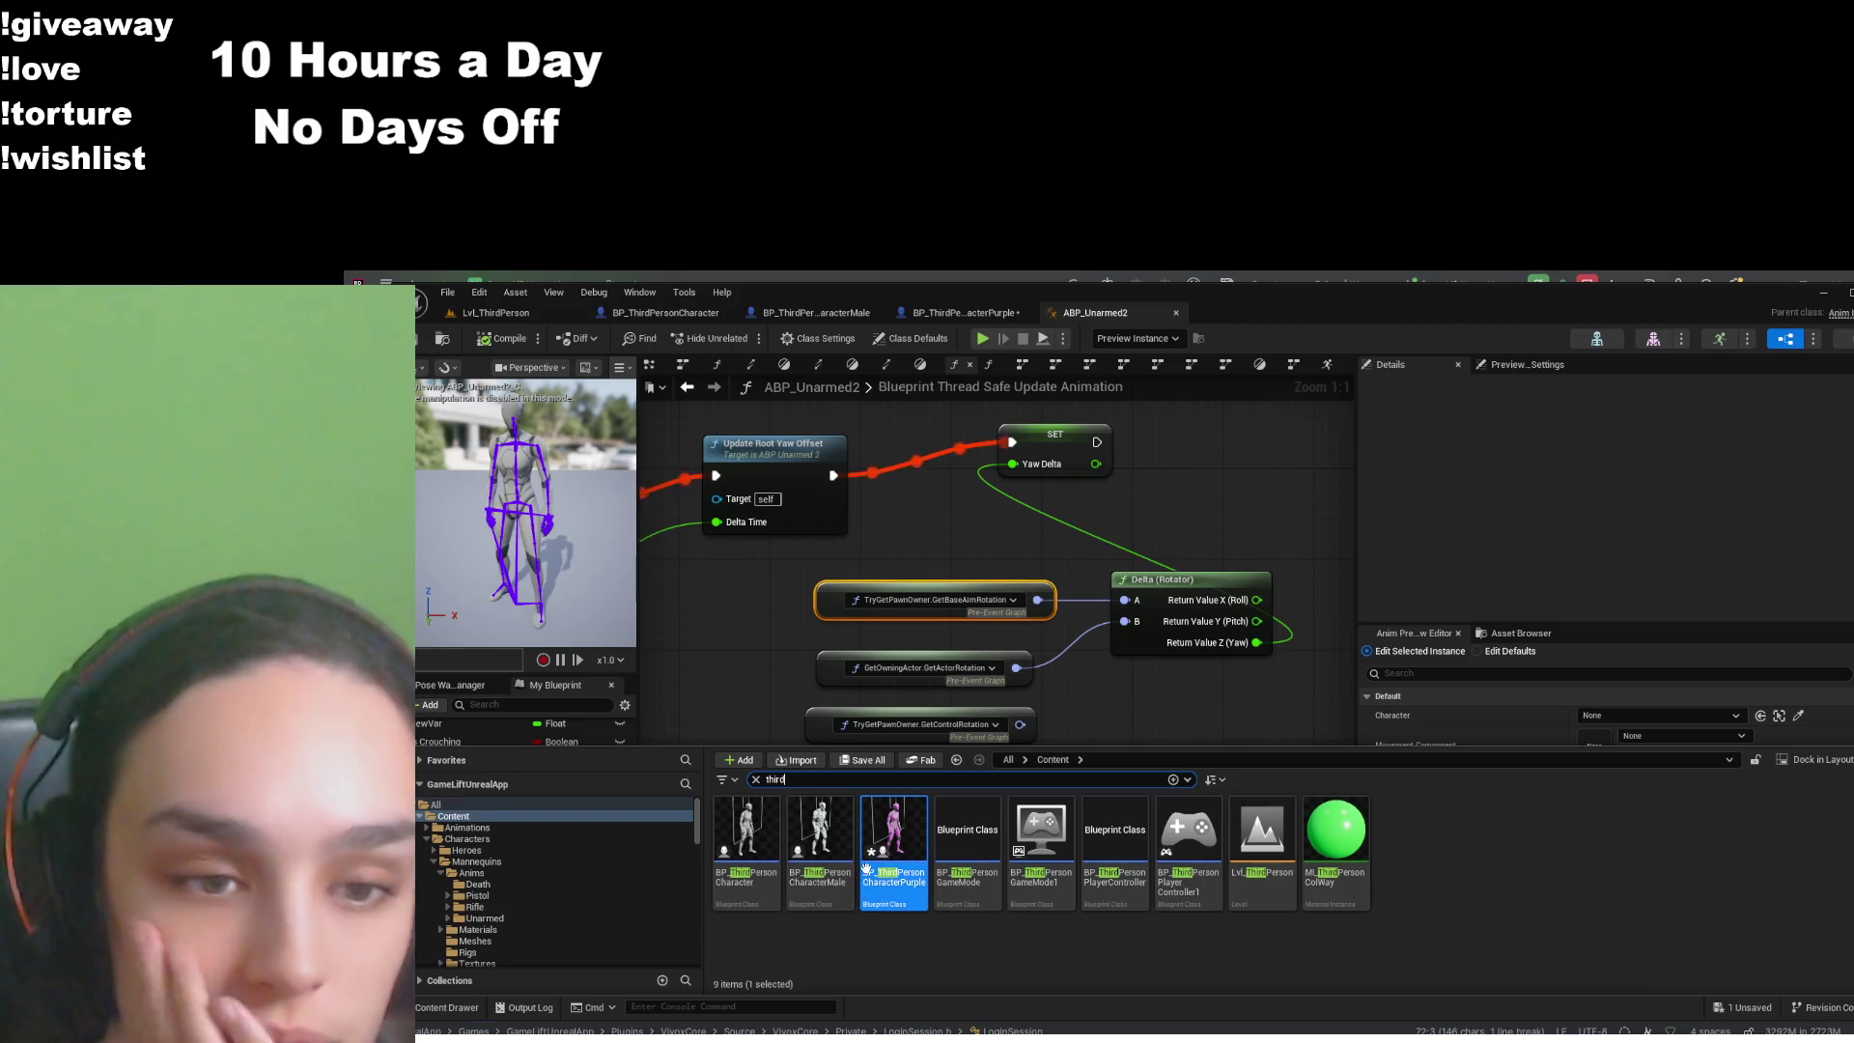
double_click(894, 838)
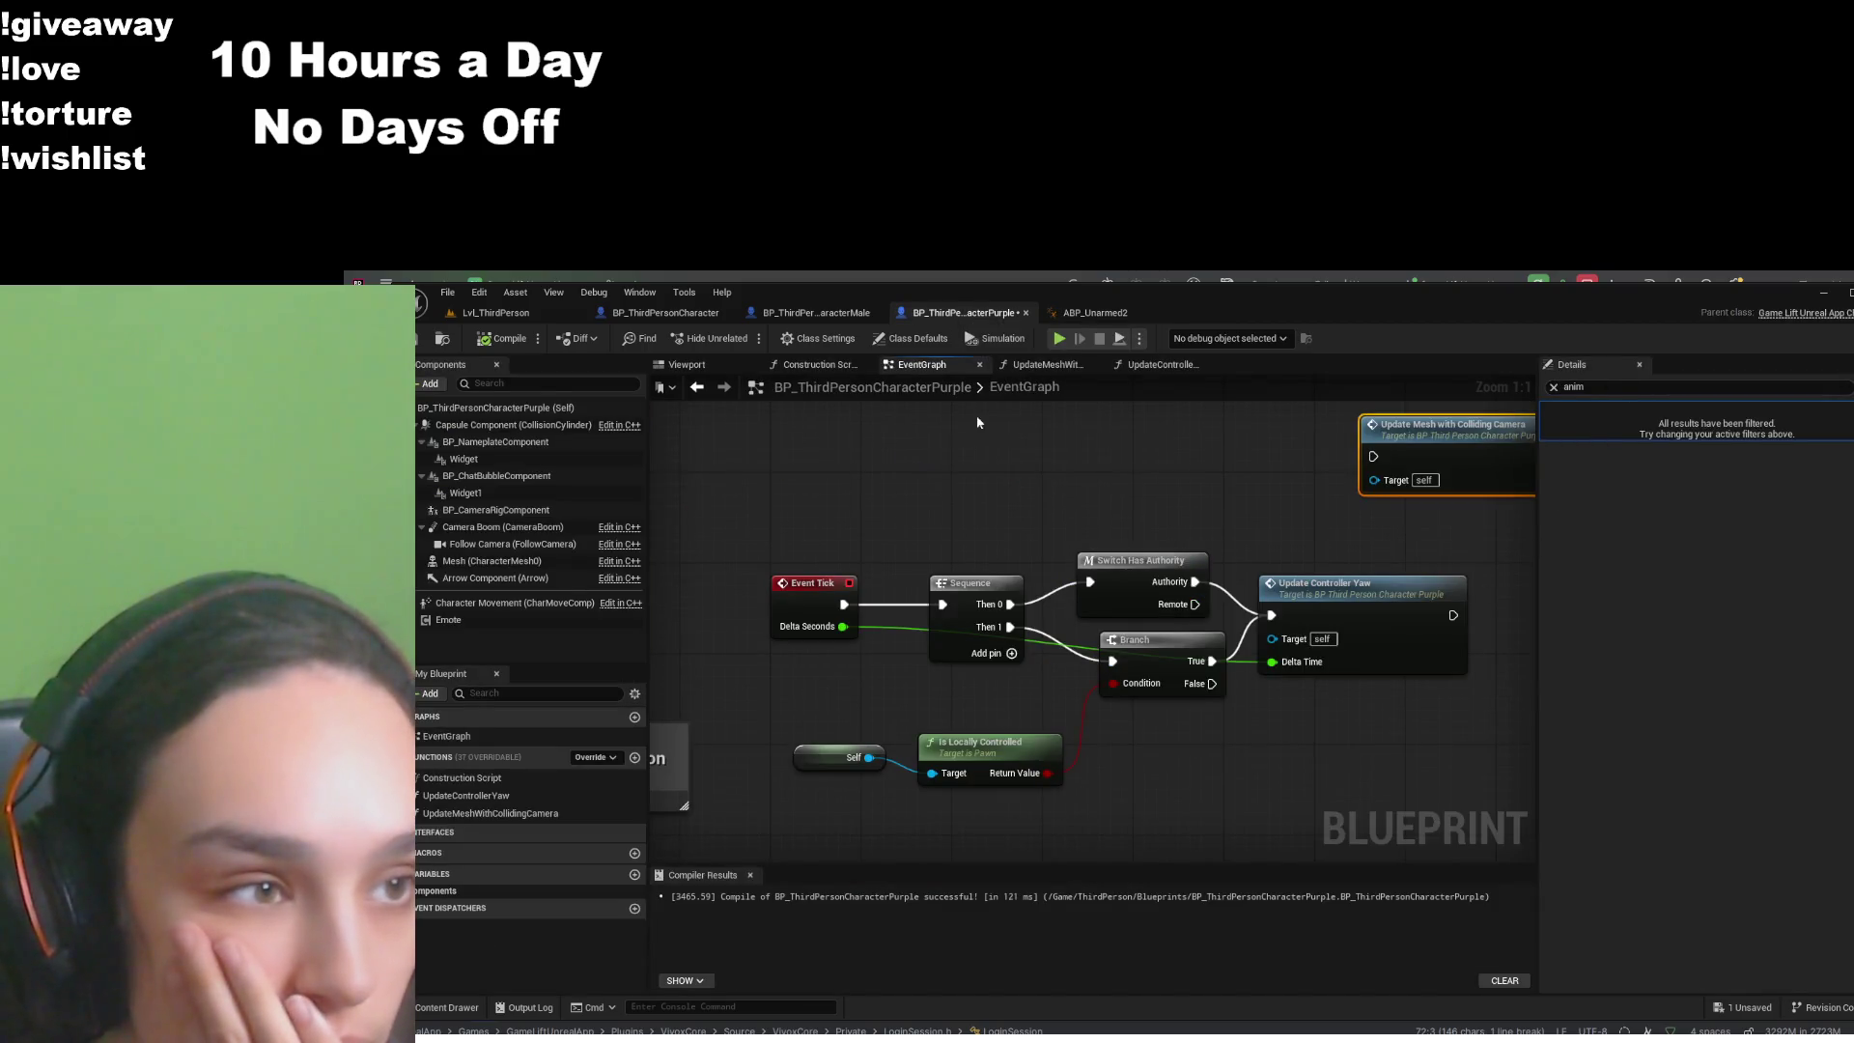
click(909, 338)
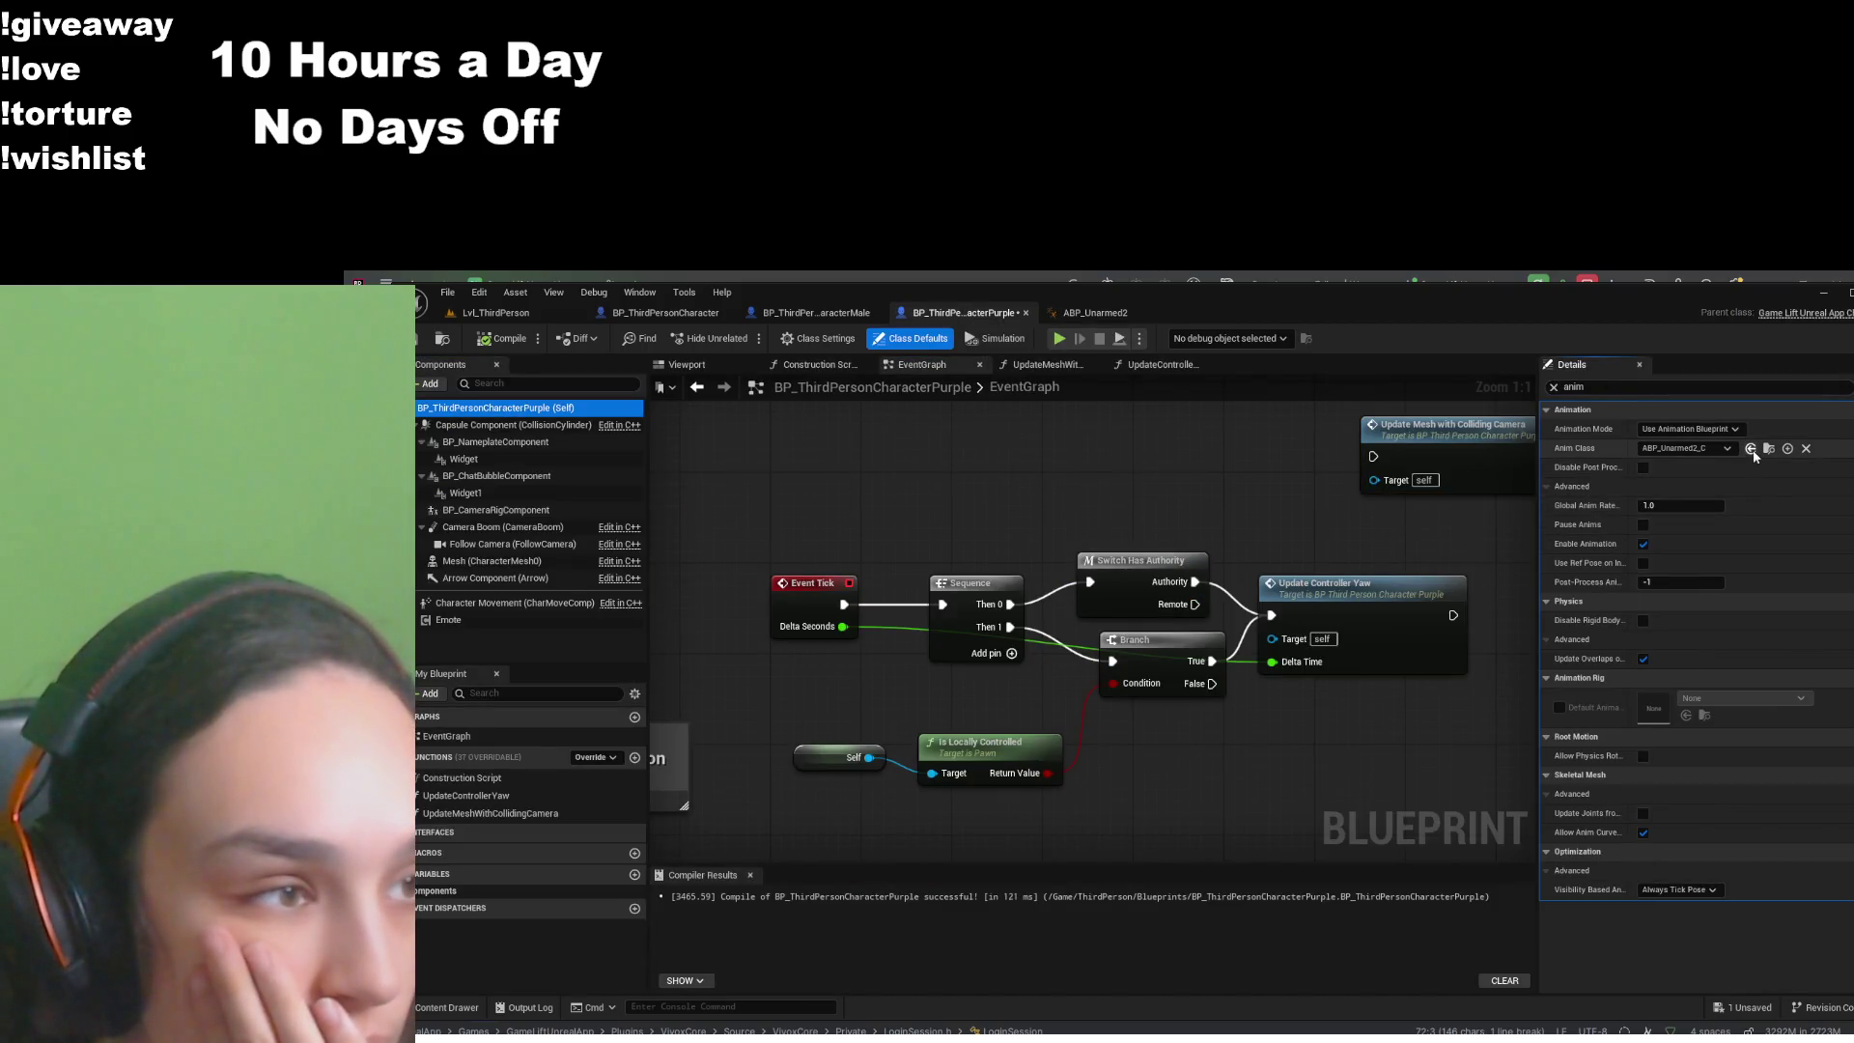
click(1769, 448)
double_click(1184, 630)
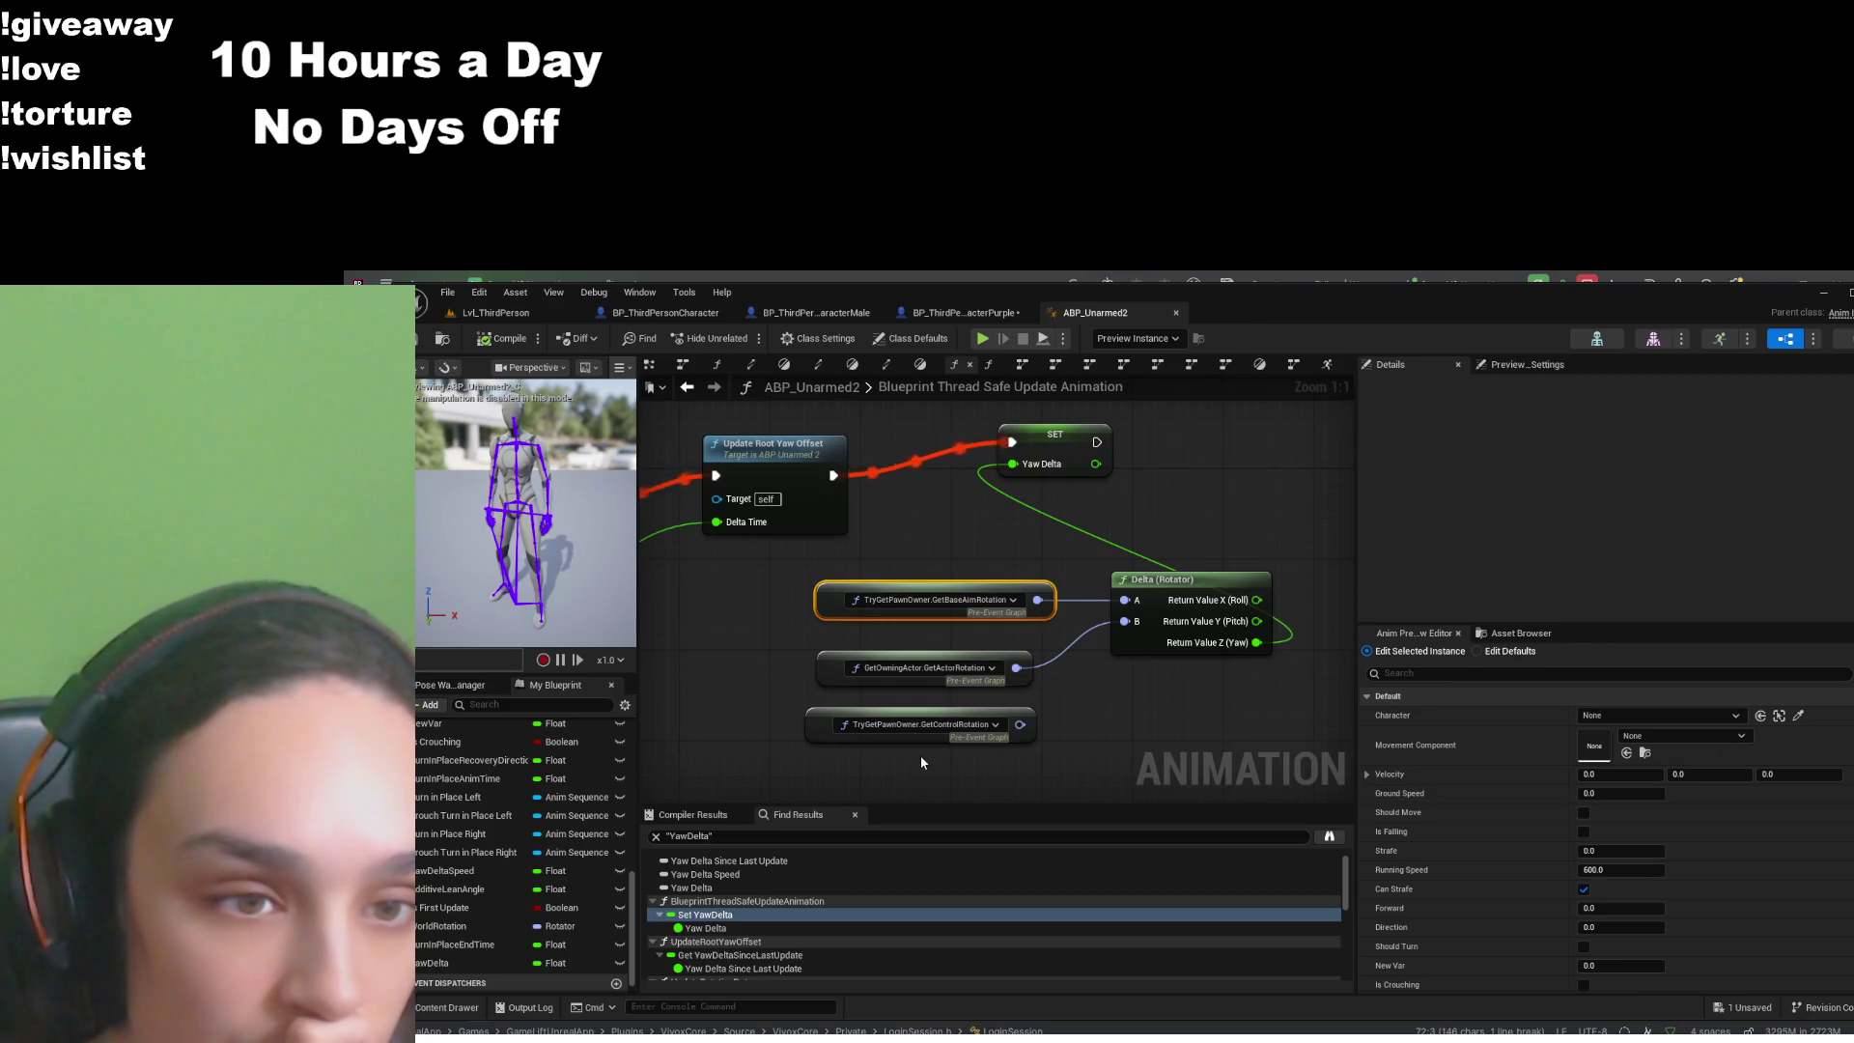
- Select the YawDelta variable in My Blueprint to show its properties in Details
click(980, 330)
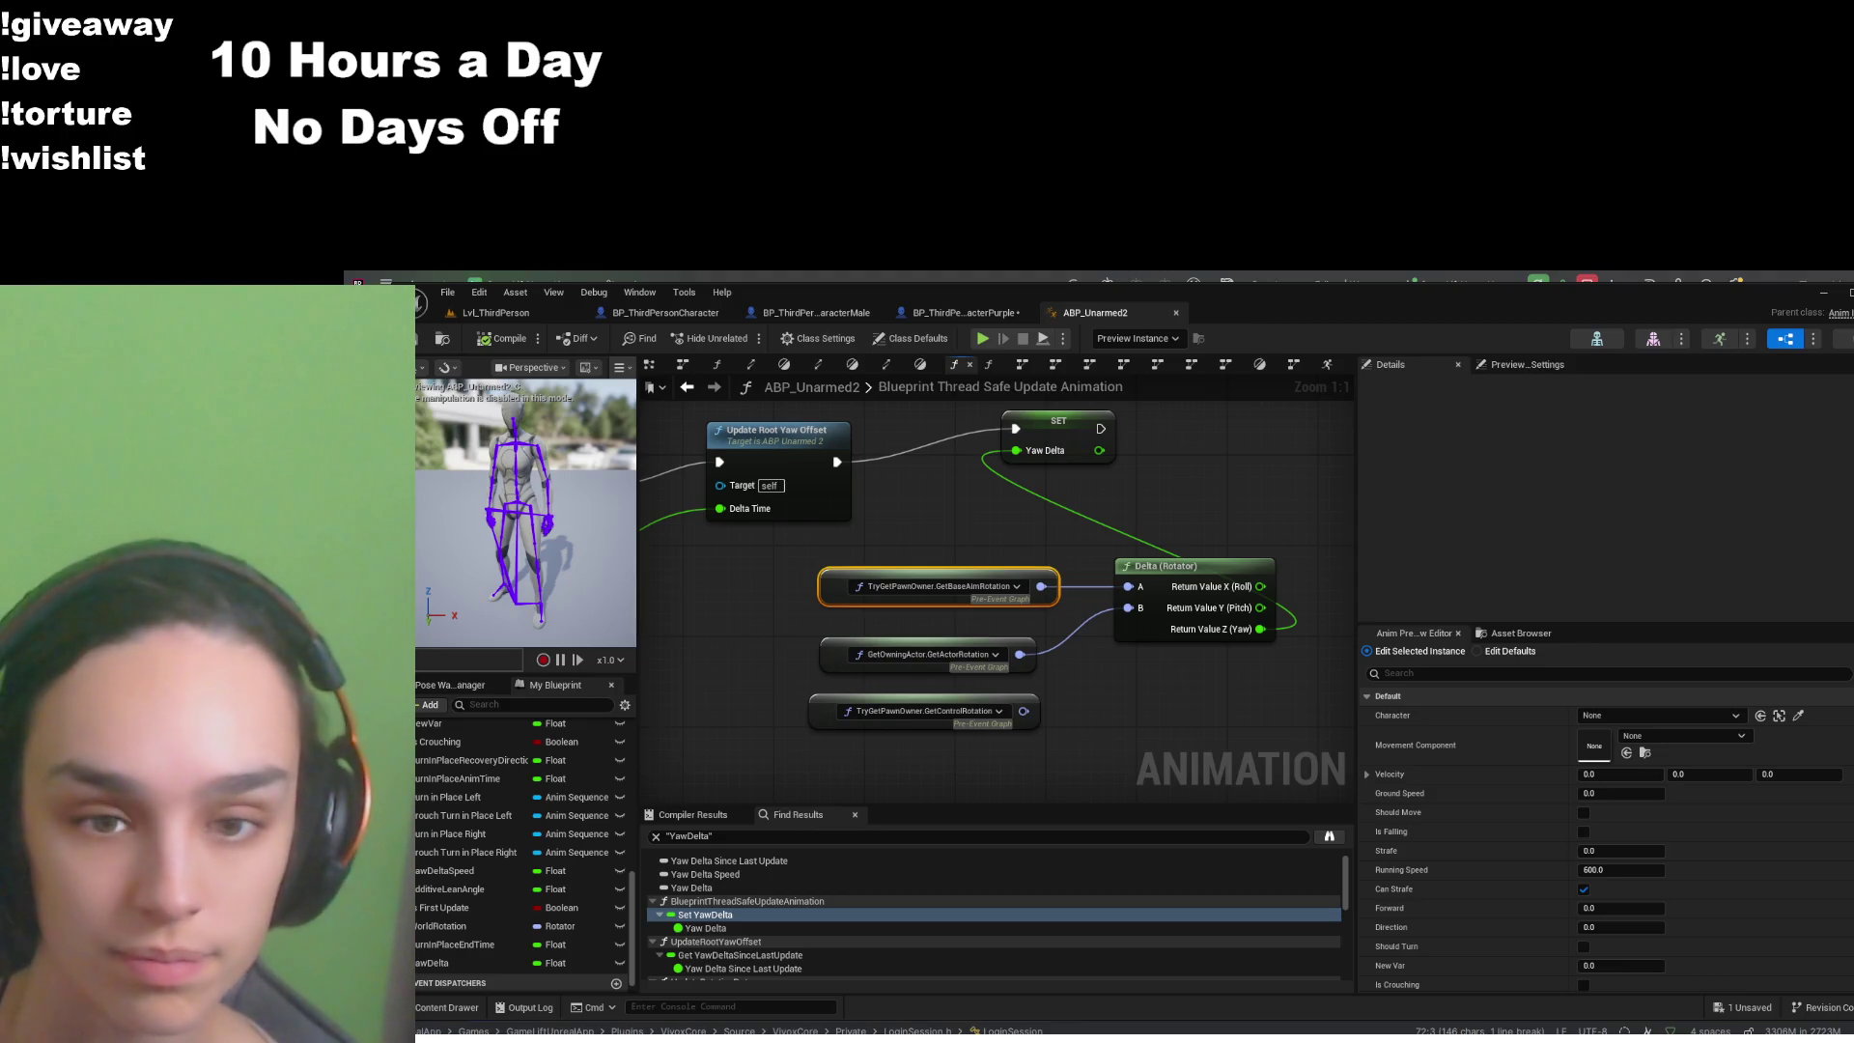
scroll(483, 924, down, 1)
click(478, 941)
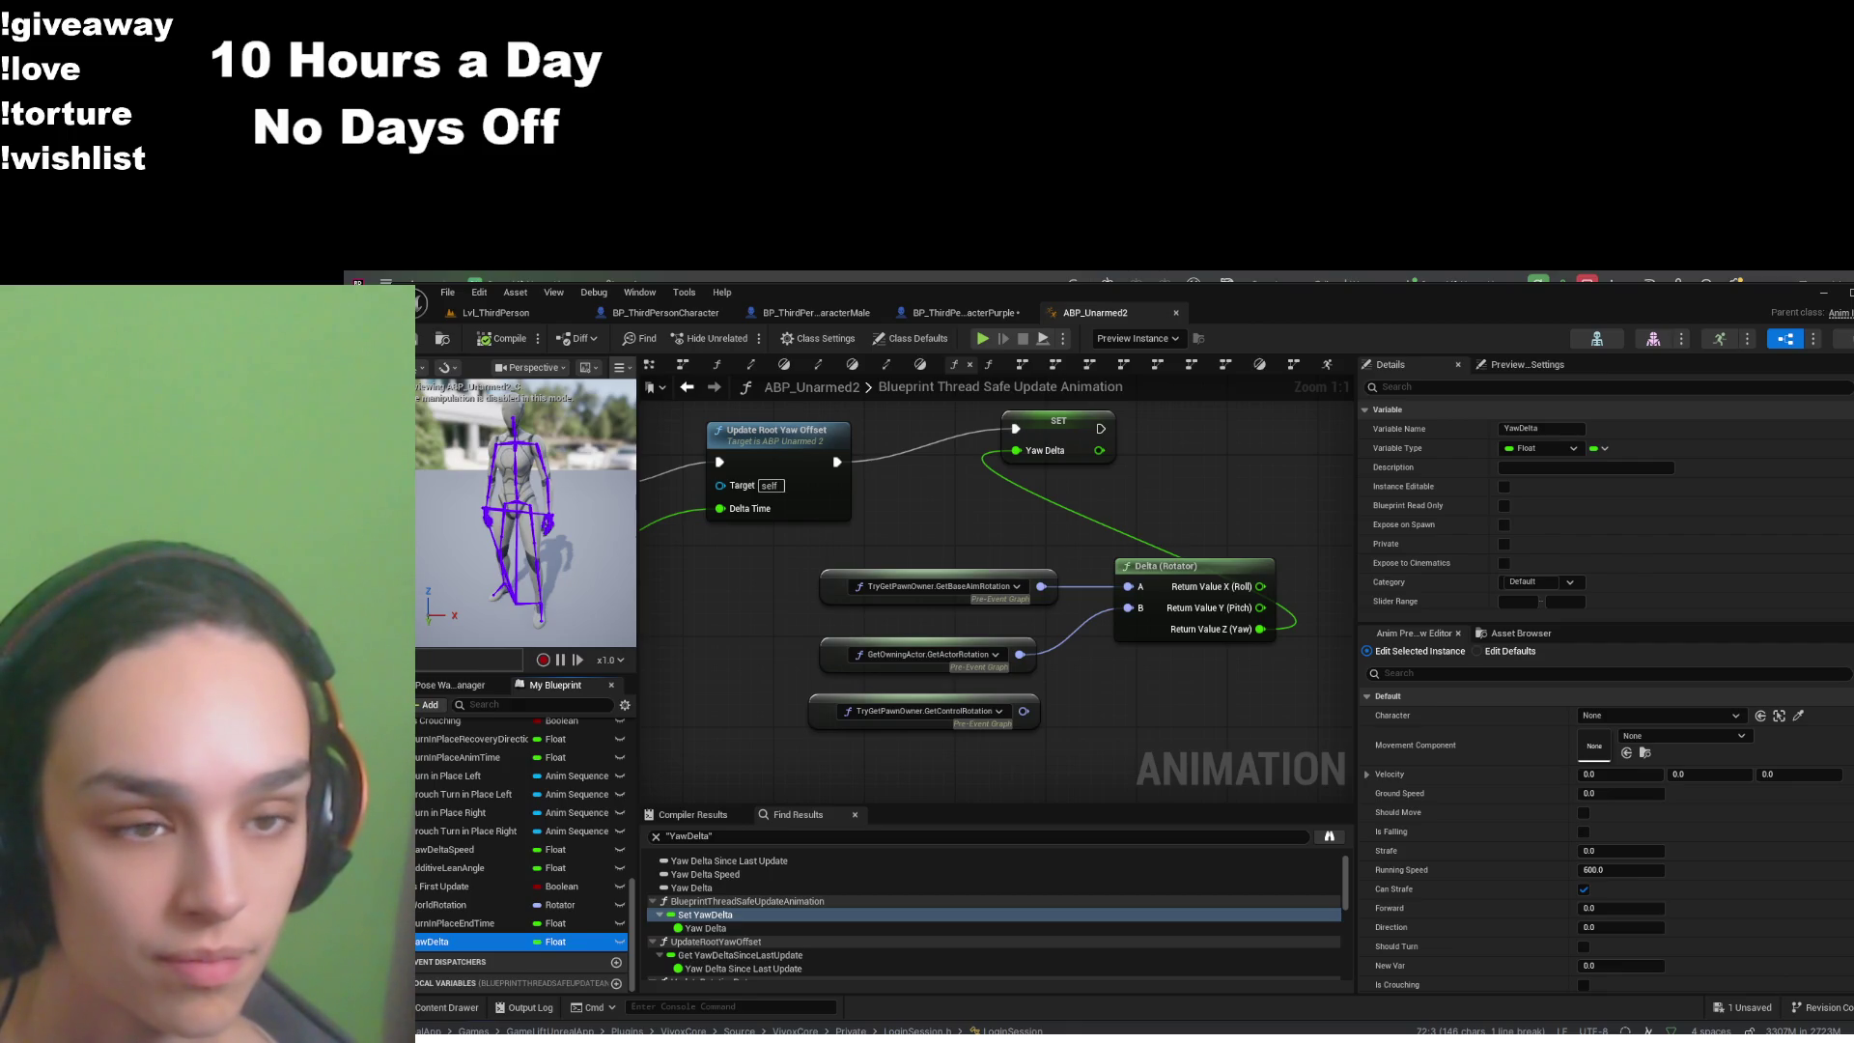
- Filter the YawDelta details by 'ex', then 'is', and pan to the Update Rotation Data node
click(1454, 388)
text(ex)
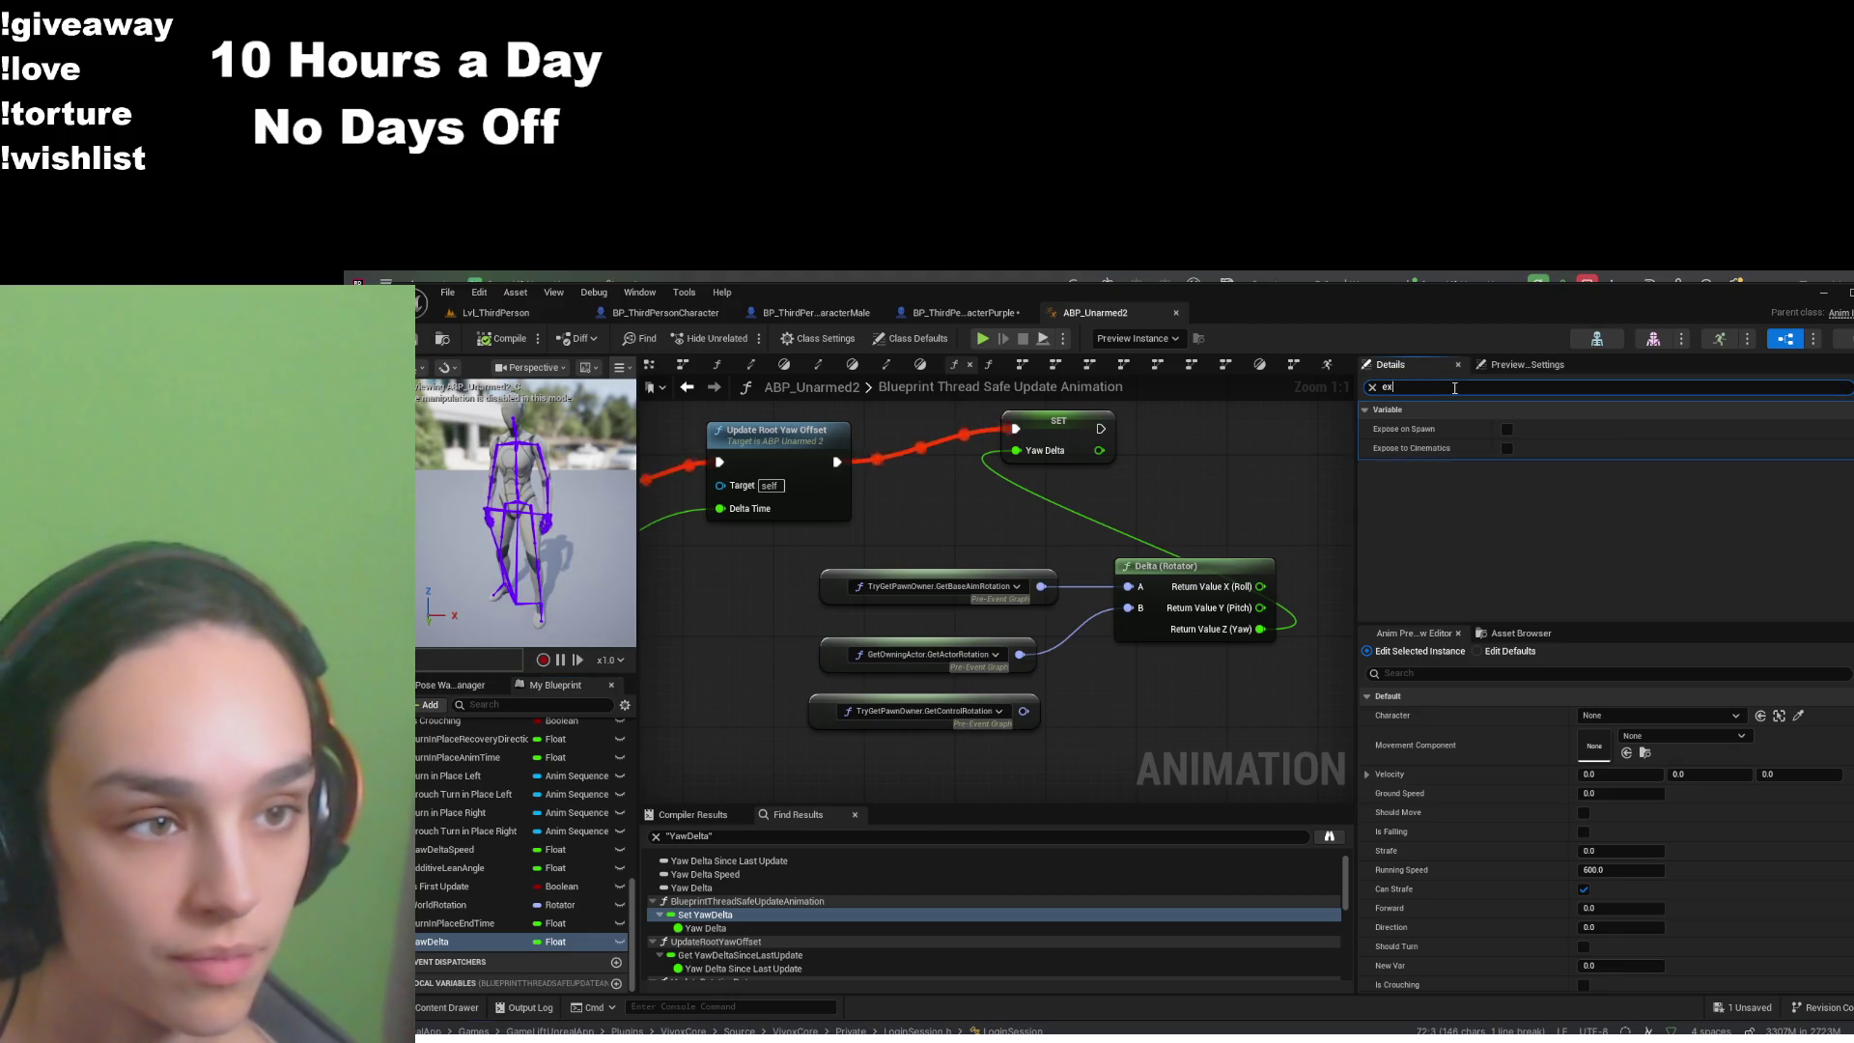
click(1372, 386)
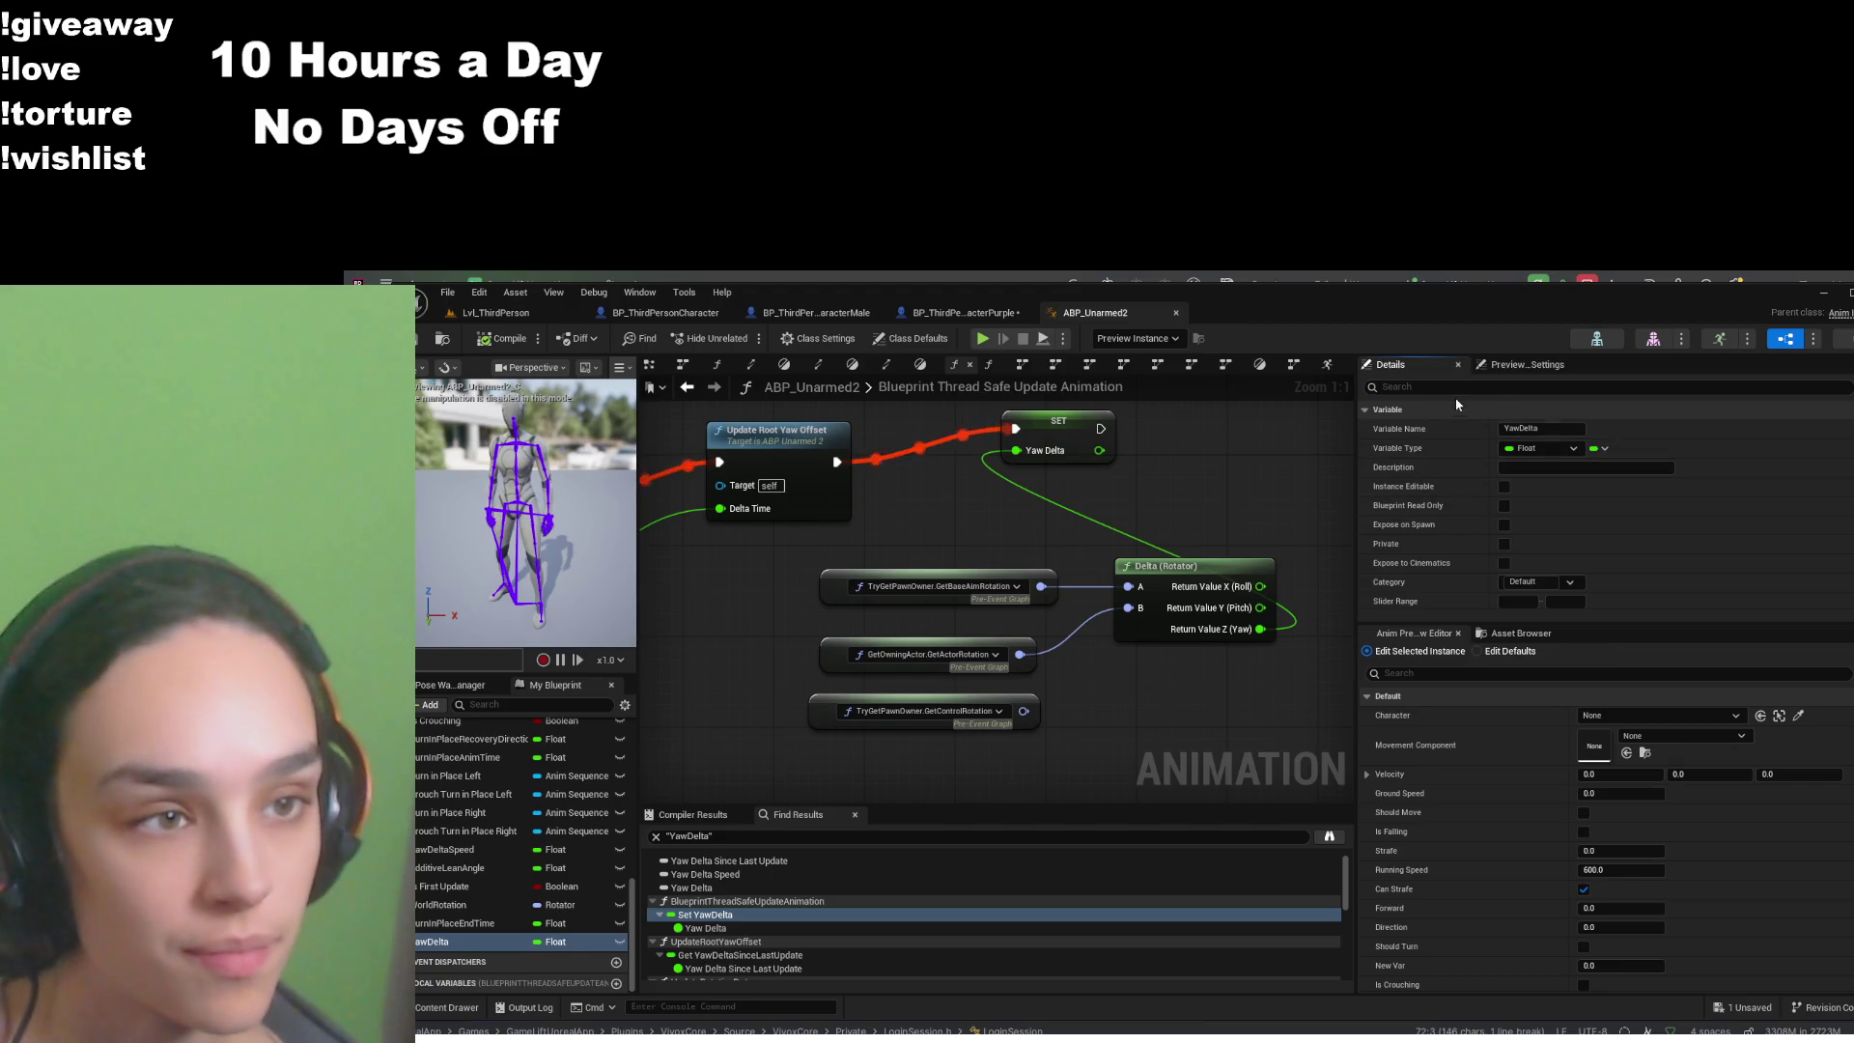
text(is)
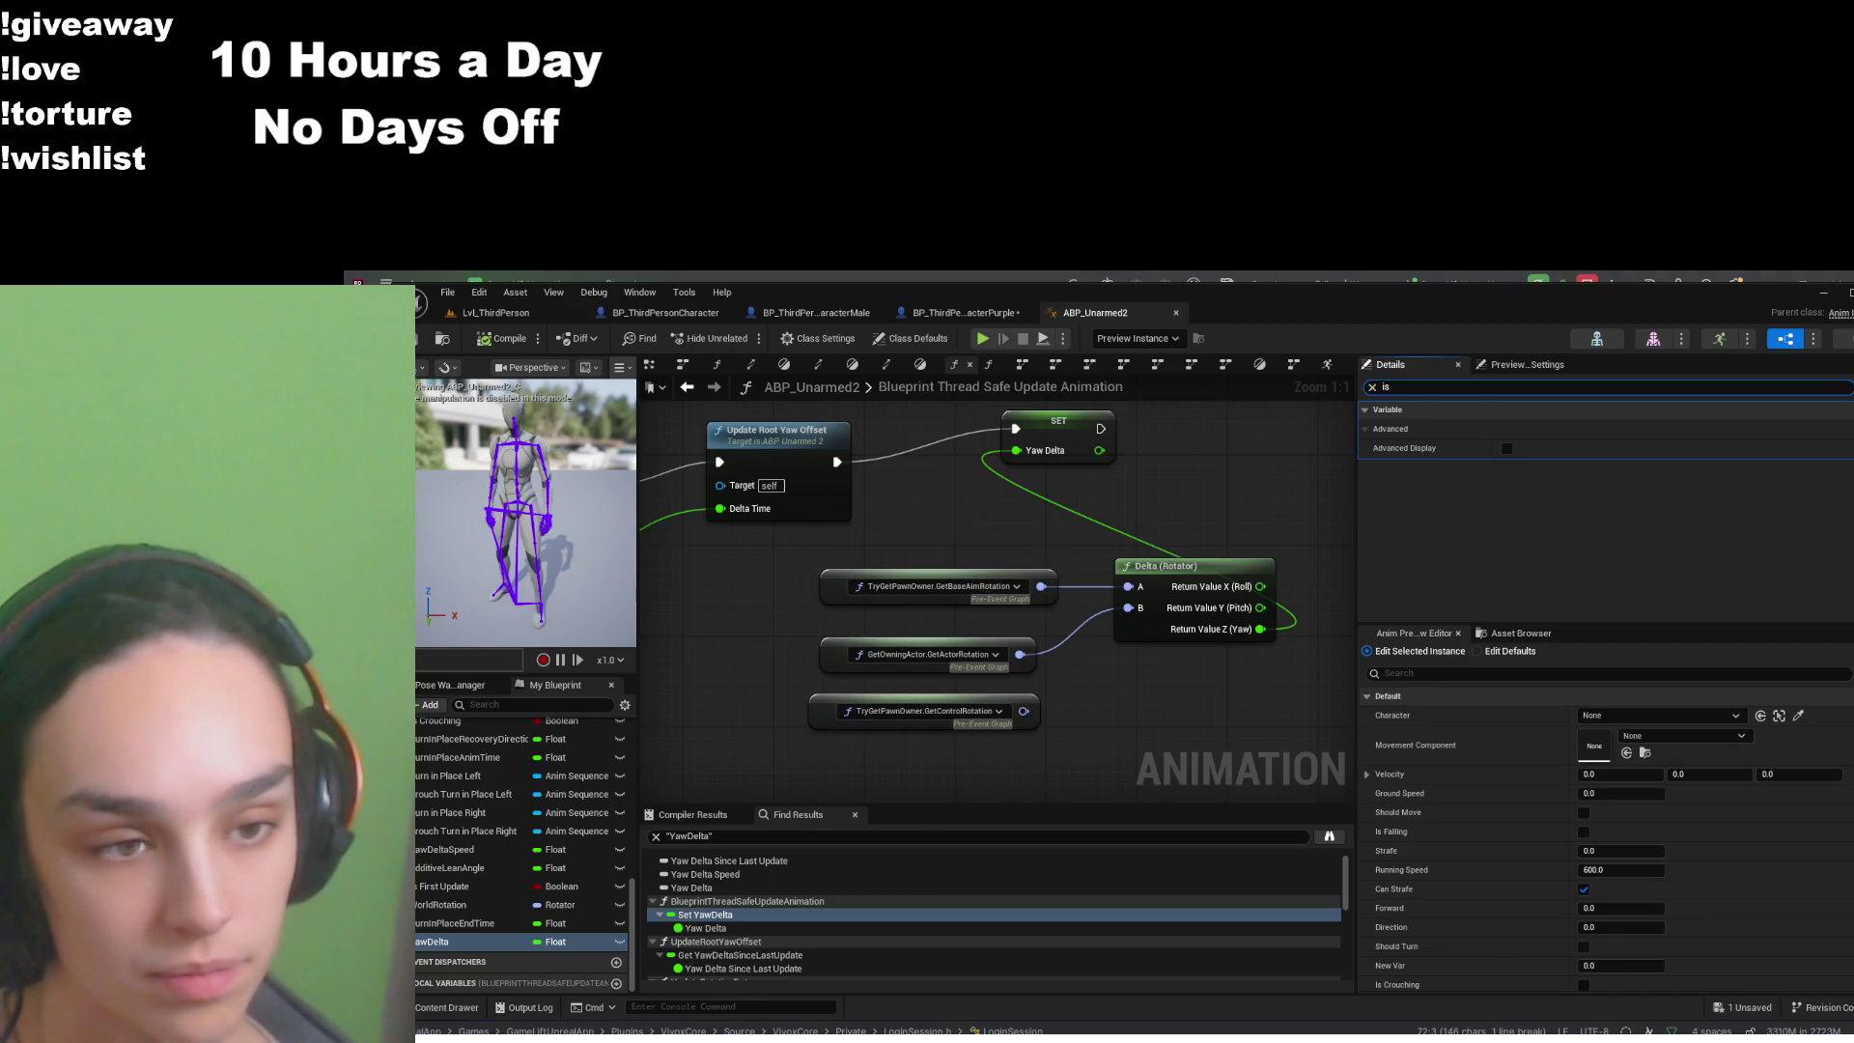
mouse_move(822, 617)
mouse_down()
mouse_move(1222, 665)
mouse_move(963, 692)
mouse_move(901, 628)
mouse_up()
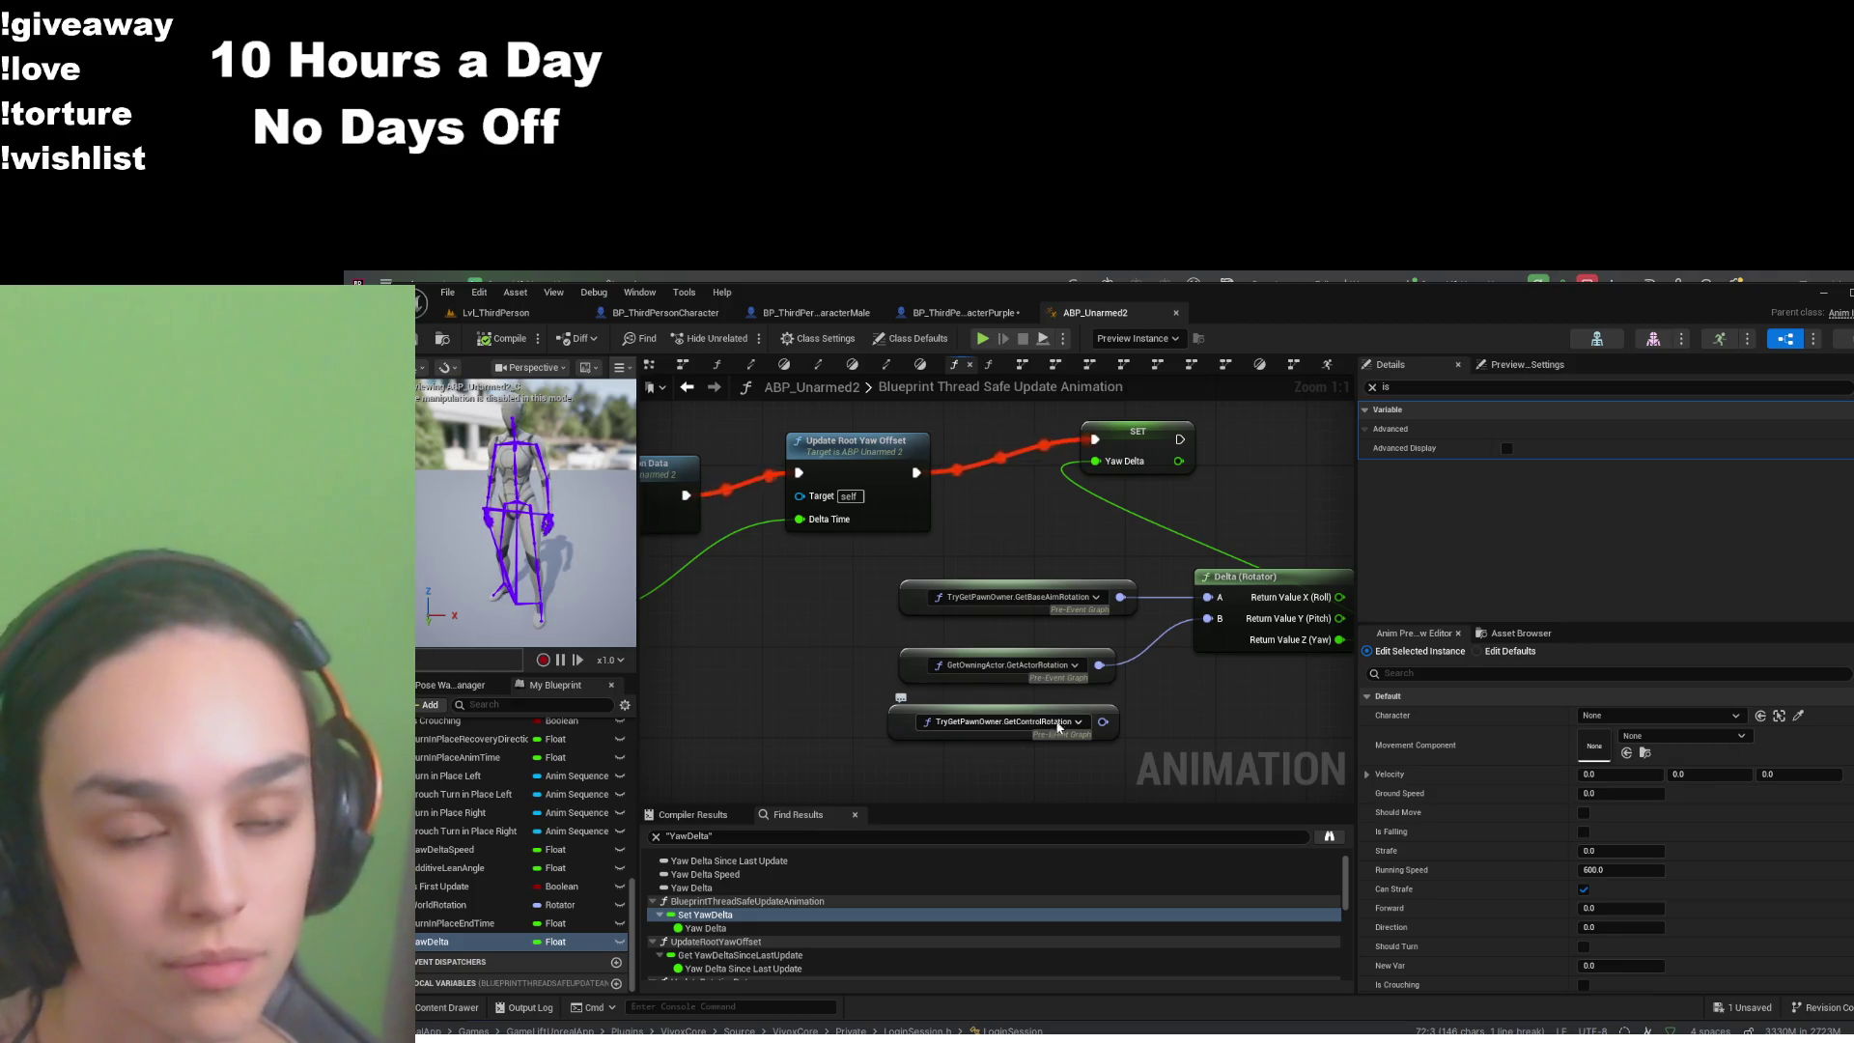
click(1241, 639)
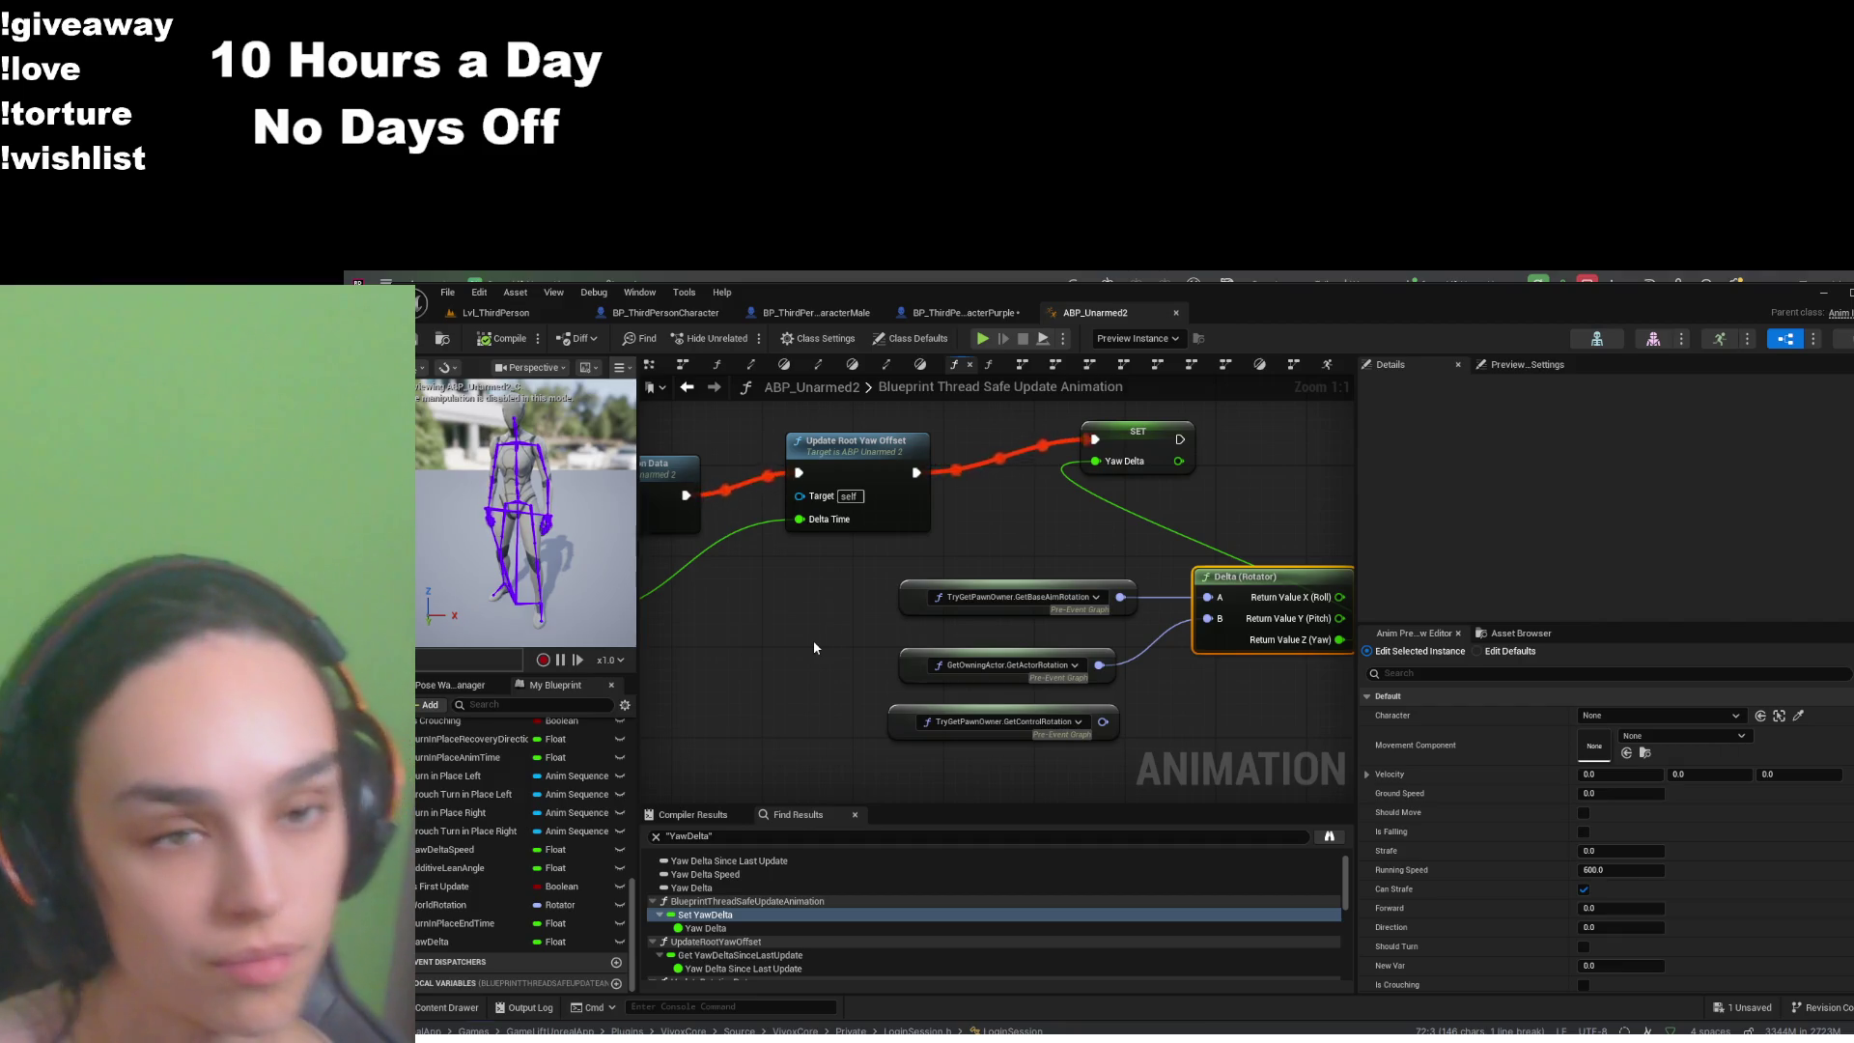
- Pan across the Update Rotation Data logic, then navigate via TurnLeft up to the AnimGraph
drag(804, 633, 994, 661)
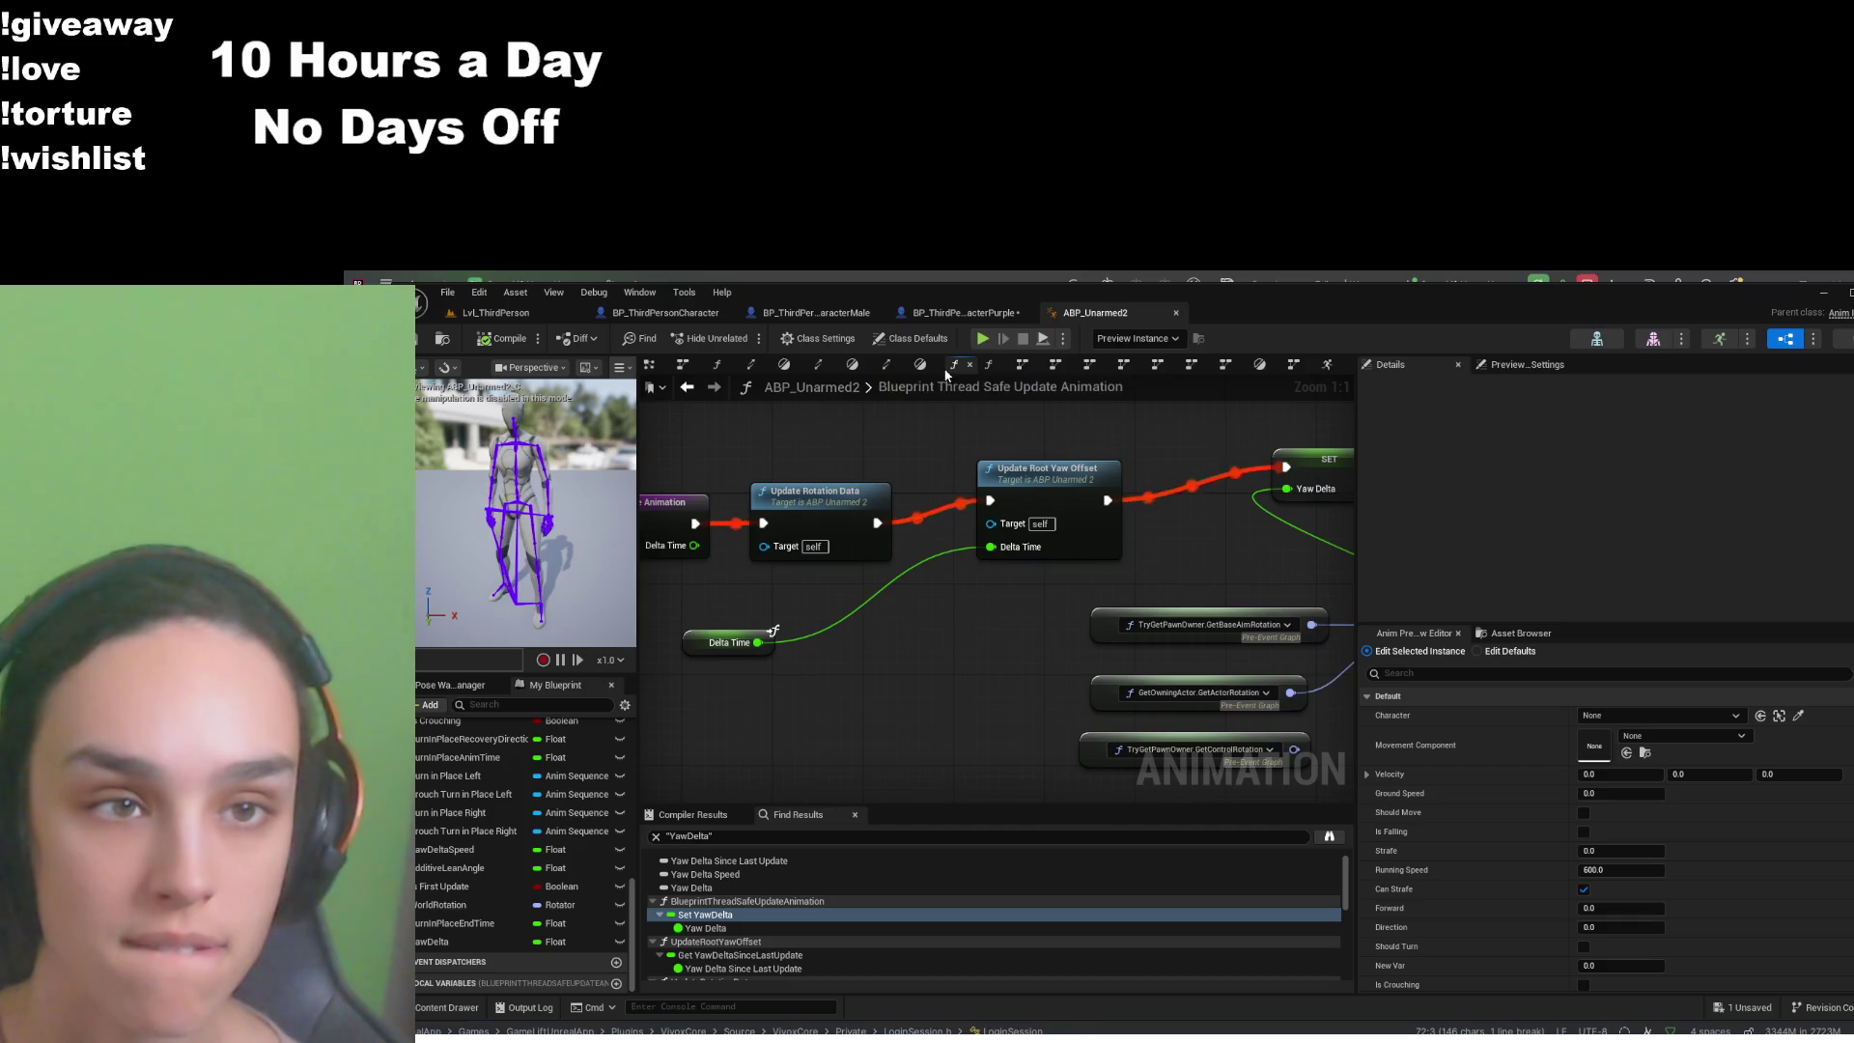
drag(840, 455, 928, 475)
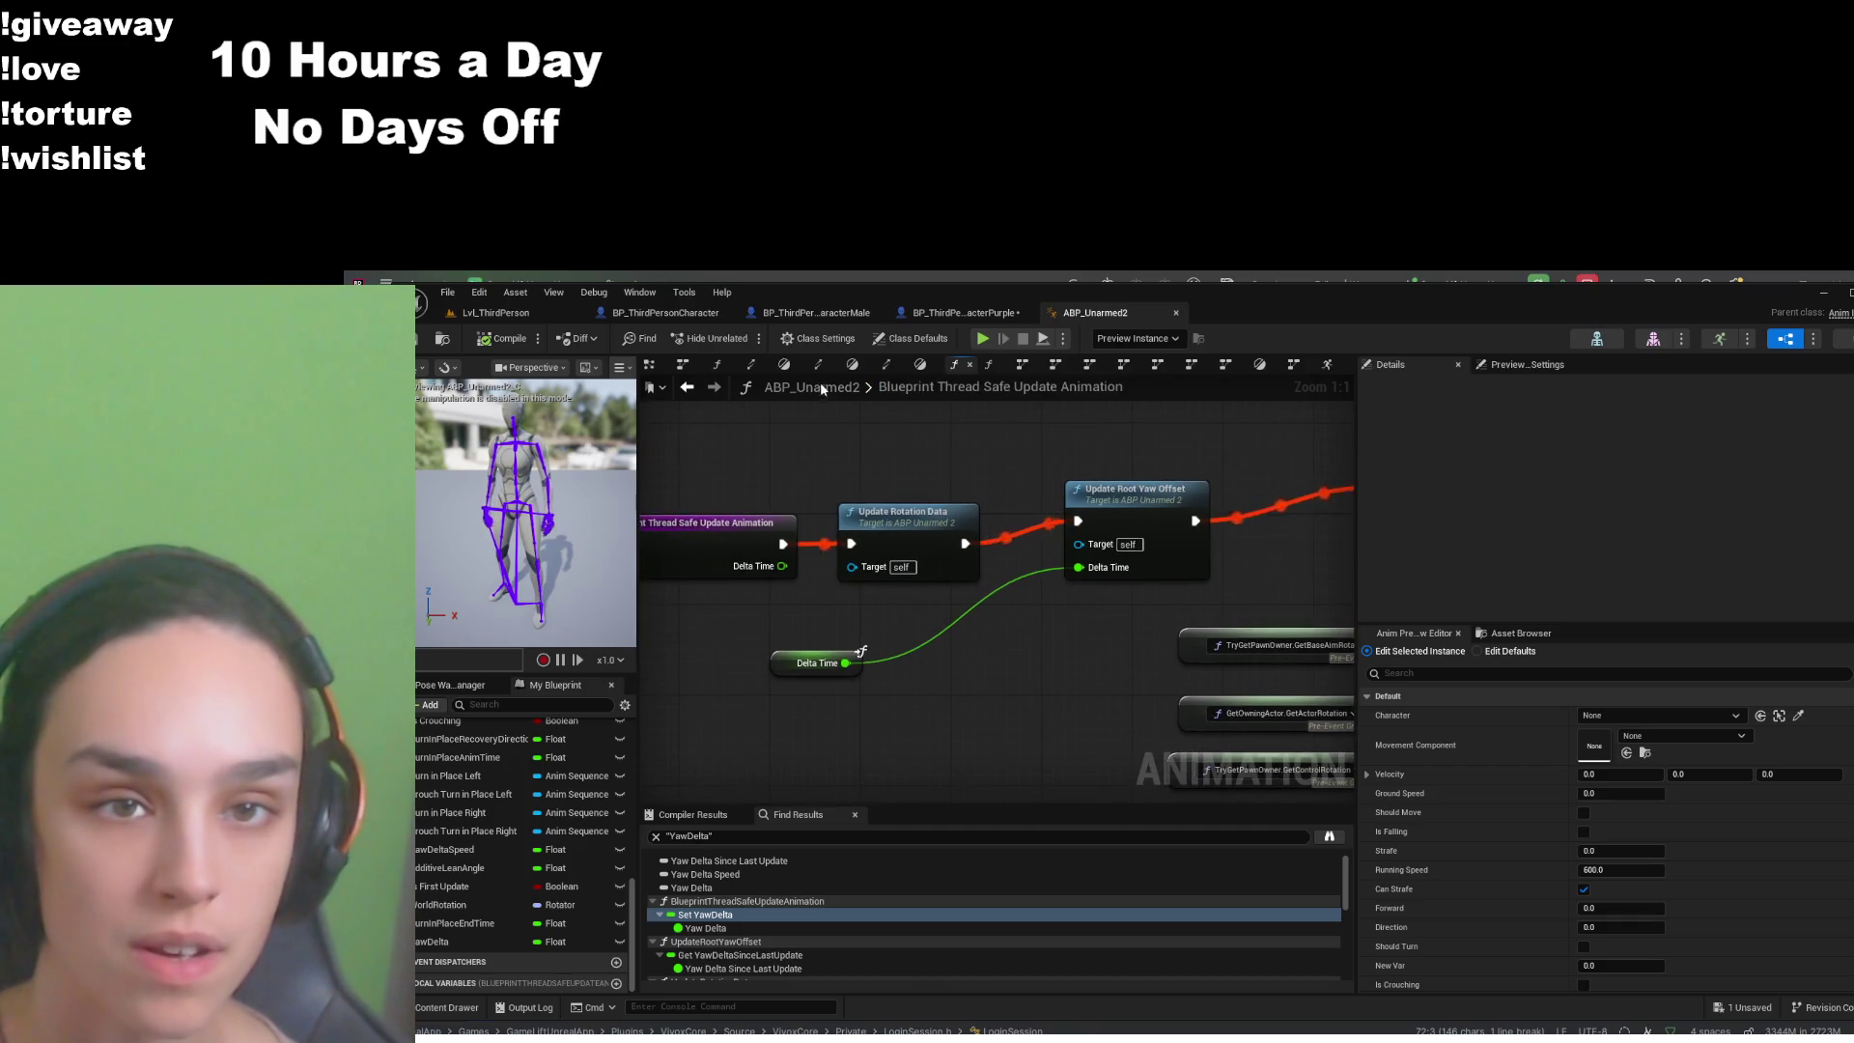
click(784, 364)
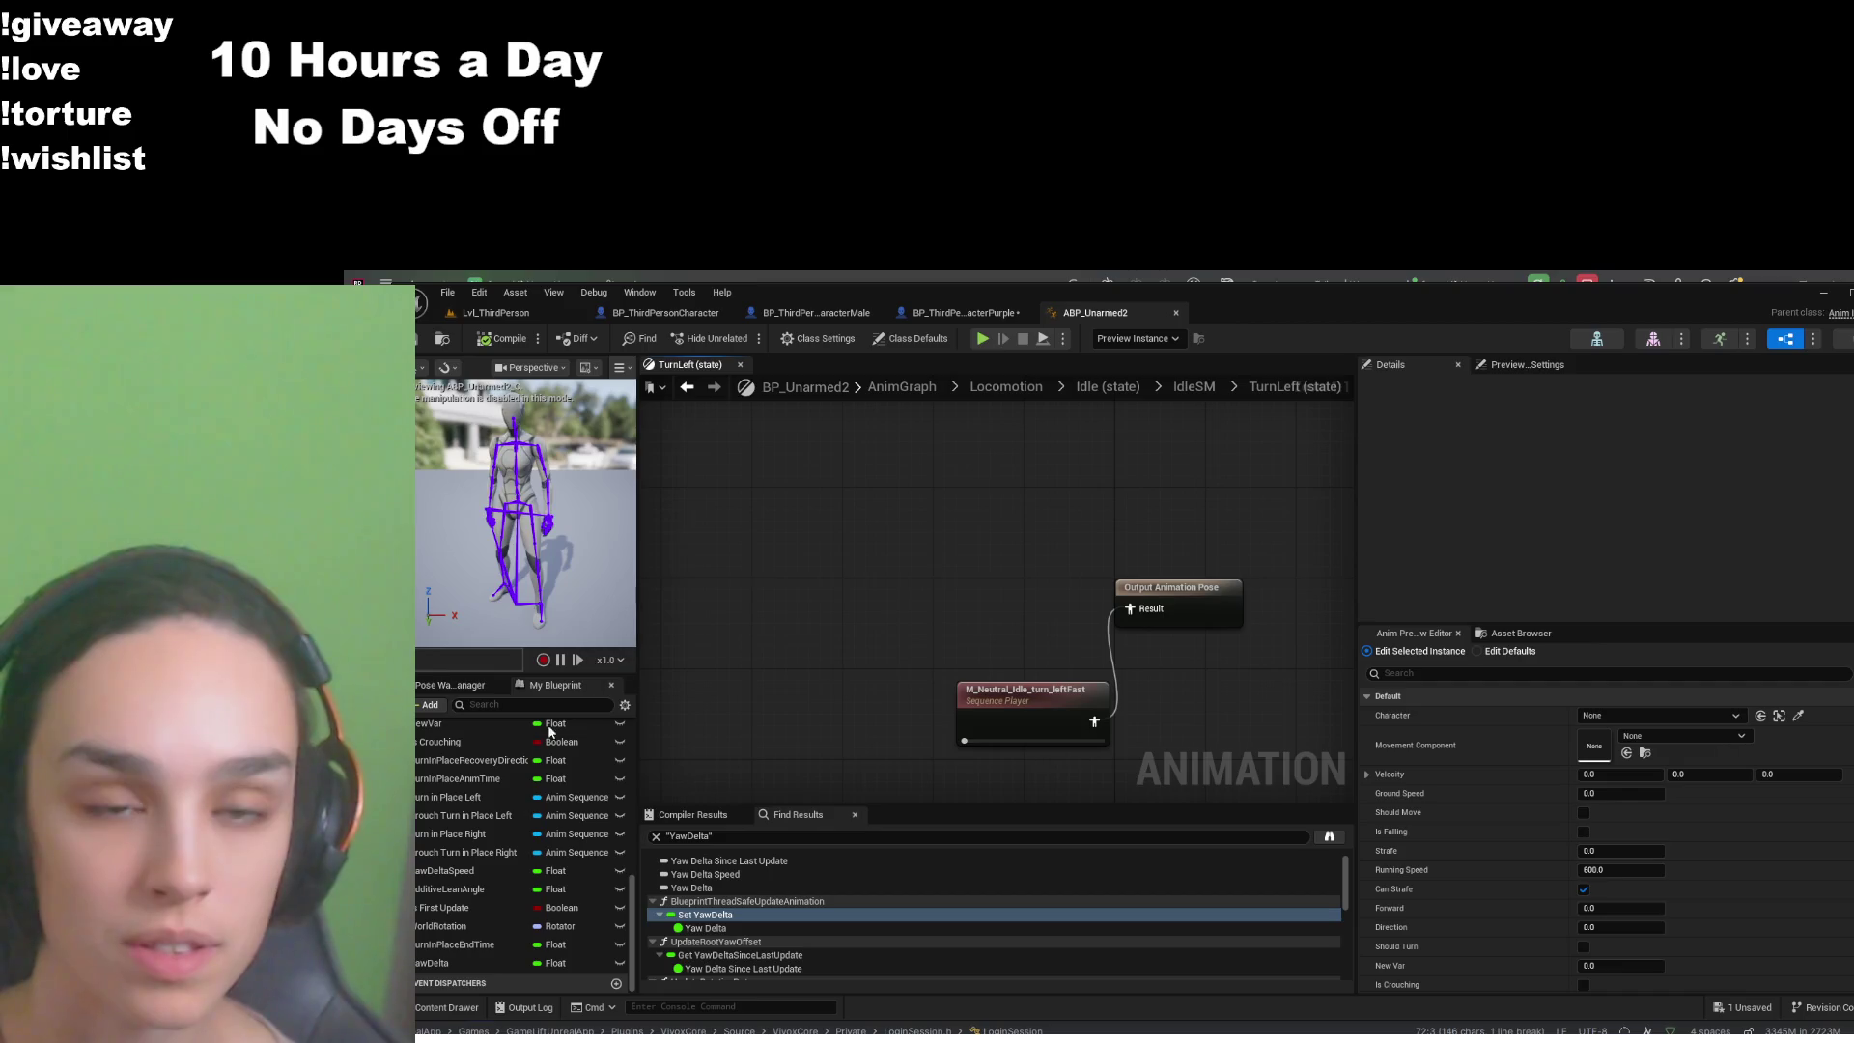
click(902, 388)
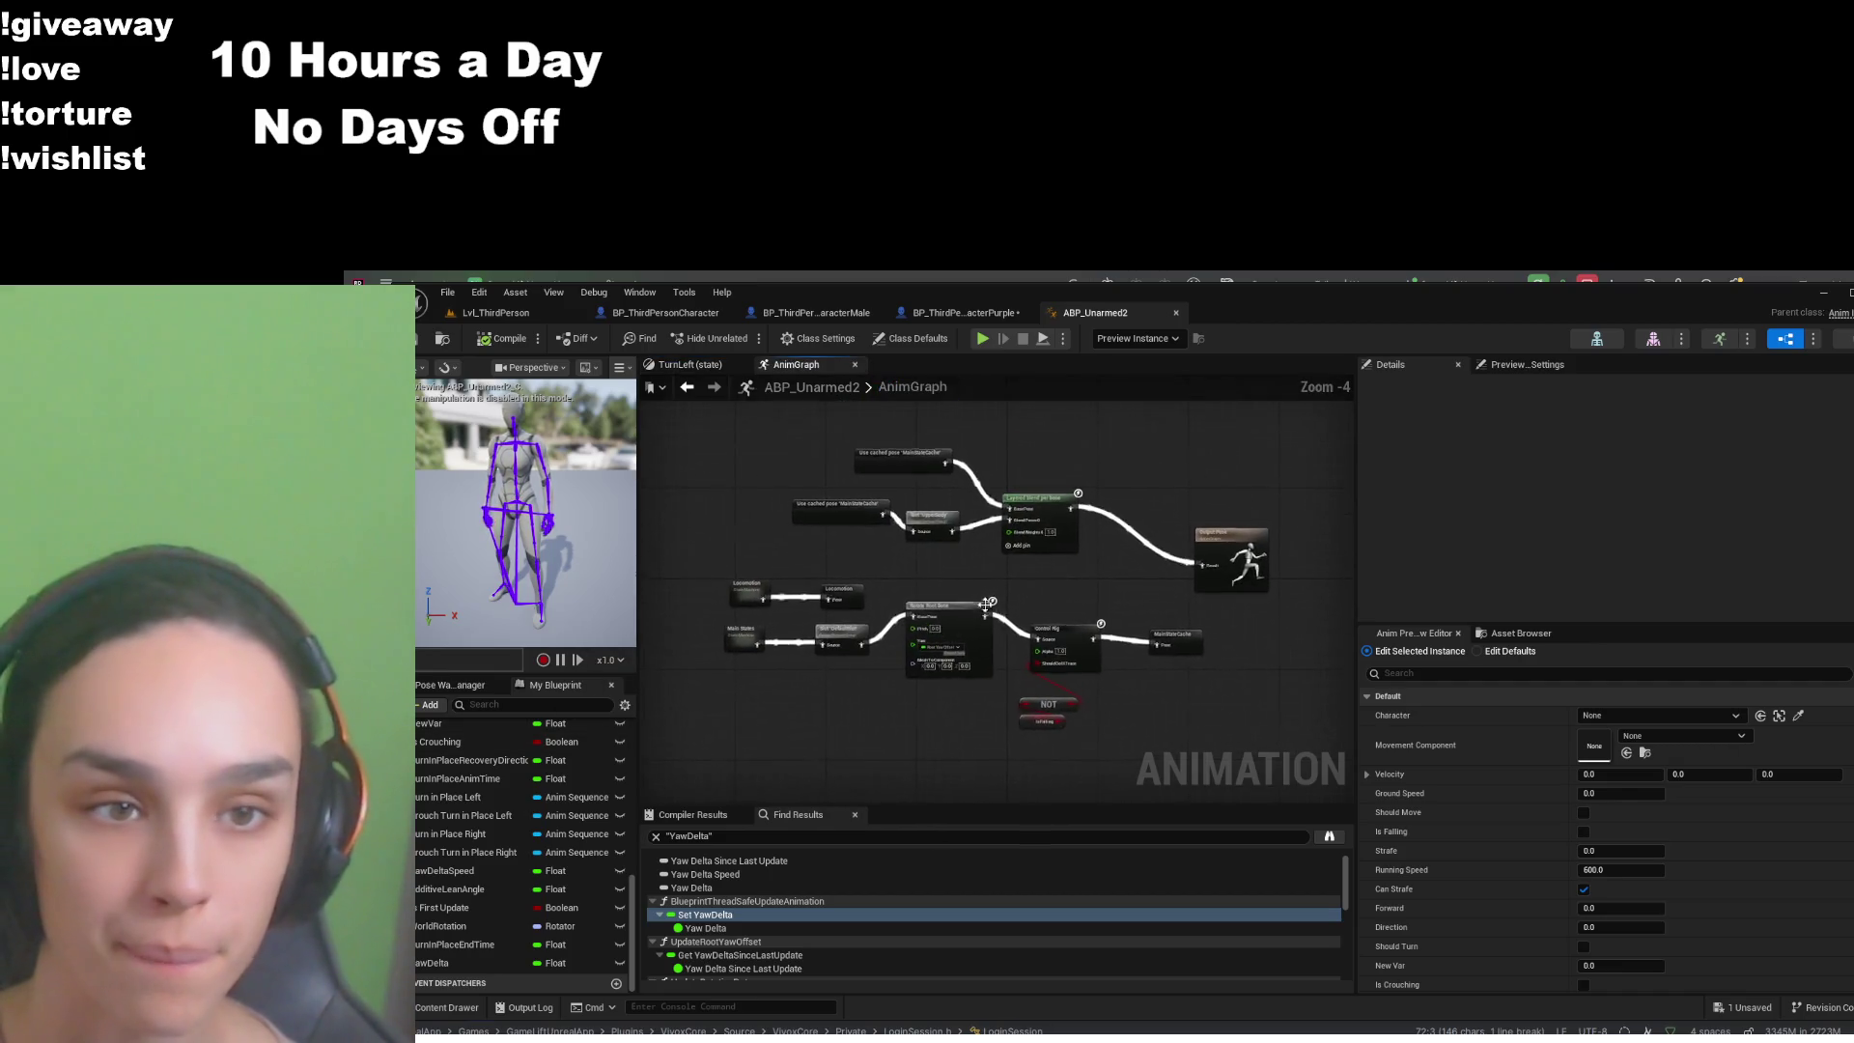
- Drill down through the Locomotion state machine and Idle state into IdleSM
scroll(984, 604, up, 5)
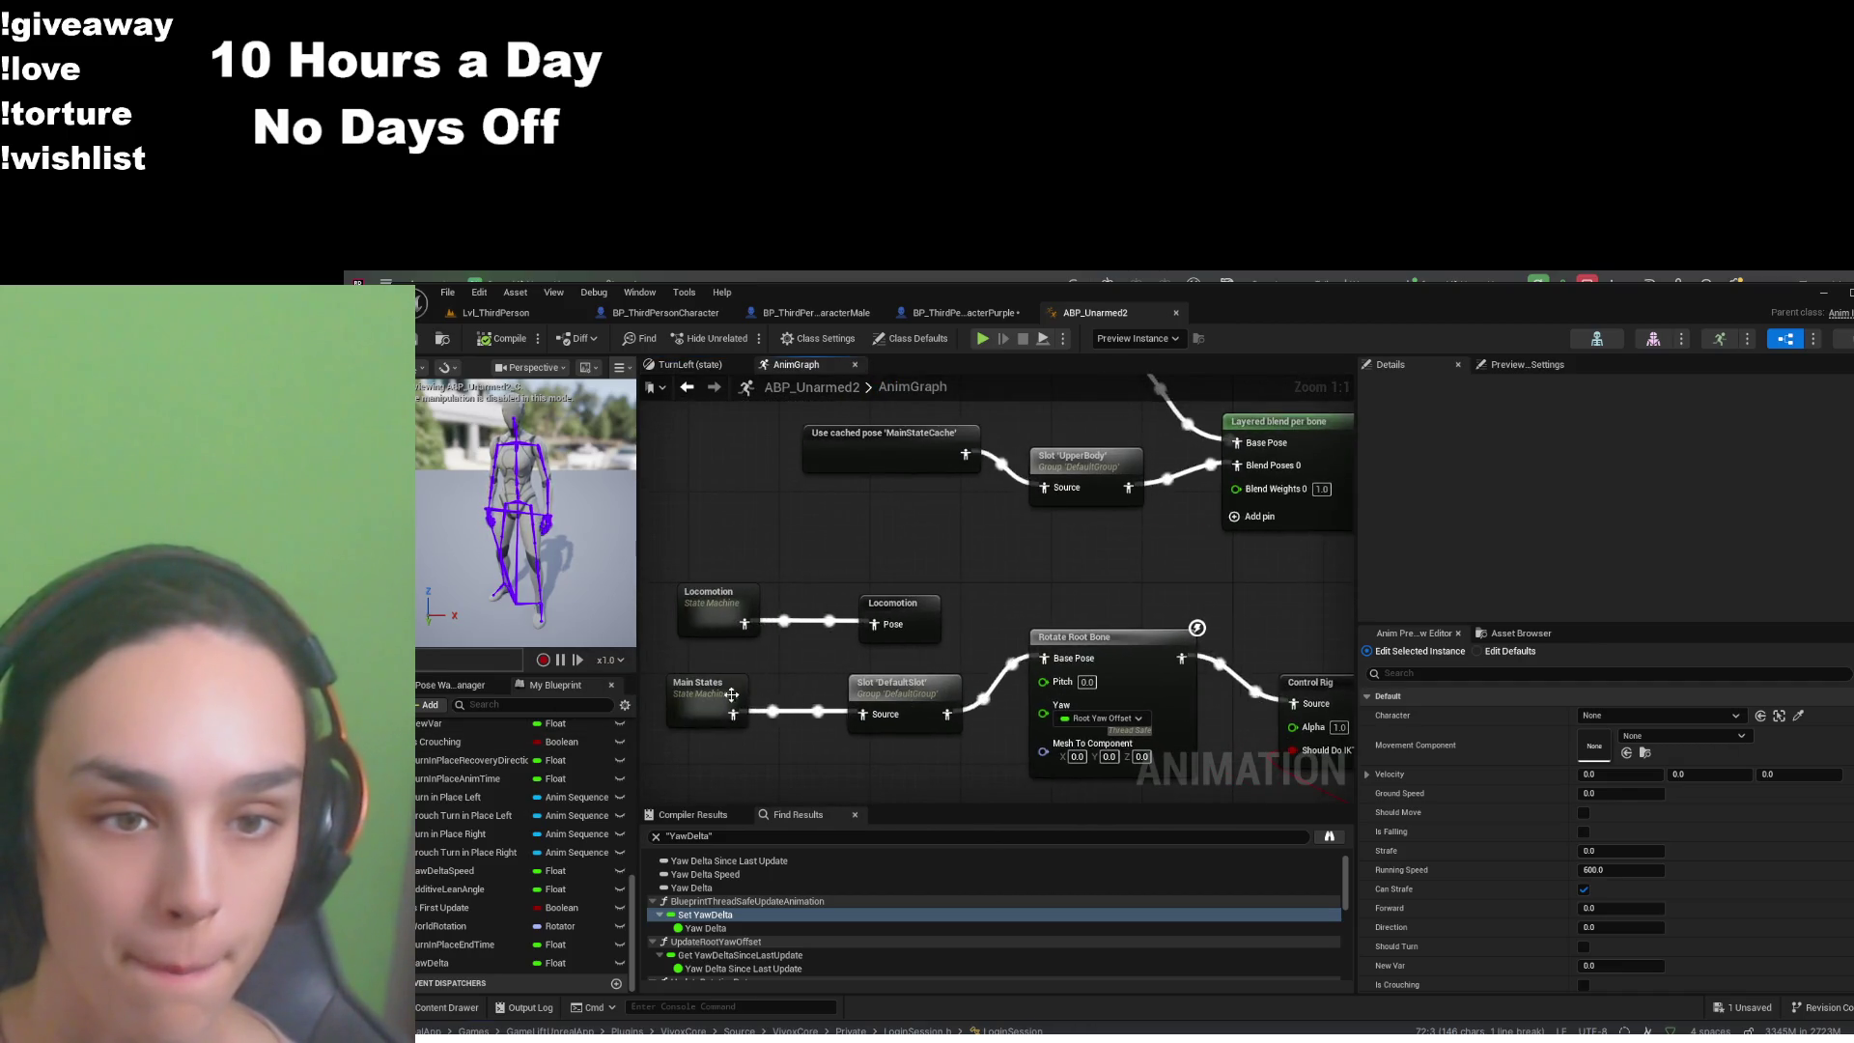
double_click(713, 604)
double_click(929, 583)
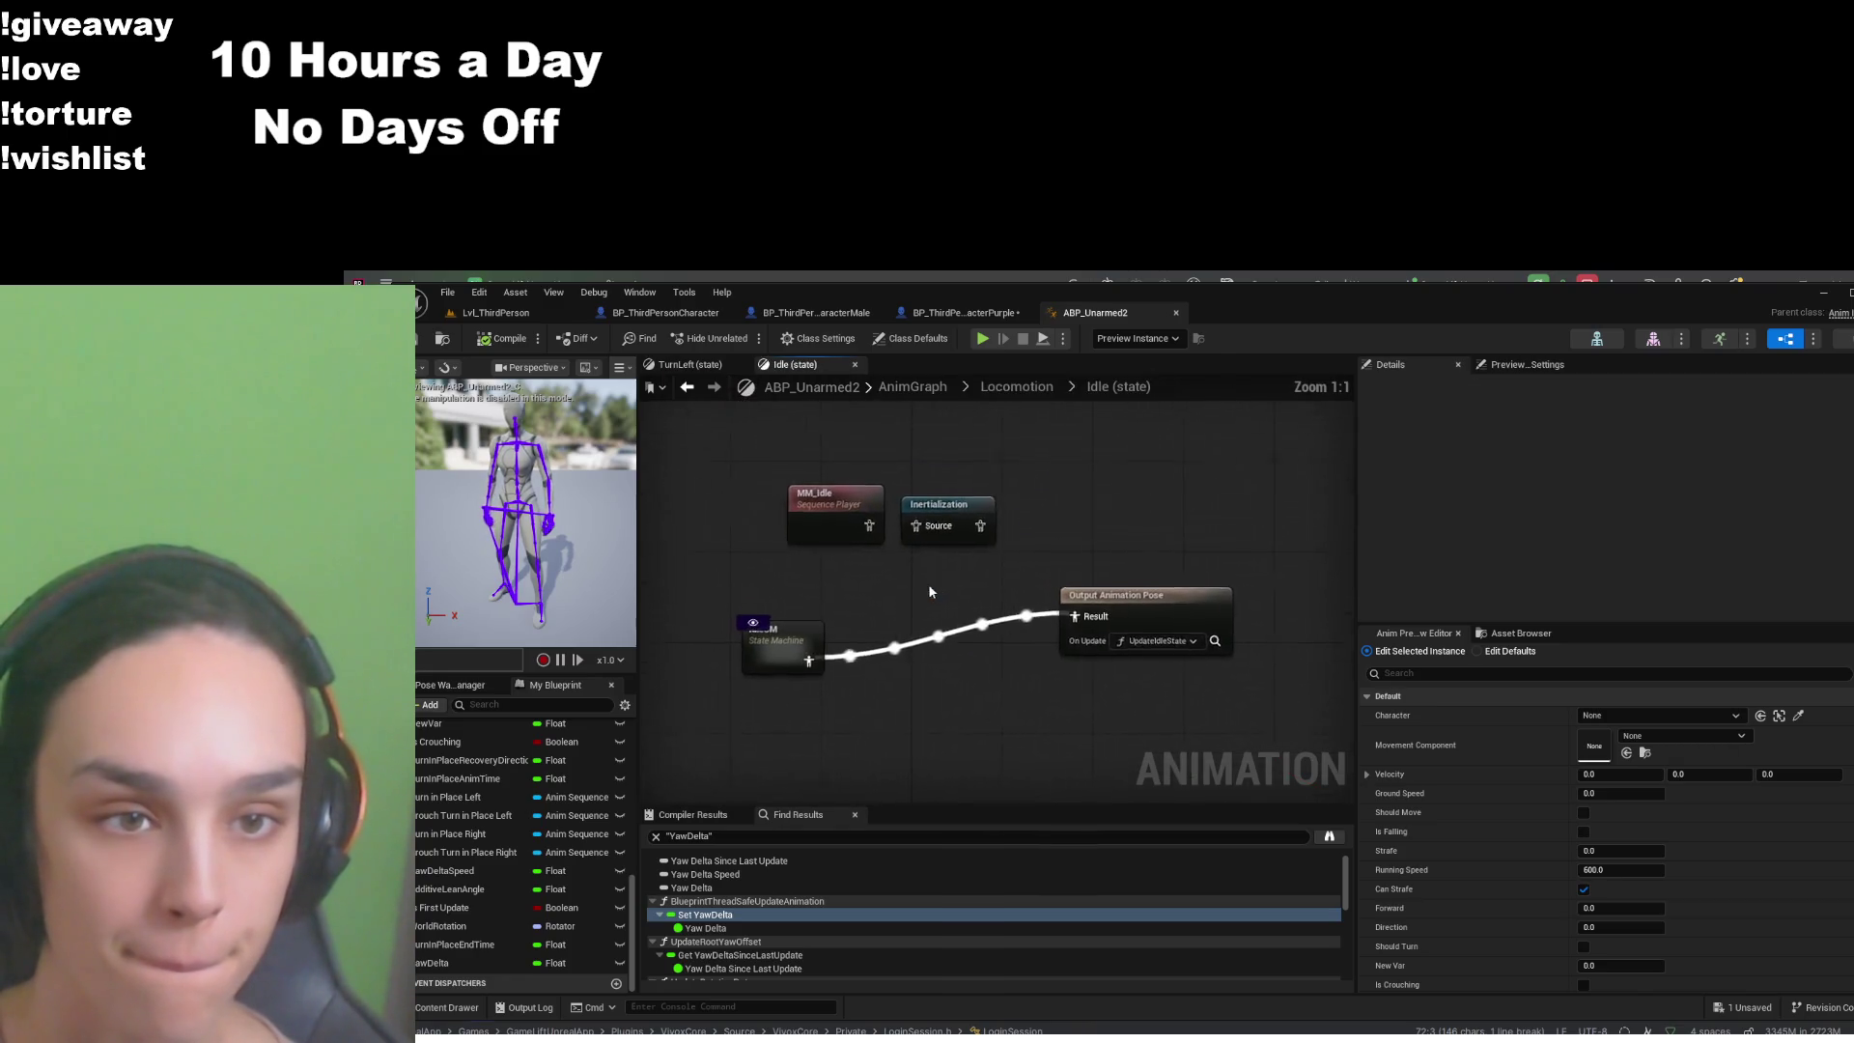
double_click(773, 637)
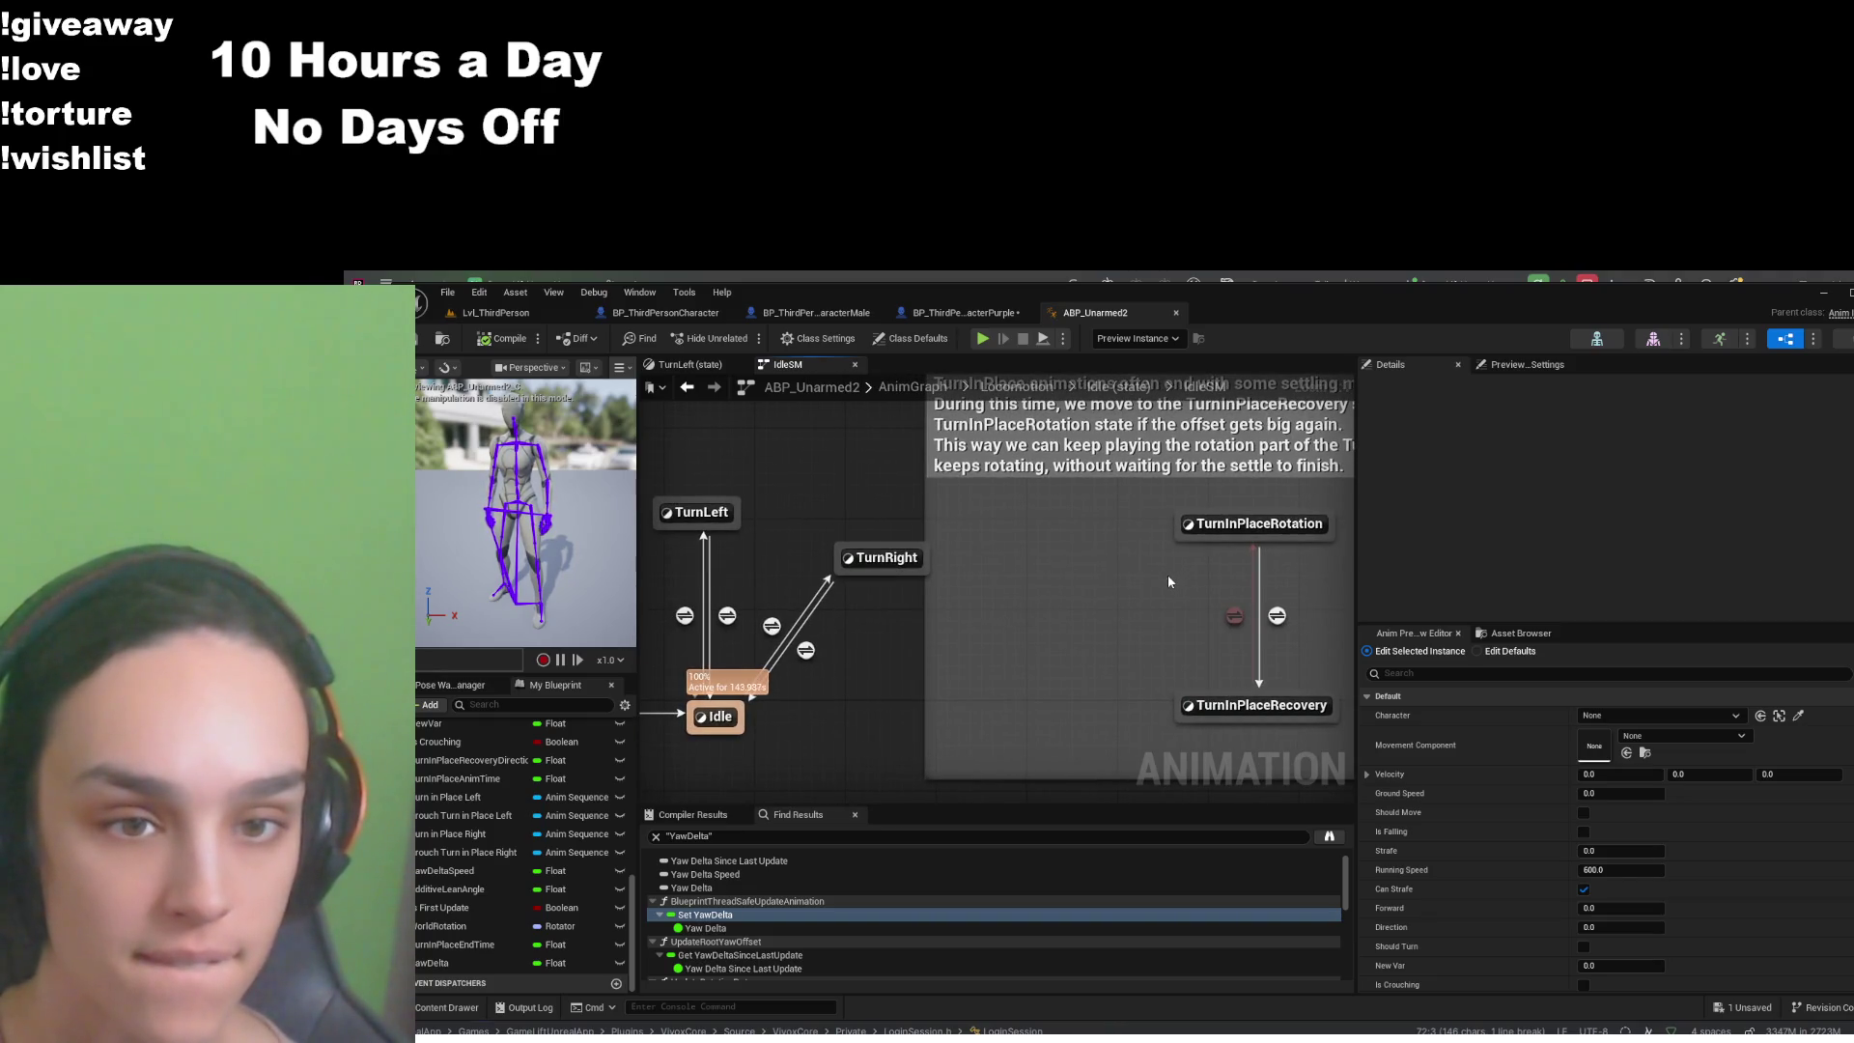
- Inspect the TurnInPlaceRotation state, then open IdleSM's WantsTurnInPlace transition rule
drag(1166, 575, 998, 716)
double_click(1081, 680)
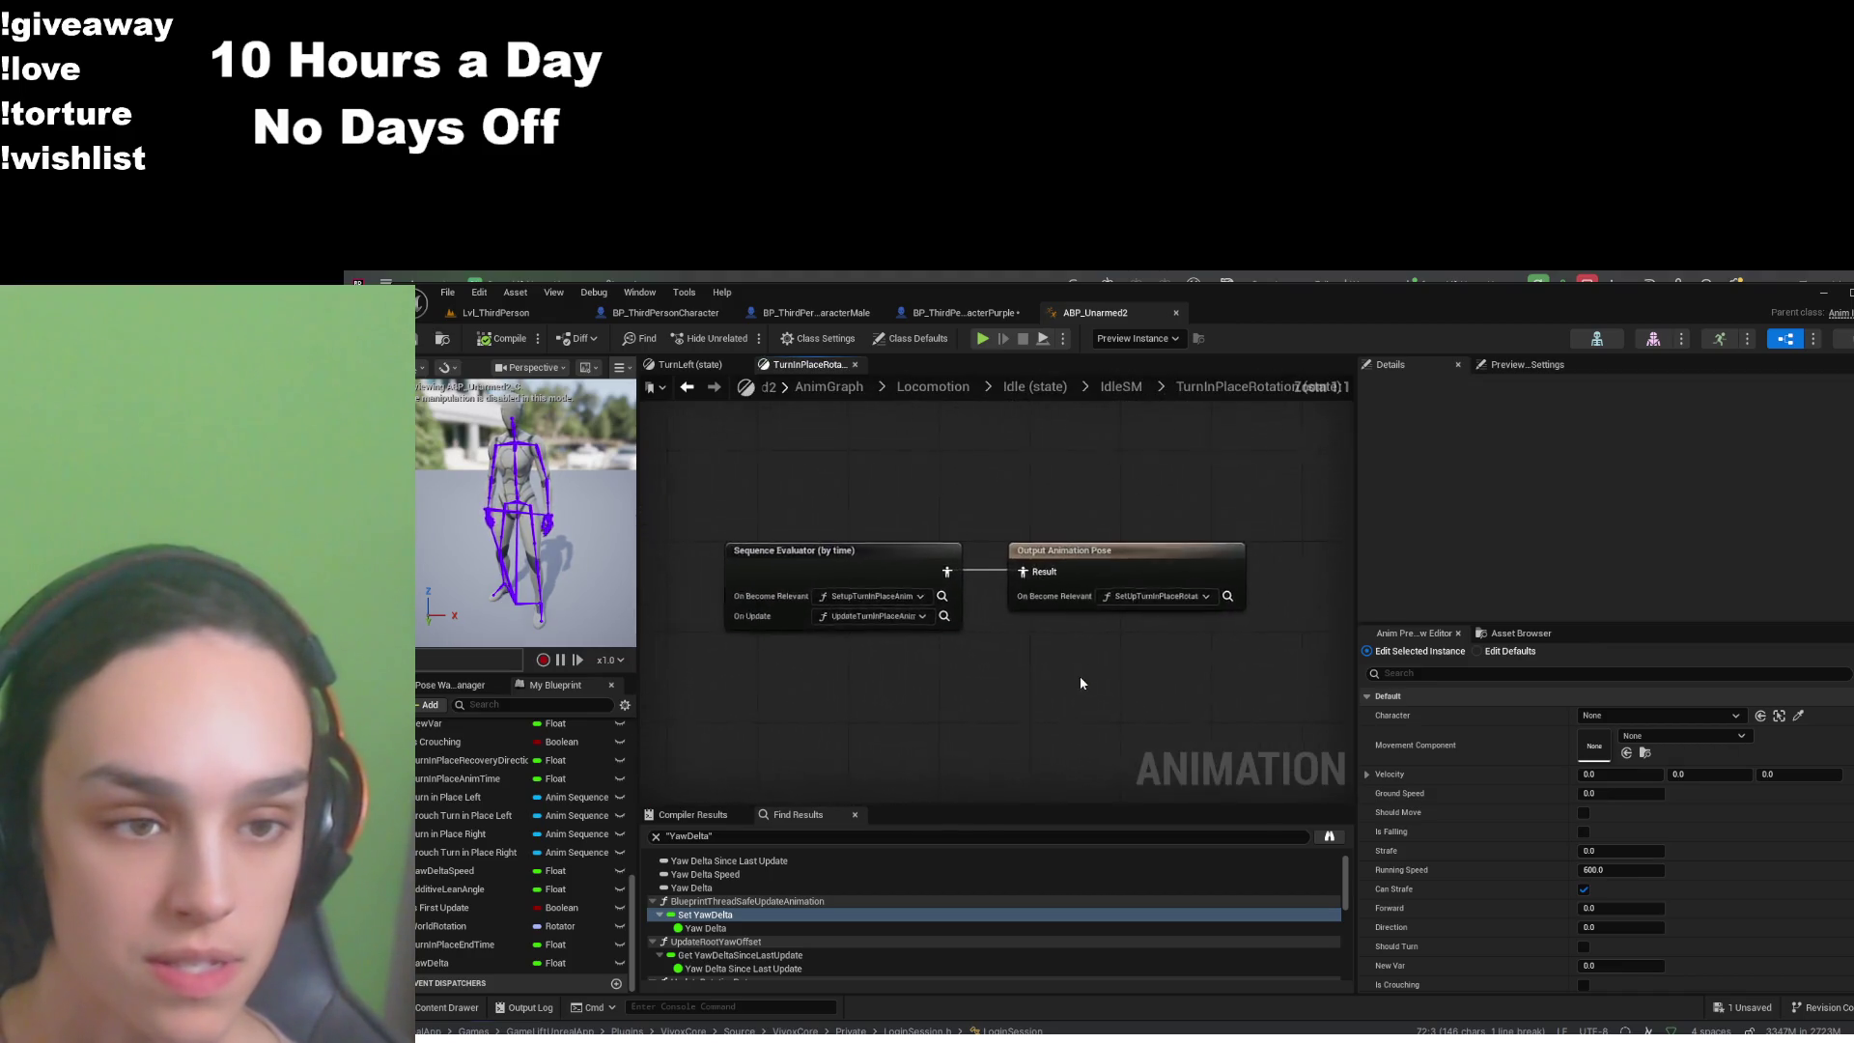
click(1120, 386)
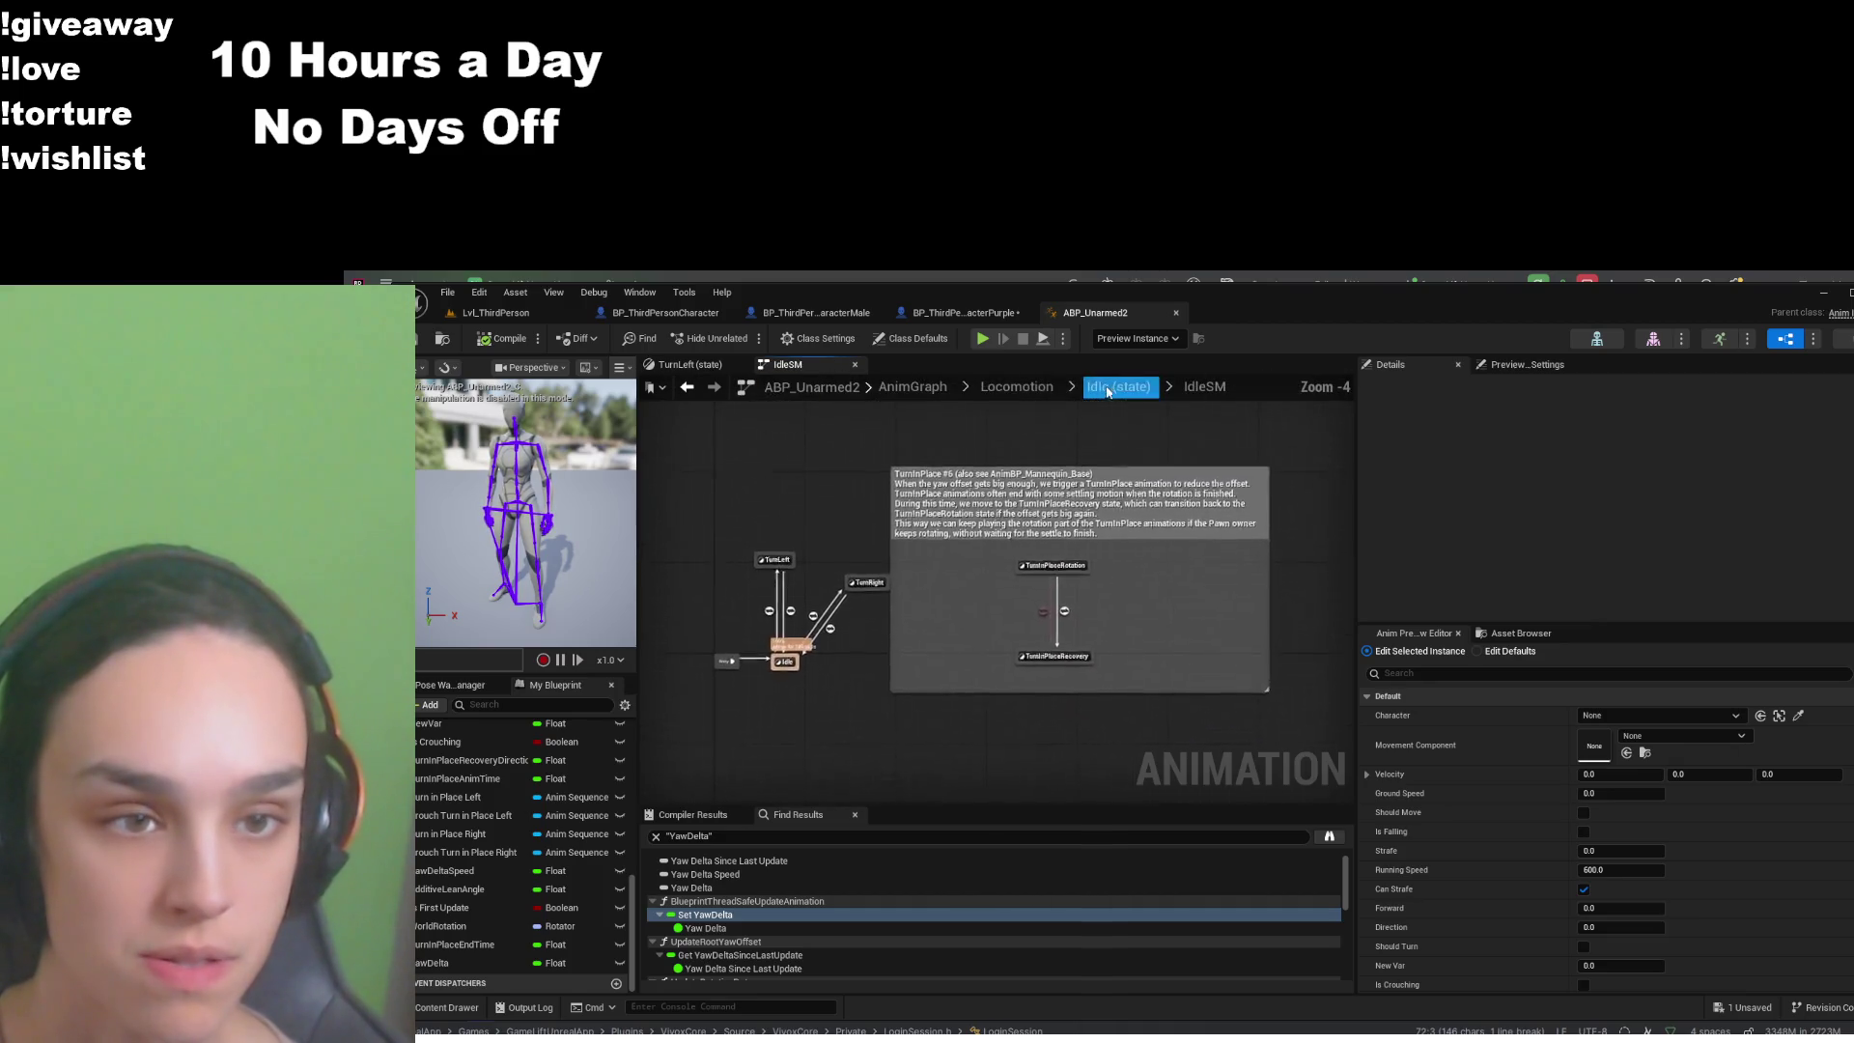
scroll(954, 656, up, 2)
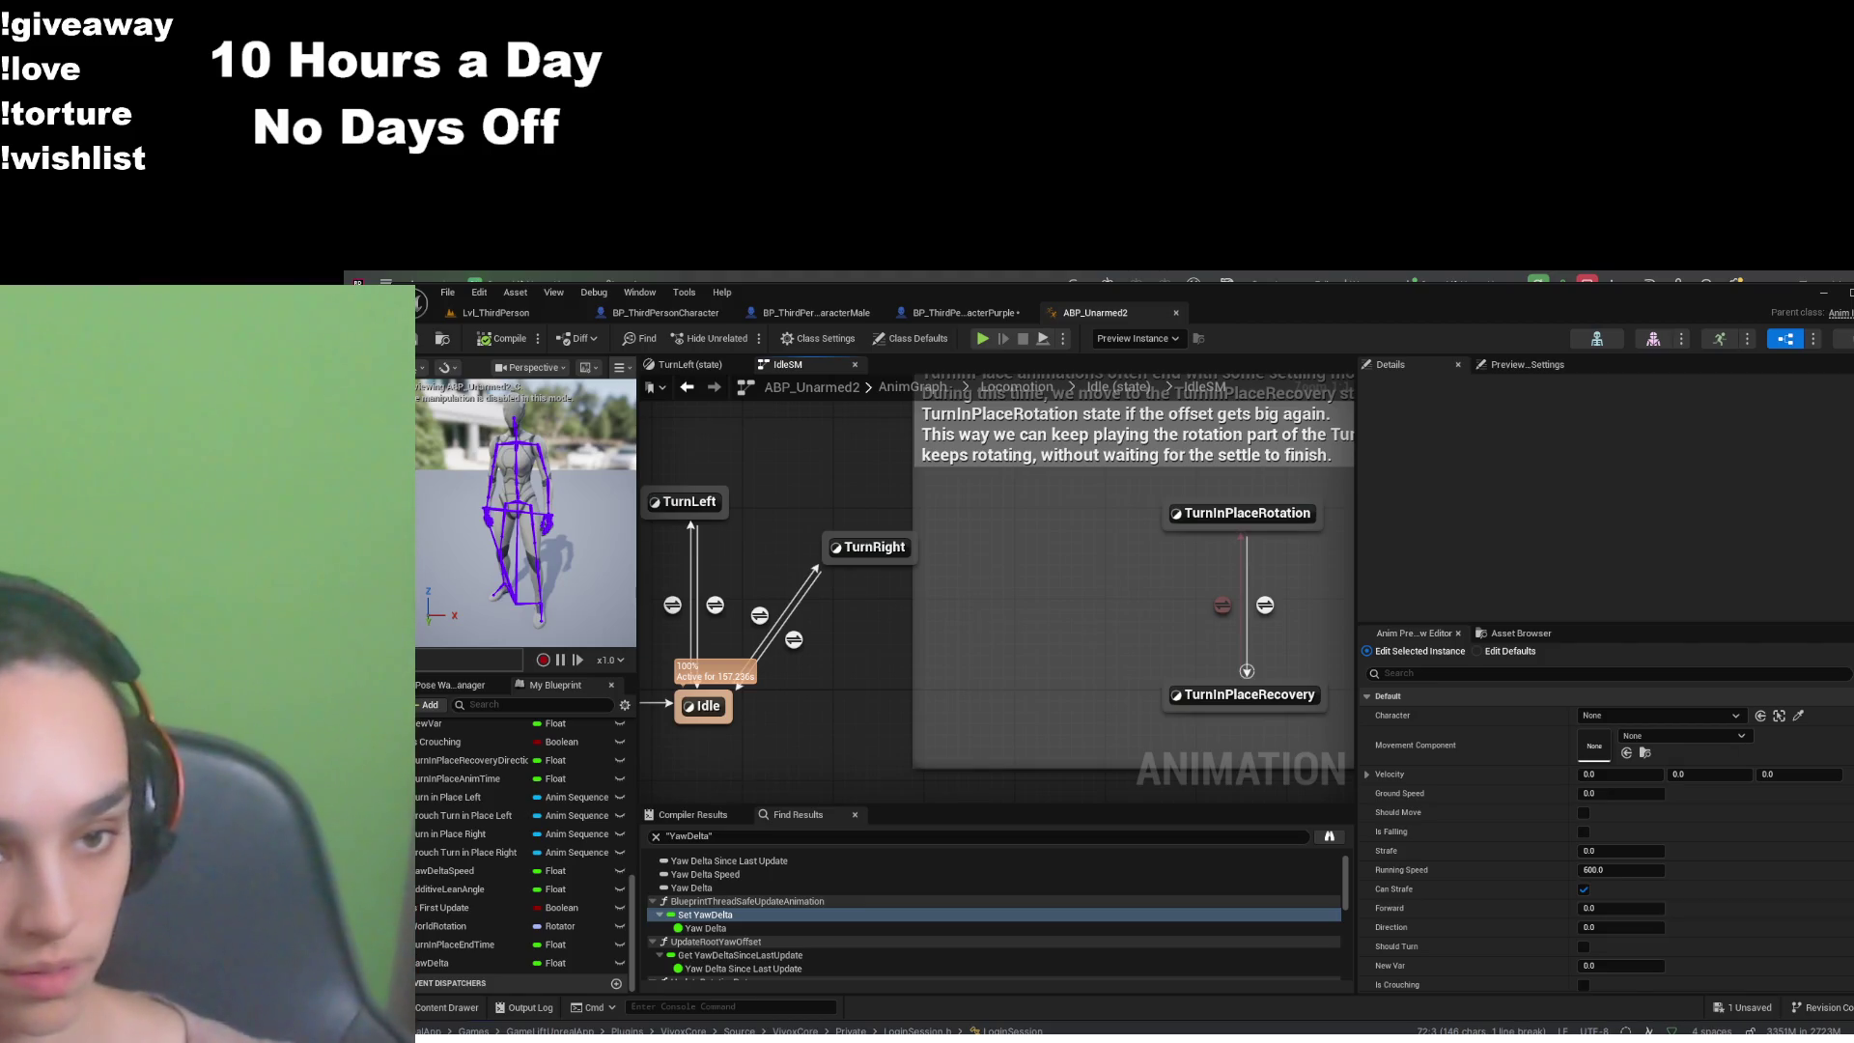
double_click(1222, 605)
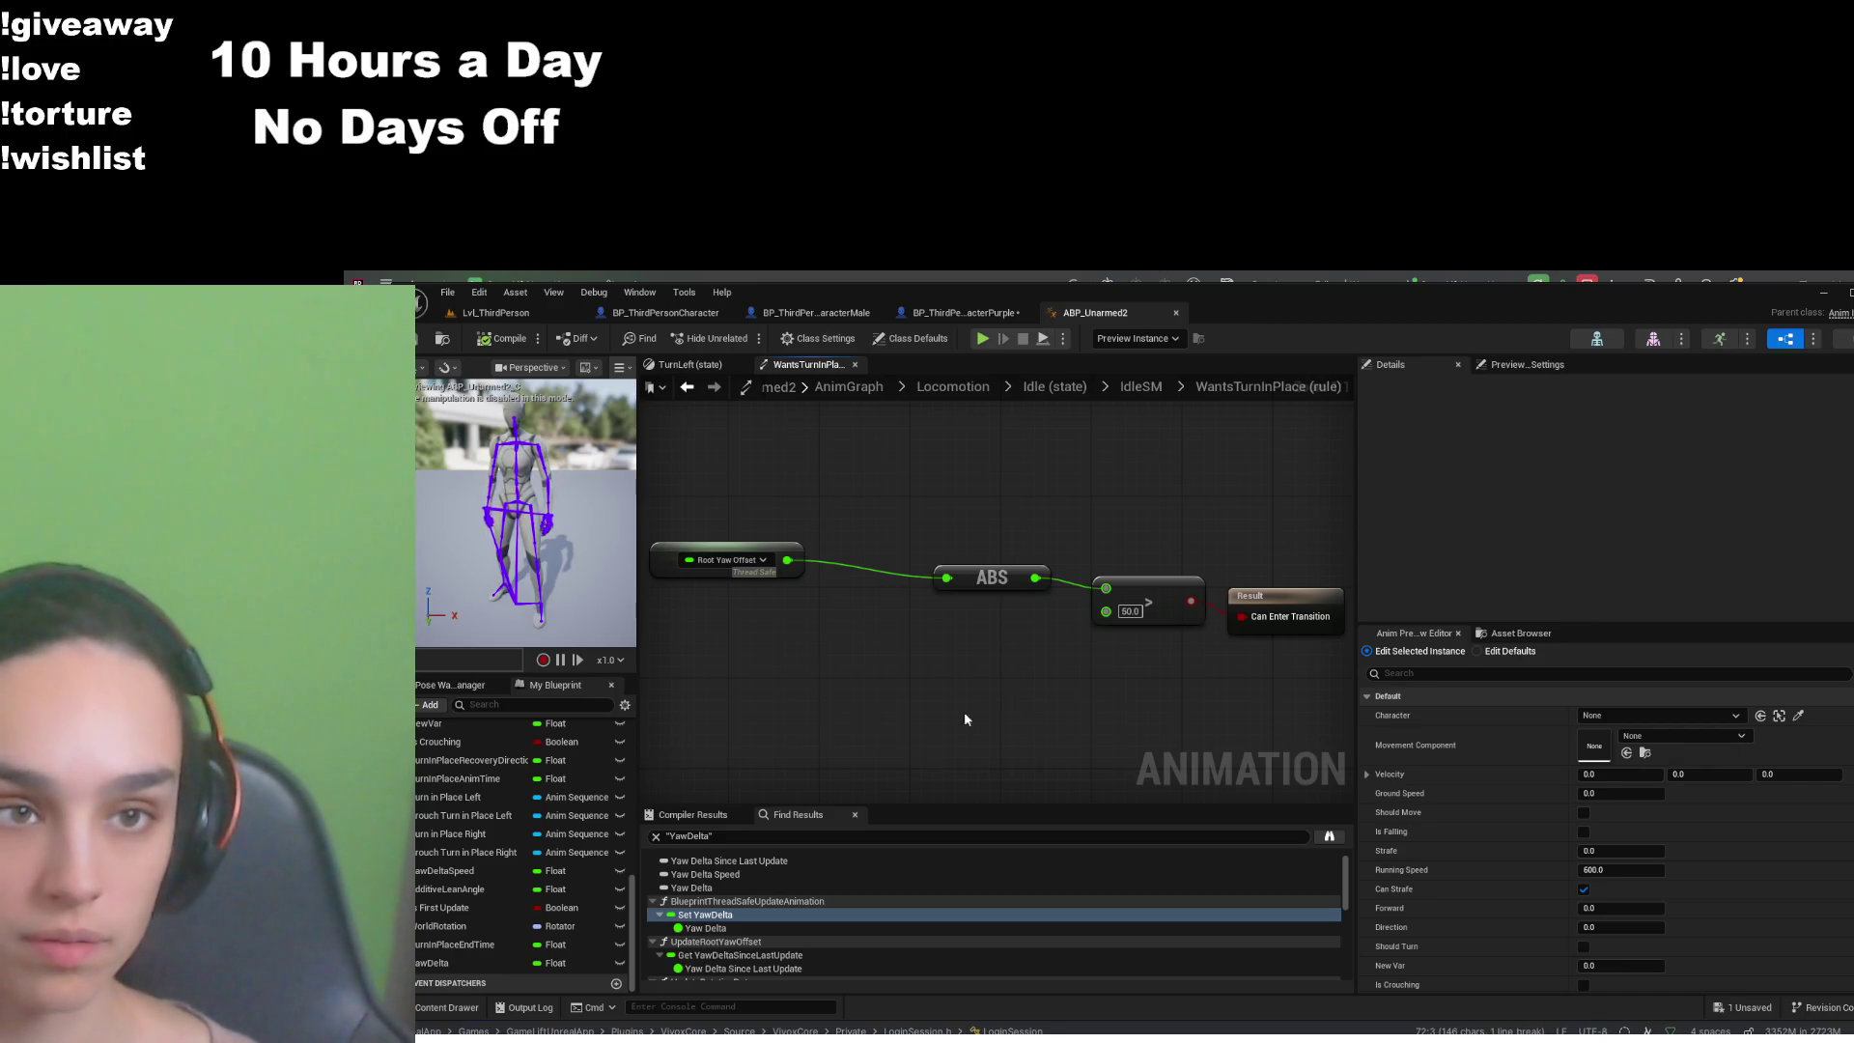
- Replace the YawDelta search in Find Results with 'rooset' to locate Root Yaw Offset usages
click(714, 836)
drag(715, 836, 687, 836)
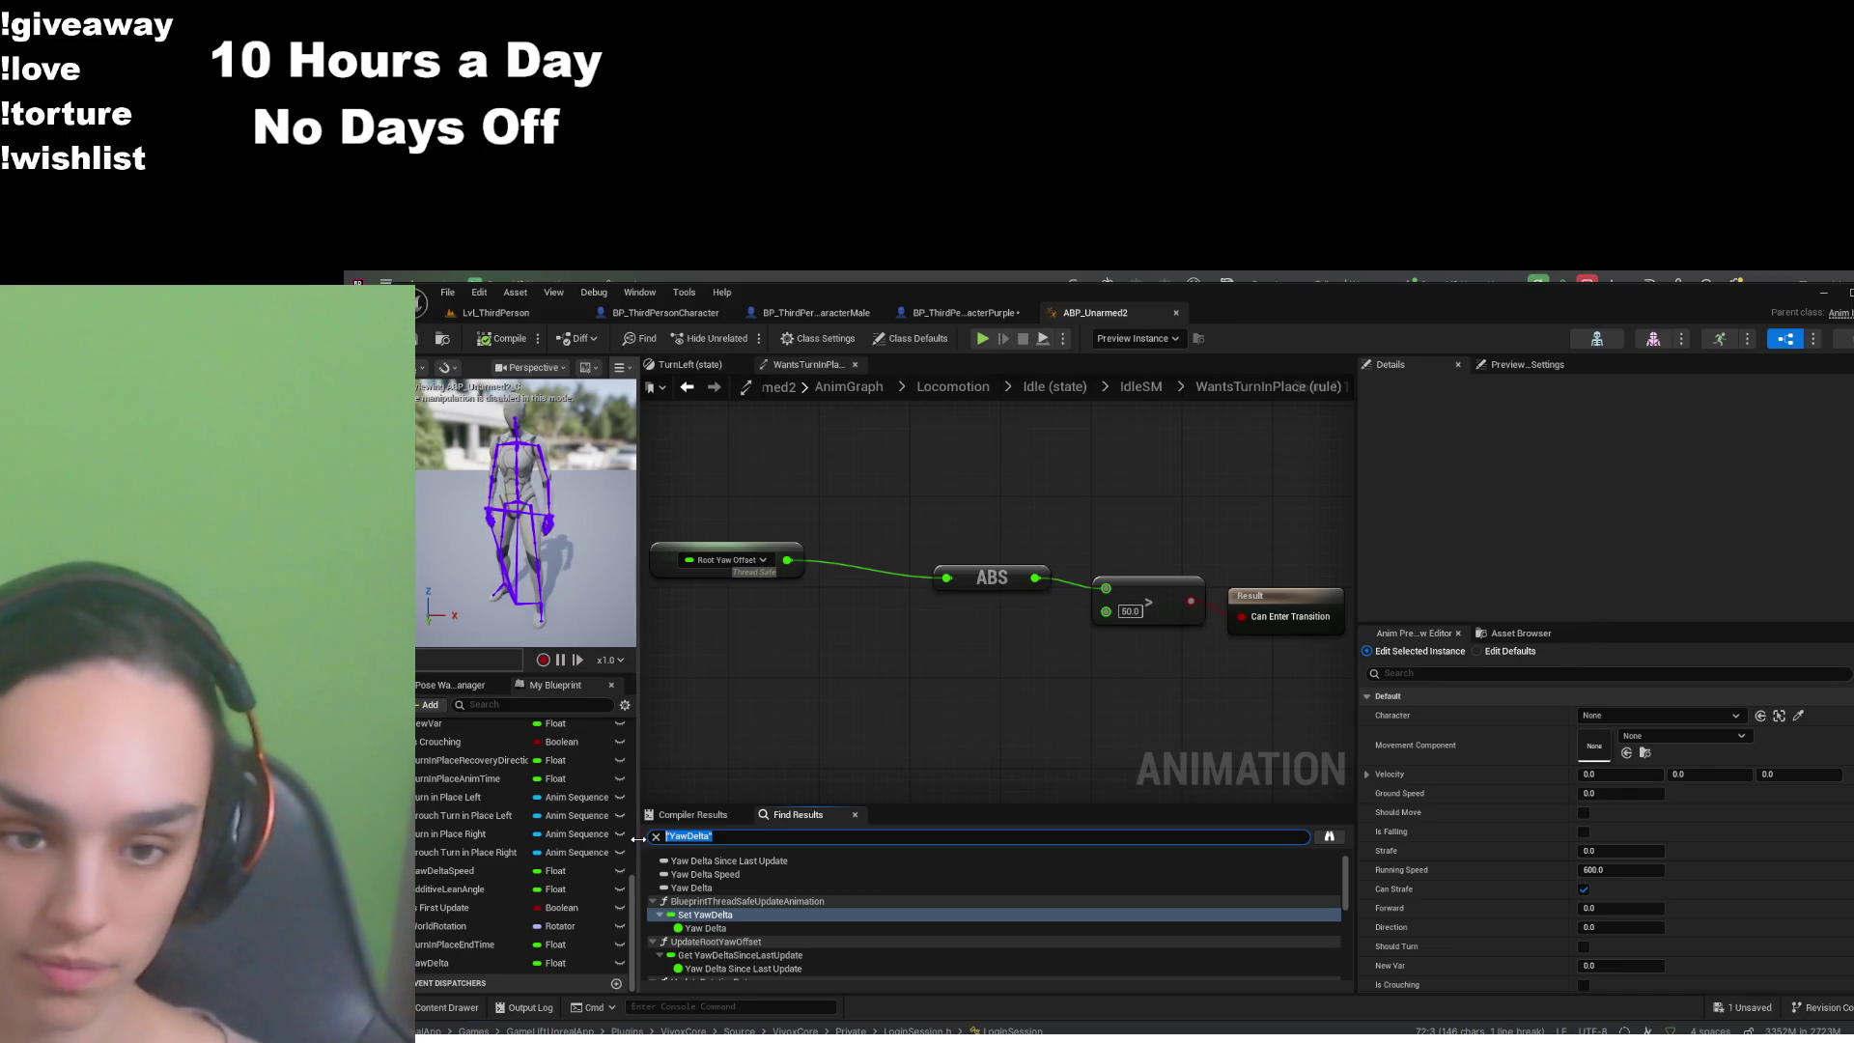
text(roo)
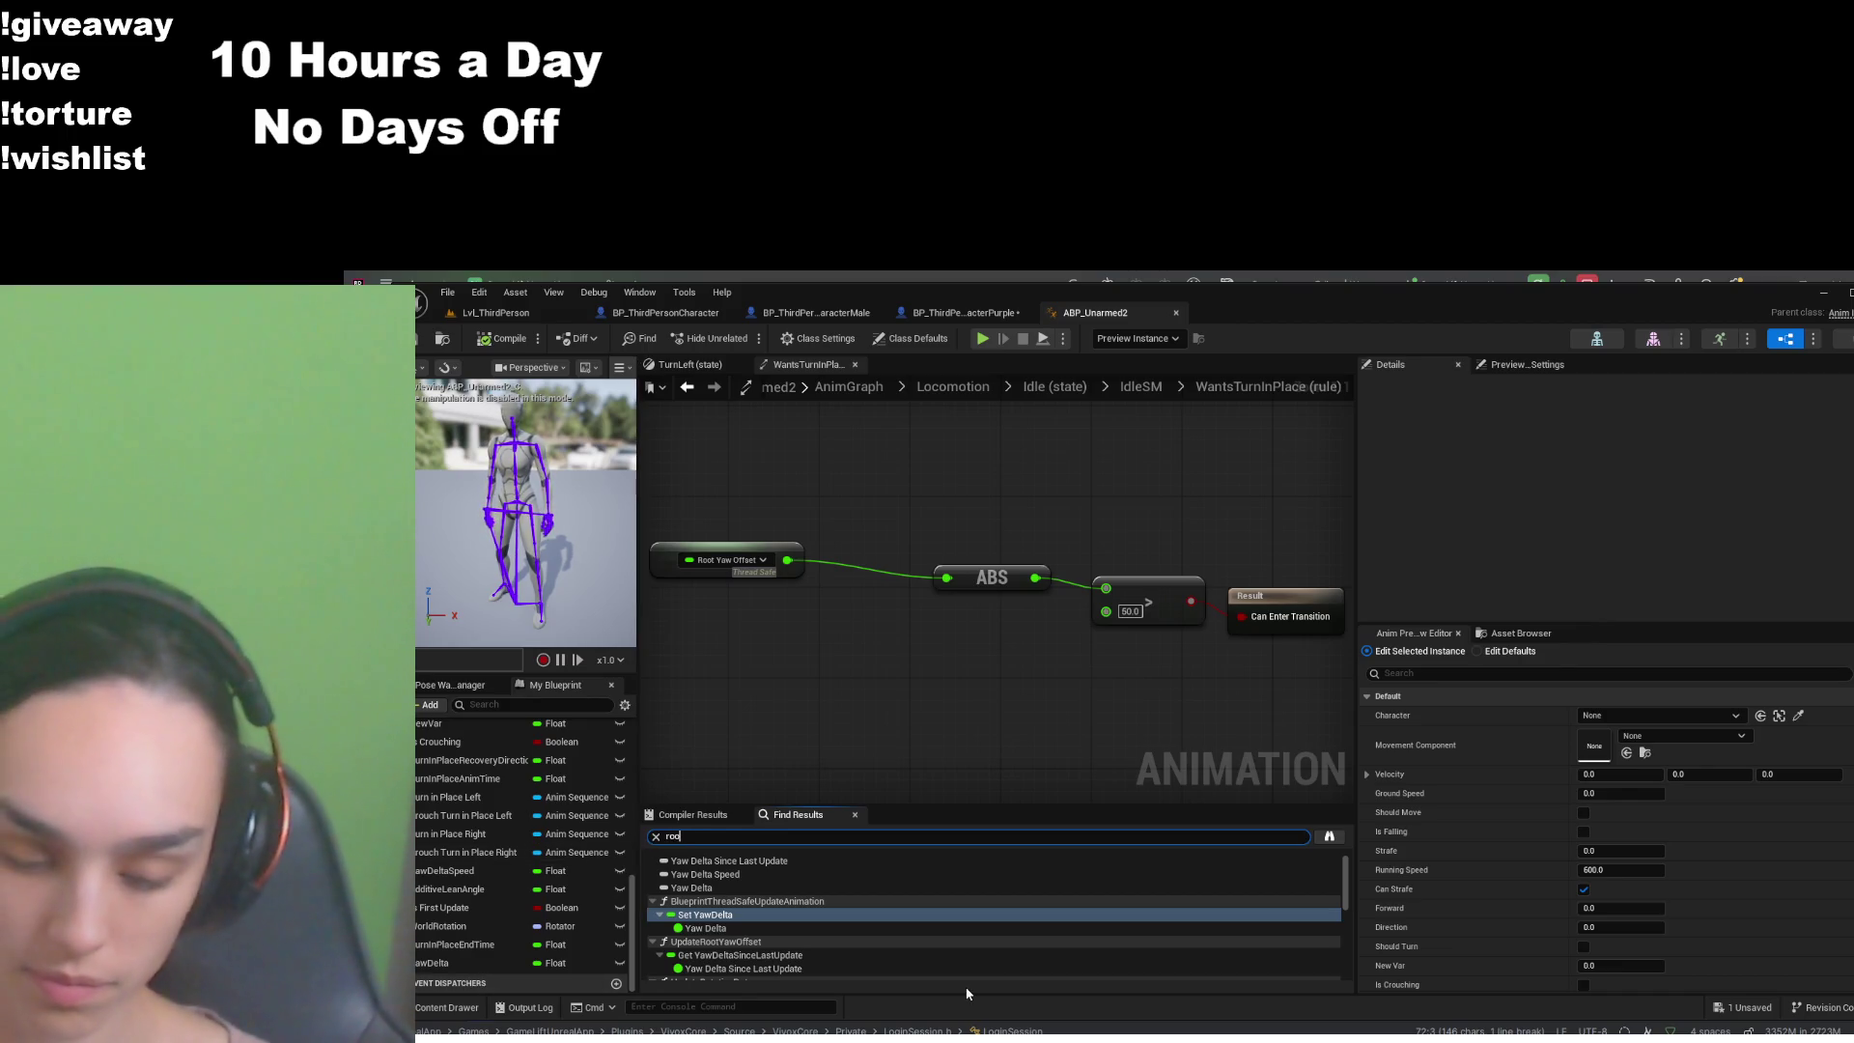
text(set)
key(Return)
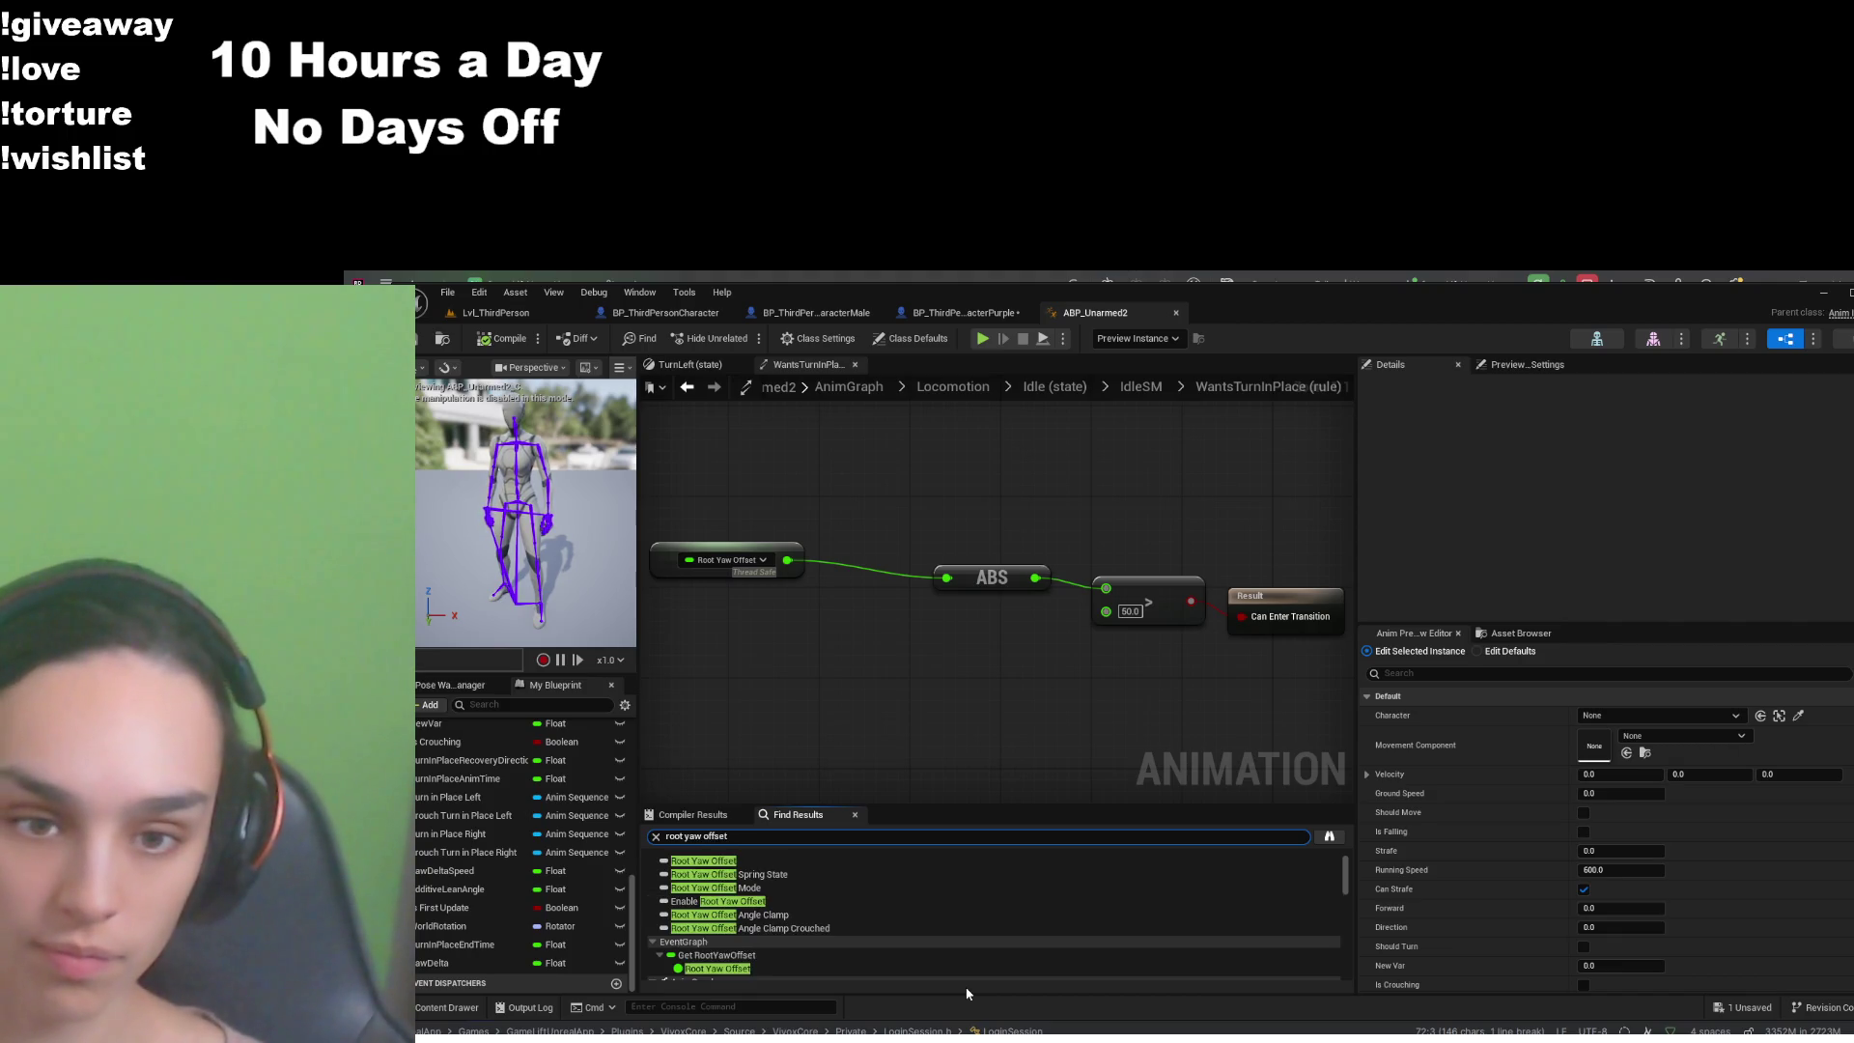
- Open the SetRootYawOffset result and its Set Root Yaw Offset function graph
scroll(801, 918, down, 1)
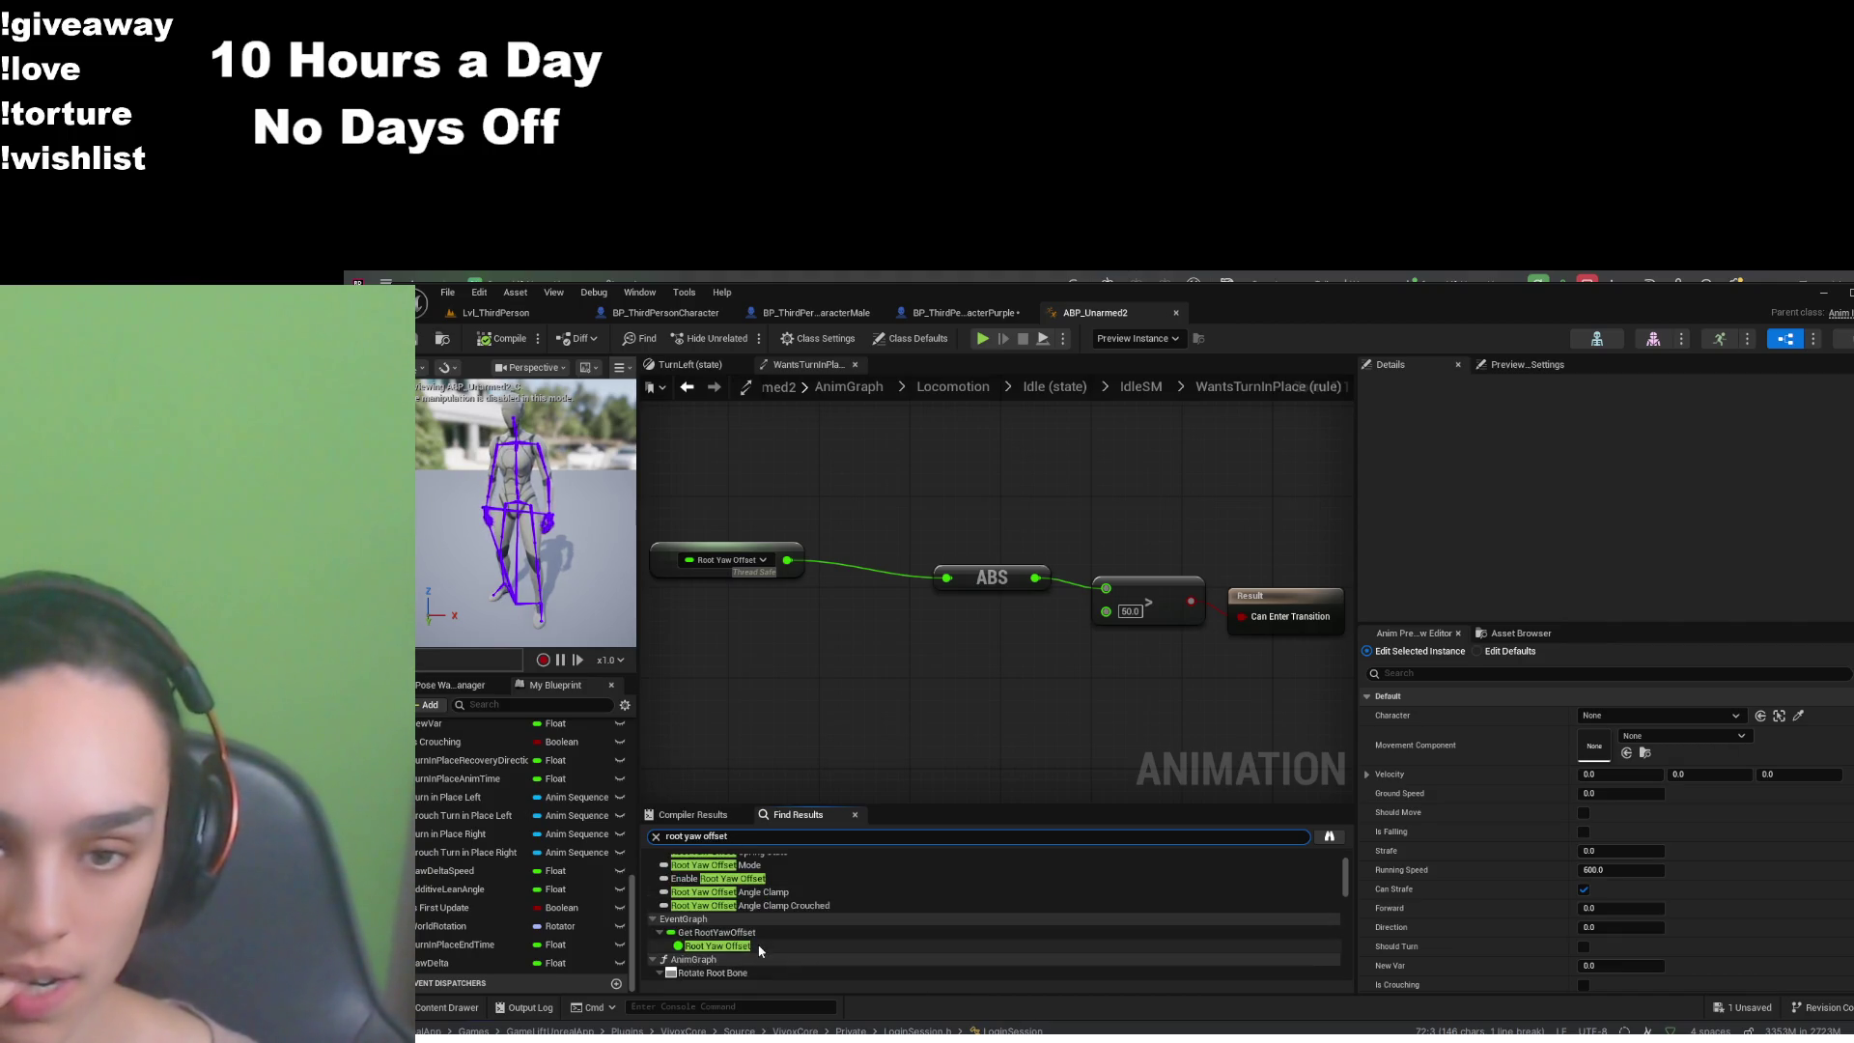
scroll(760, 951, down, 3)
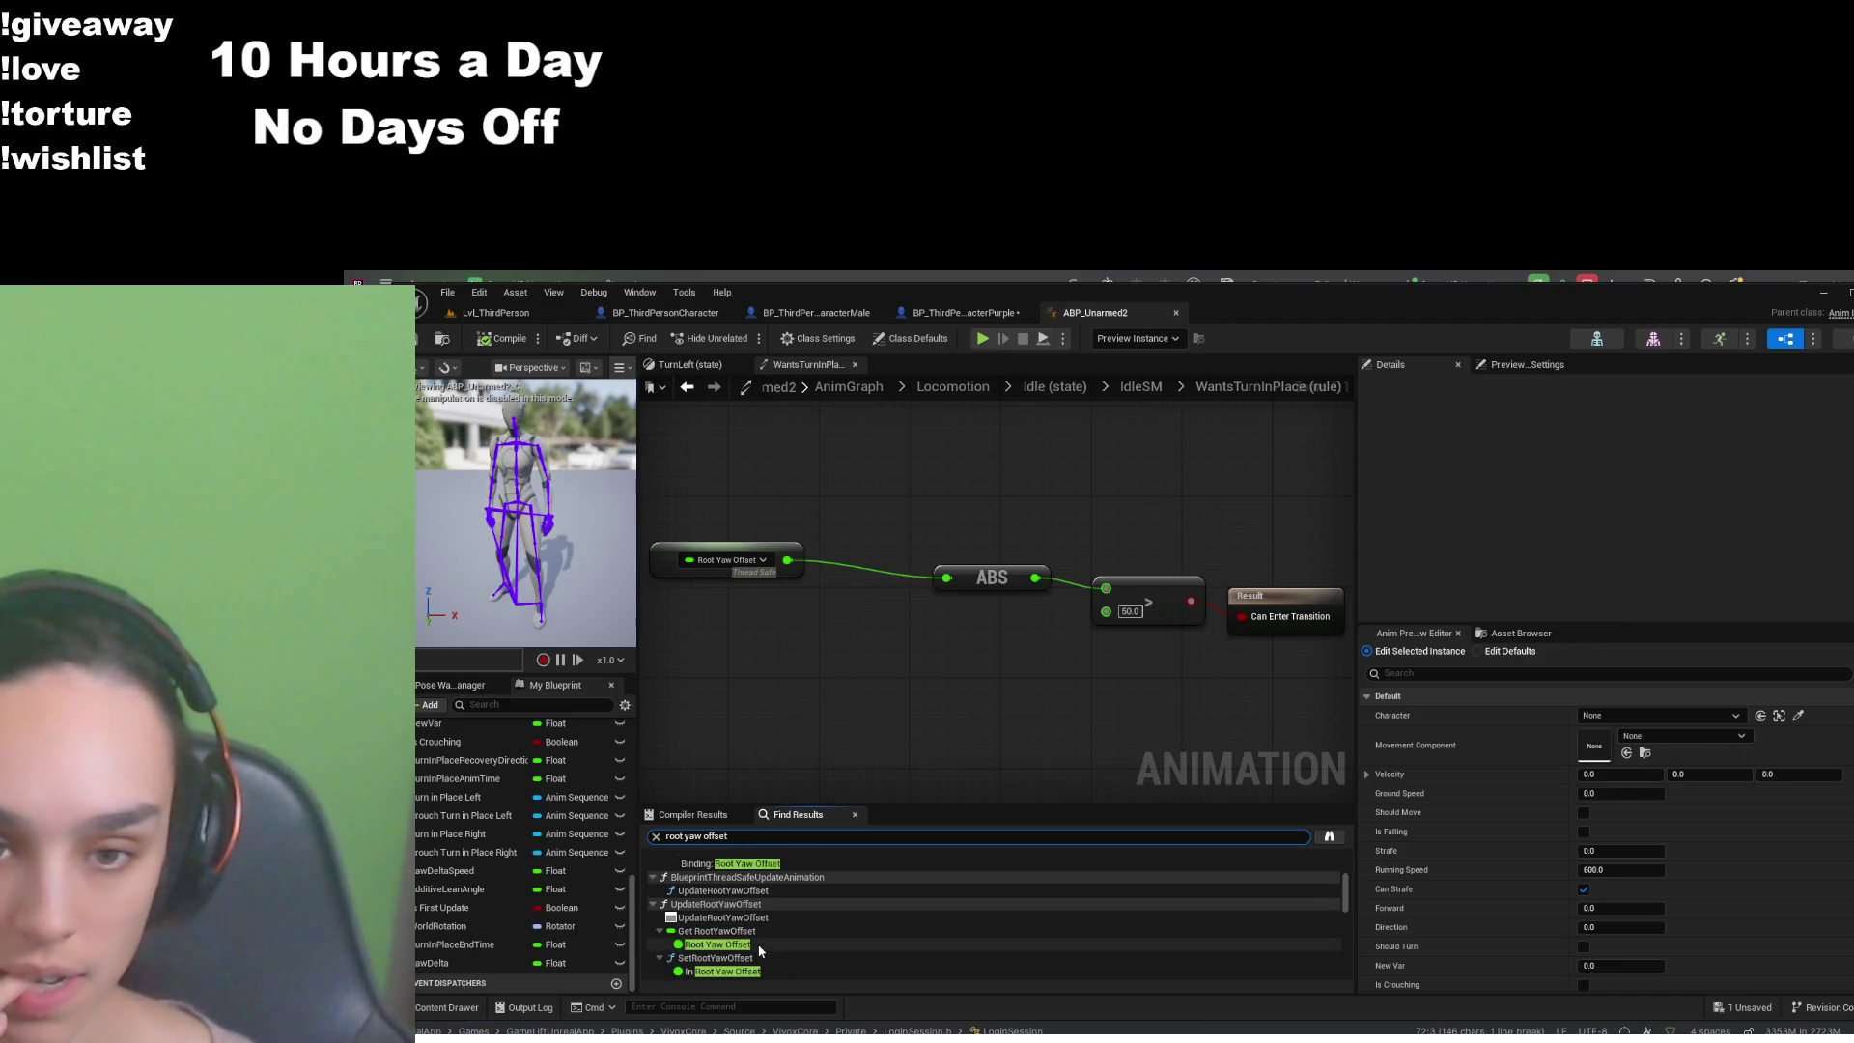
scroll(760, 951, down, 5)
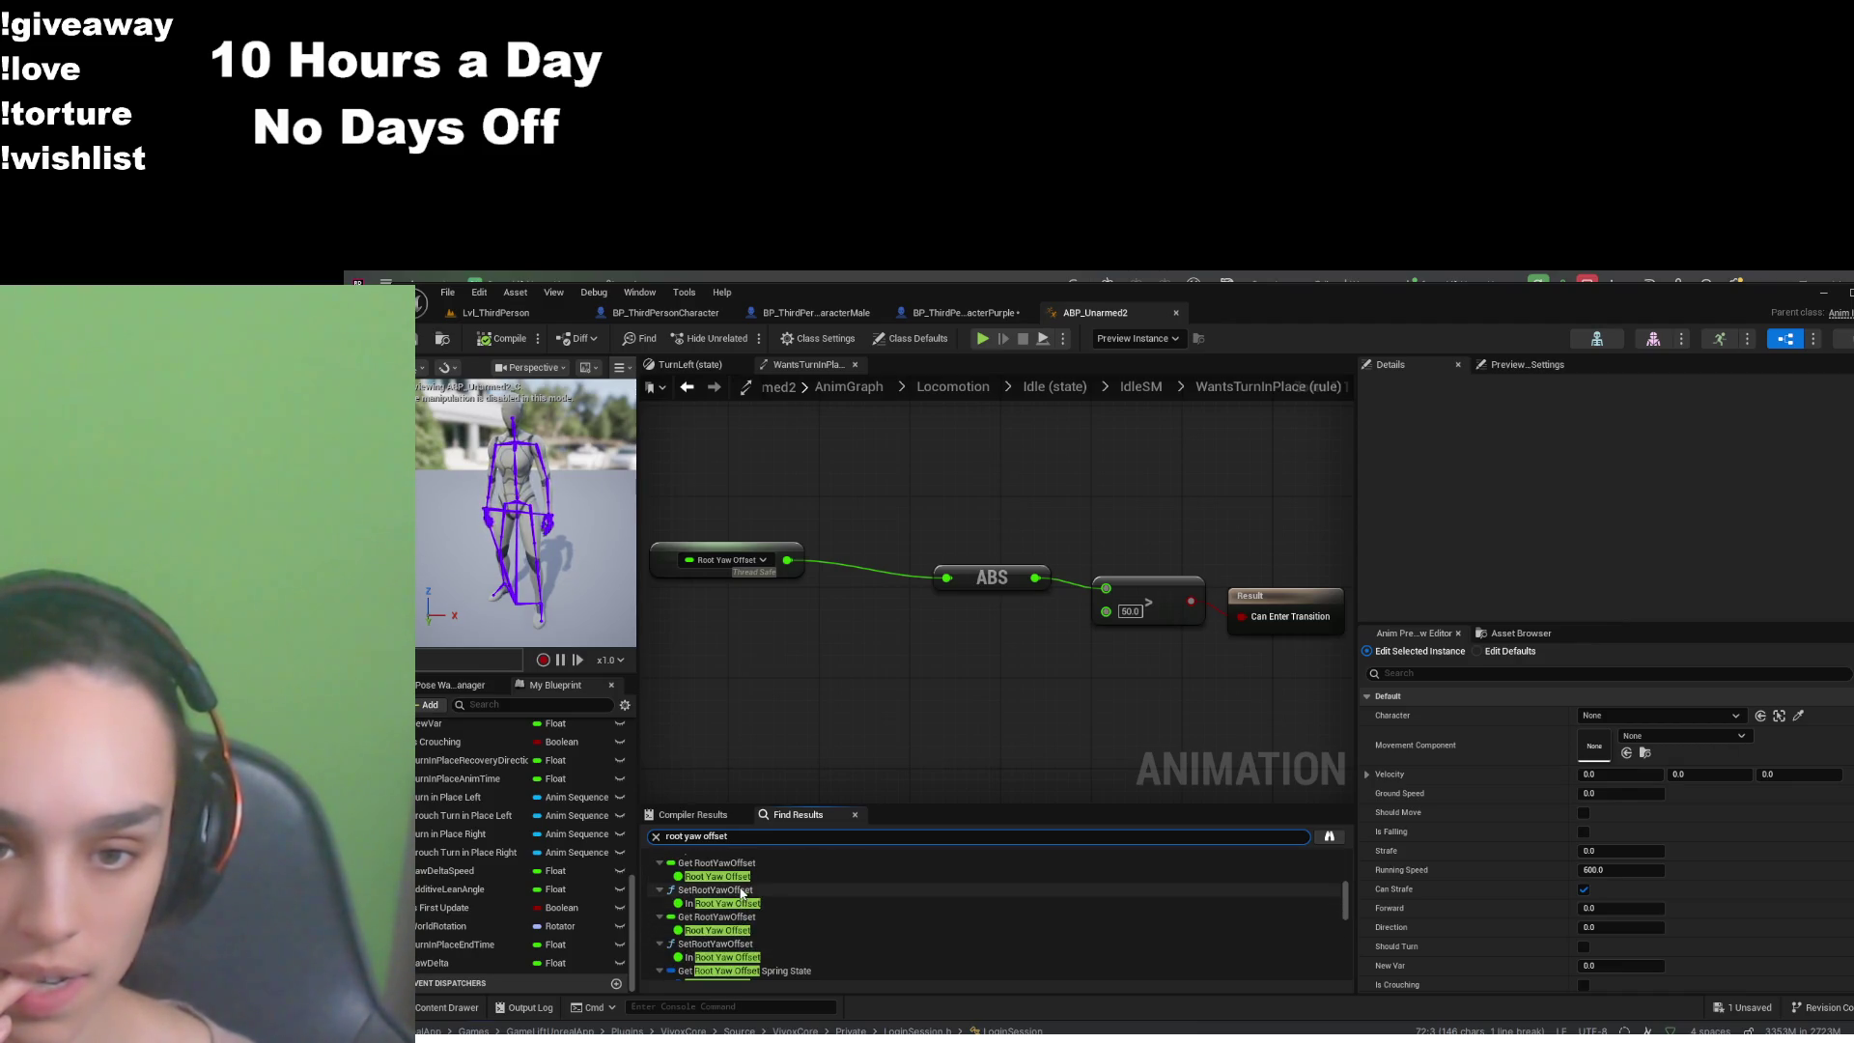
double_click(742, 890)
double_click(998, 570)
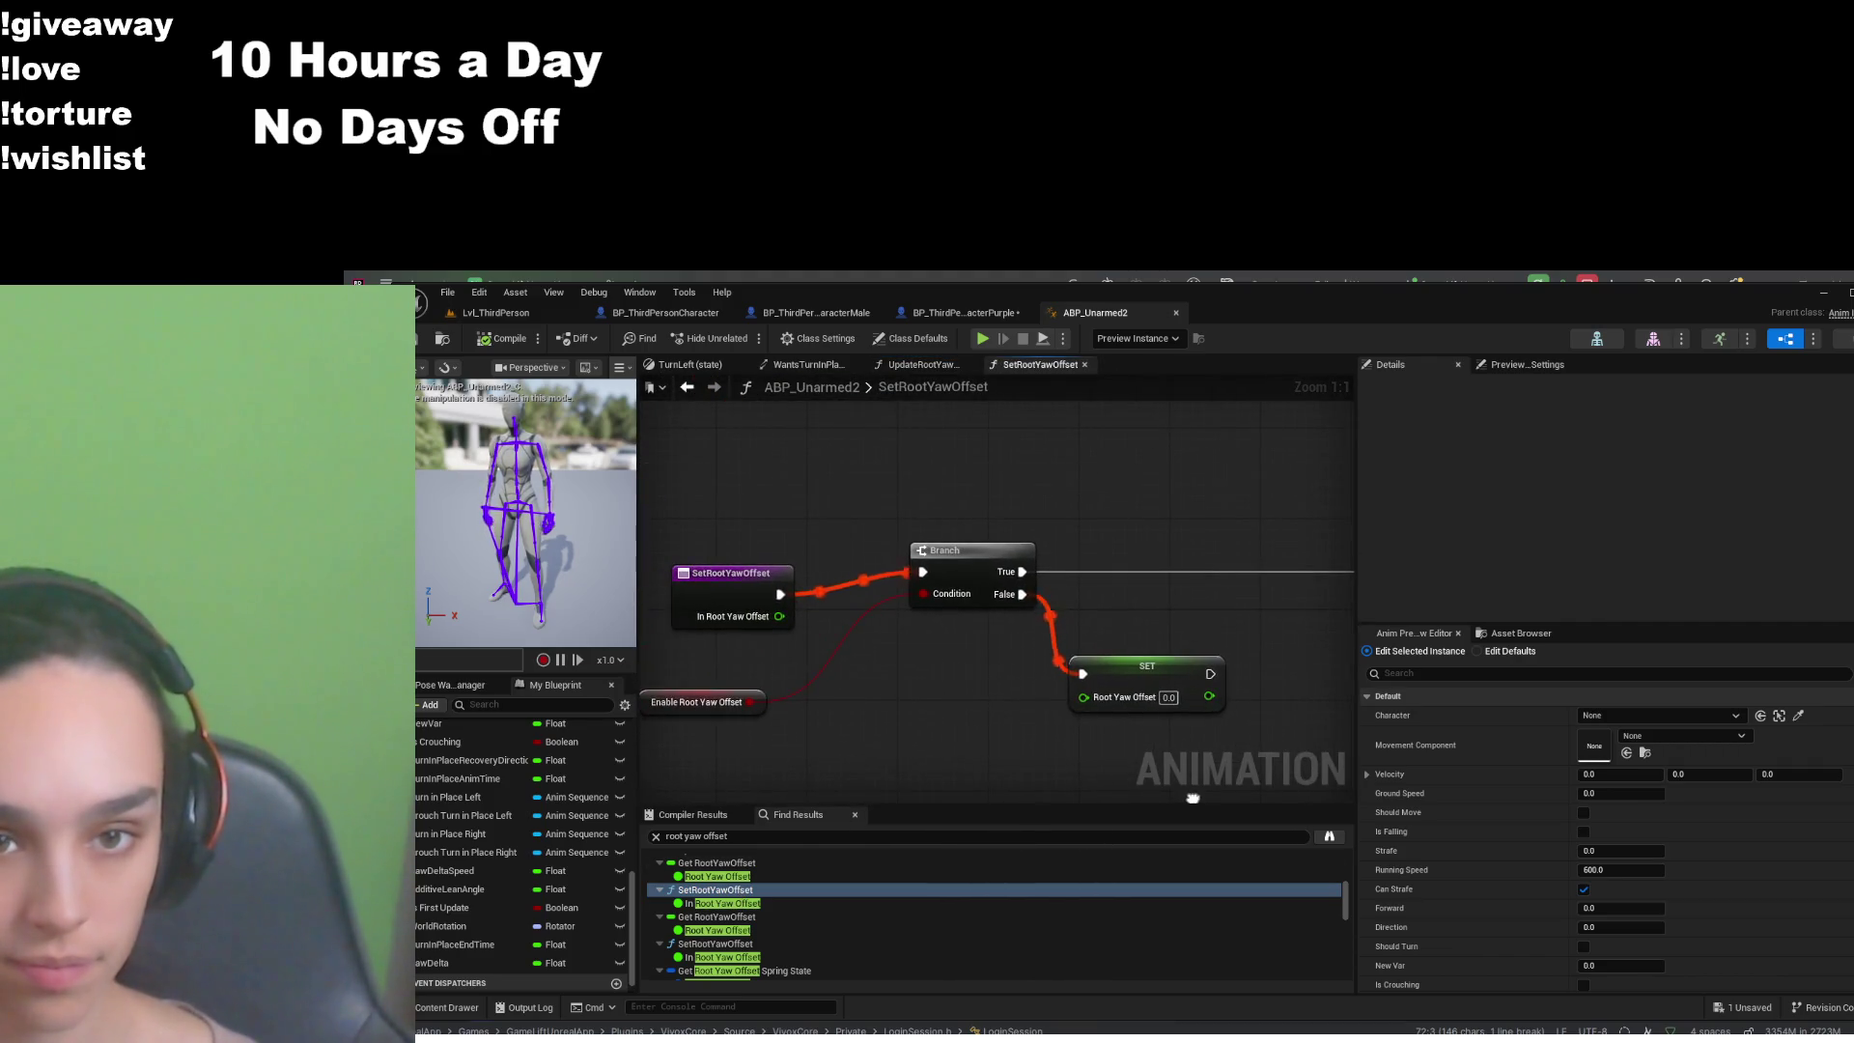
- Pan through the SetRootYawOffset Normalize Axis and Clamp nodes, then return to UpdateRootYawOffset
drag(1246, 793, 664, 750)
drag(905, 630, 649, 589)
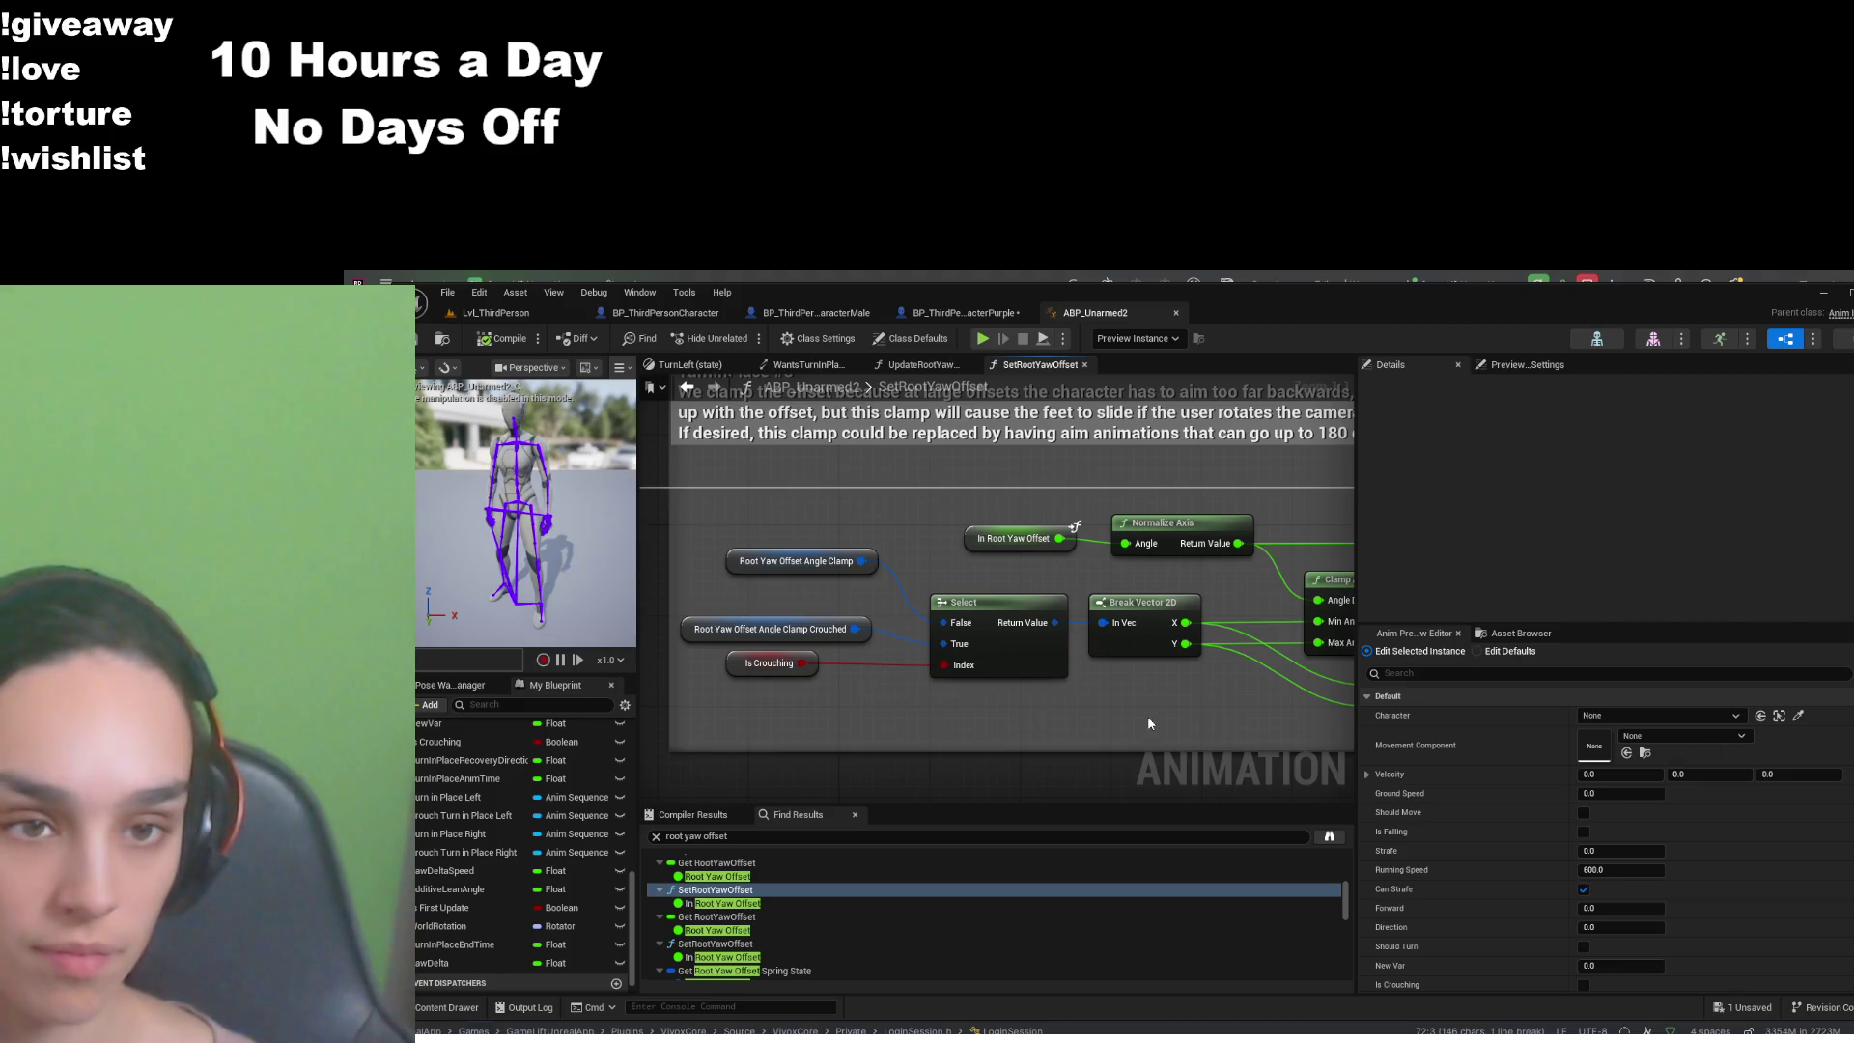
drag(1157, 711, 617, 690)
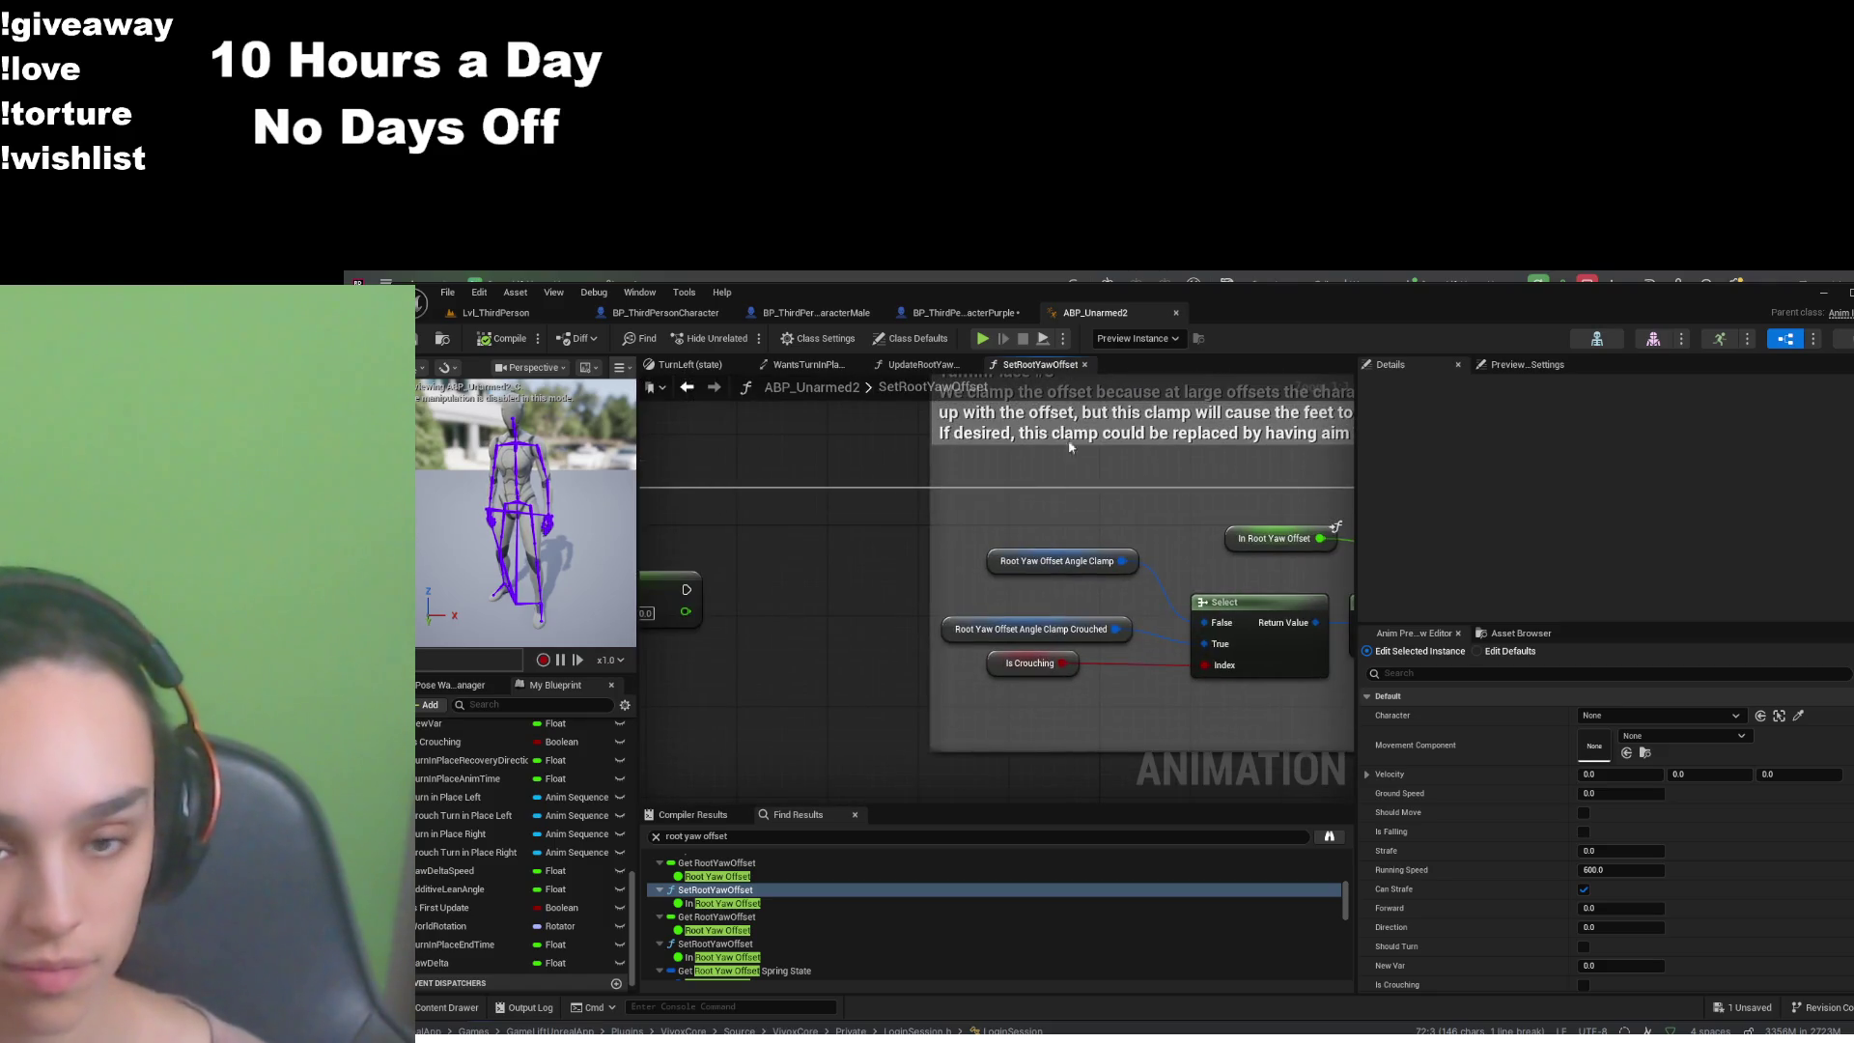
click(922, 364)
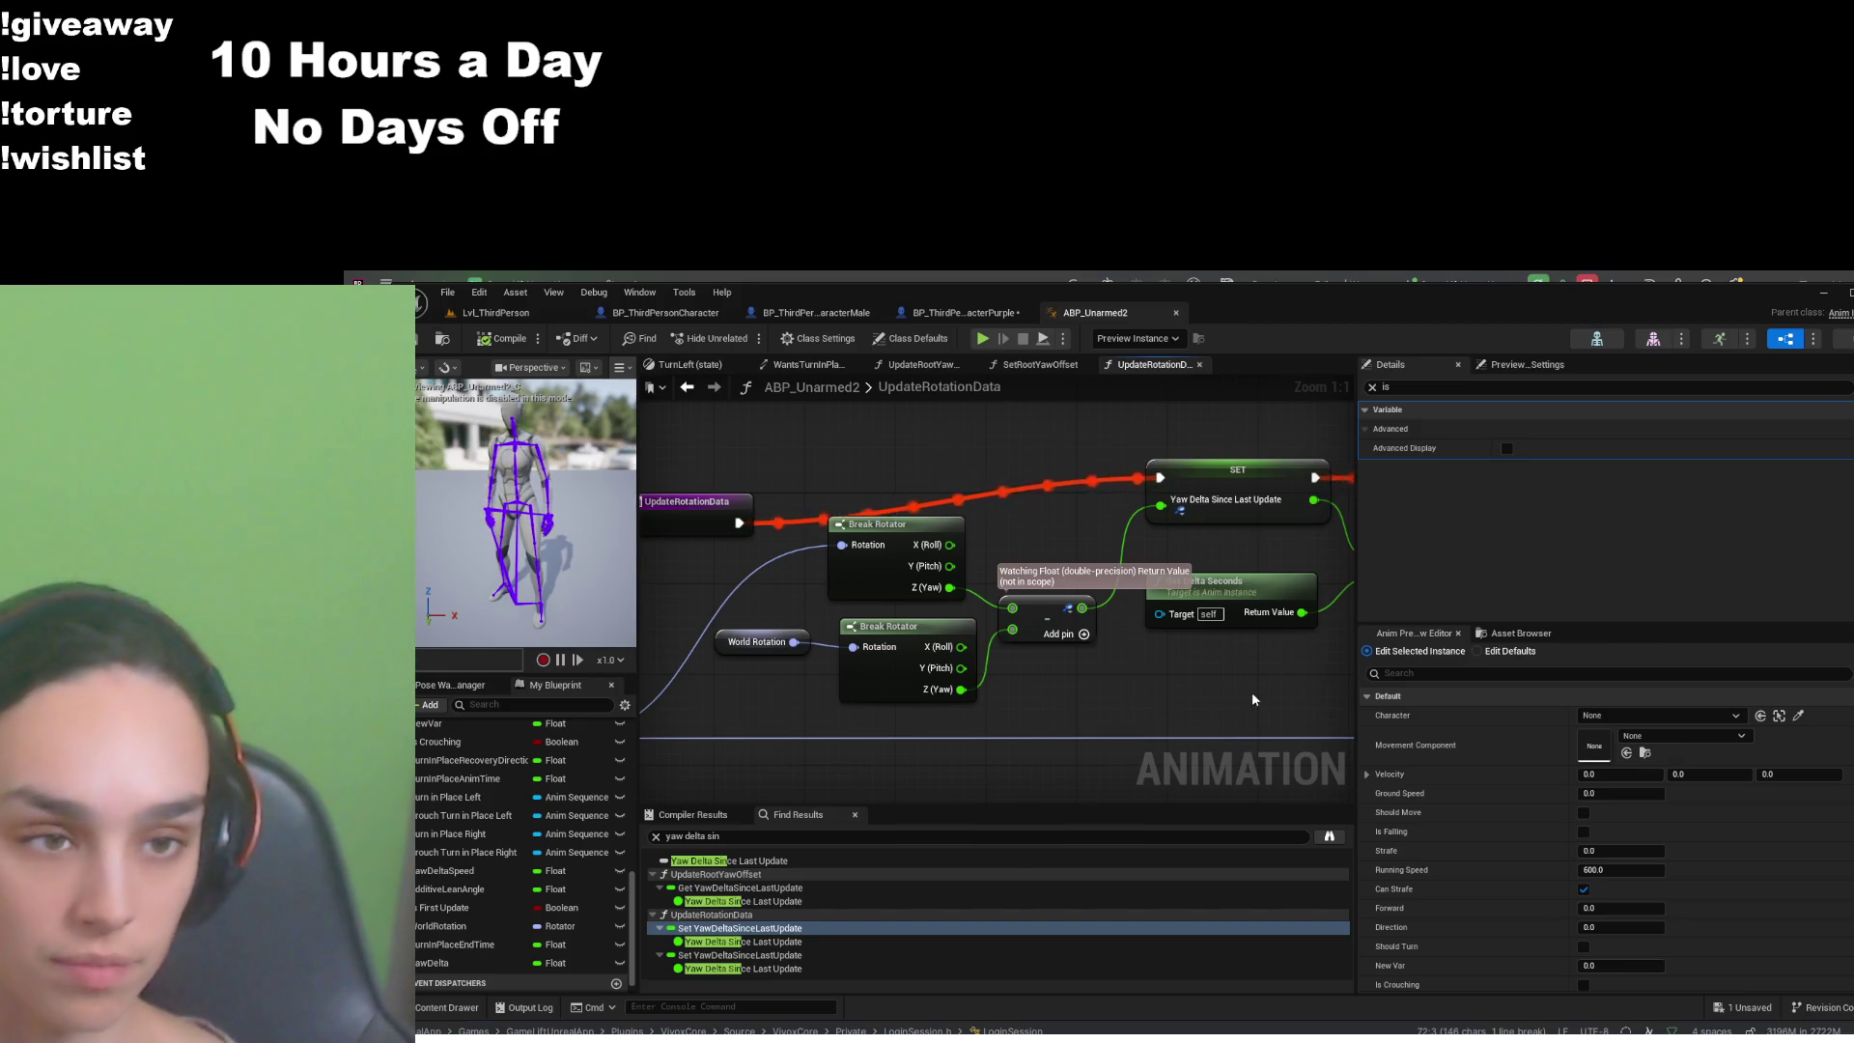
drag(1251, 691, 812, 712)
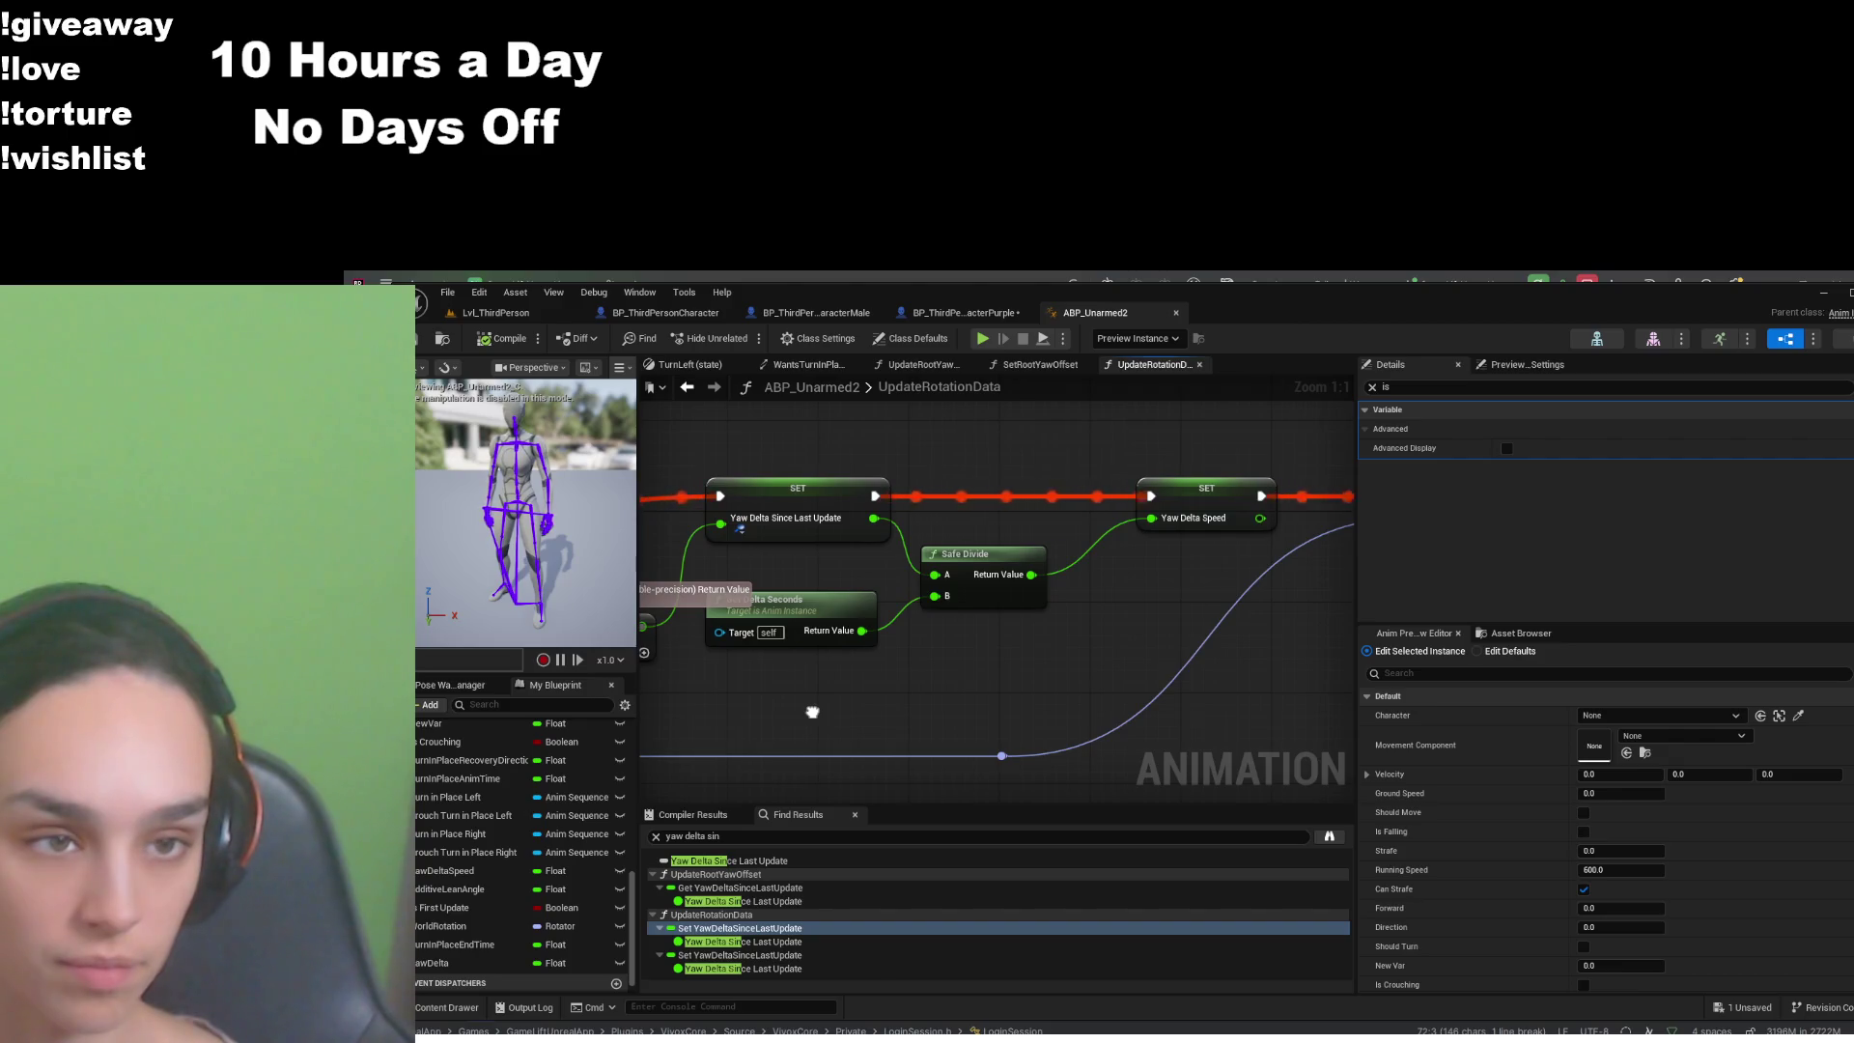
drag(1149, 715, 832, 710)
drag(1009, 687, 512, 713)
mouse_move(1262, 665)
mouse_down()
mouse_move(1025, 719)
mouse_move(693, 715)
mouse_up()
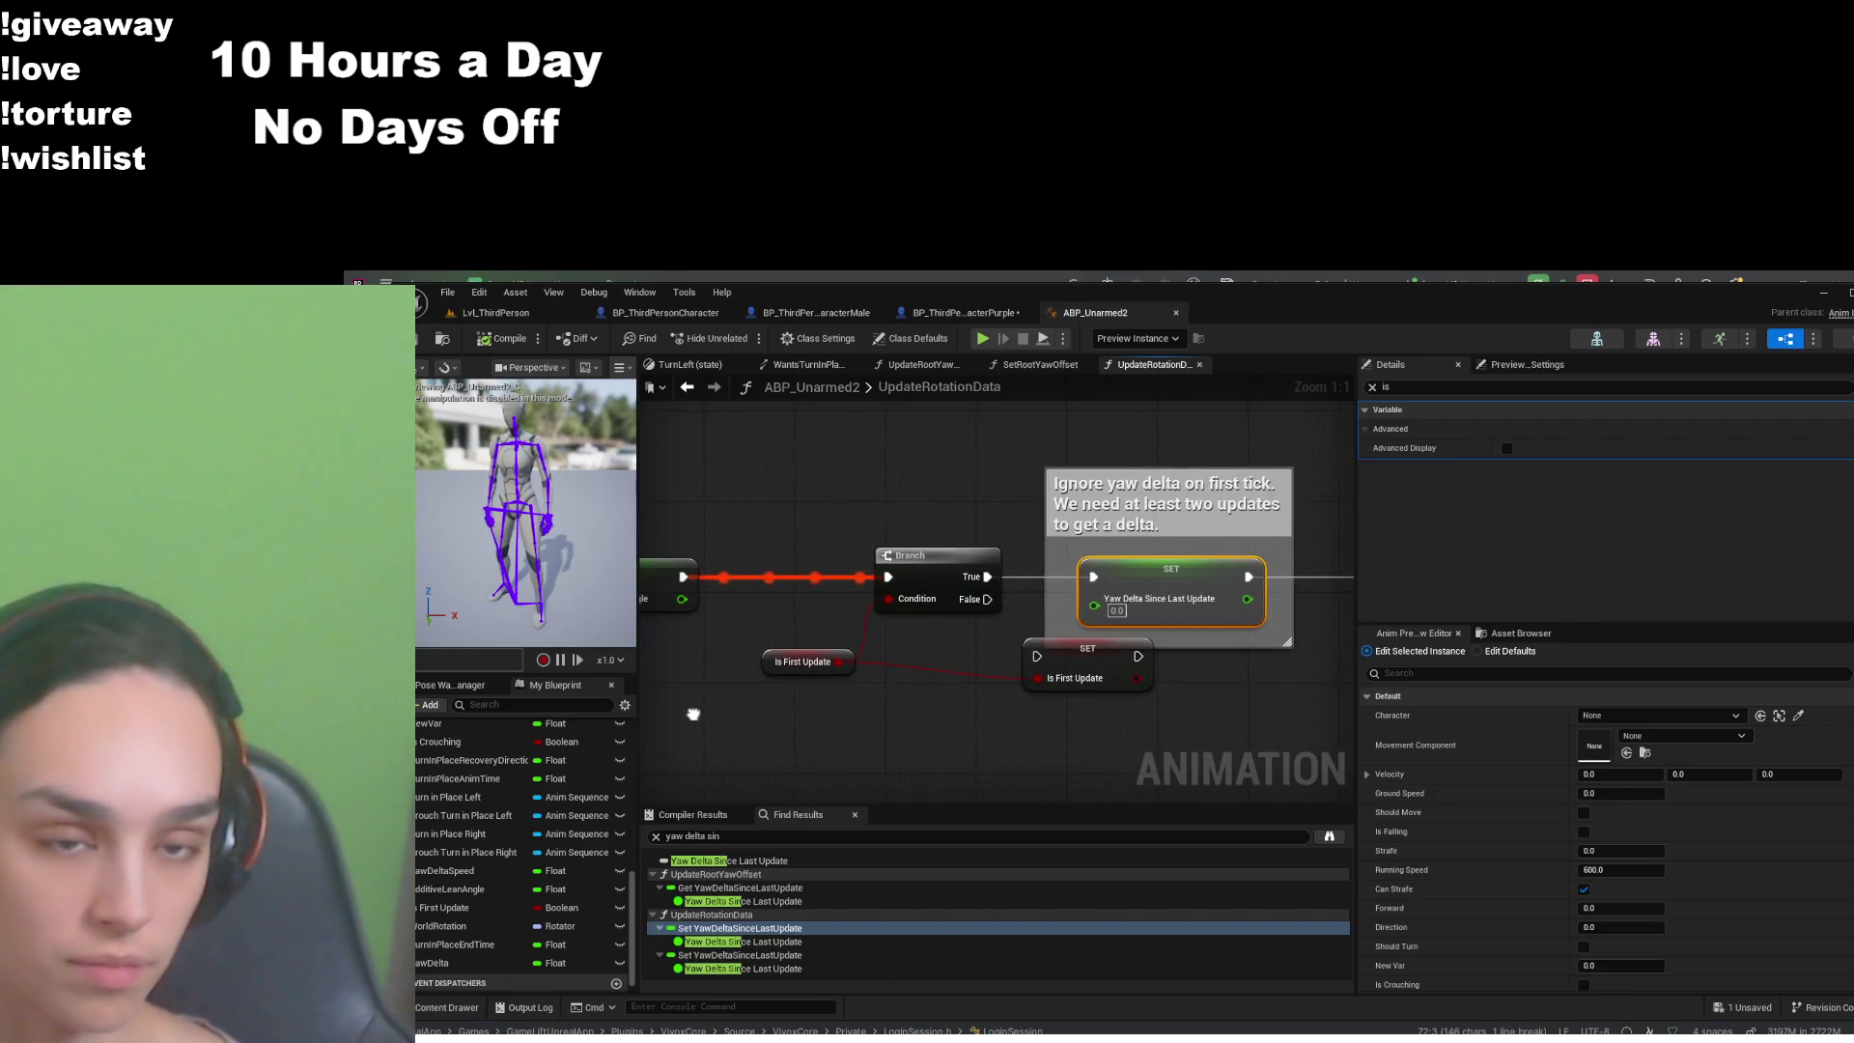
drag(693, 714, 832, 711)
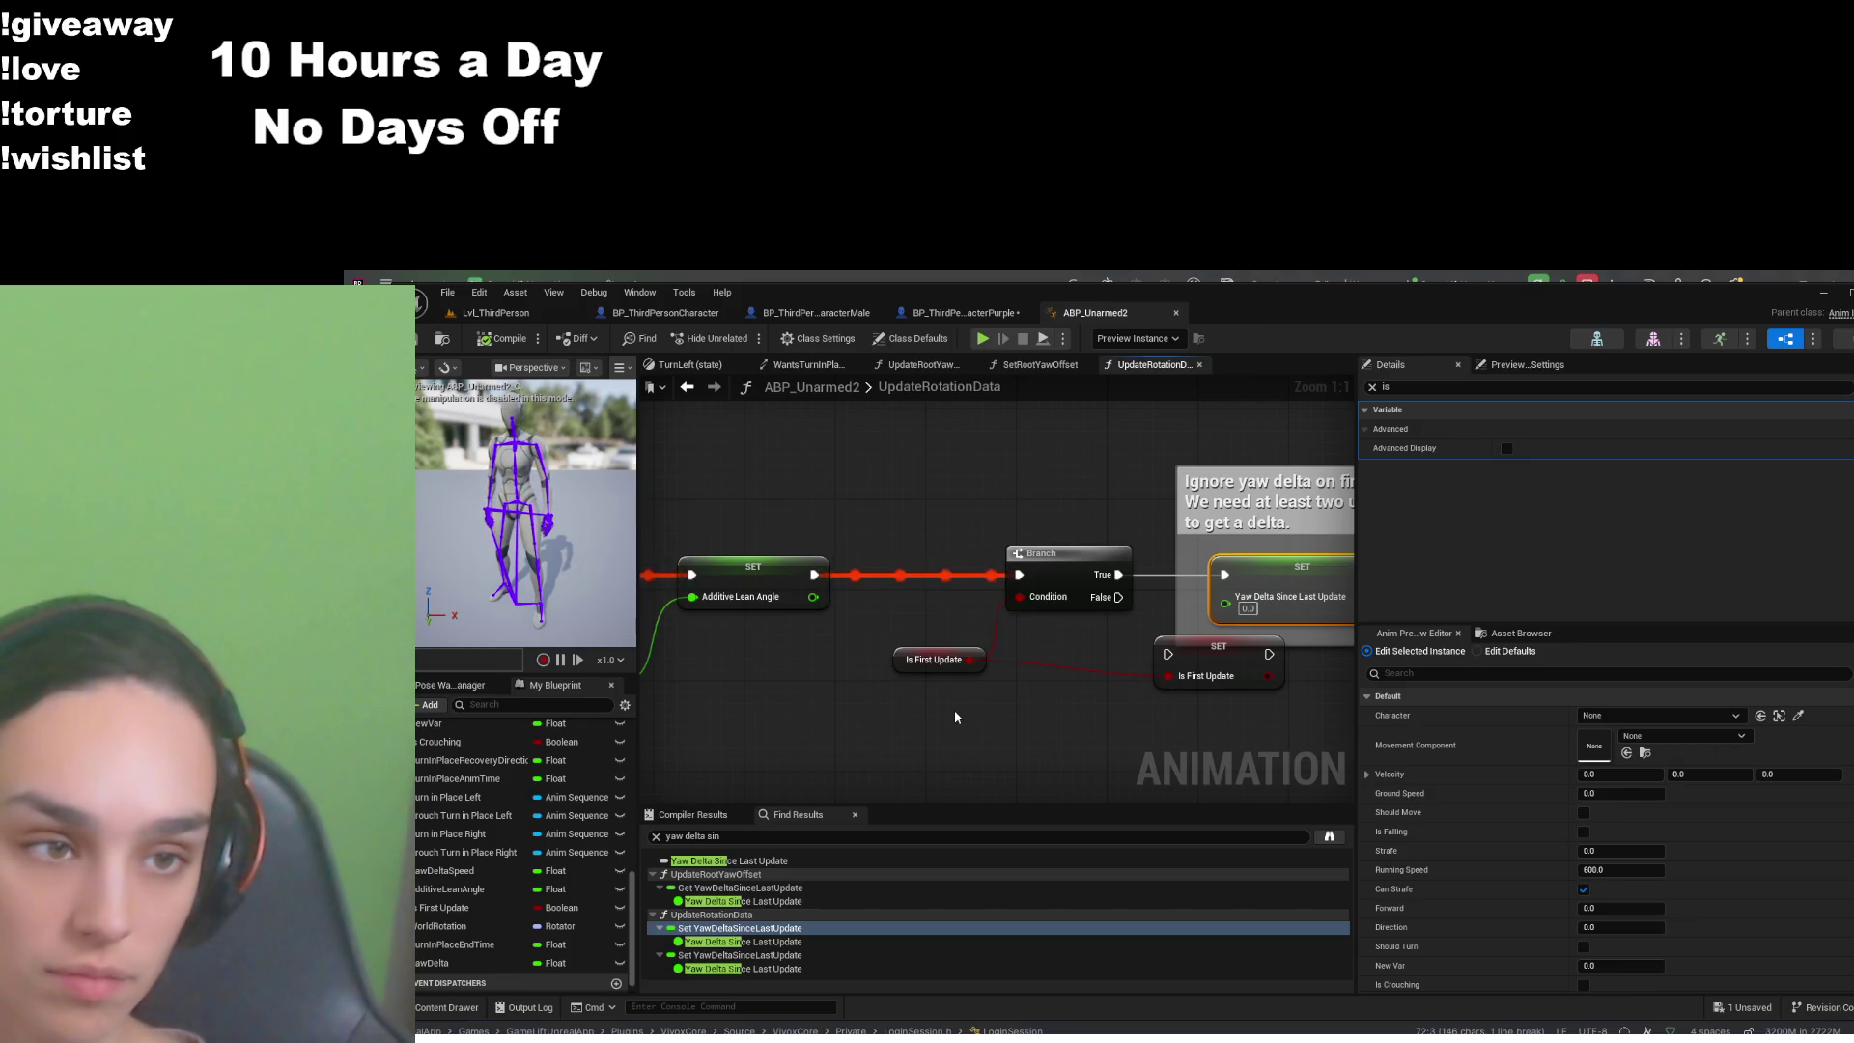
drag(1004, 722, 874, 757)
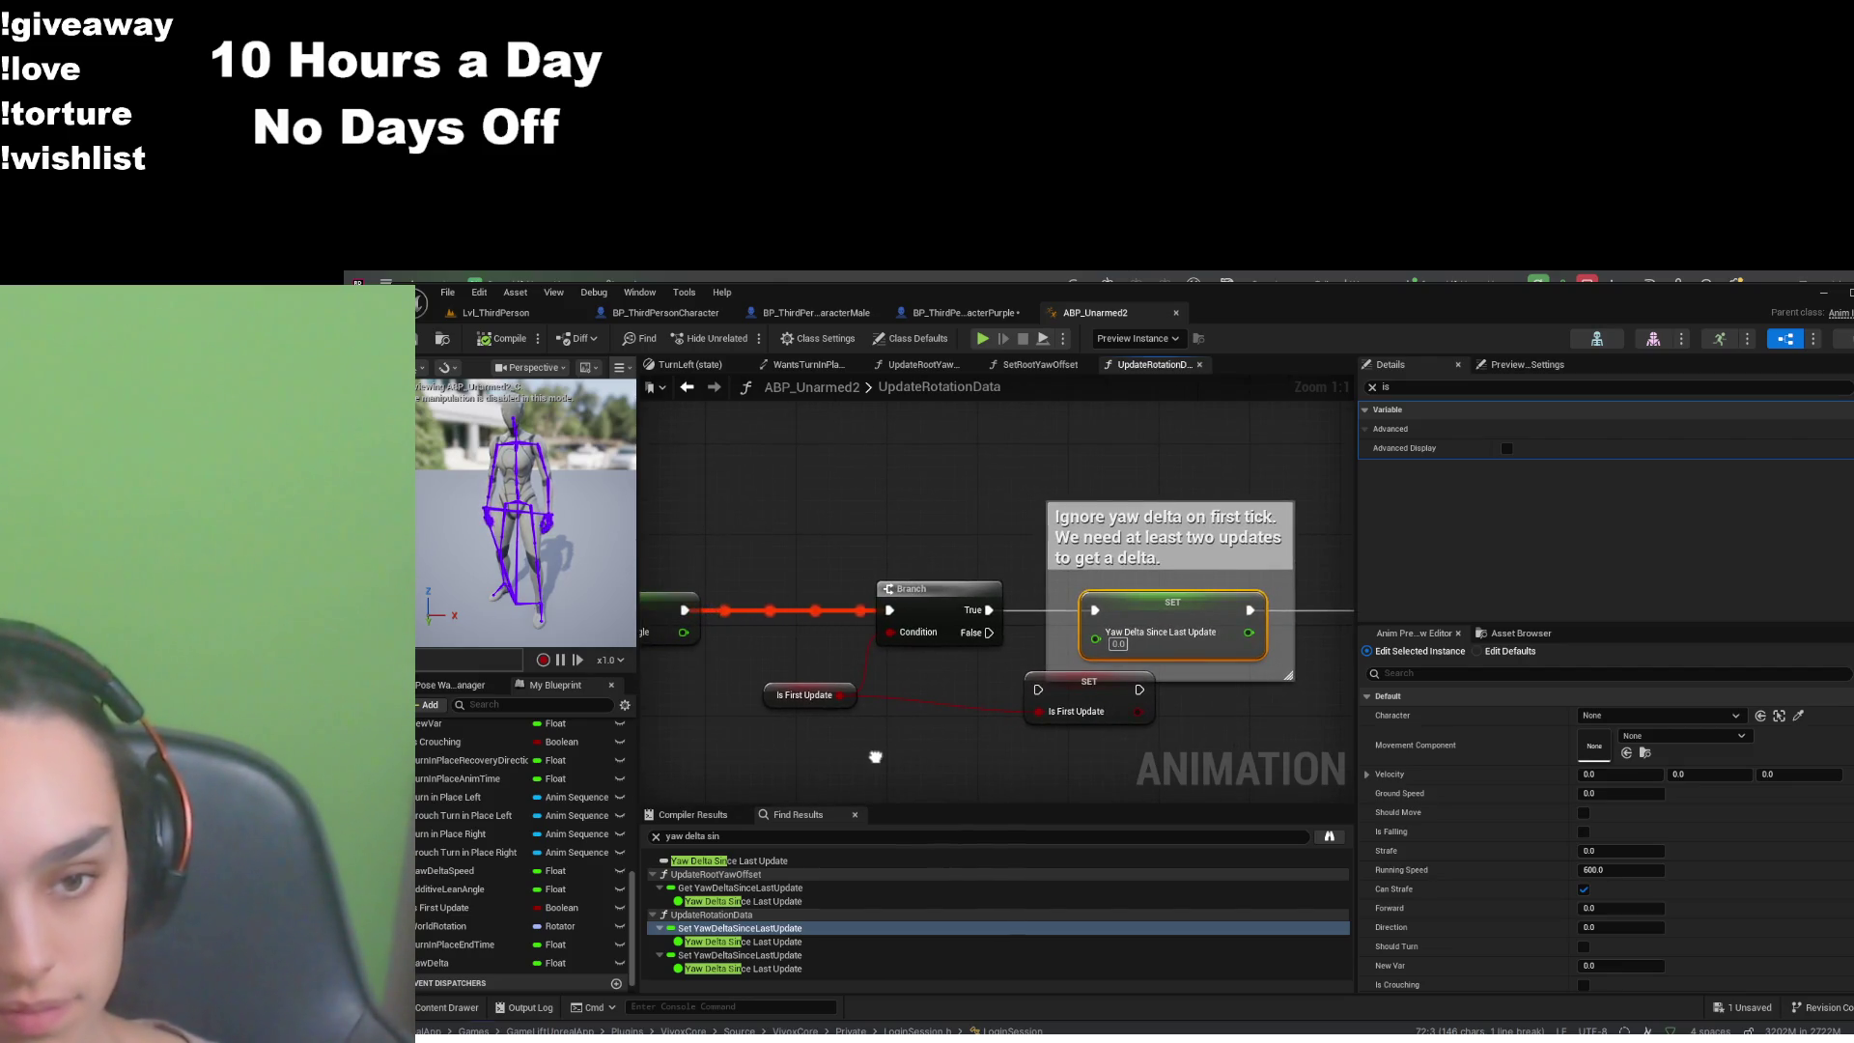
drag(875, 757, 978, 794)
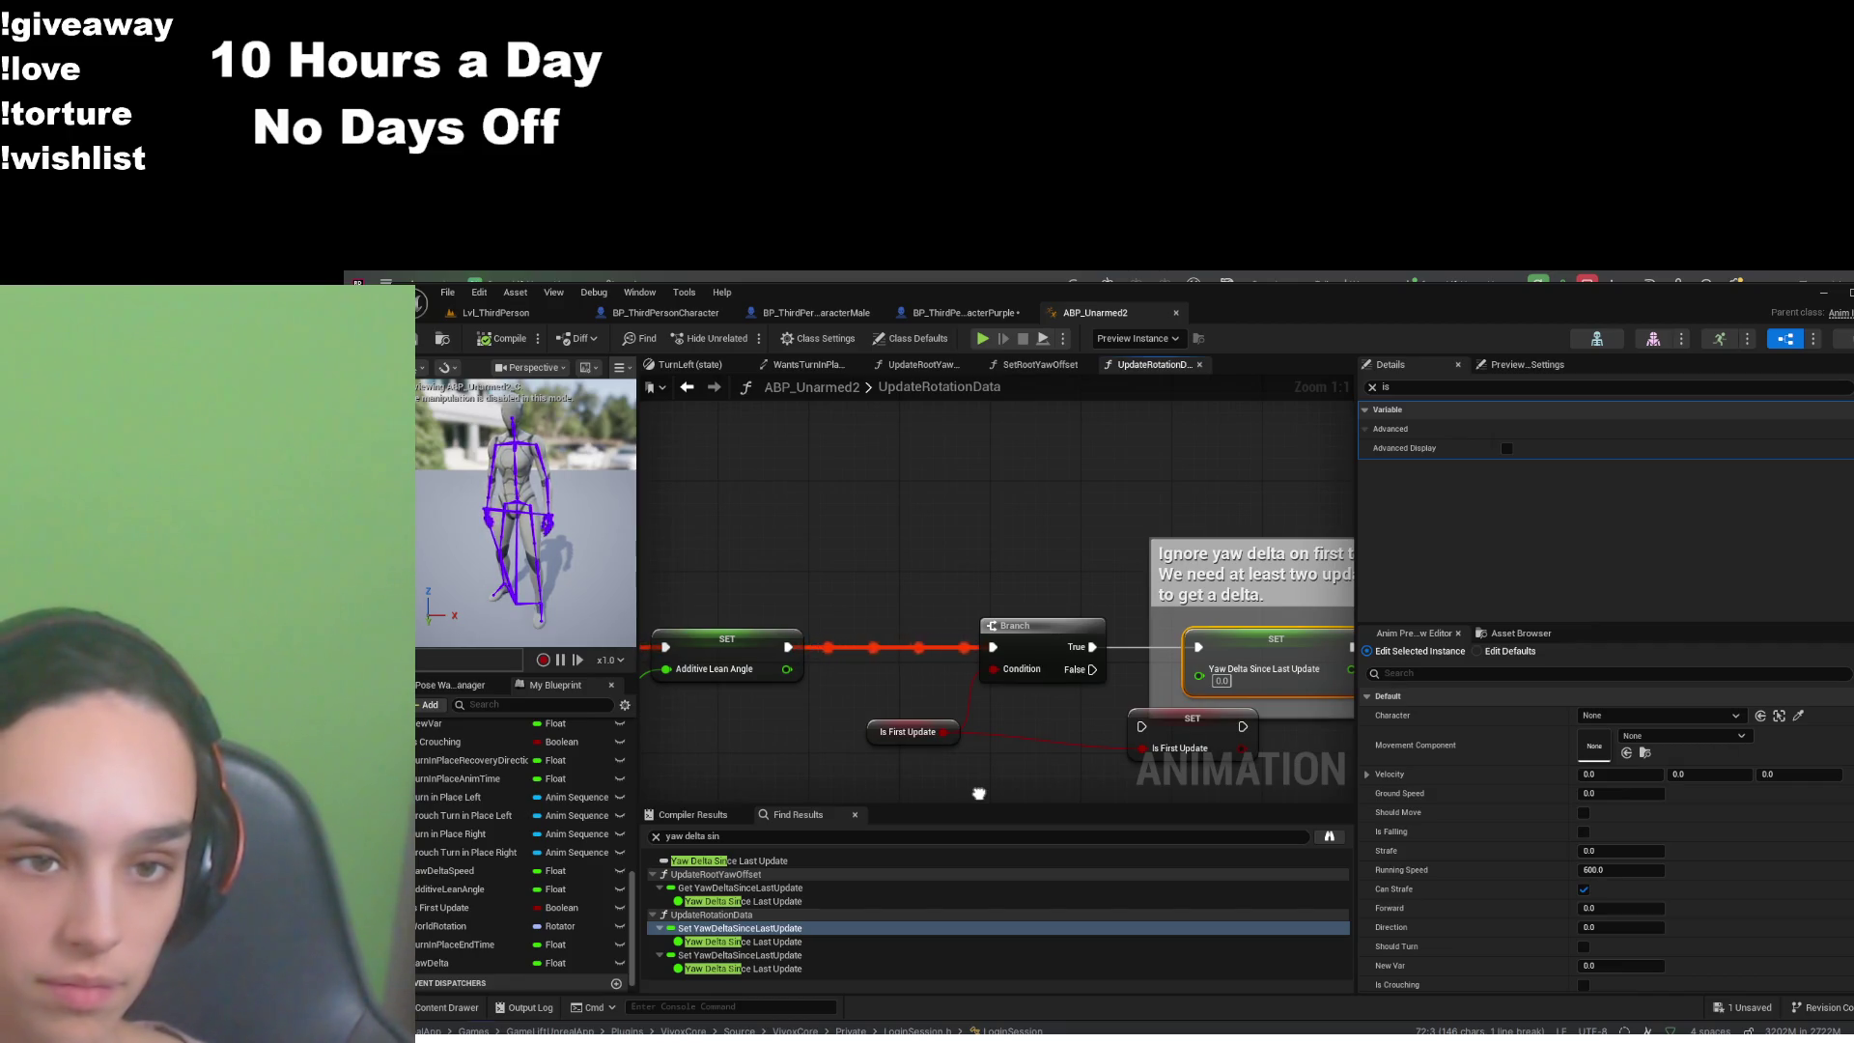
drag(978, 794, 842, 764)
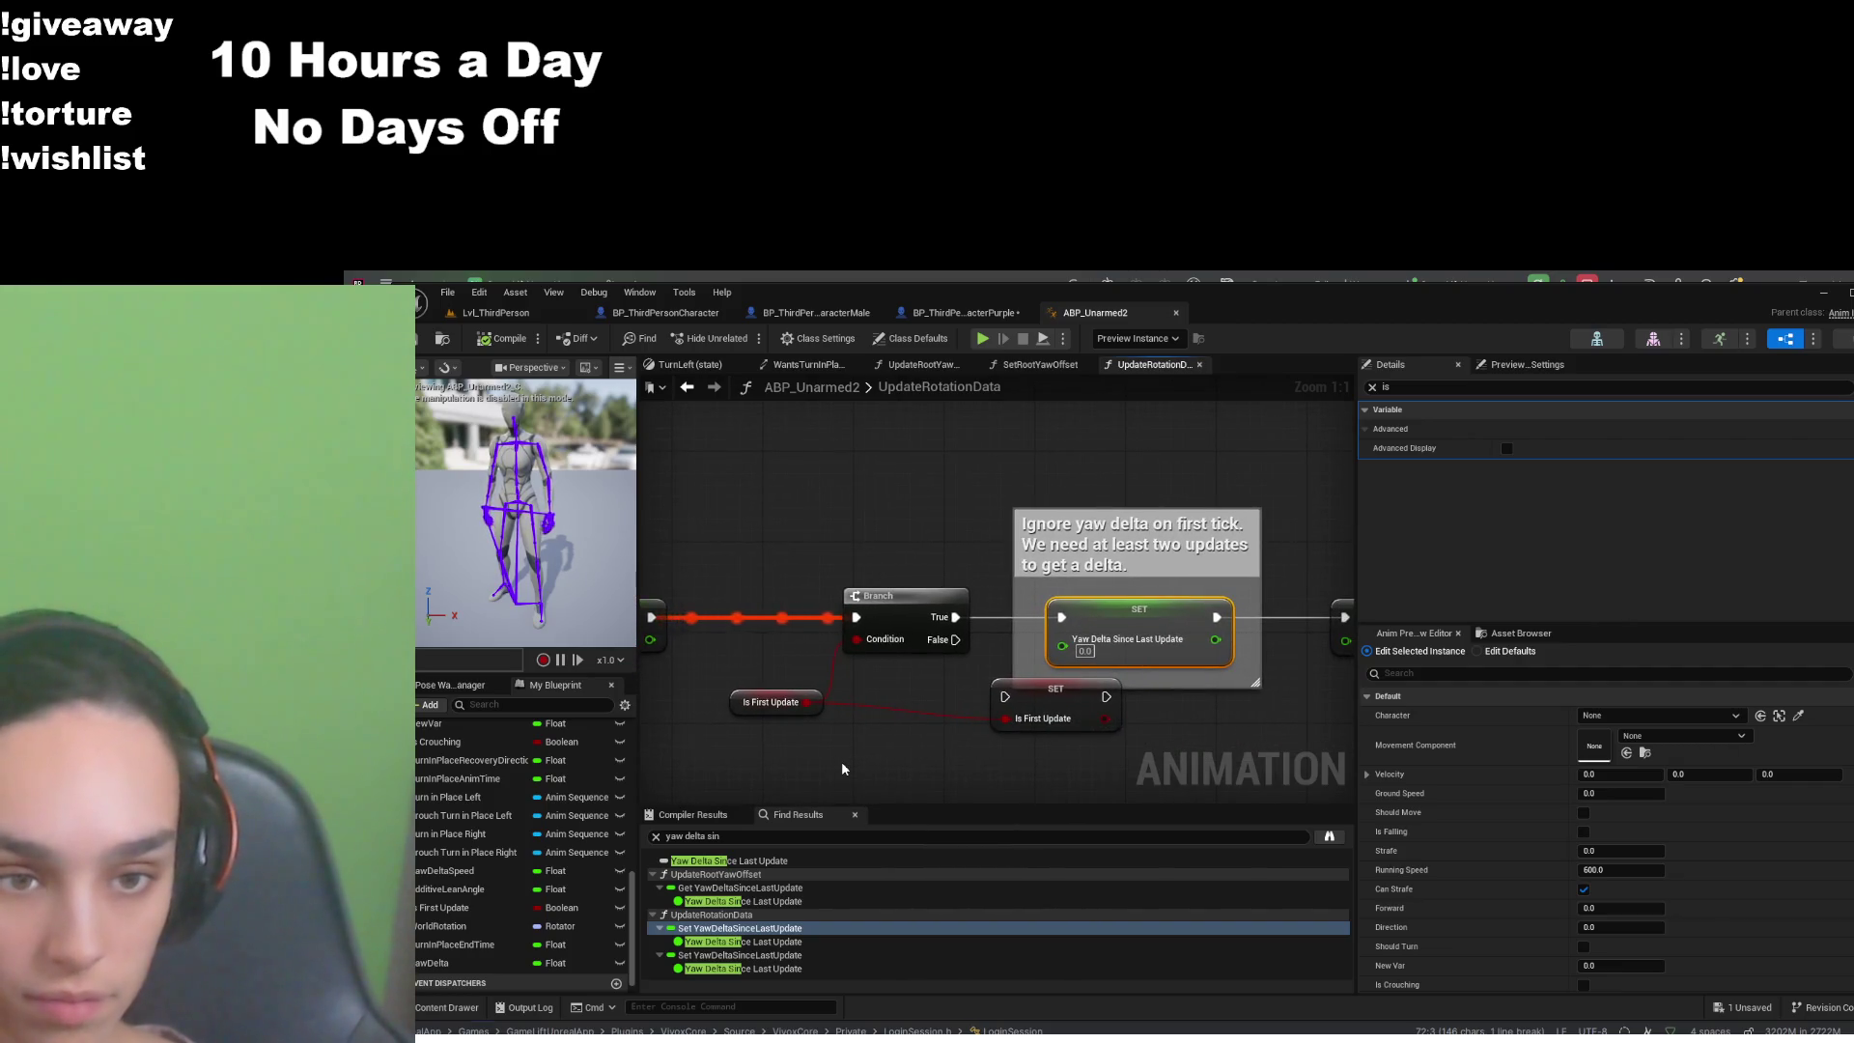
mouse_move(1289, 722)
mouse_down()
mouse_move(961, 736)
mouse_move(1295, 709)
mouse_up()
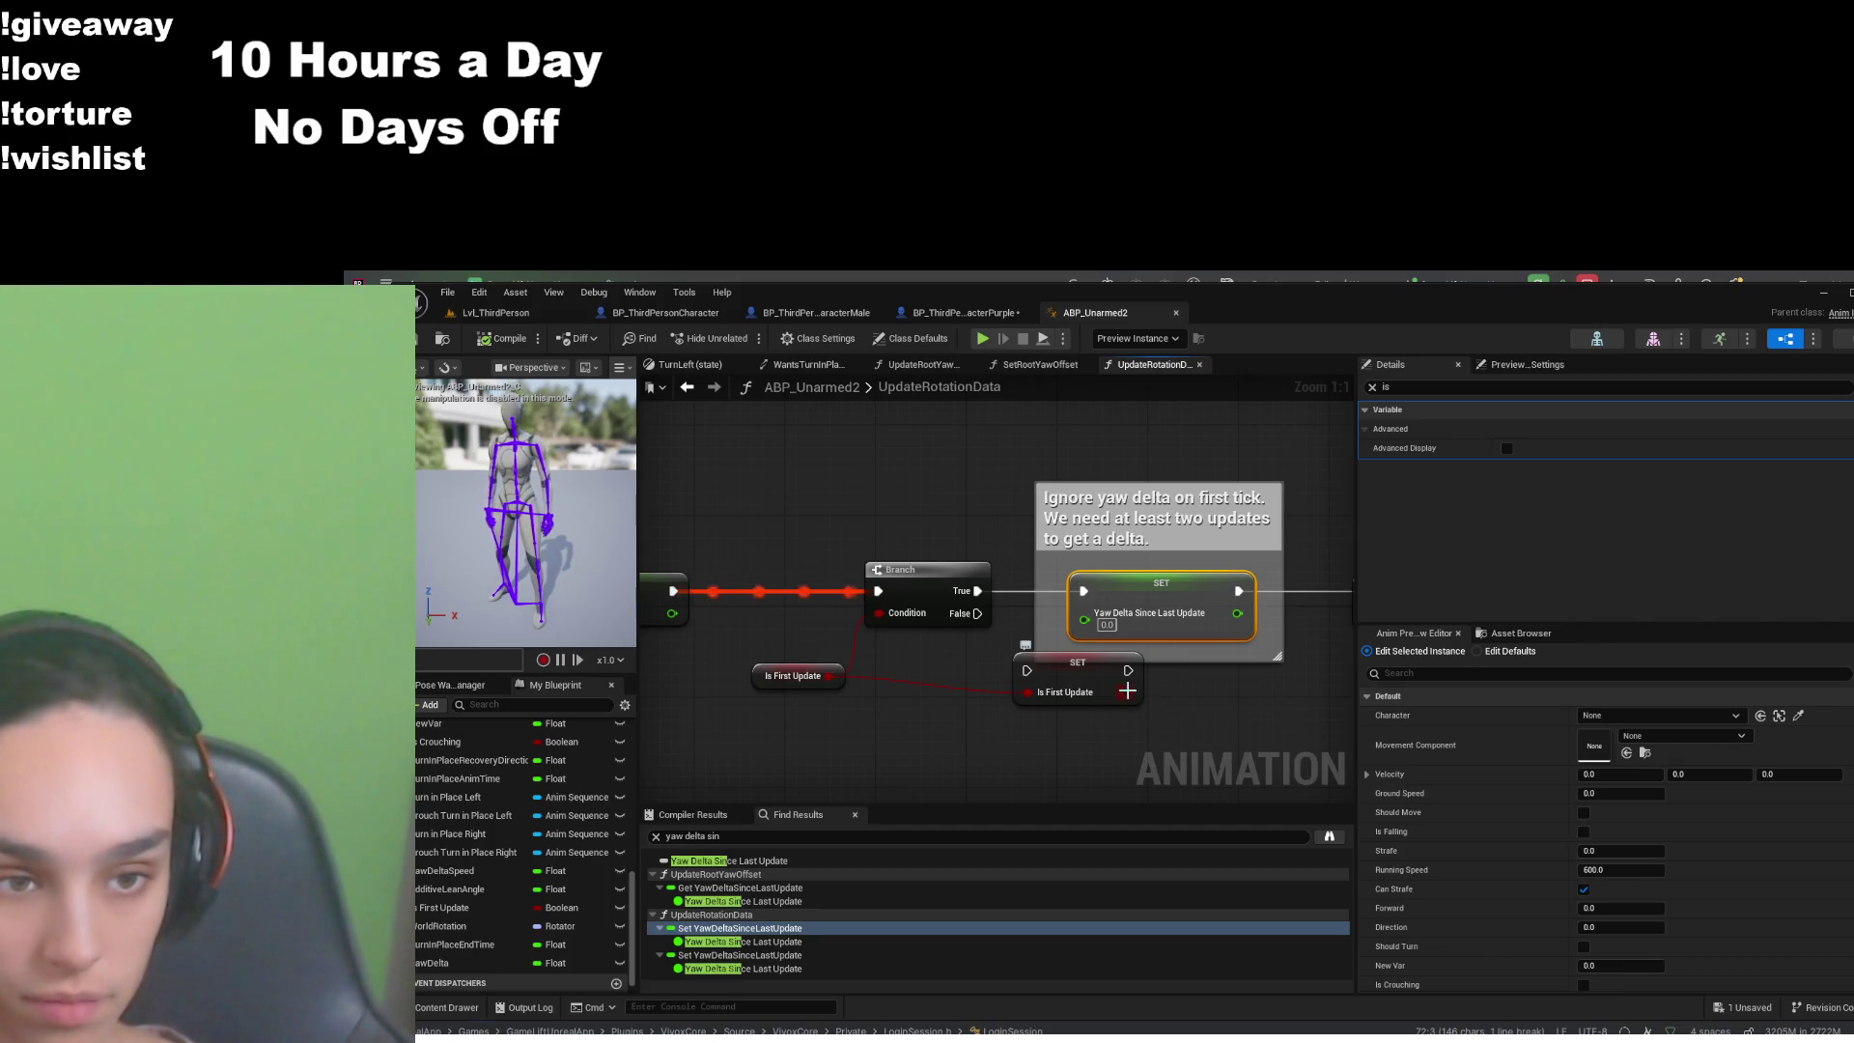
drag(1201, 728, 1158, 737)
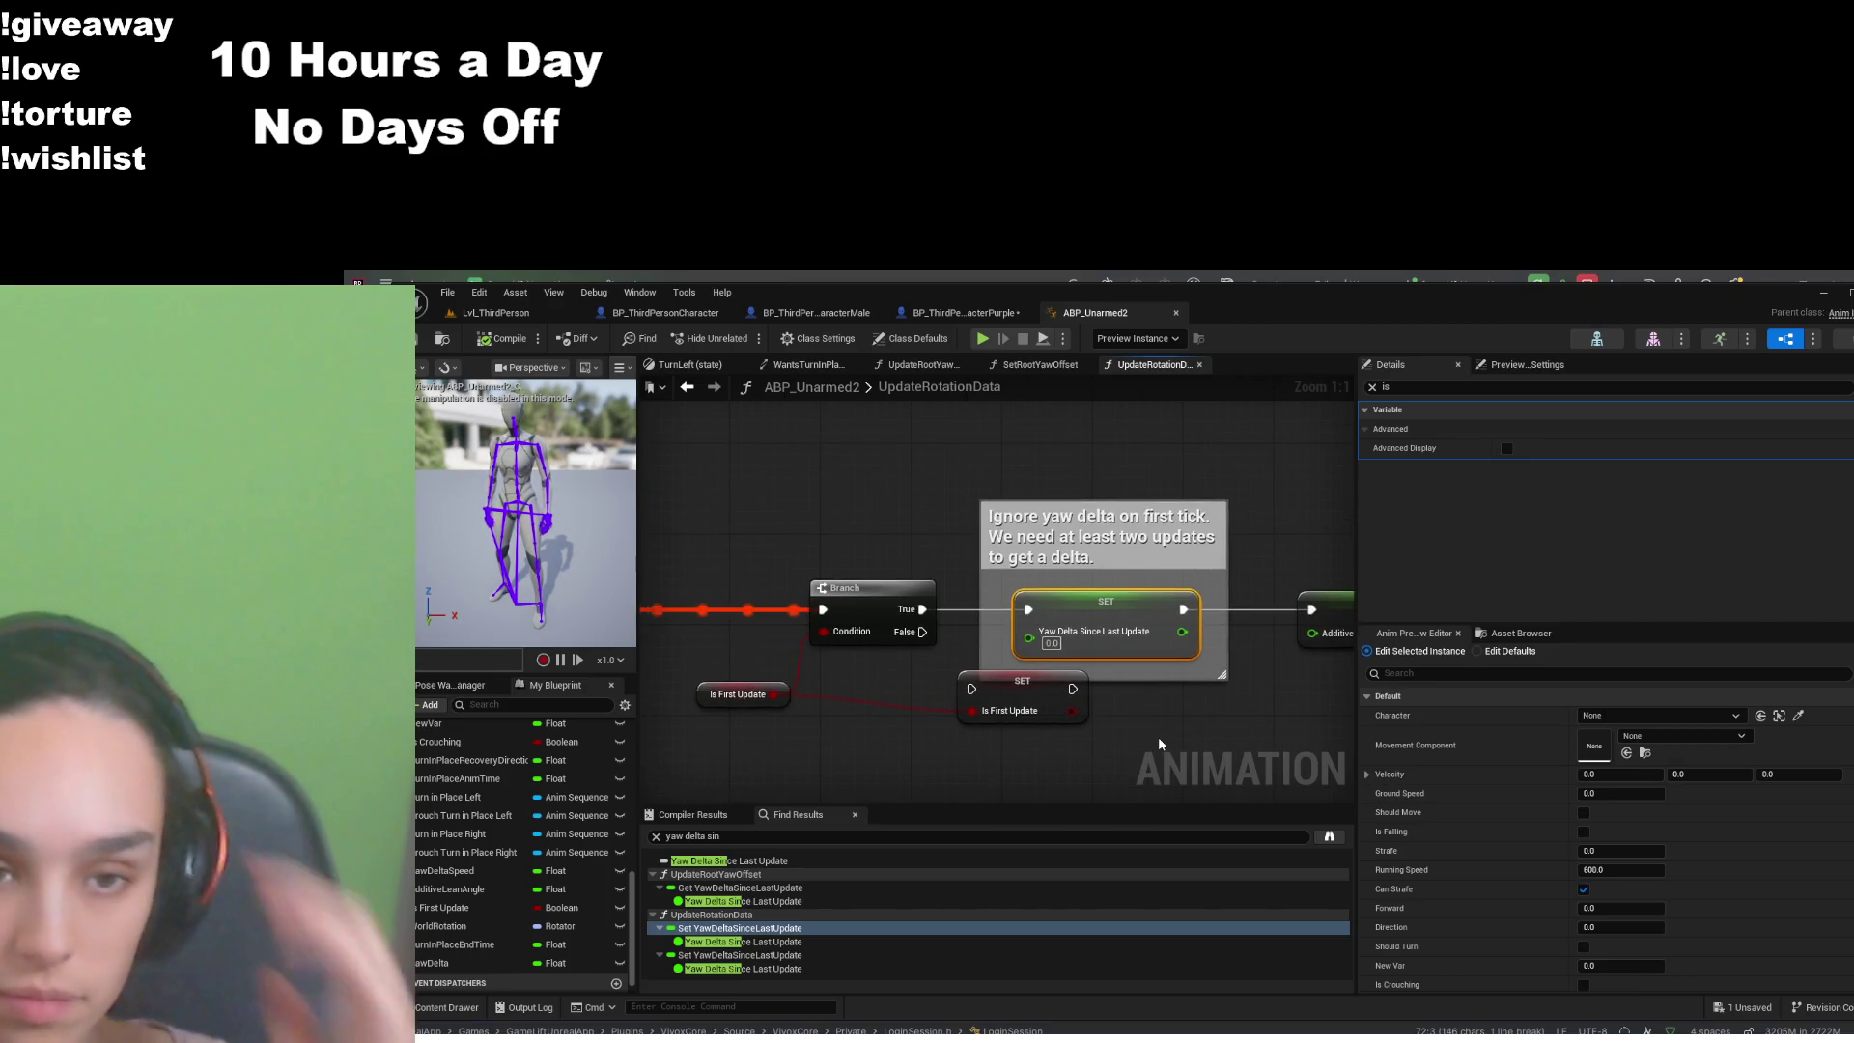
scroll(1157, 736, down, 4)
drag(1002, 762, 1214, 703)
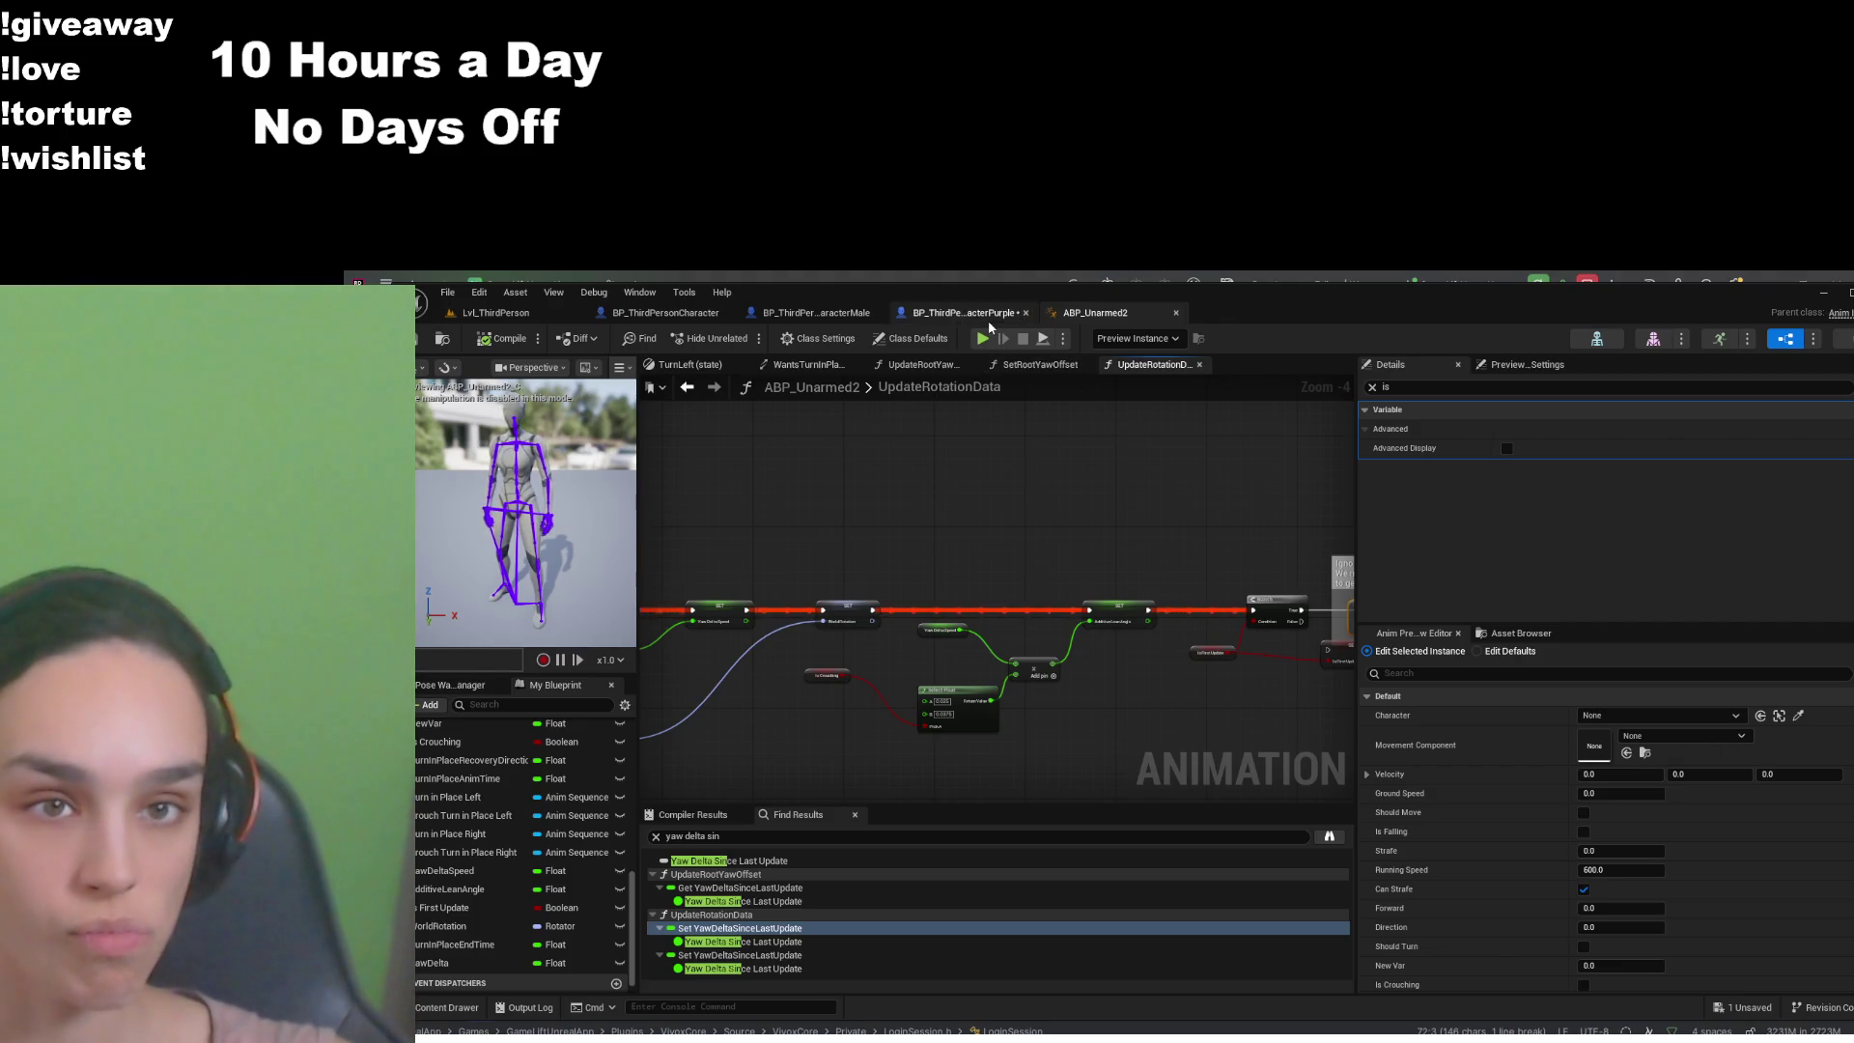
- Navigate via UpdateRootYawOffset, TurnLeft and AnimGraph to the Blueprint Thread Safe Update Animation function
scroll(1178, 624, up, 4)
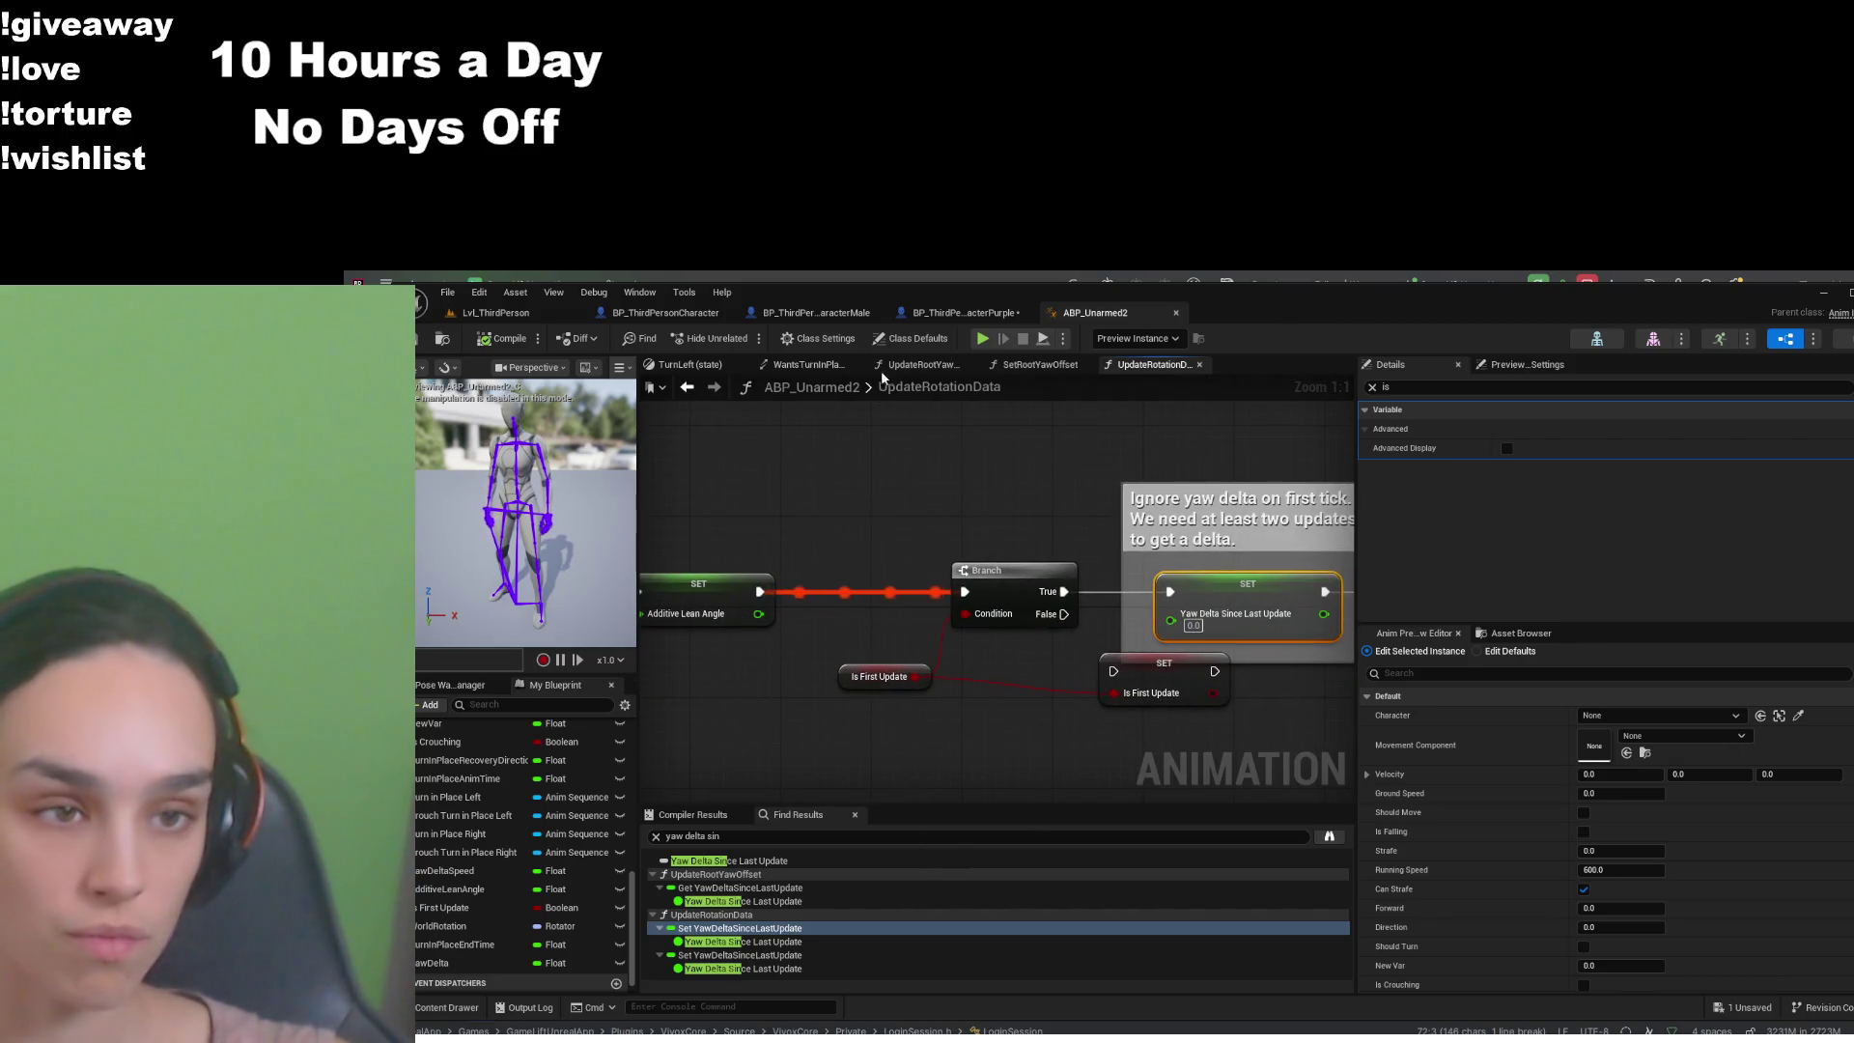
click(912, 366)
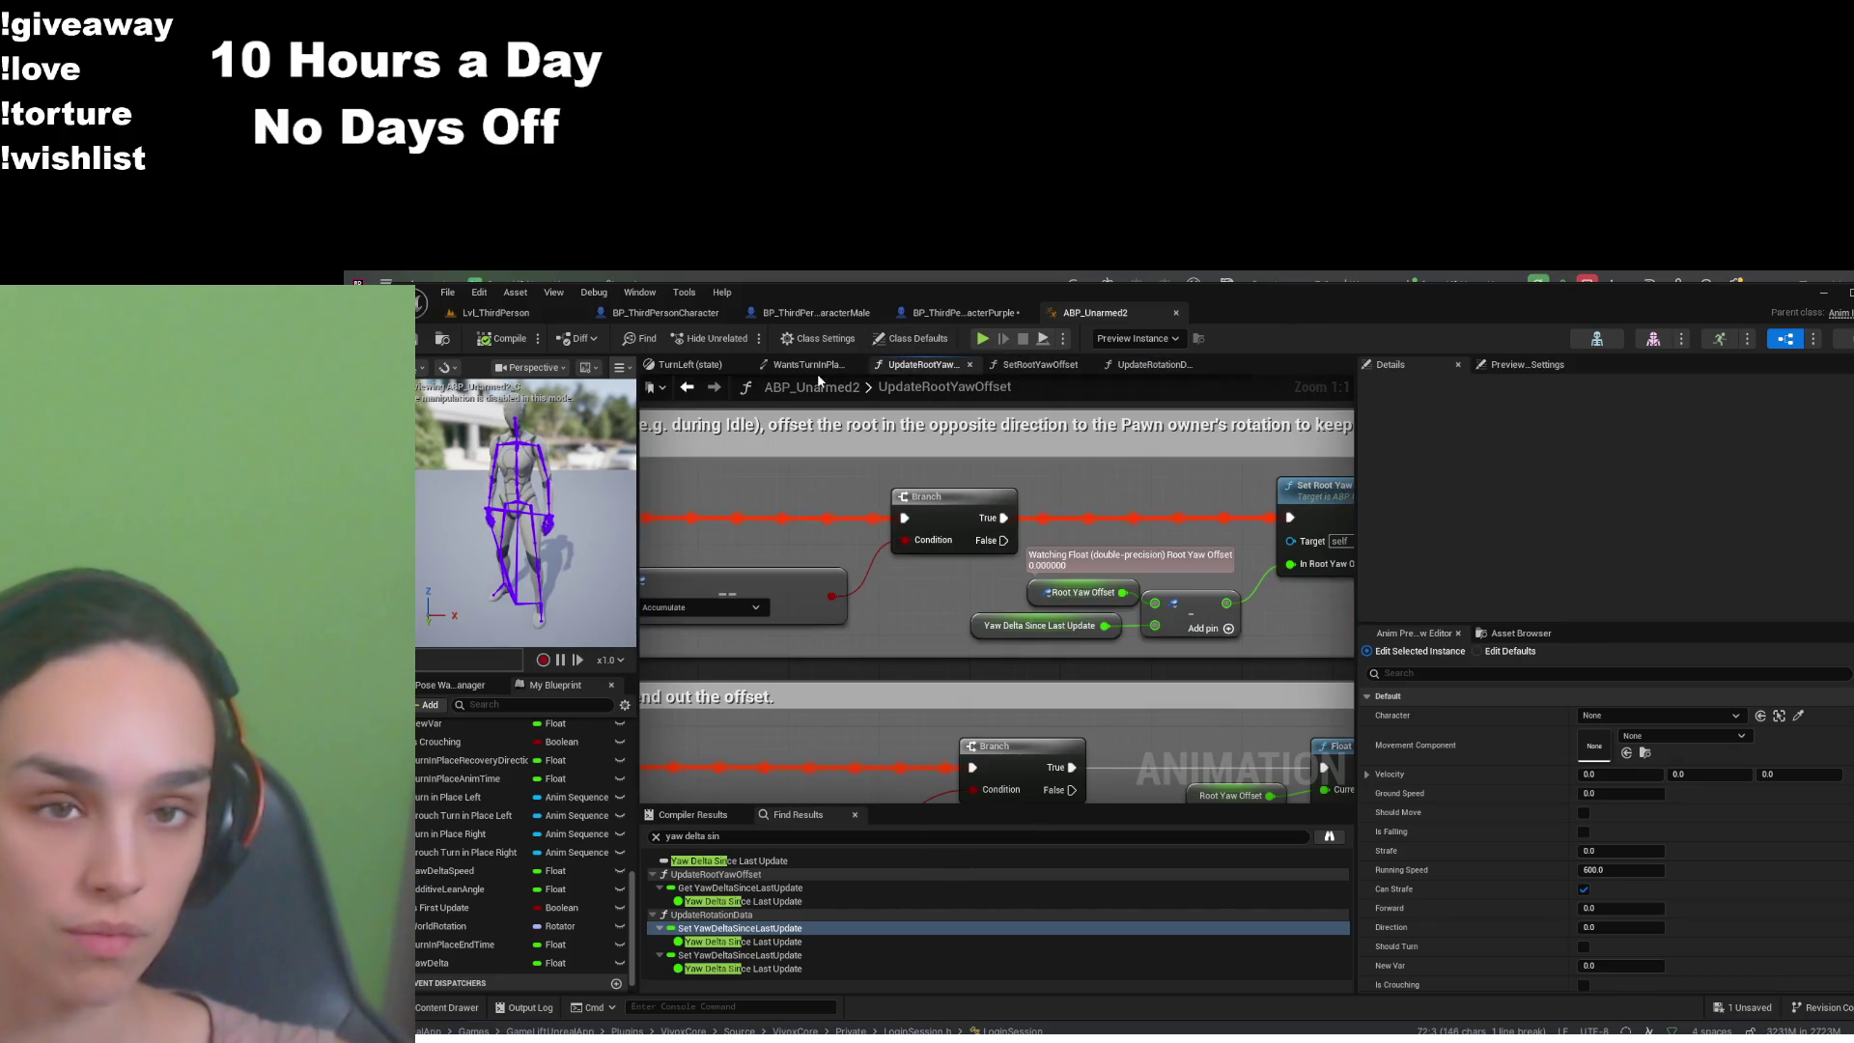
click(689, 364)
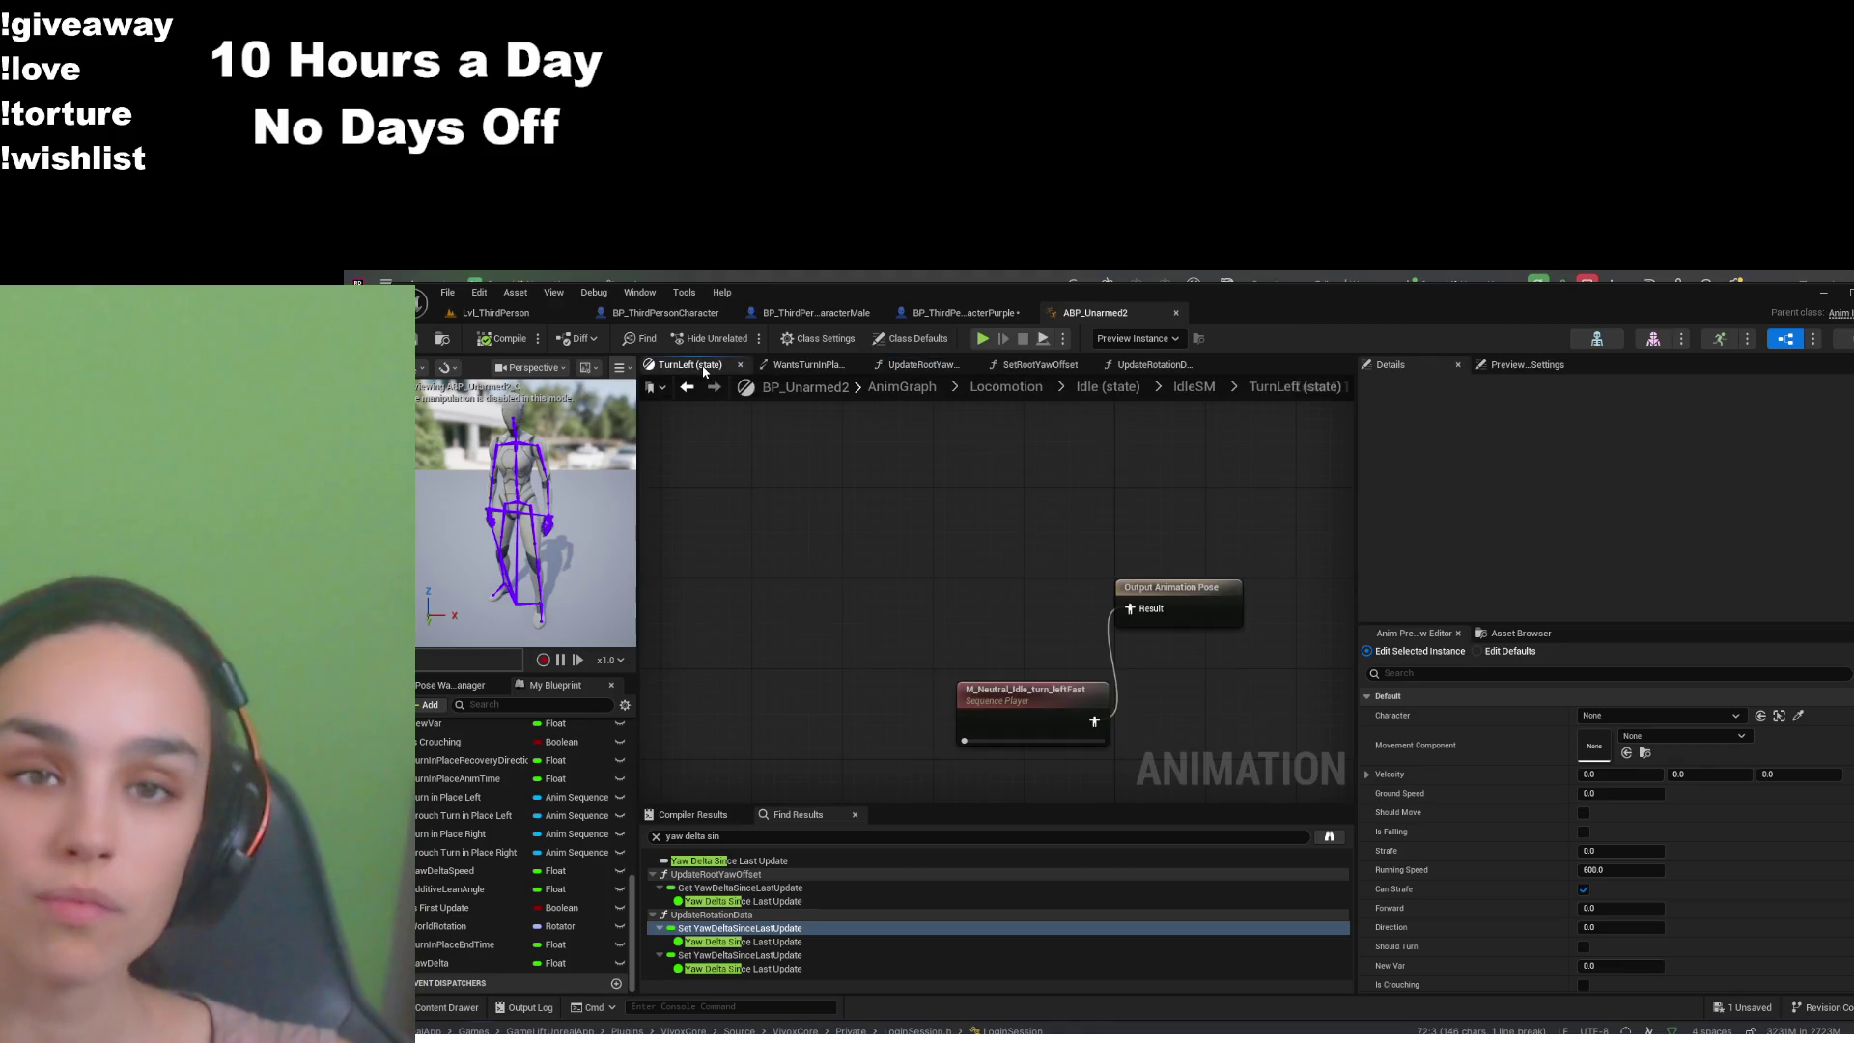
click(890, 391)
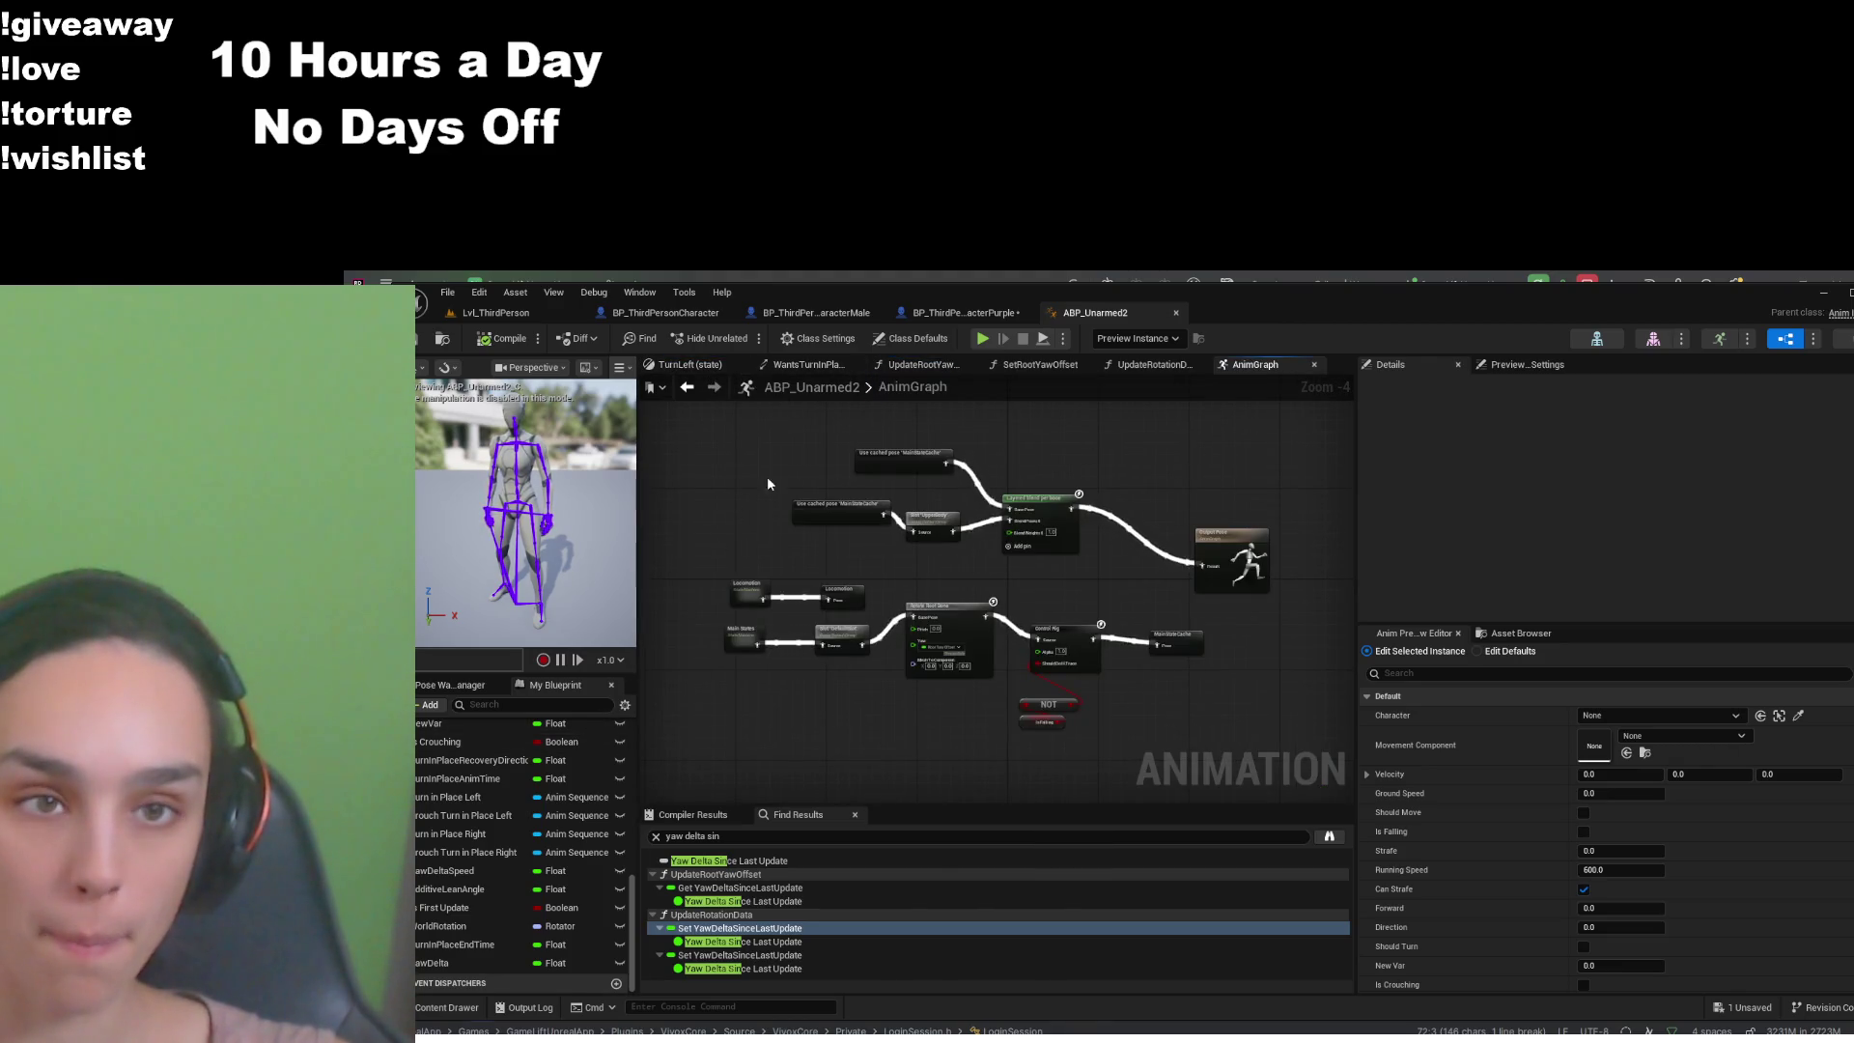
scroll(496, 789, up, 5)
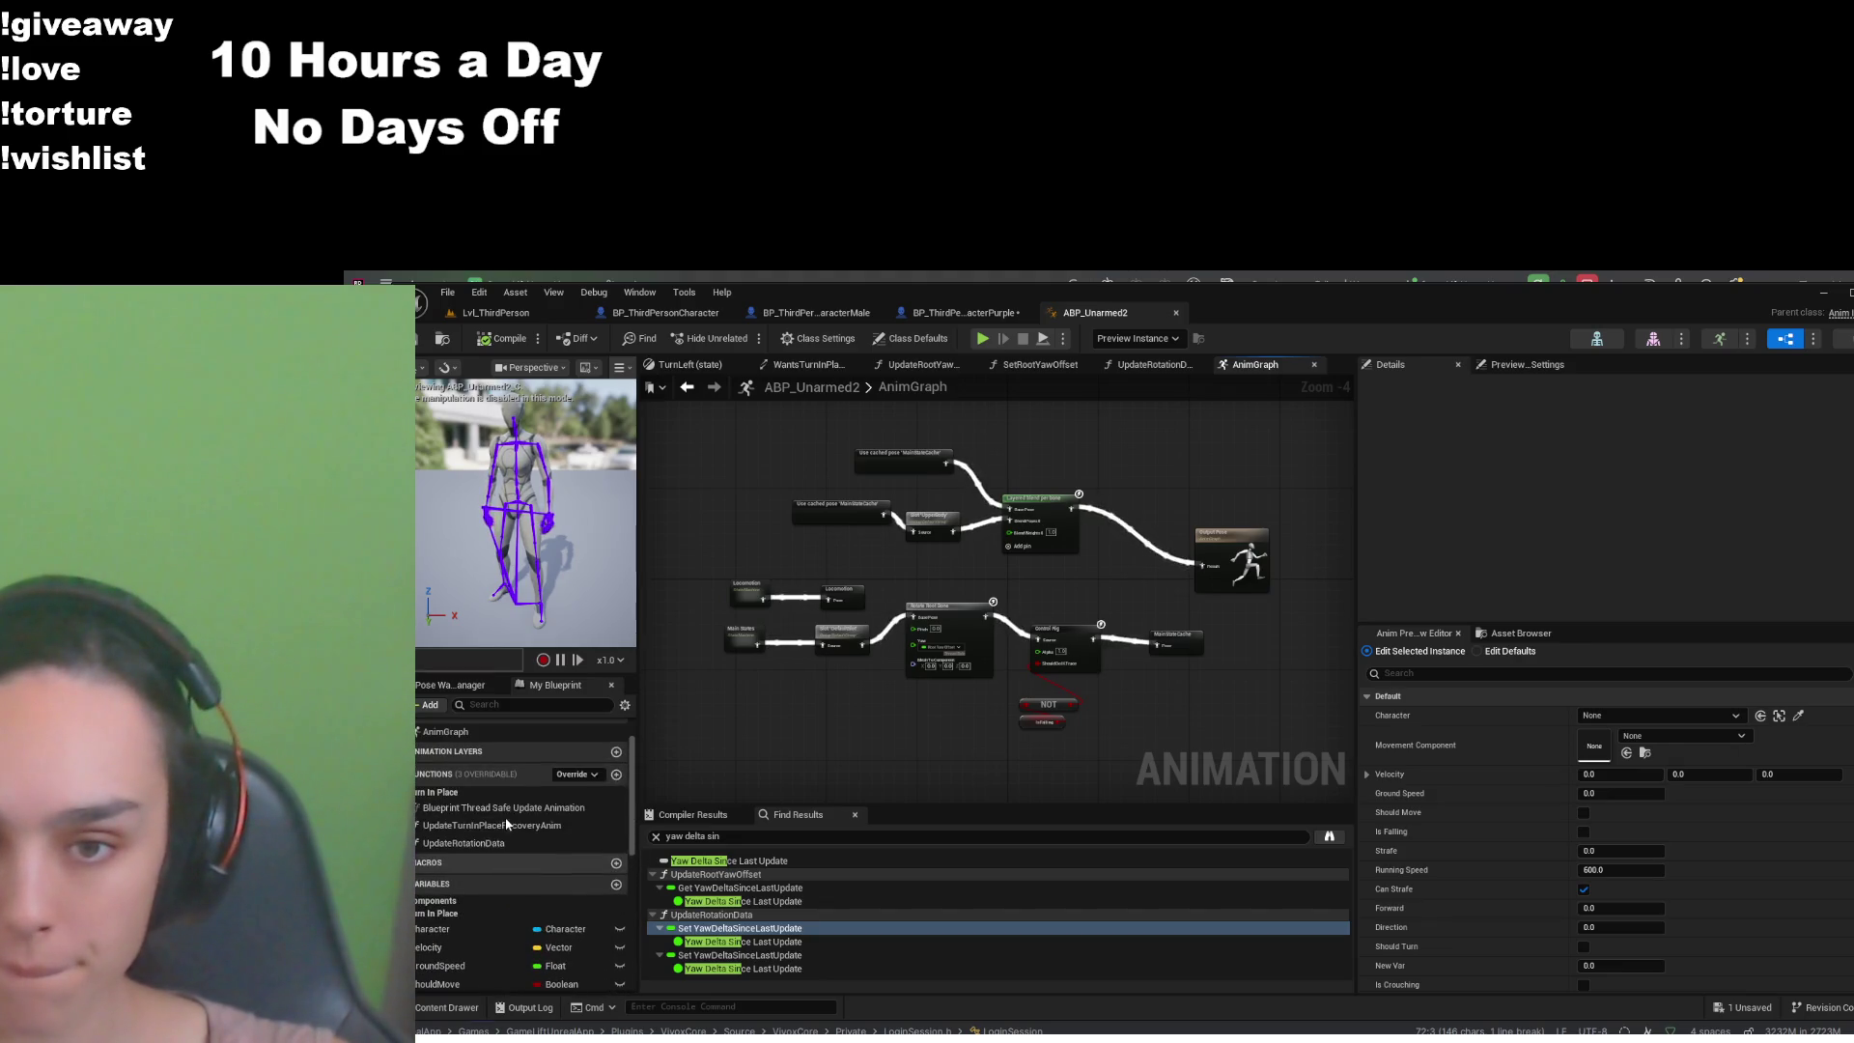
double_click(501, 807)
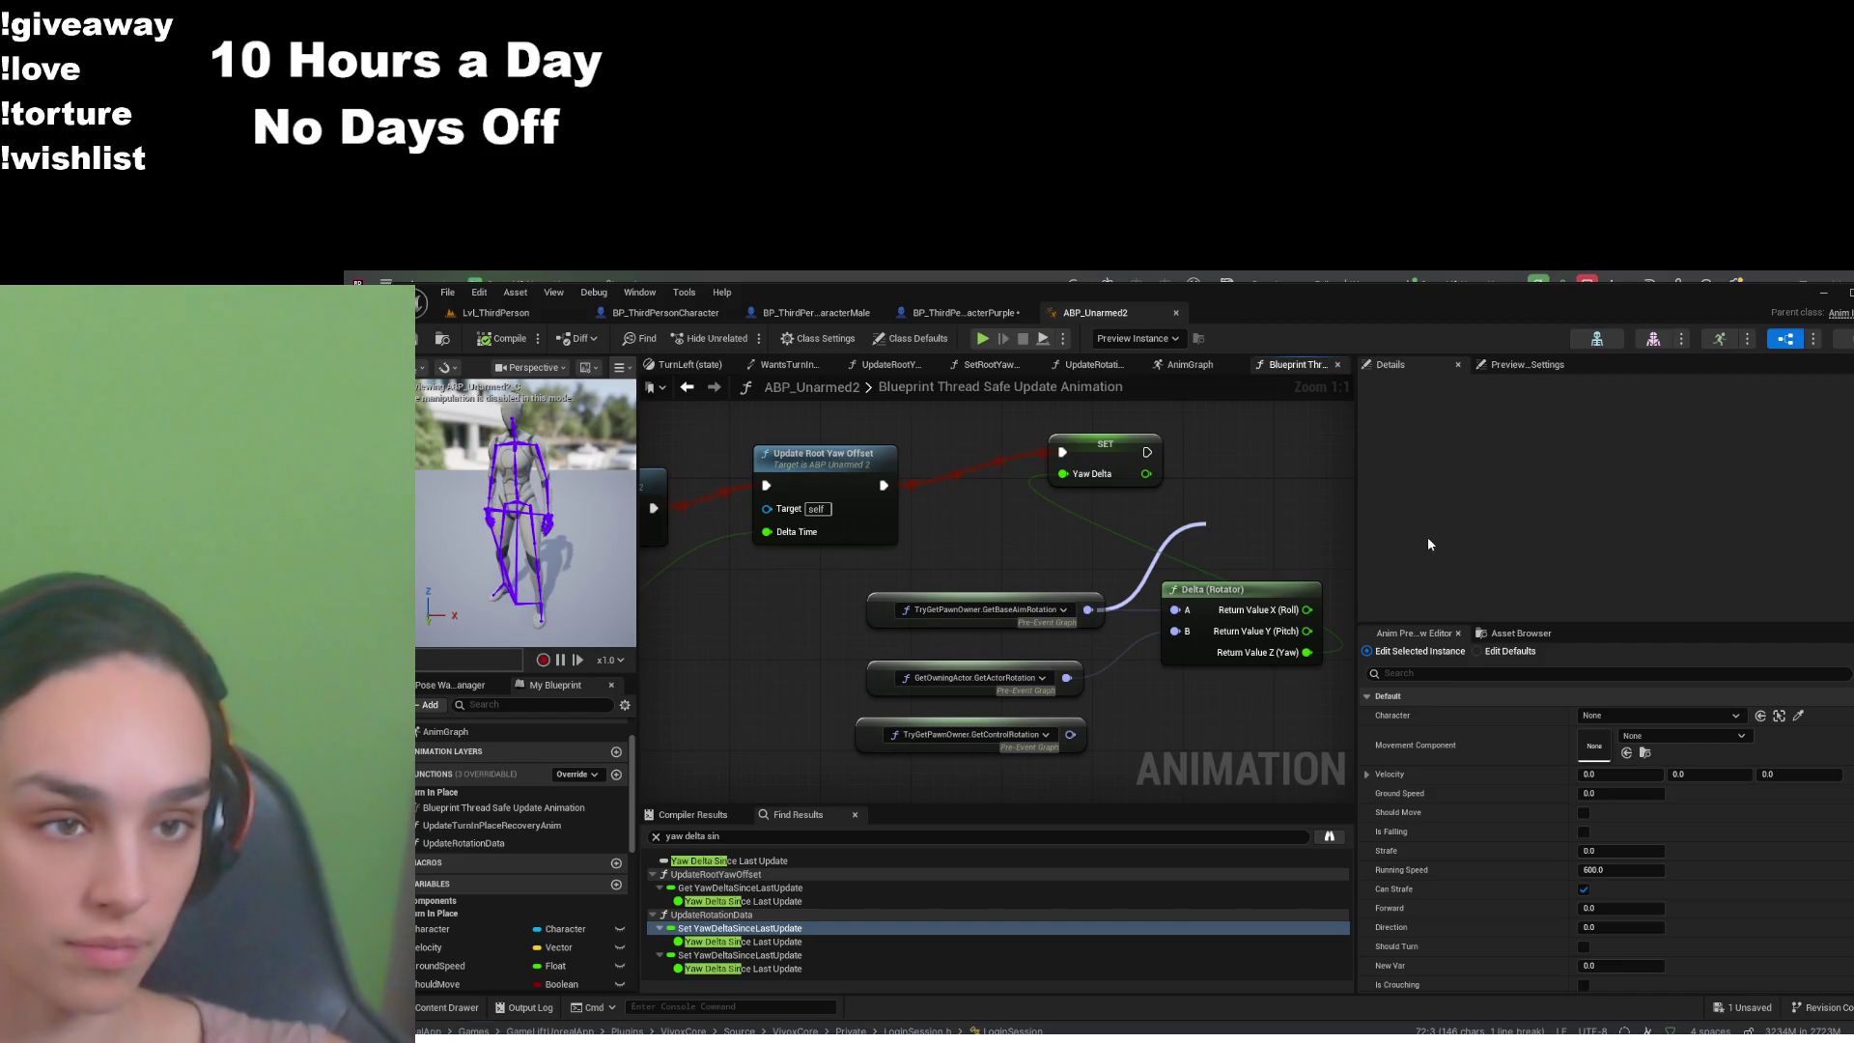
- Paste a Print String with converter after Set Yaw Delta and set its Key to 'aim rotation'
key(ctrl+v)
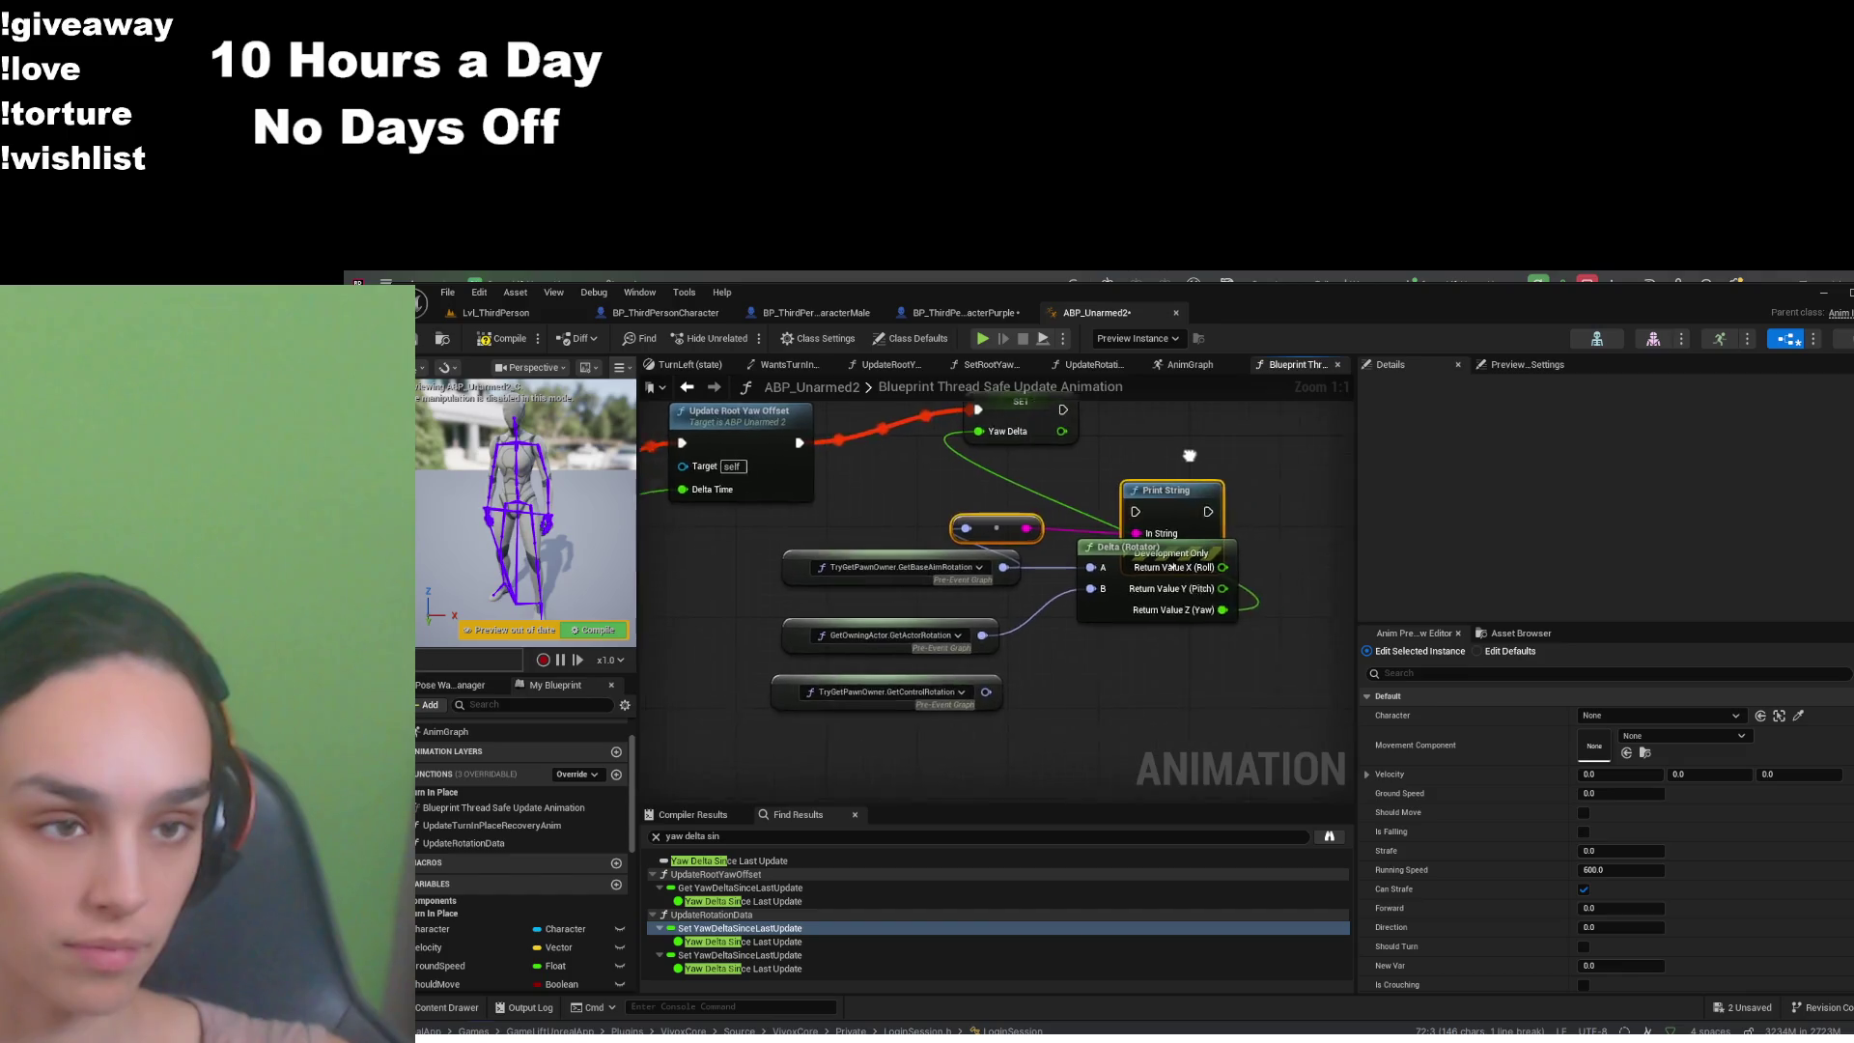
mouse_move(1244, 615)
mouse_down()
mouse_move(1239, 538)
mouse_move(1278, 557)
mouse_up()
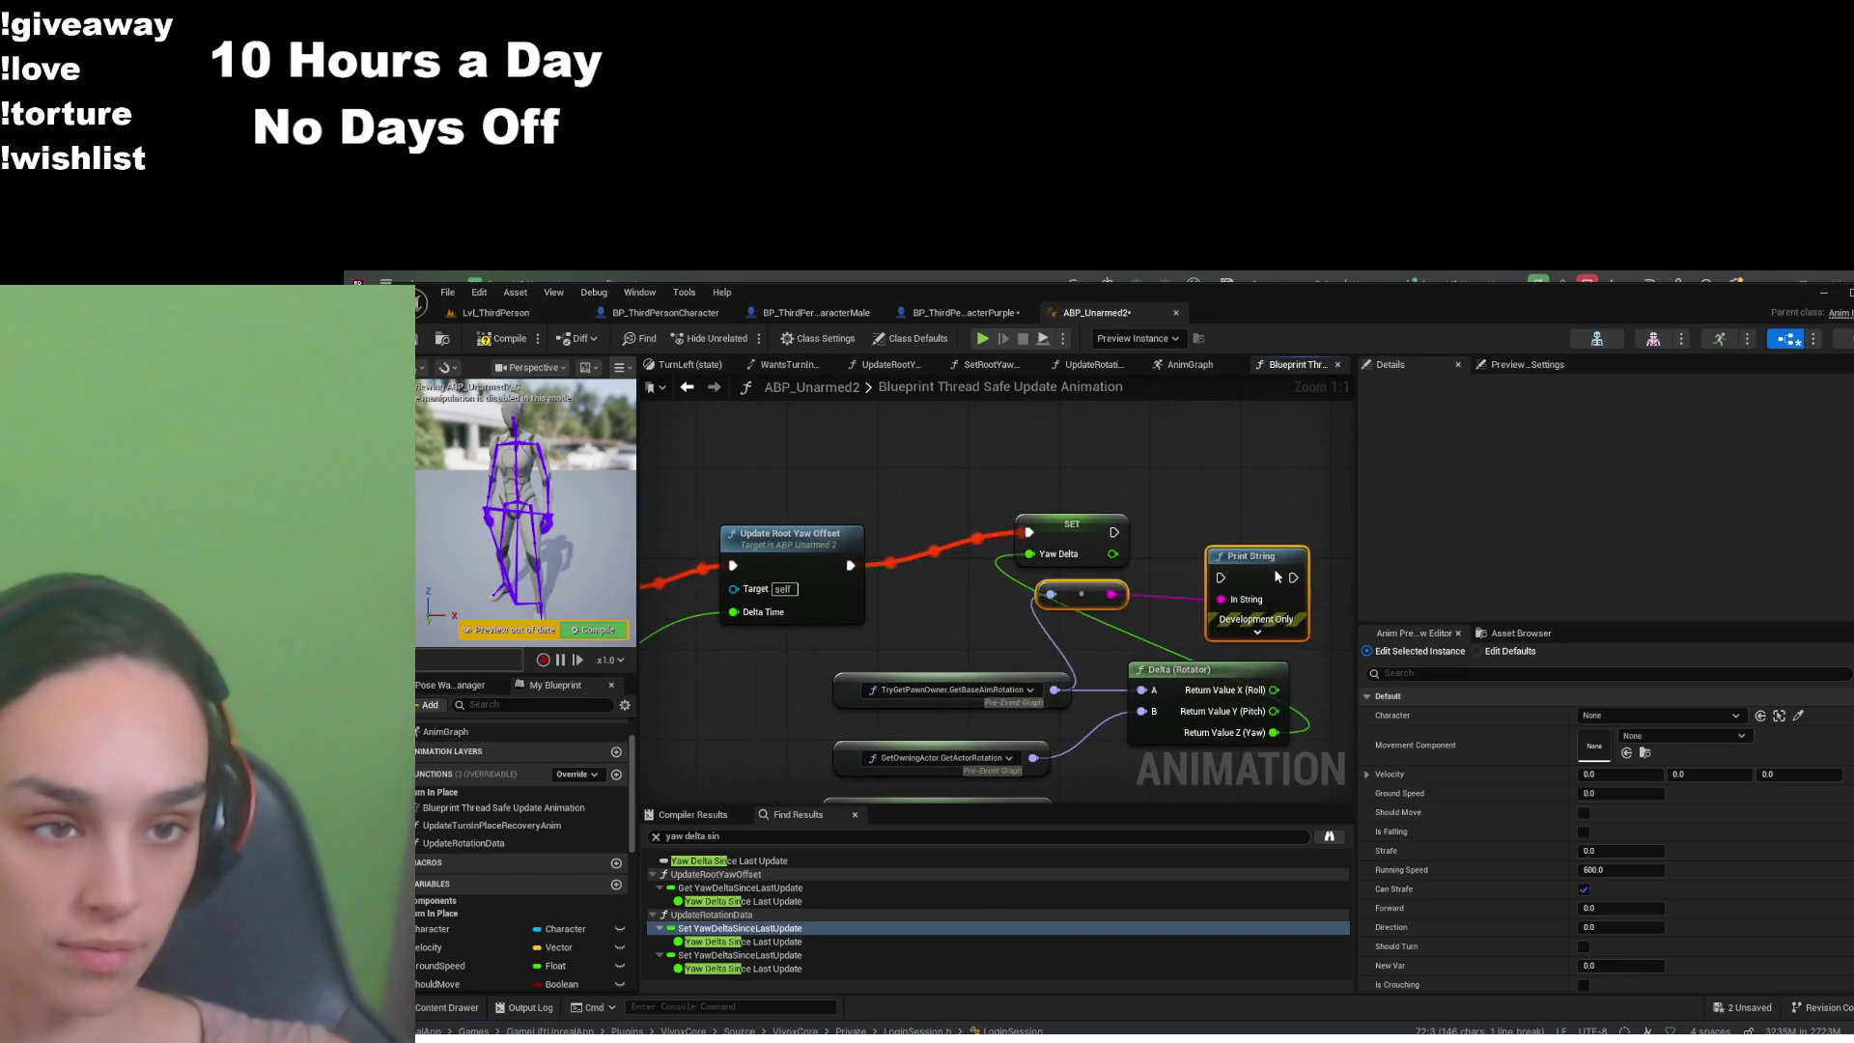
drag(1141, 543, 1164, 556)
mouse_move(1184, 560)
mouse_down()
mouse_move(1140, 503)
mouse_move(1220, 577)
mouse_up()
drag(1214, 512, 1119, 484)
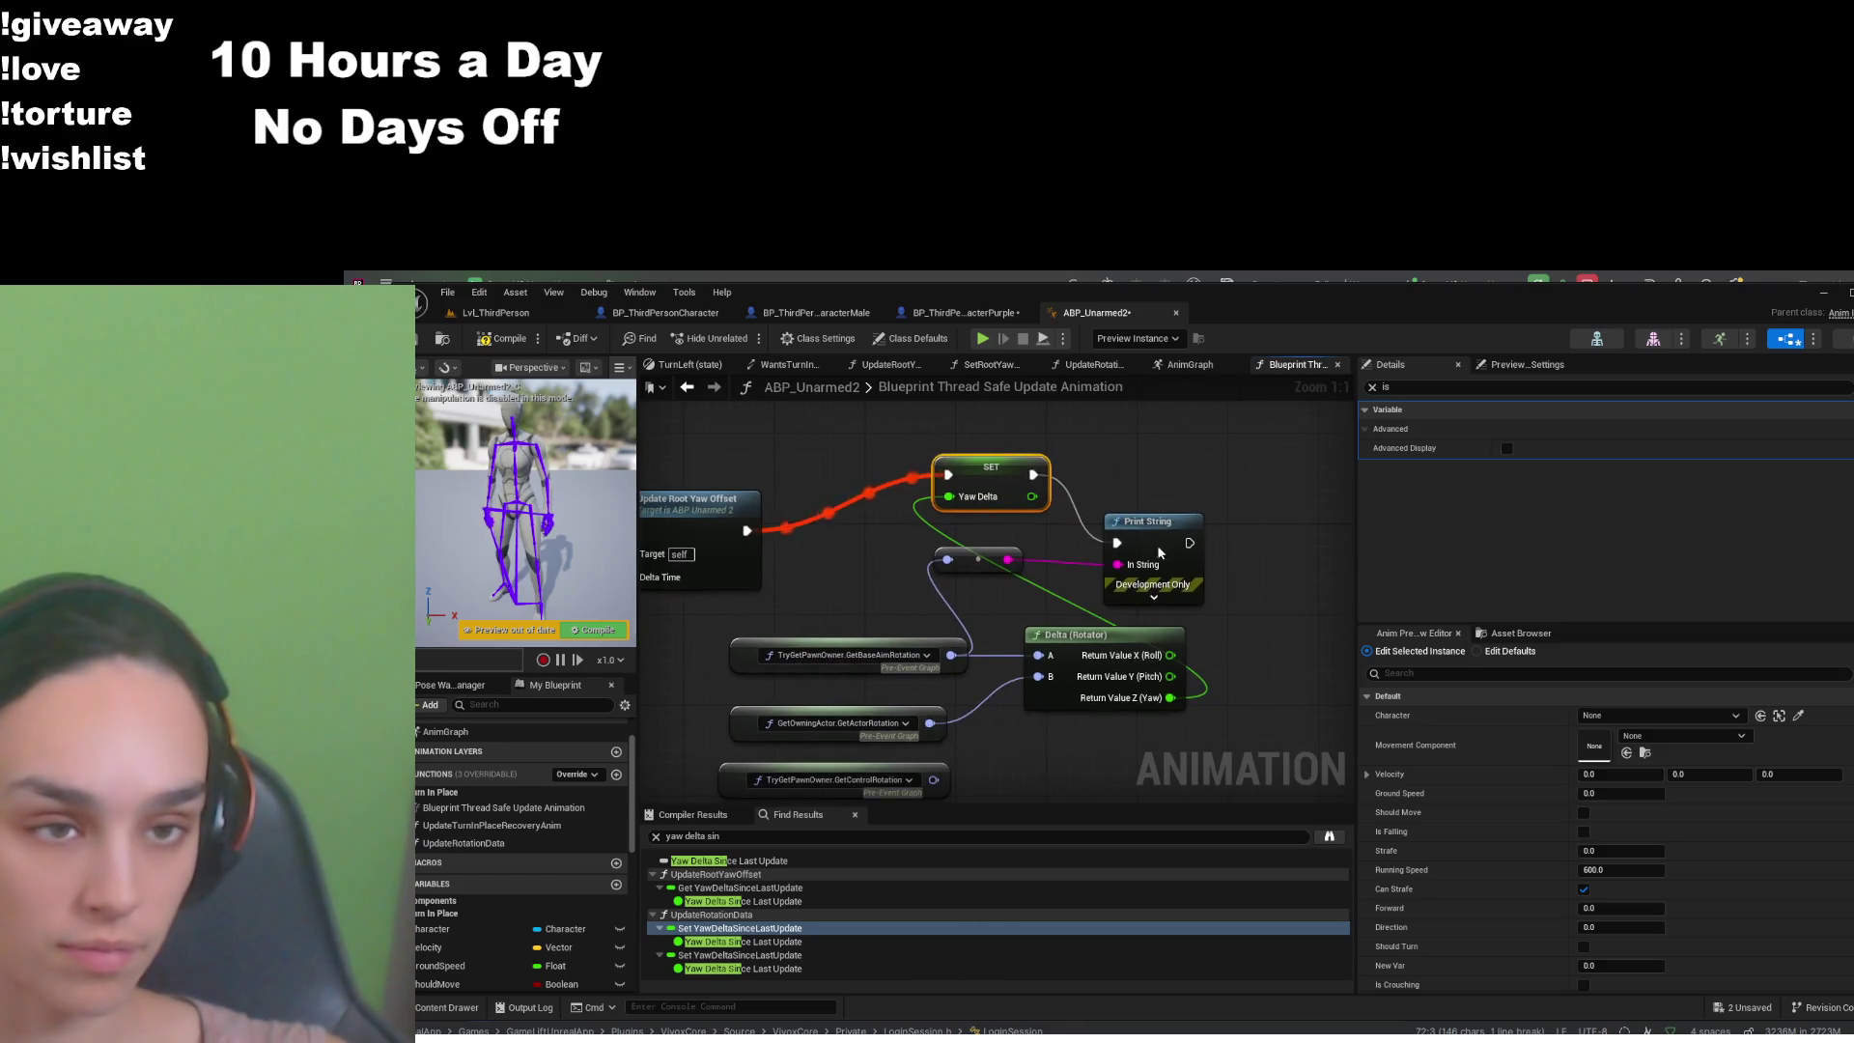
drag(1157, 544, 1180, 498)
click(1191, 553)
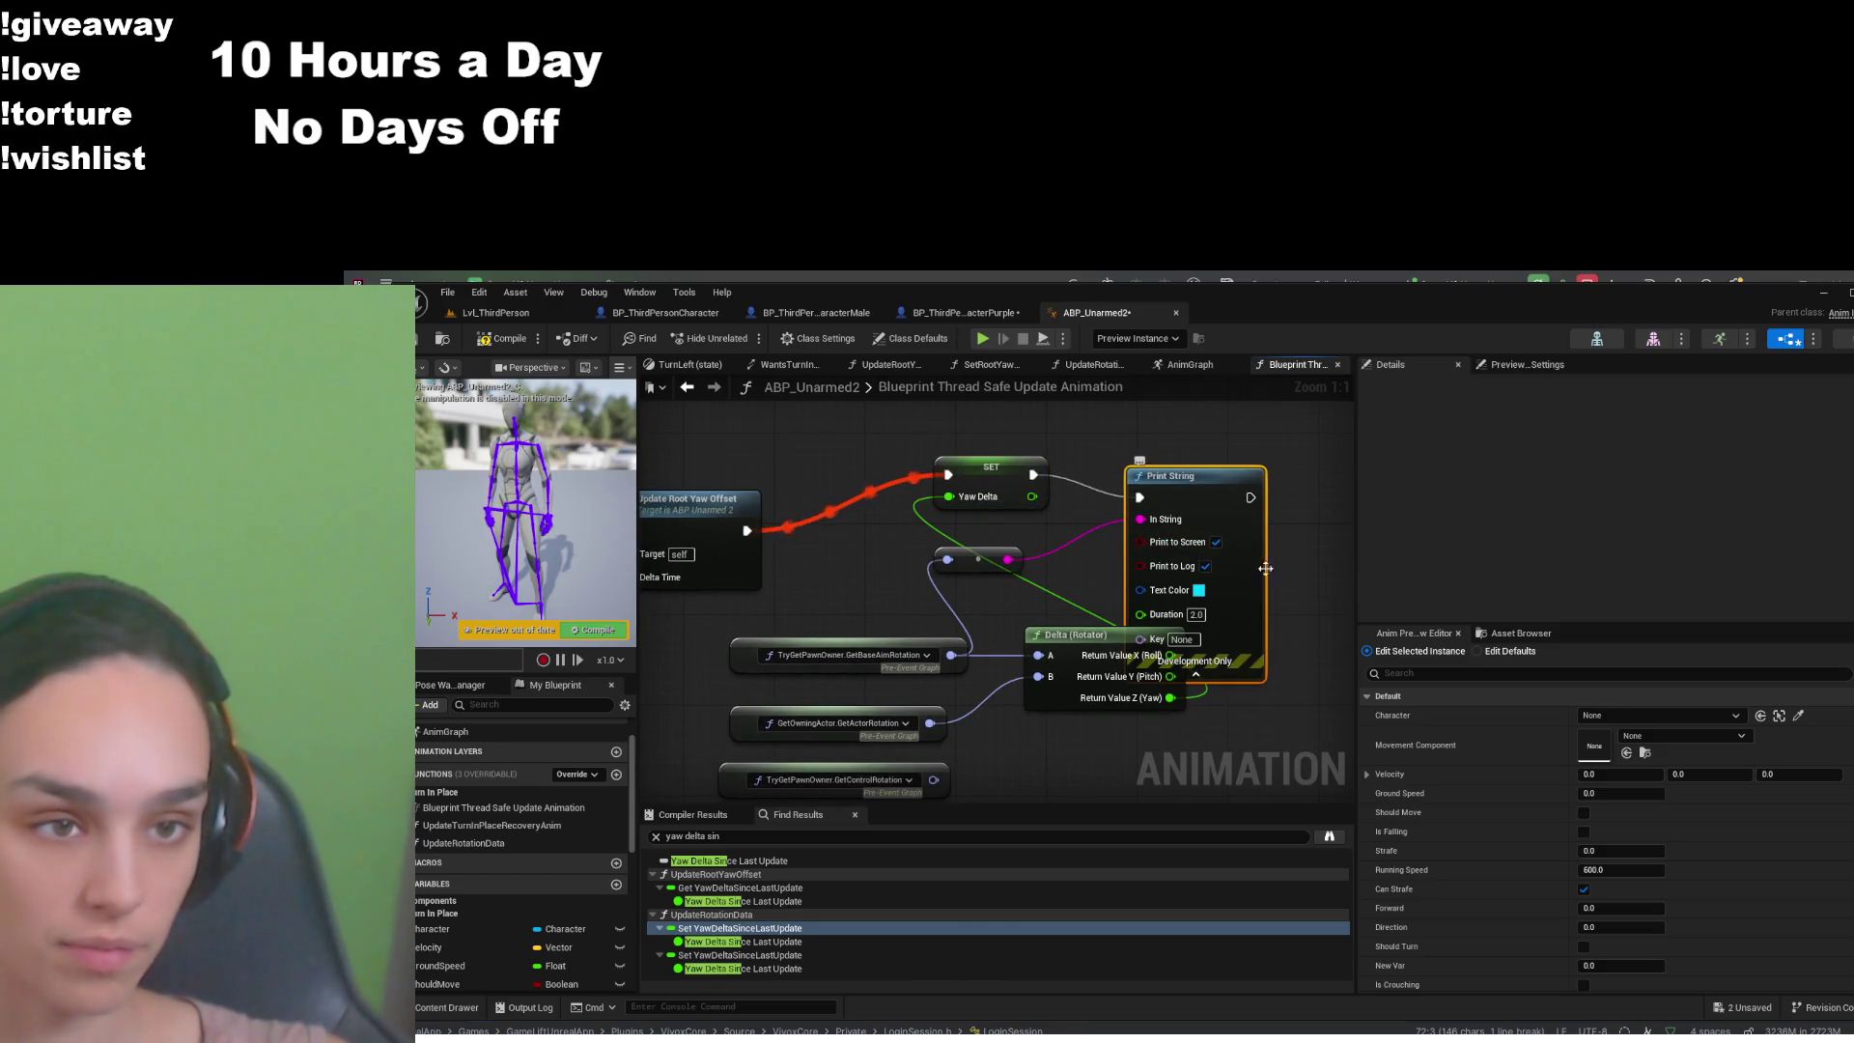
click(1182, 639)
text(aim r)
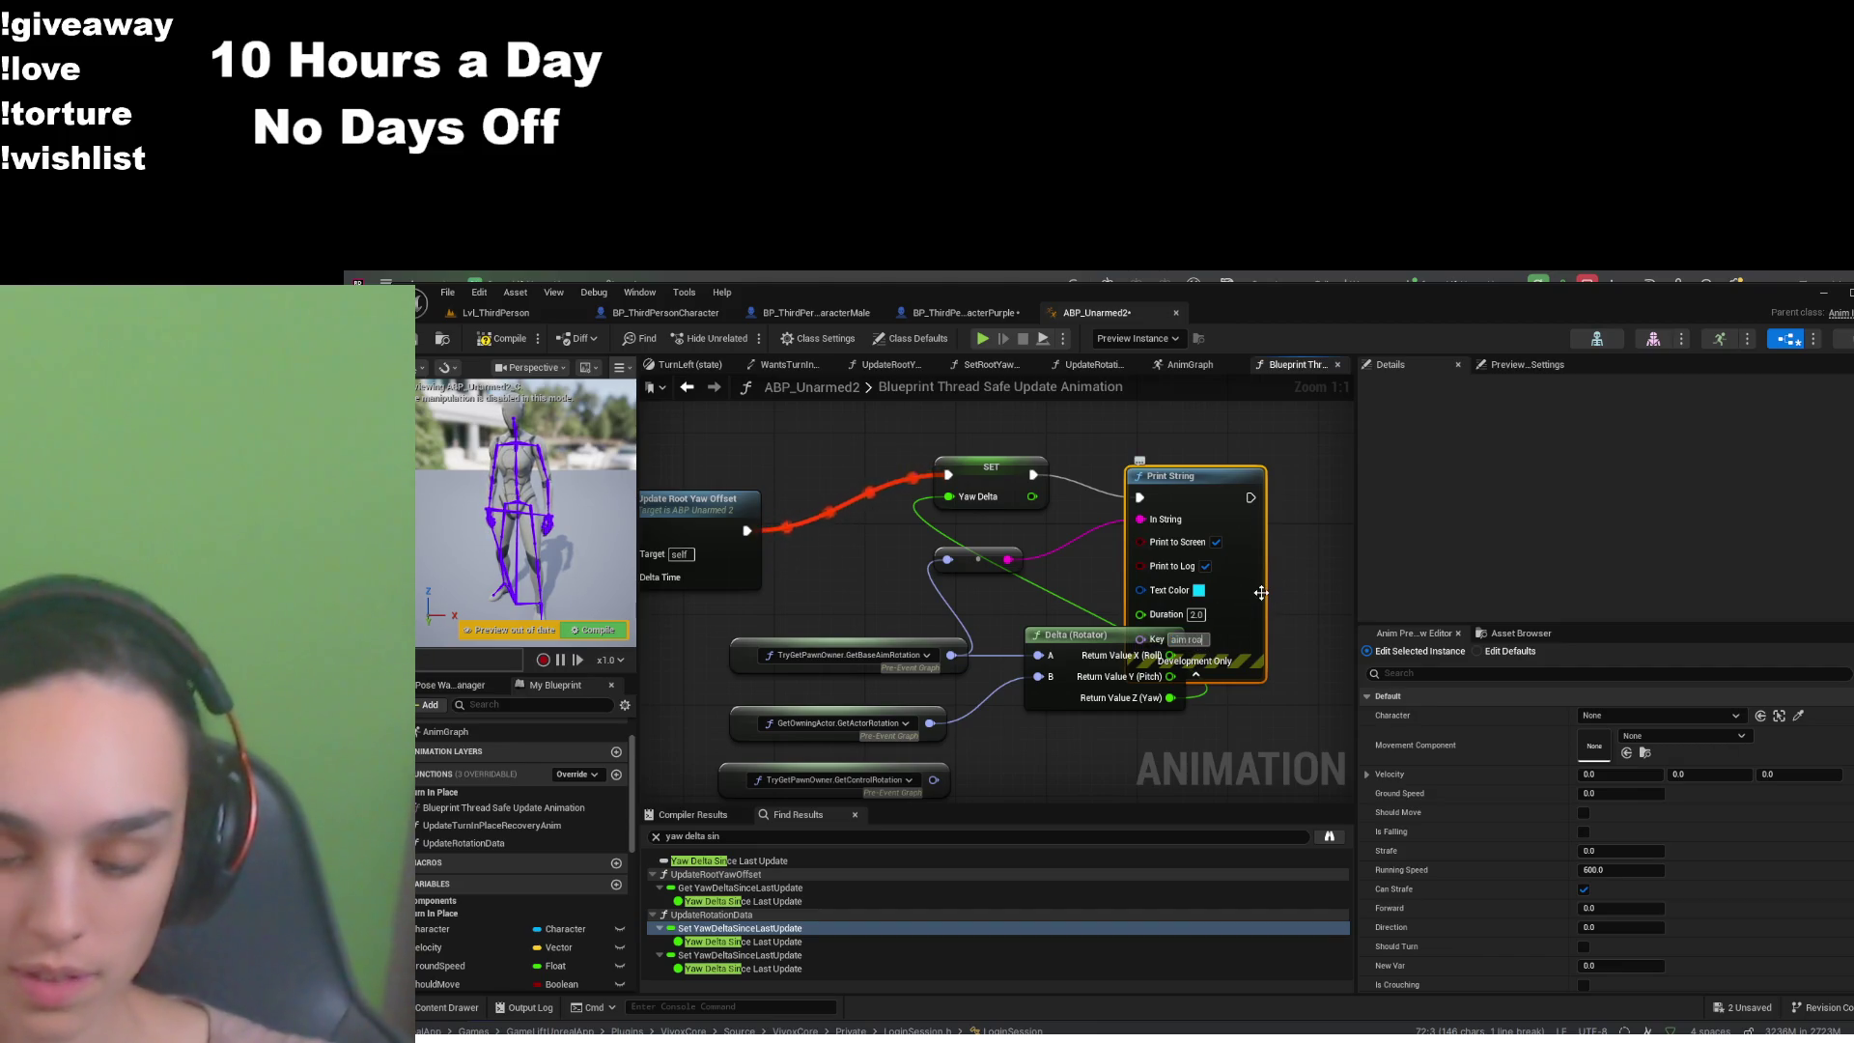
text(otation)
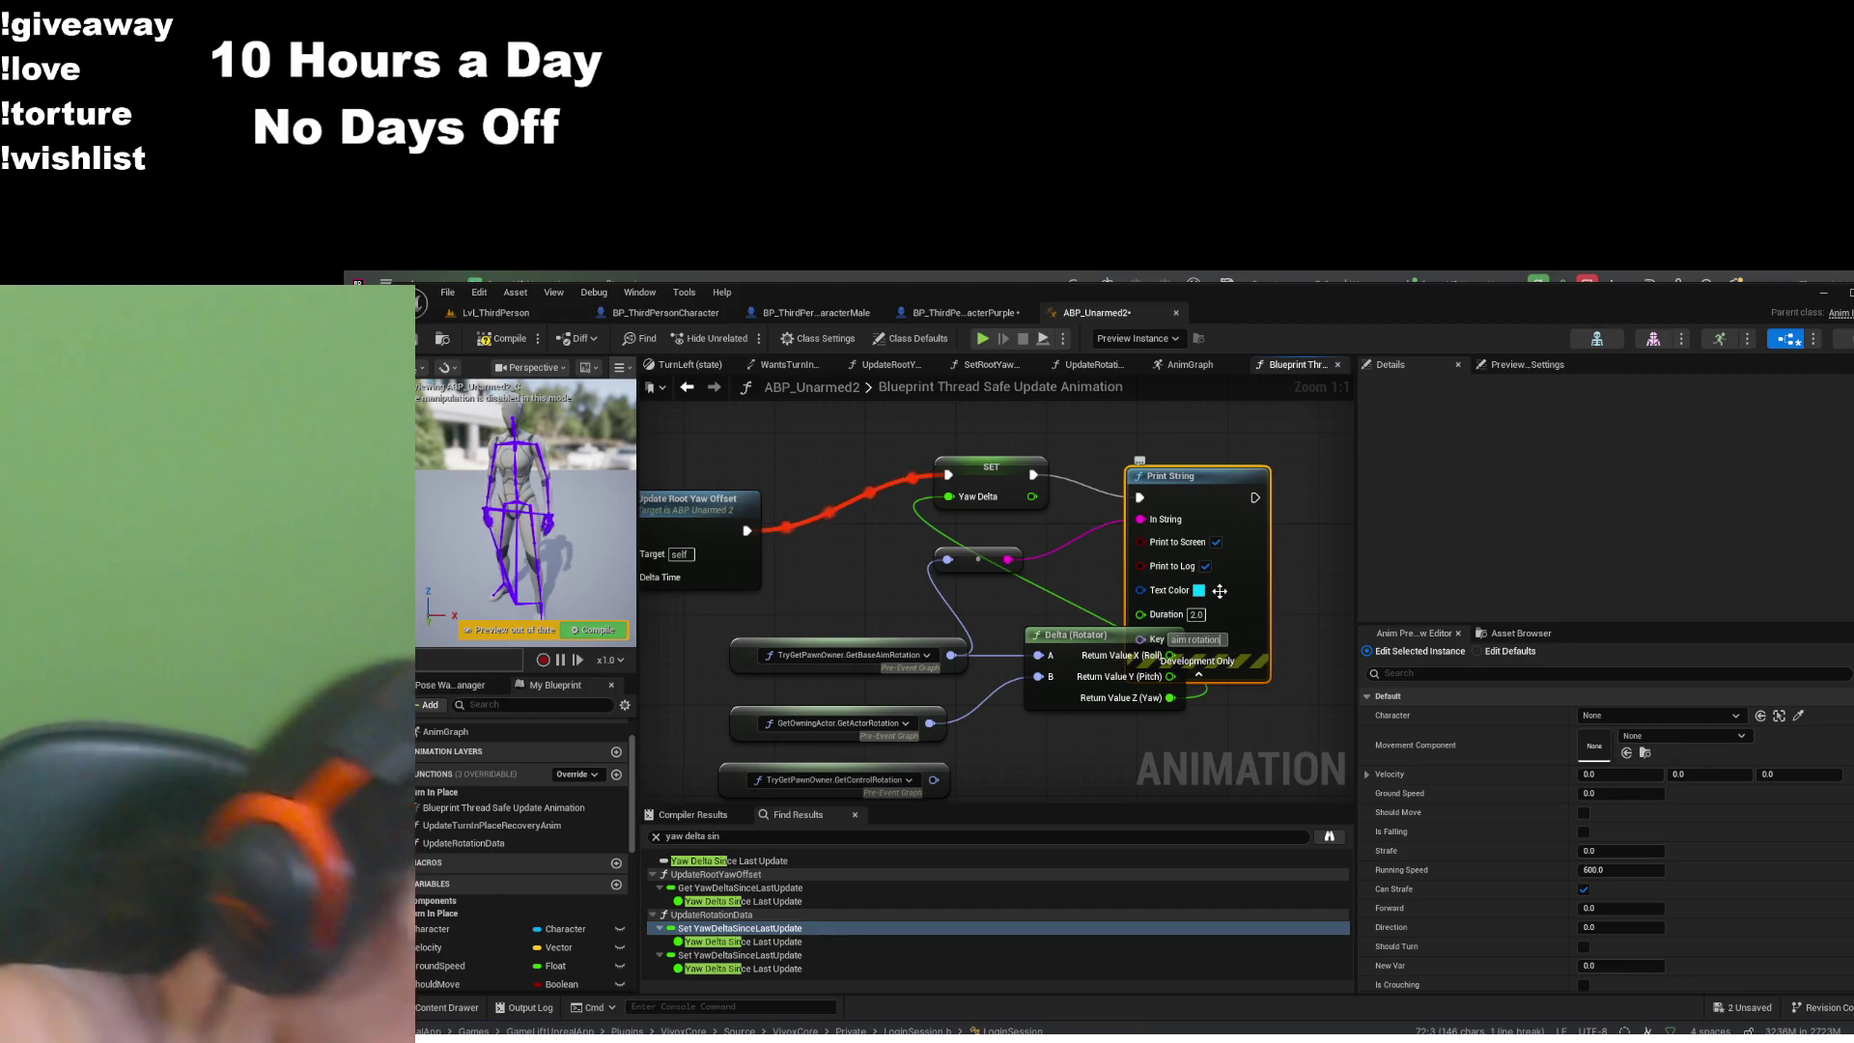
- Compile and save ABP_Unarmed2, which fails with a thread-safety error
mouse_move(1152, 508)
mouse_down()
mouse_move(1065, 609)
mouse_move(1080, 516)
mouse_move(1173, 437)
mouse_up()
drag(830, 627, 868, 543)
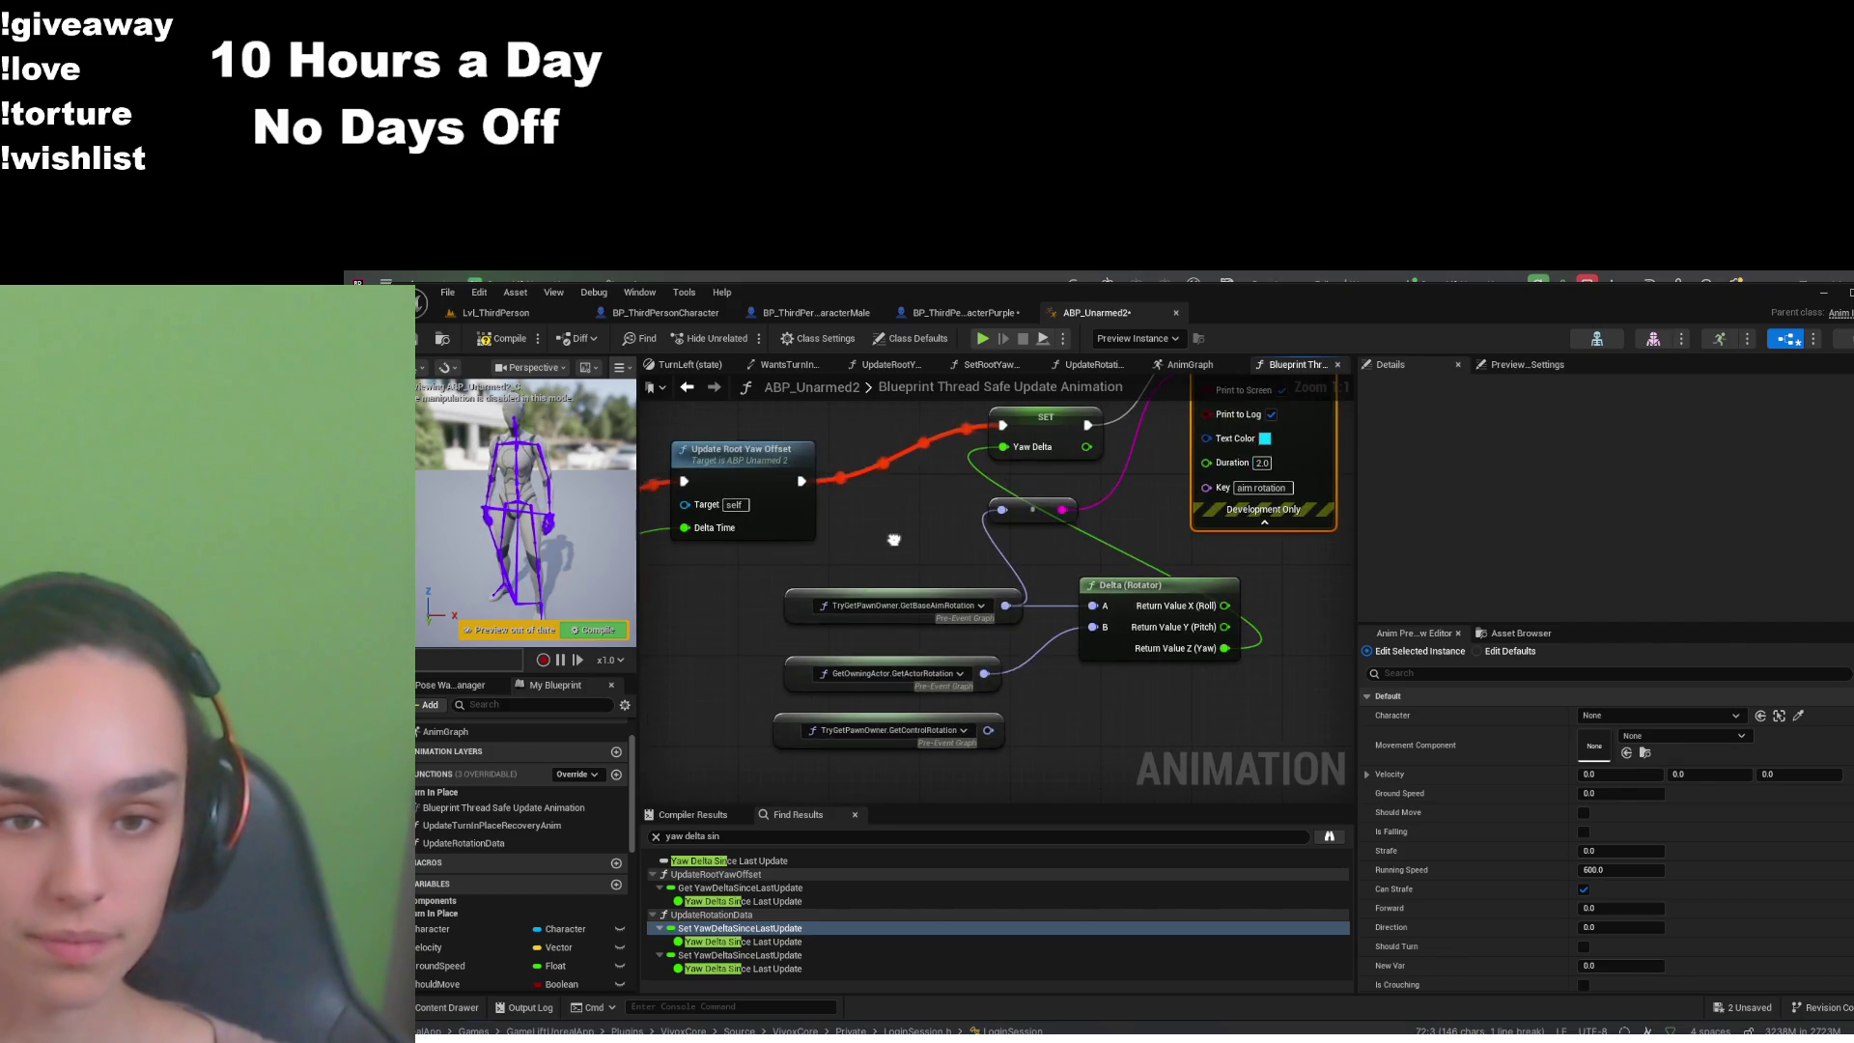
click(502, 338)
click(417, 339)
drag(980, 495, 841, 655)
drag(1030, 729, 1074, 667)
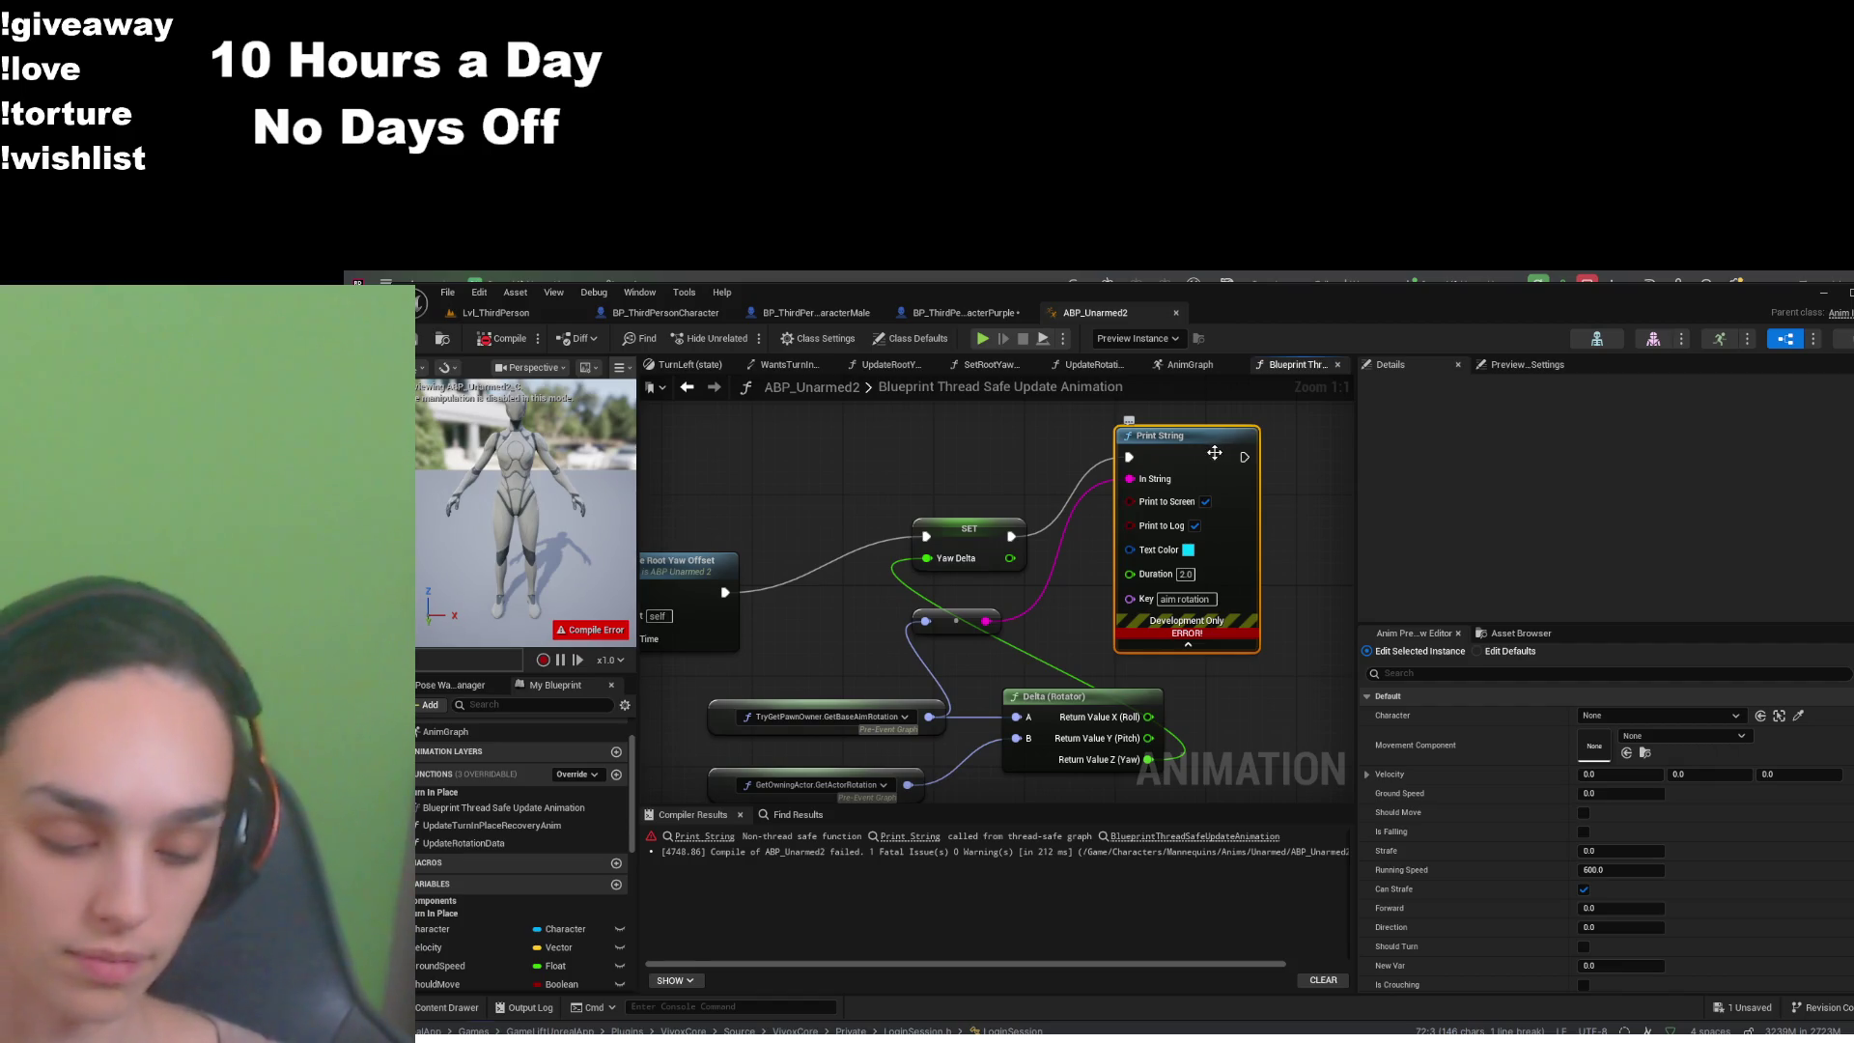
- Delete the failing Print String node and its leftover converter node
key(Delete)
click(926, 626)
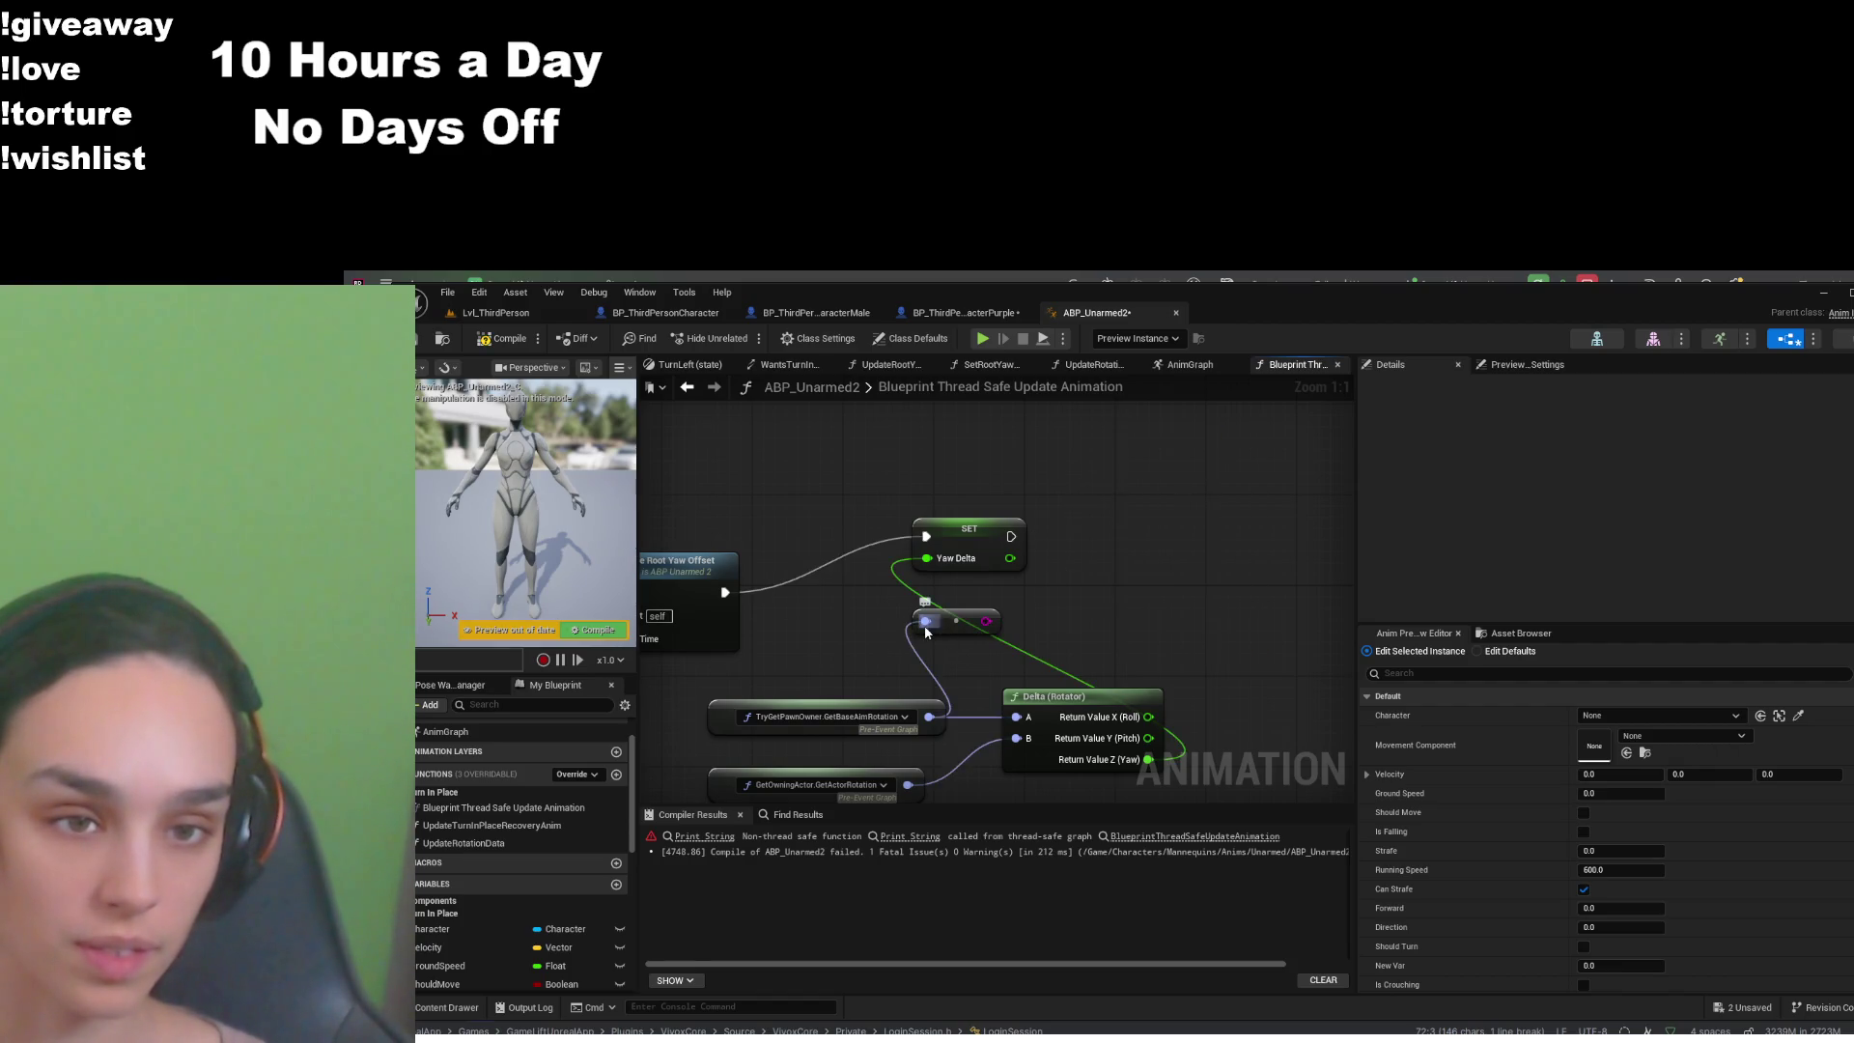
key(Delete)
- Compile and save ABP_Unarmed2 with Ctrl+S, then switch to BP_ThirdPersonCharacter's EventGraph
drag(1077, 589, 1161, 555)
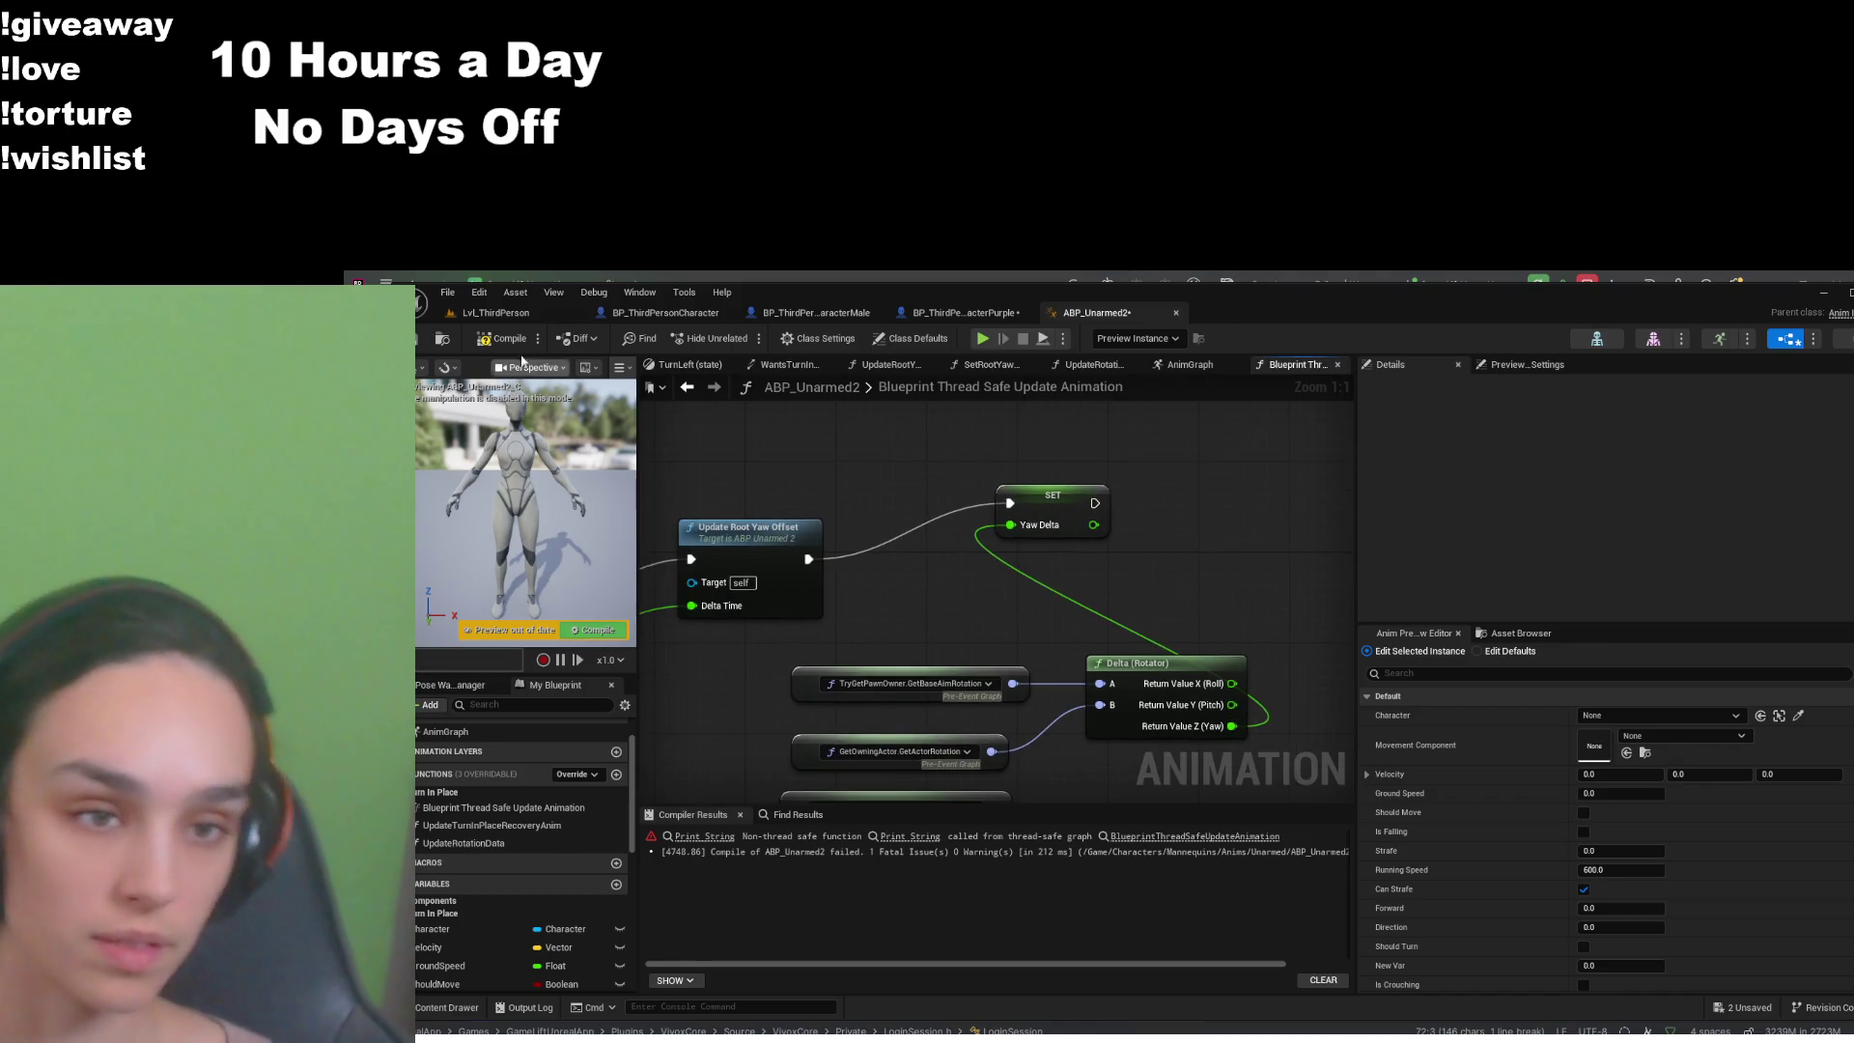
key(ctrl+s)
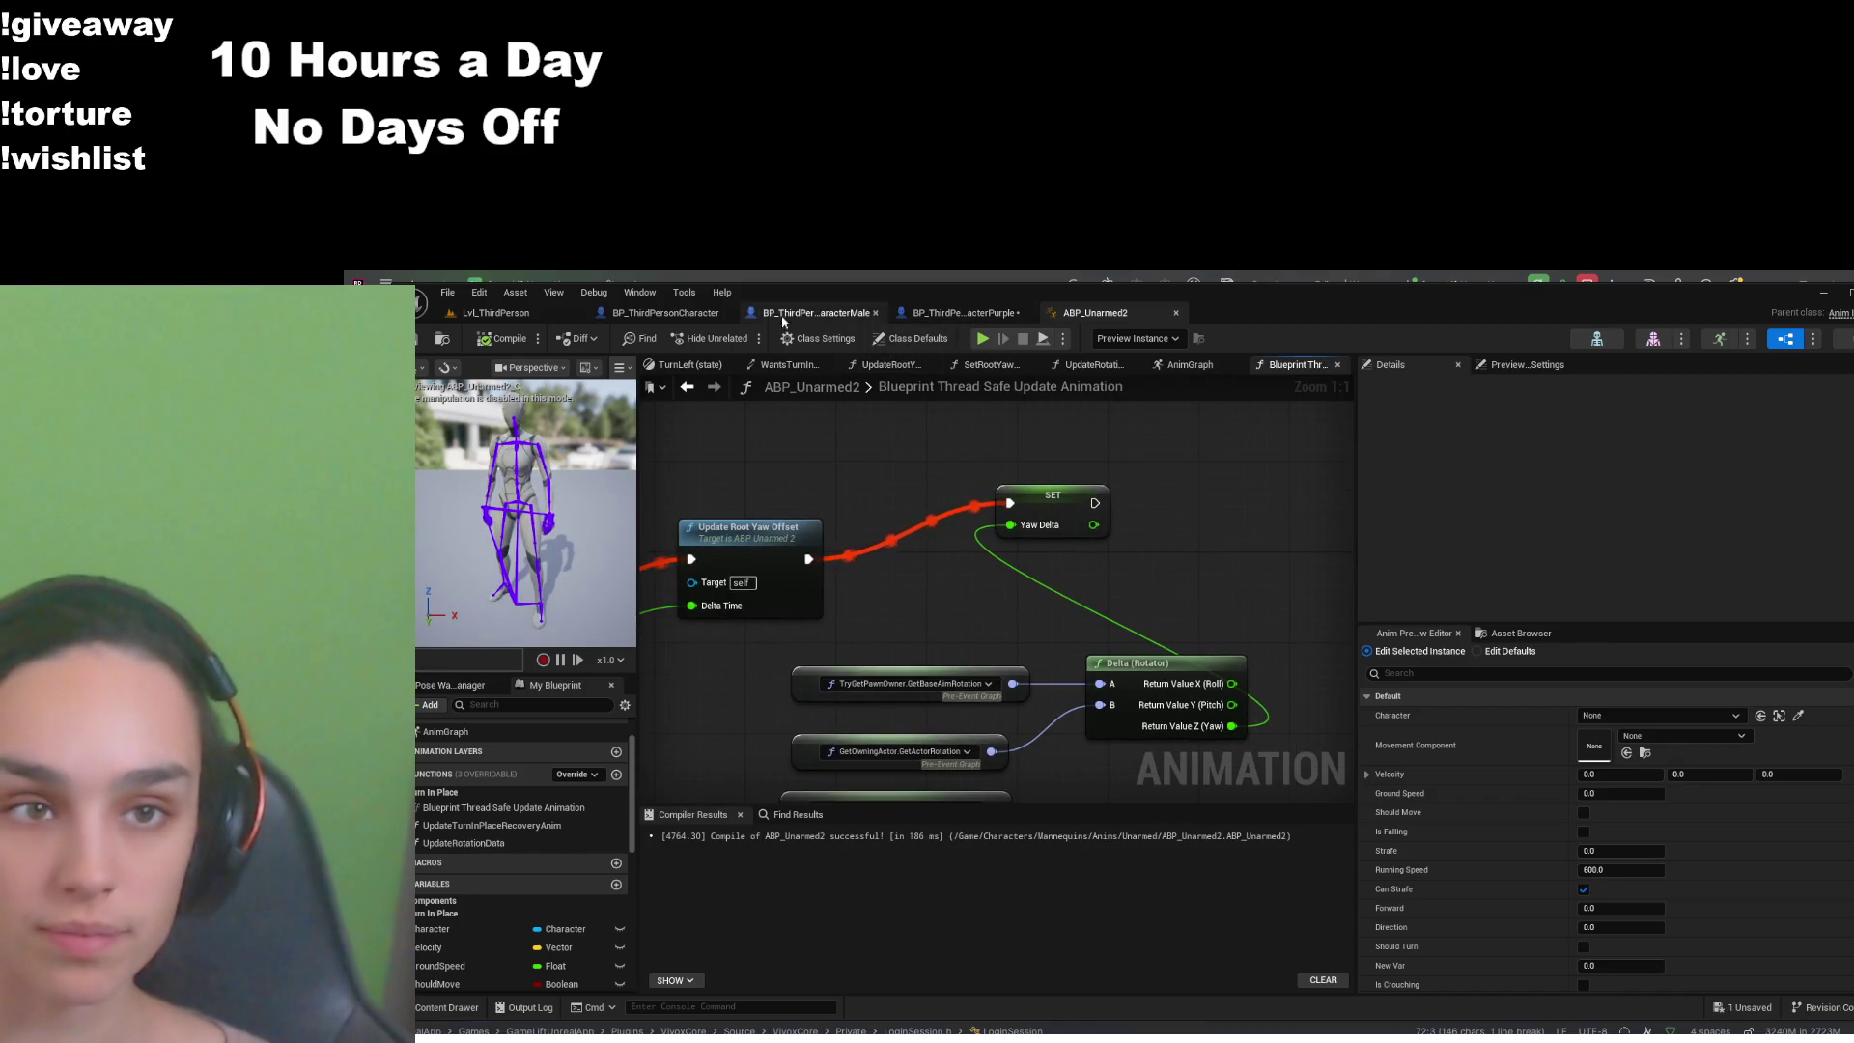
click(666, 312)
drag(1151, 693, 875, 725)
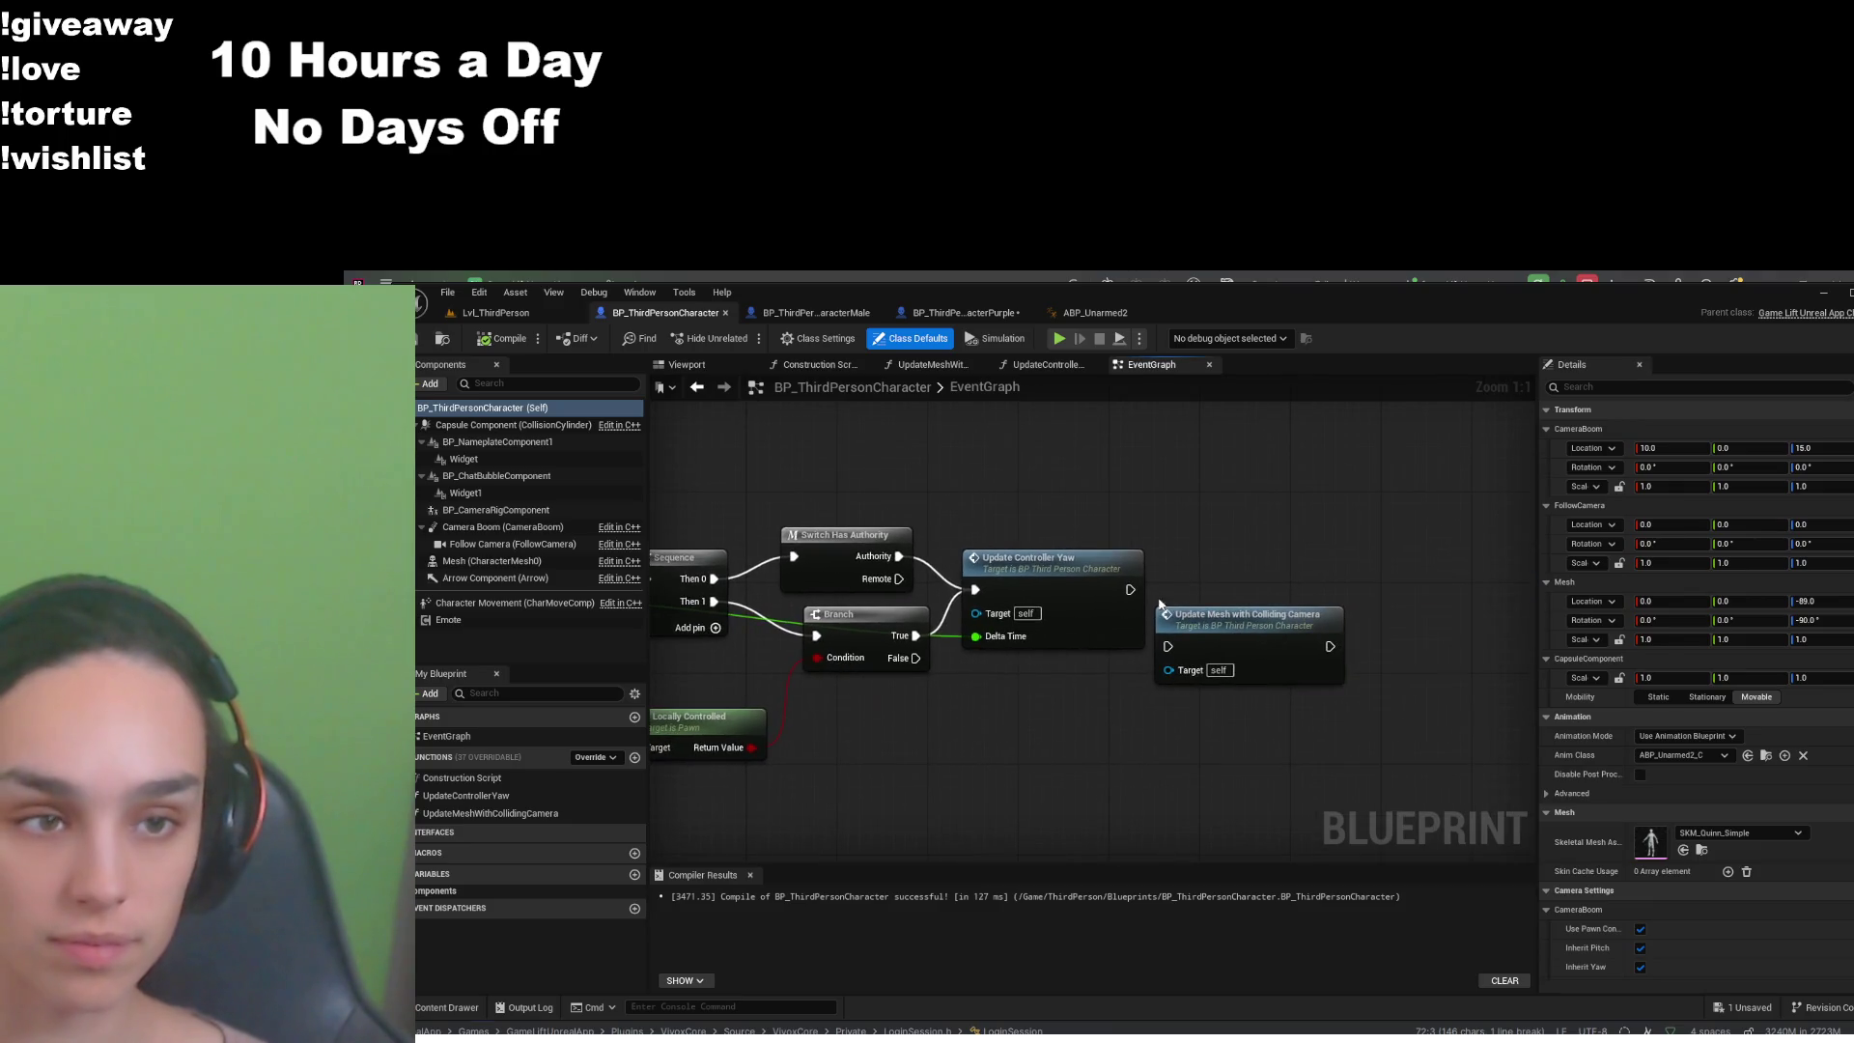
- Add a Print String after Update Controller Yaw showing Get Base Aim Rotation, and tidy the nodes
drag(1130, 588, 1267, 515)
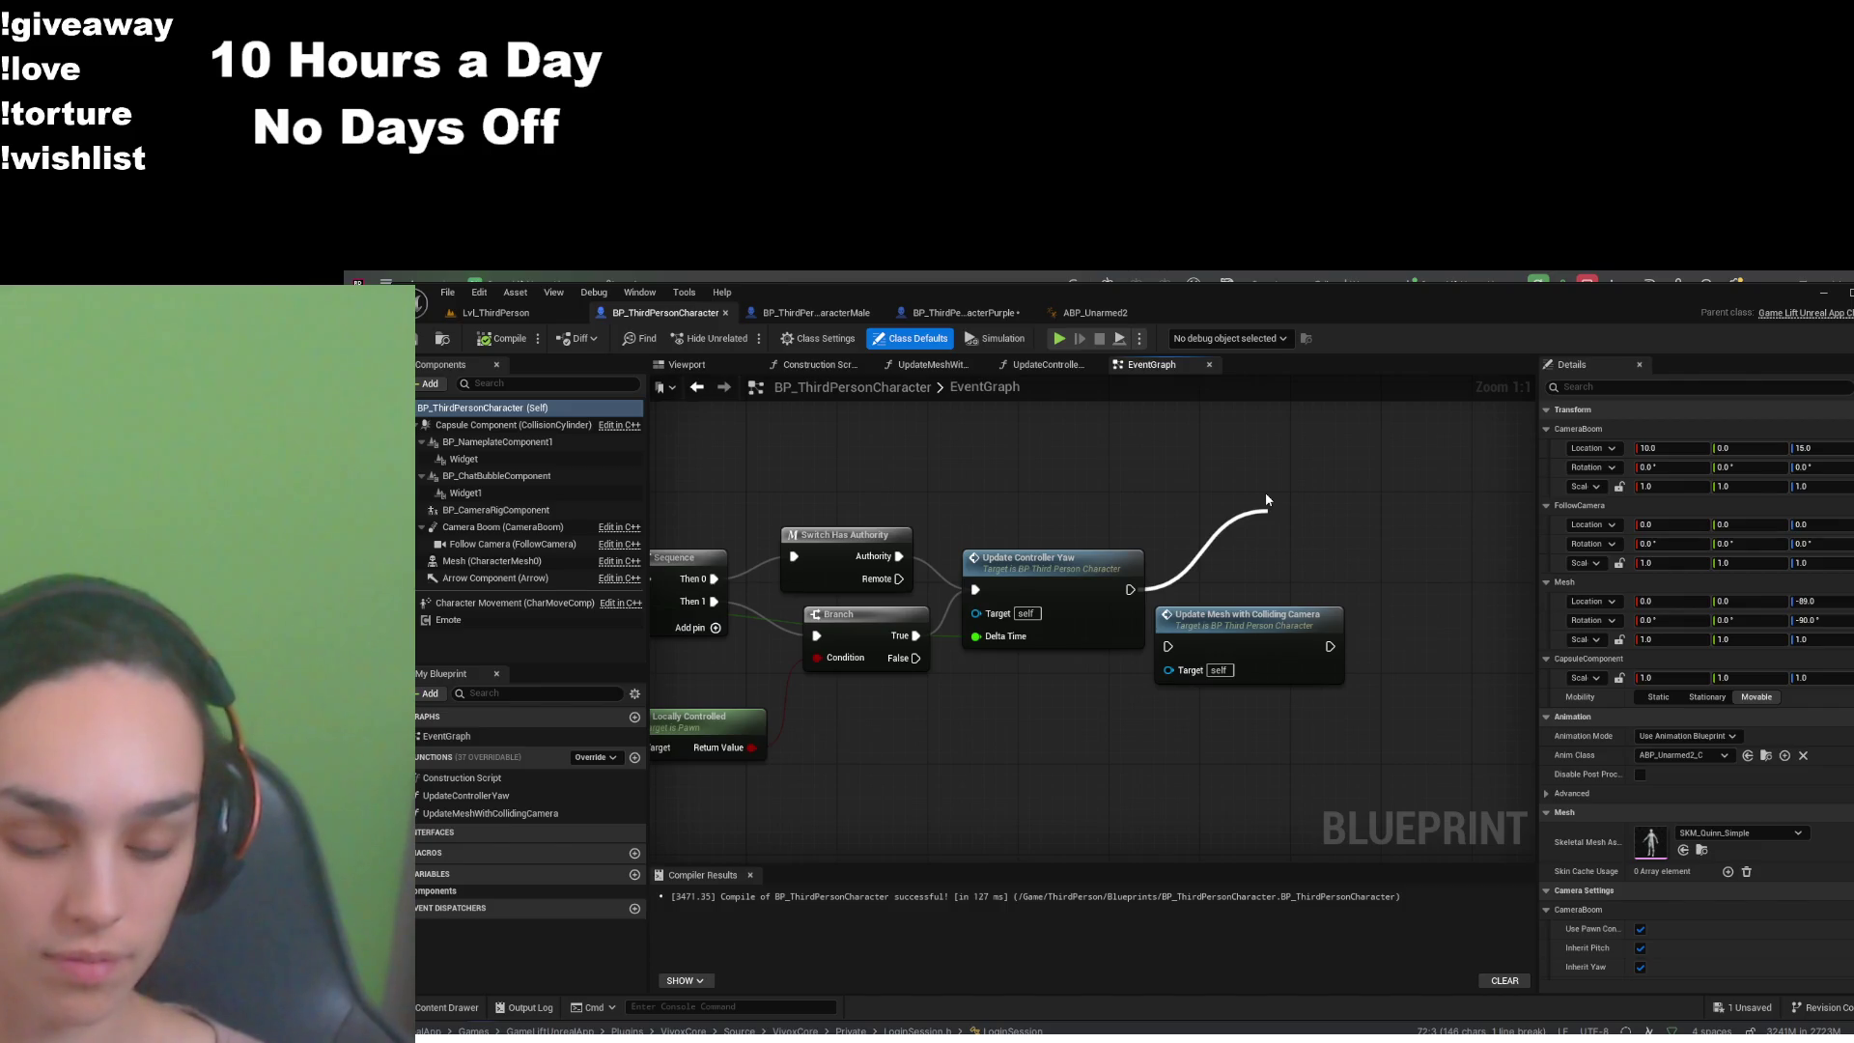
drag(1266, 500, 1267, 499)
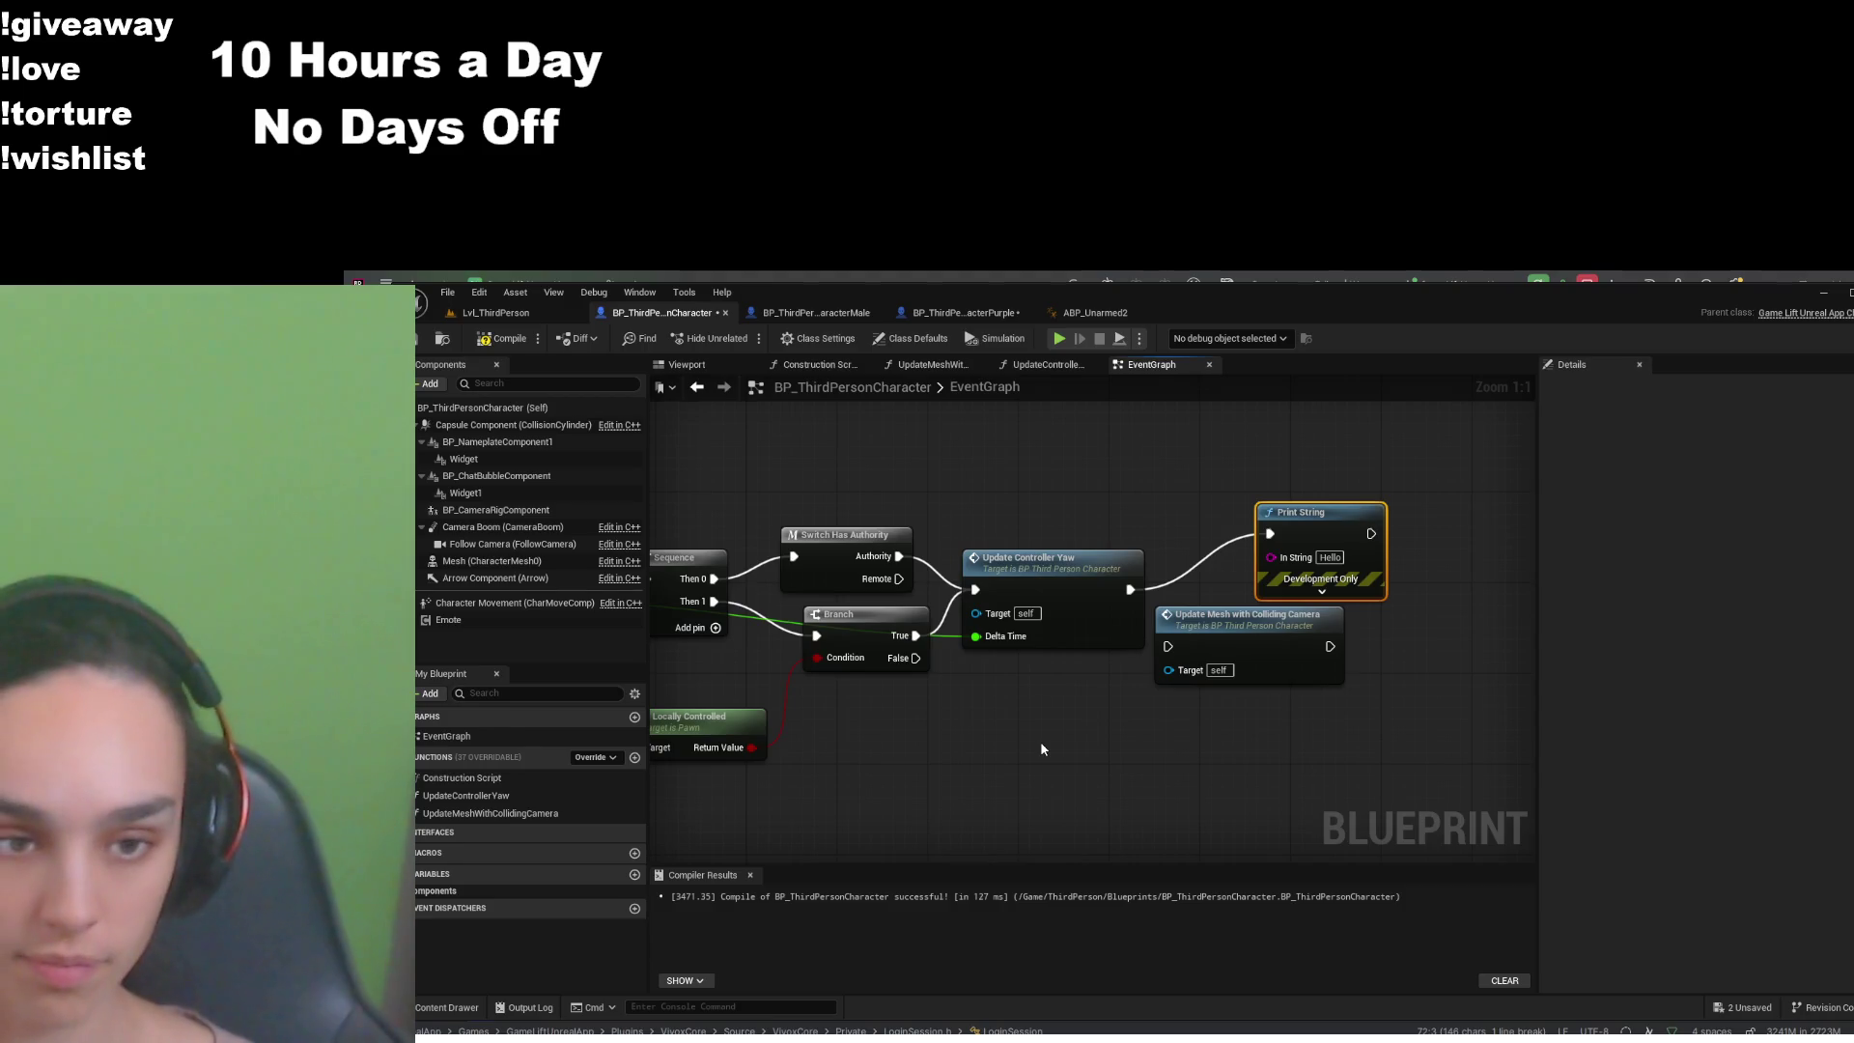
key(ctrl+v)
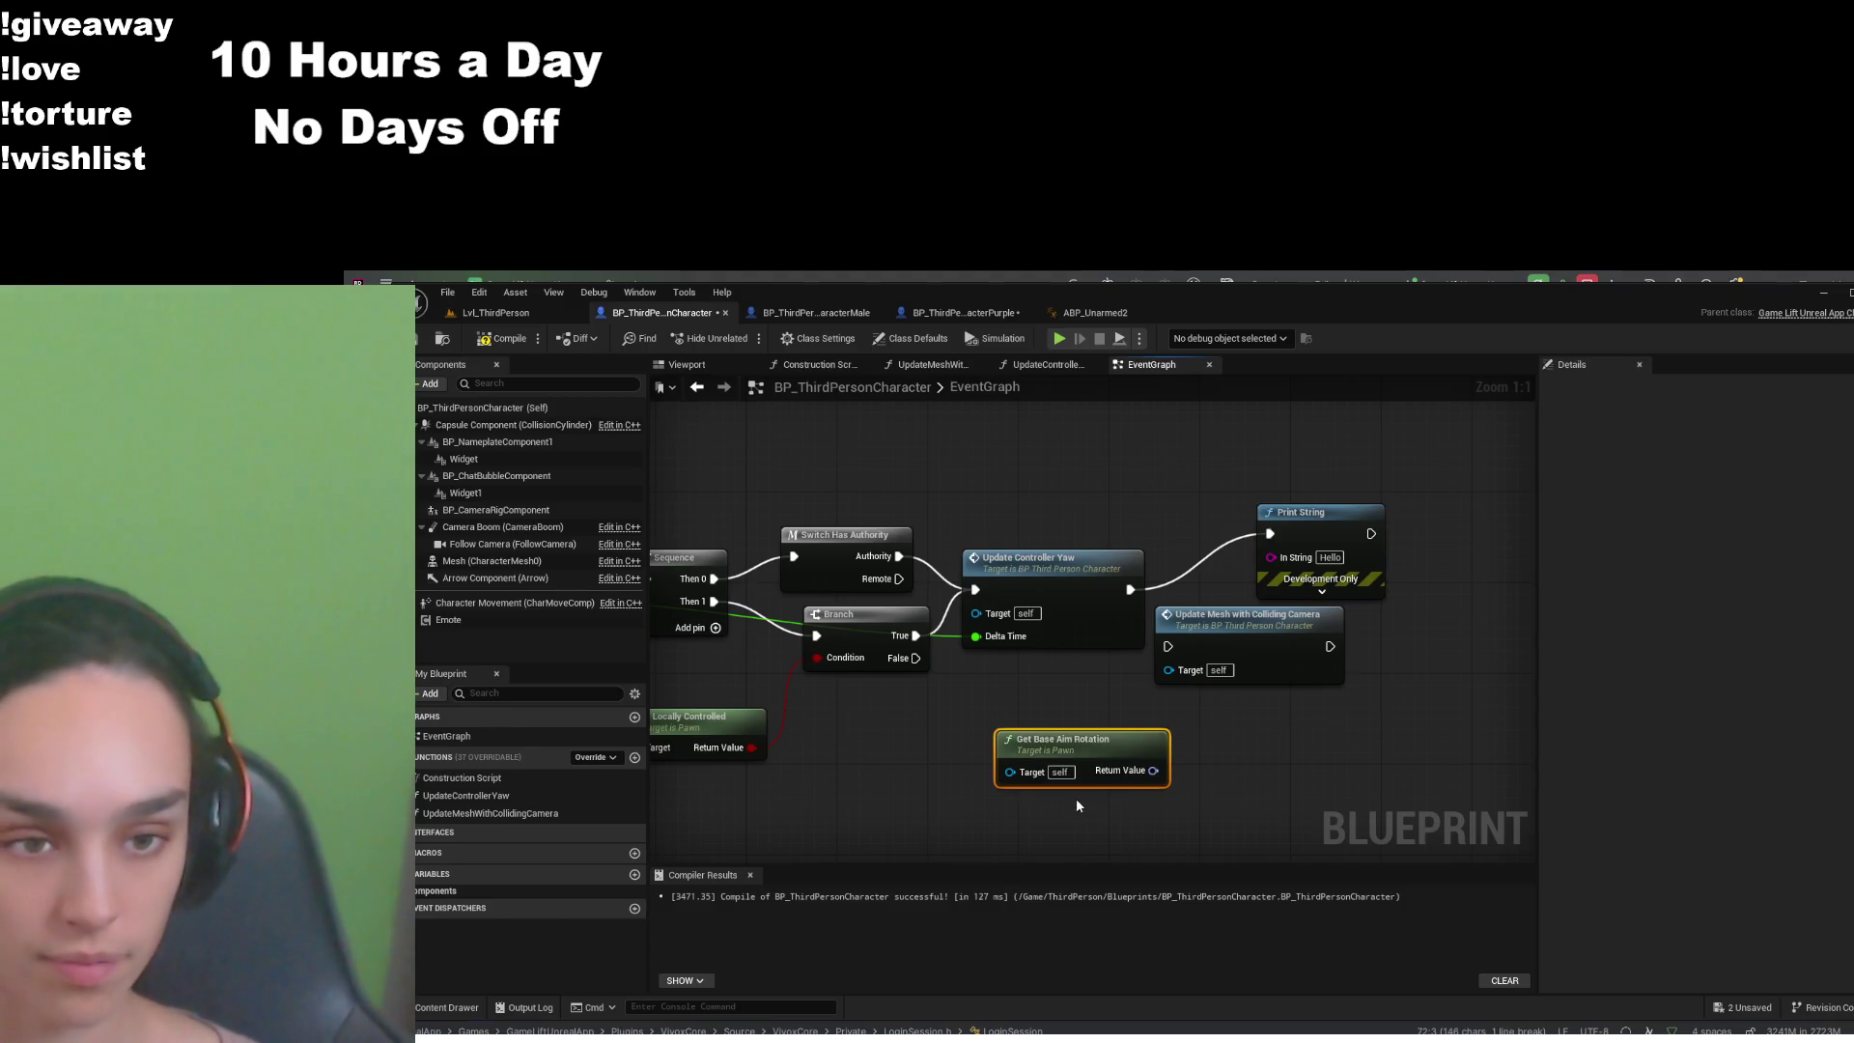
mouse_move(1152, 769)
mouse_down()
mouse_move(1202, 633)
mouse_move(1270, 560)
mouse_up()
drag(1158, 634, 1318, 689)
click(1305, 589)
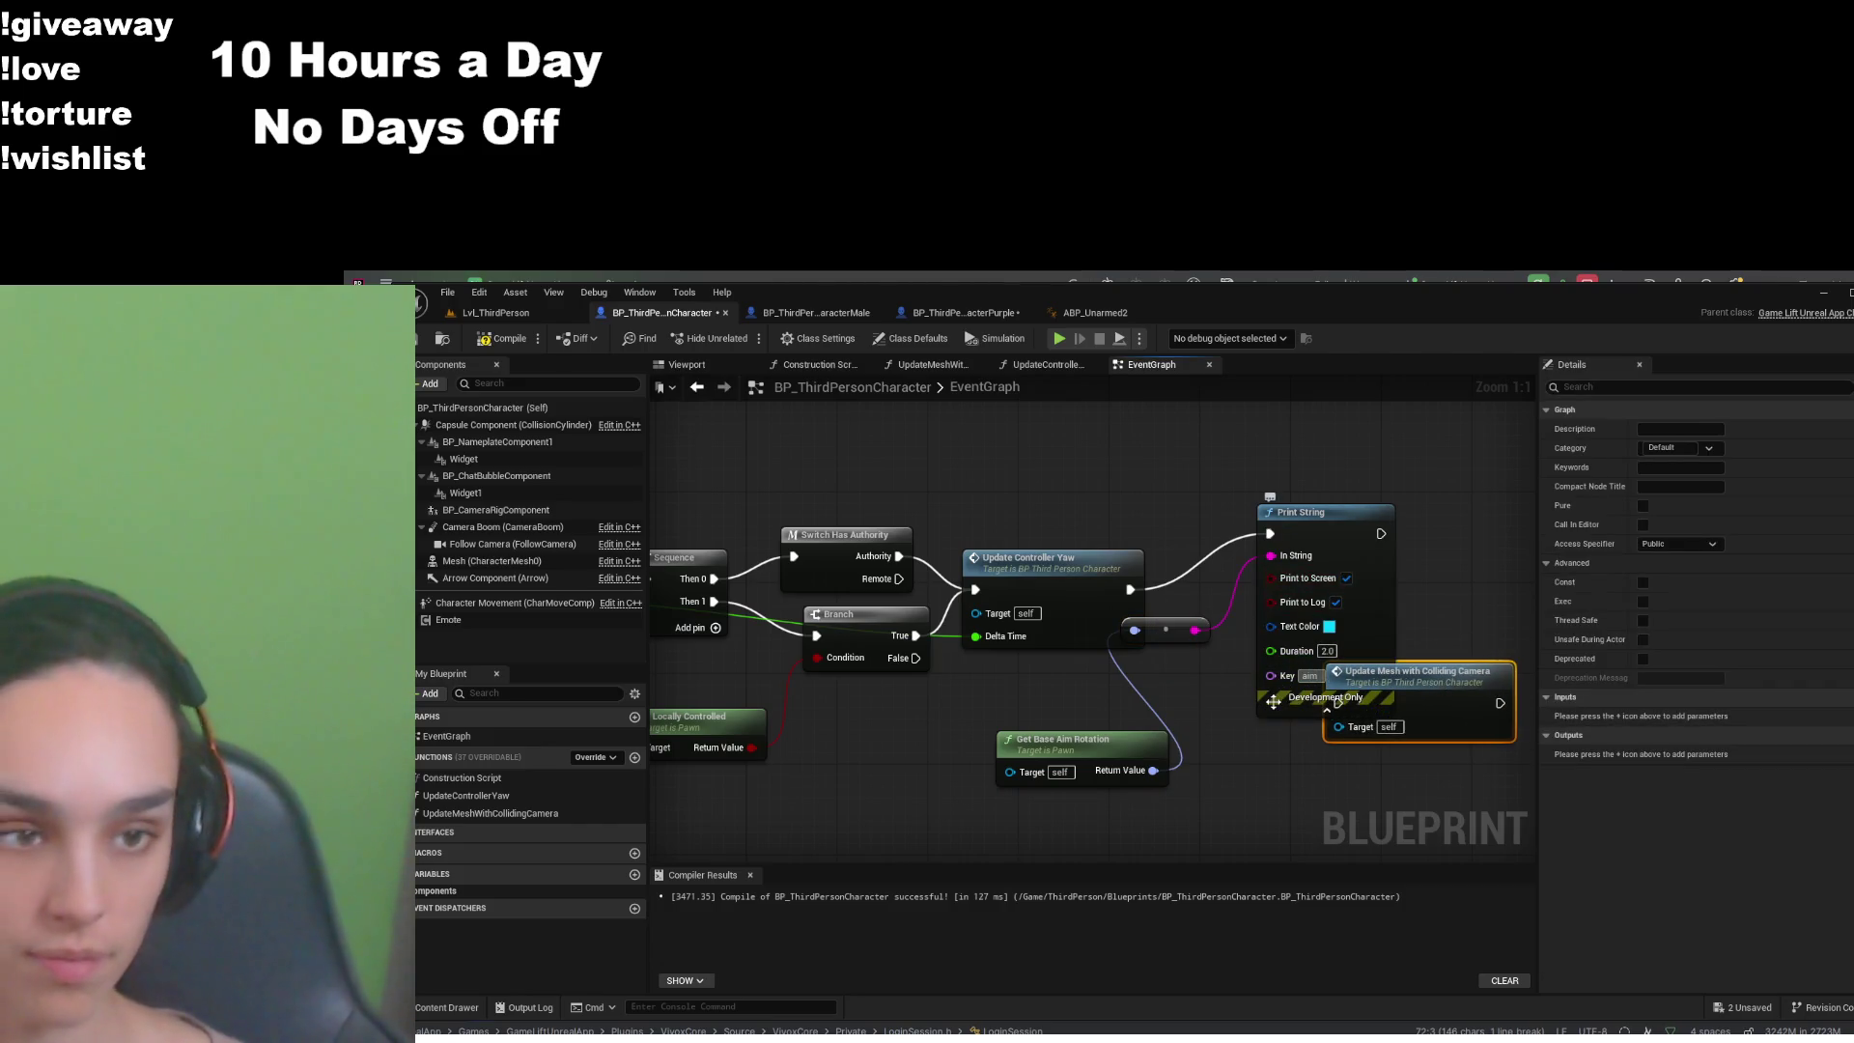
drag(1166, 630, 1193, 684)
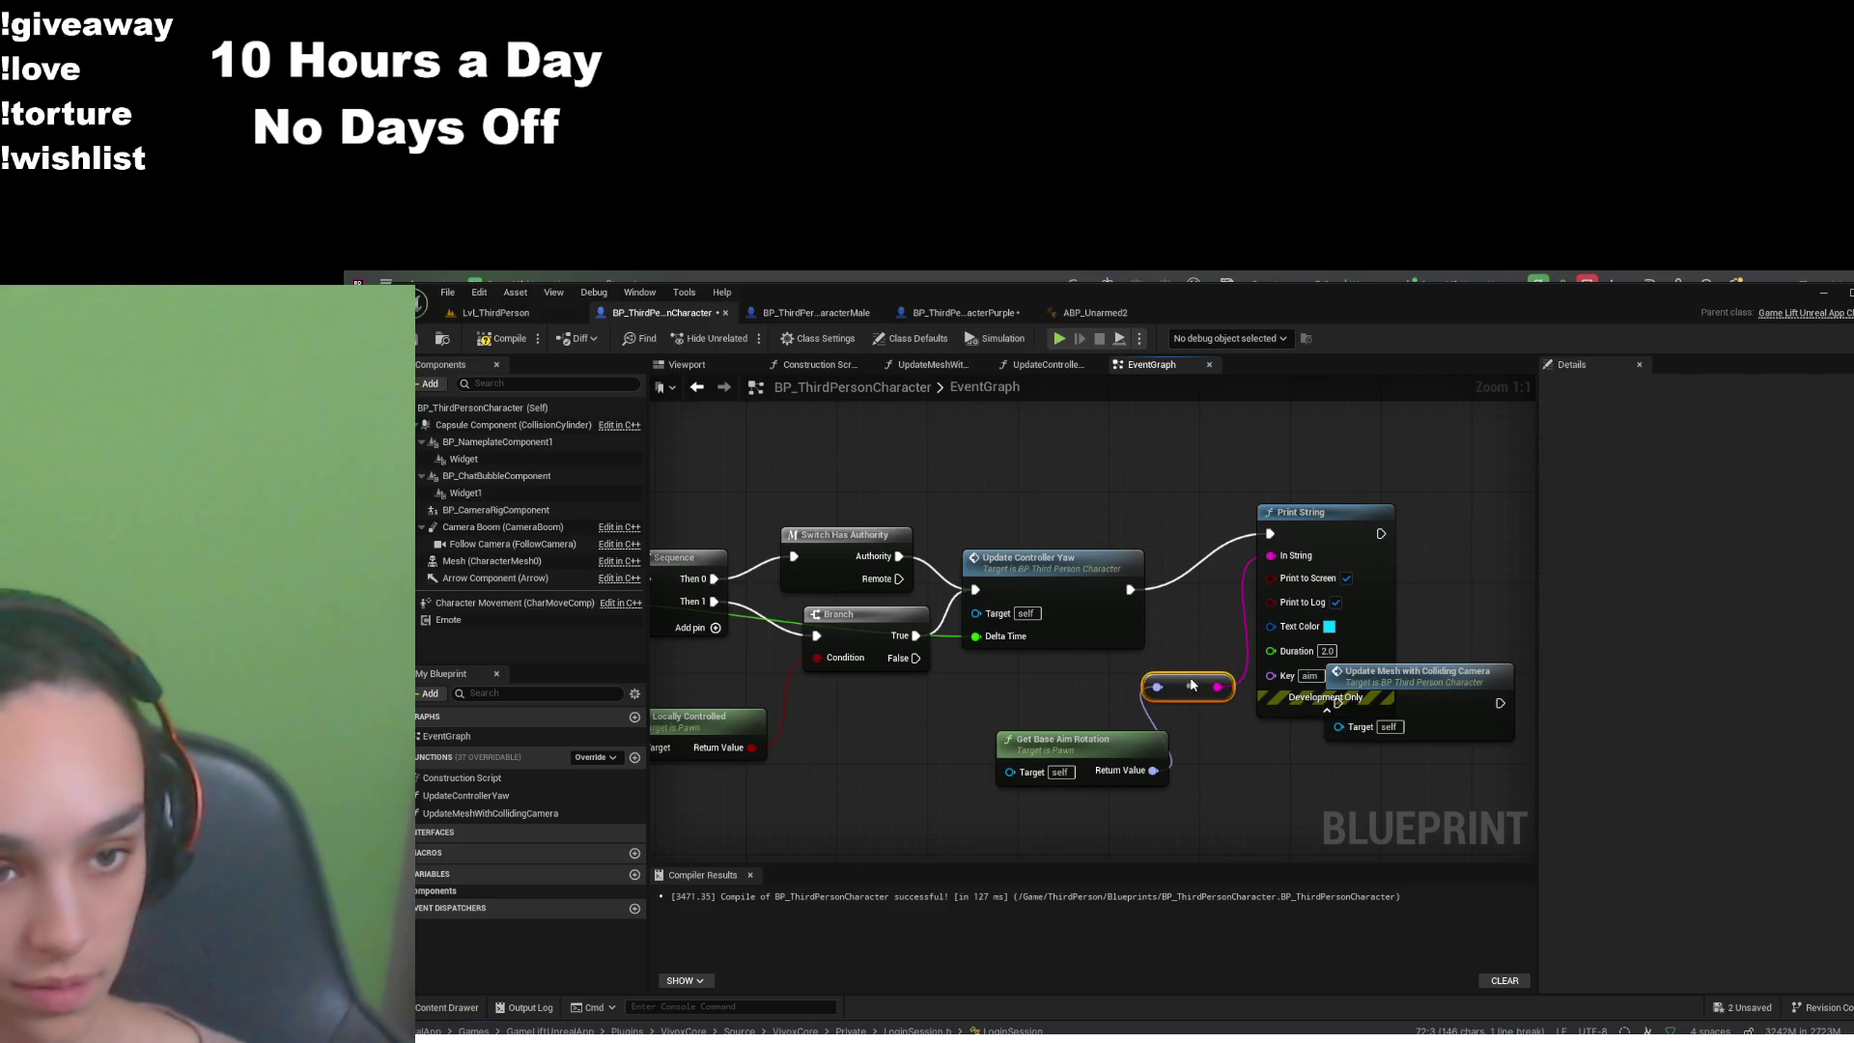
drag(1323, 512, 1322, 445)
mouse_move(1388, 720)
mouse_down()
mouse_move(1317, 791)
mouse_move(1361, 722)
mouse_up()
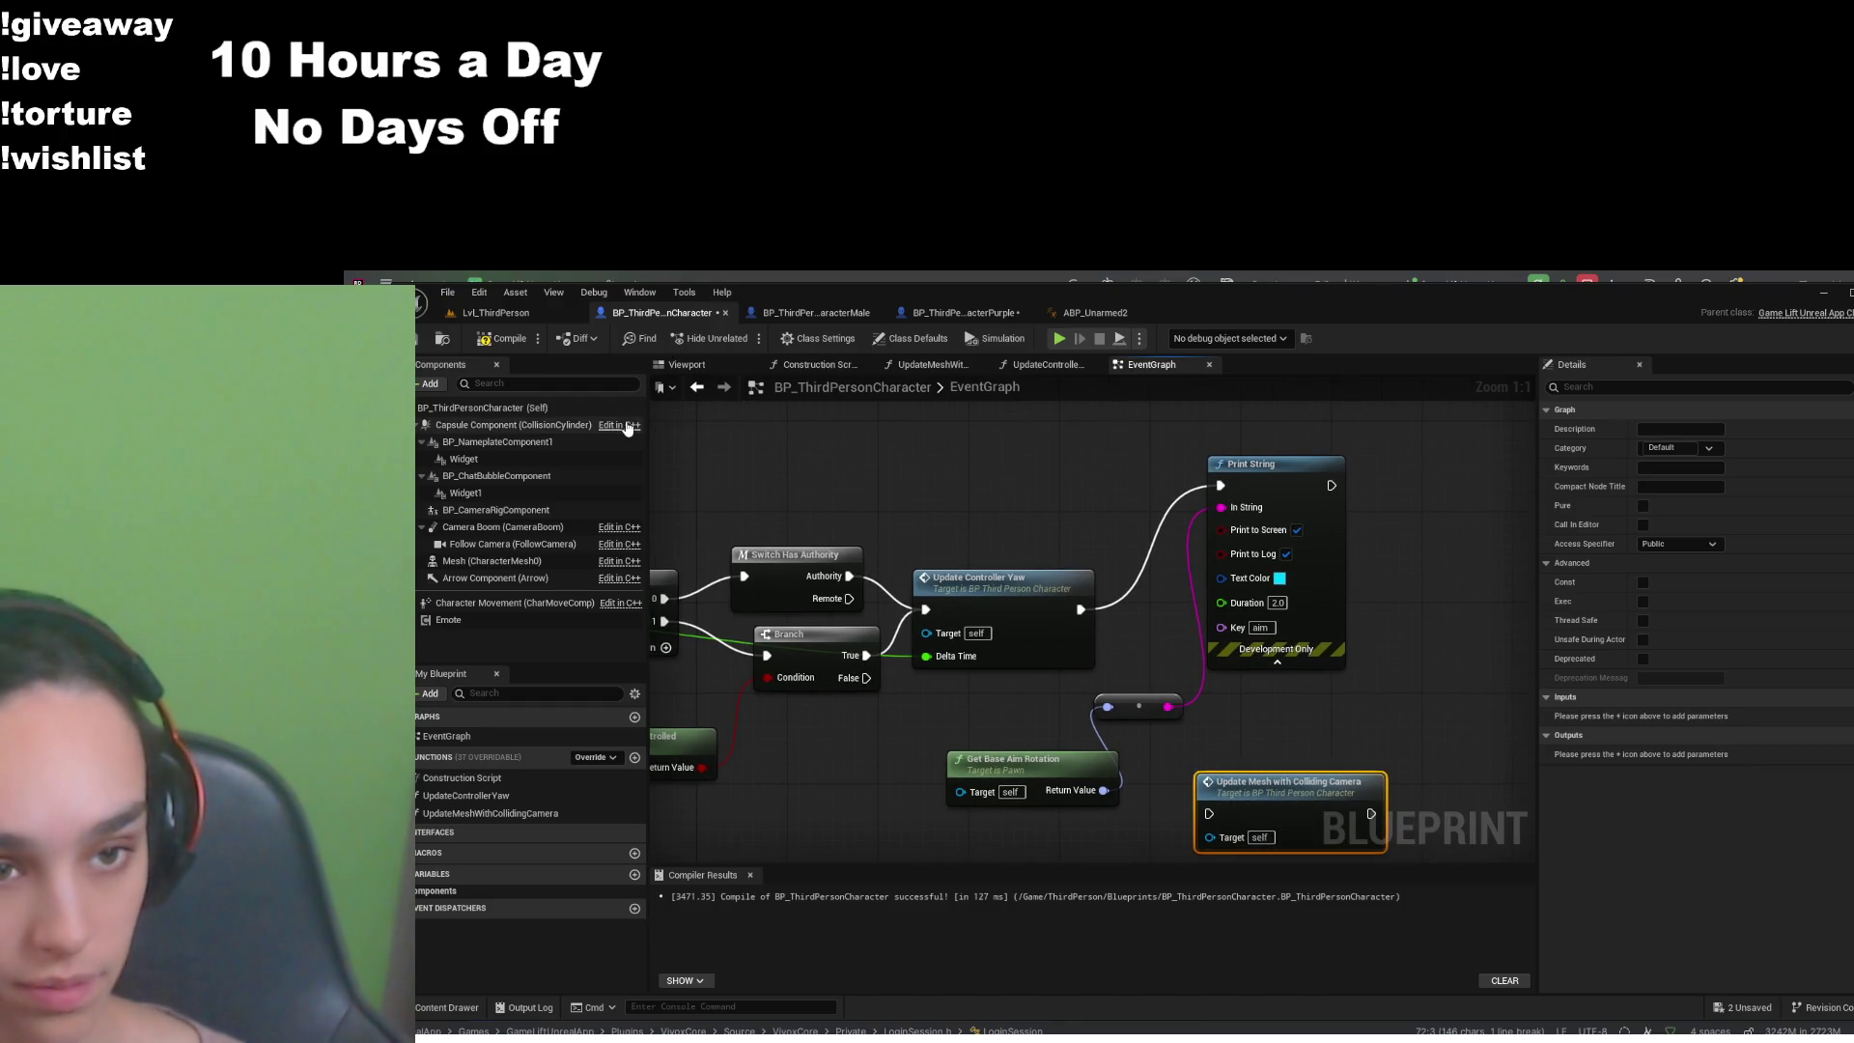
drag(1231, 703, 1289, 656)
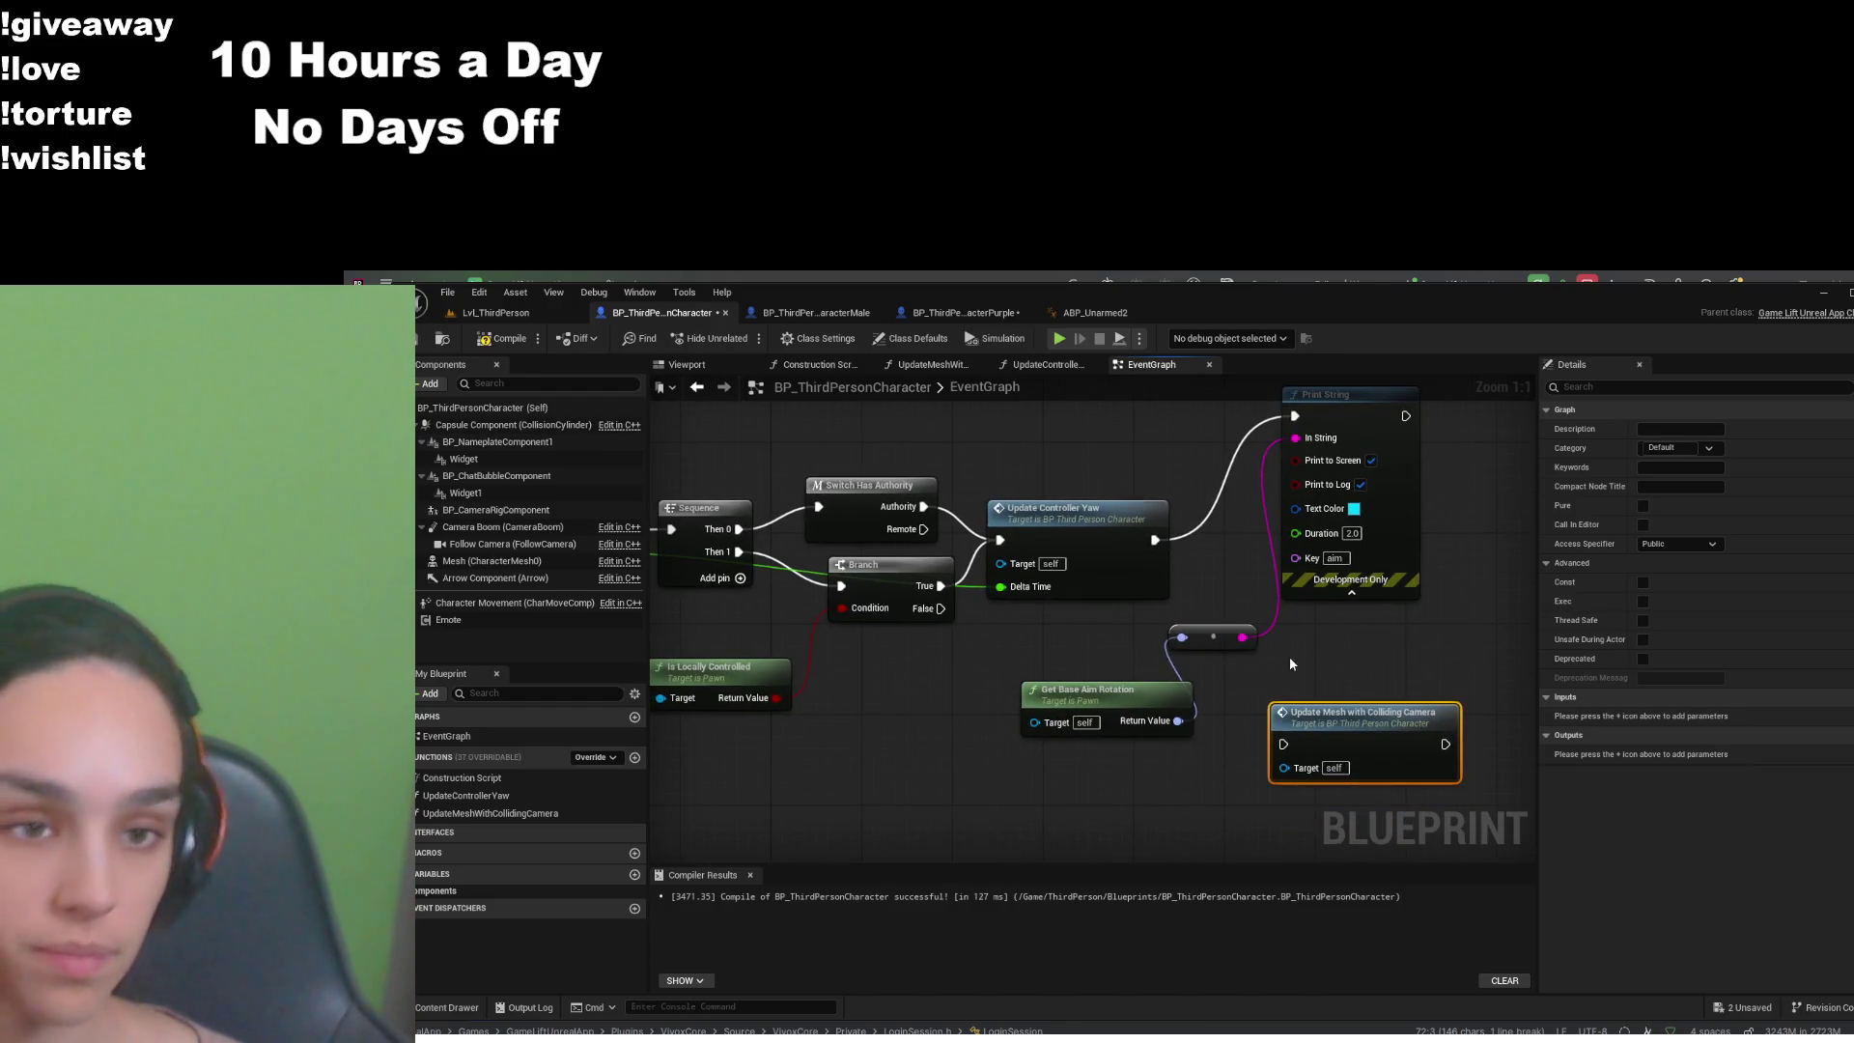
- Compile and save BP_ThirdPersonCharacter, then return to the Lvl_ThirdPerson level viewport
click(502, 339)
click(417, 339)
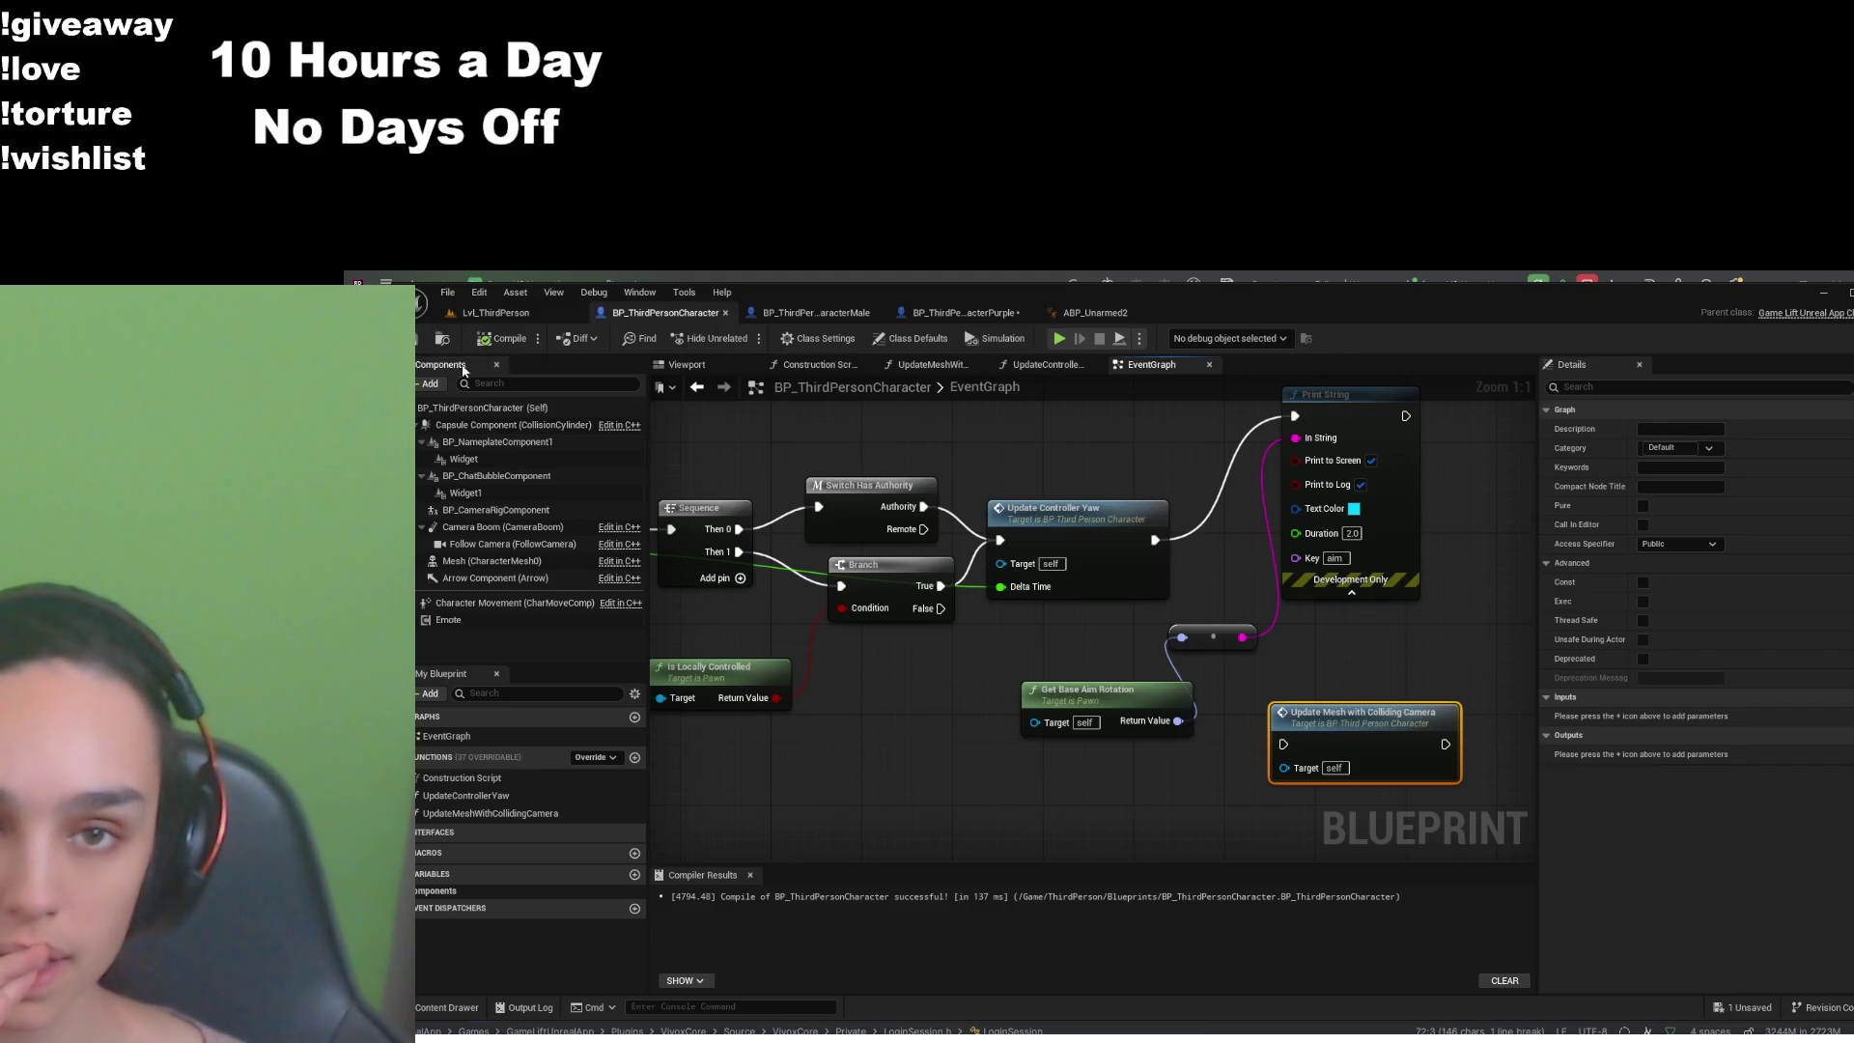
scroll(1206, 606, down, 1)
mouse_move(1352, 699)
mouse_down()
mouse_move(1219, 786)
mouse_move(1121, 786)
mouse_up()
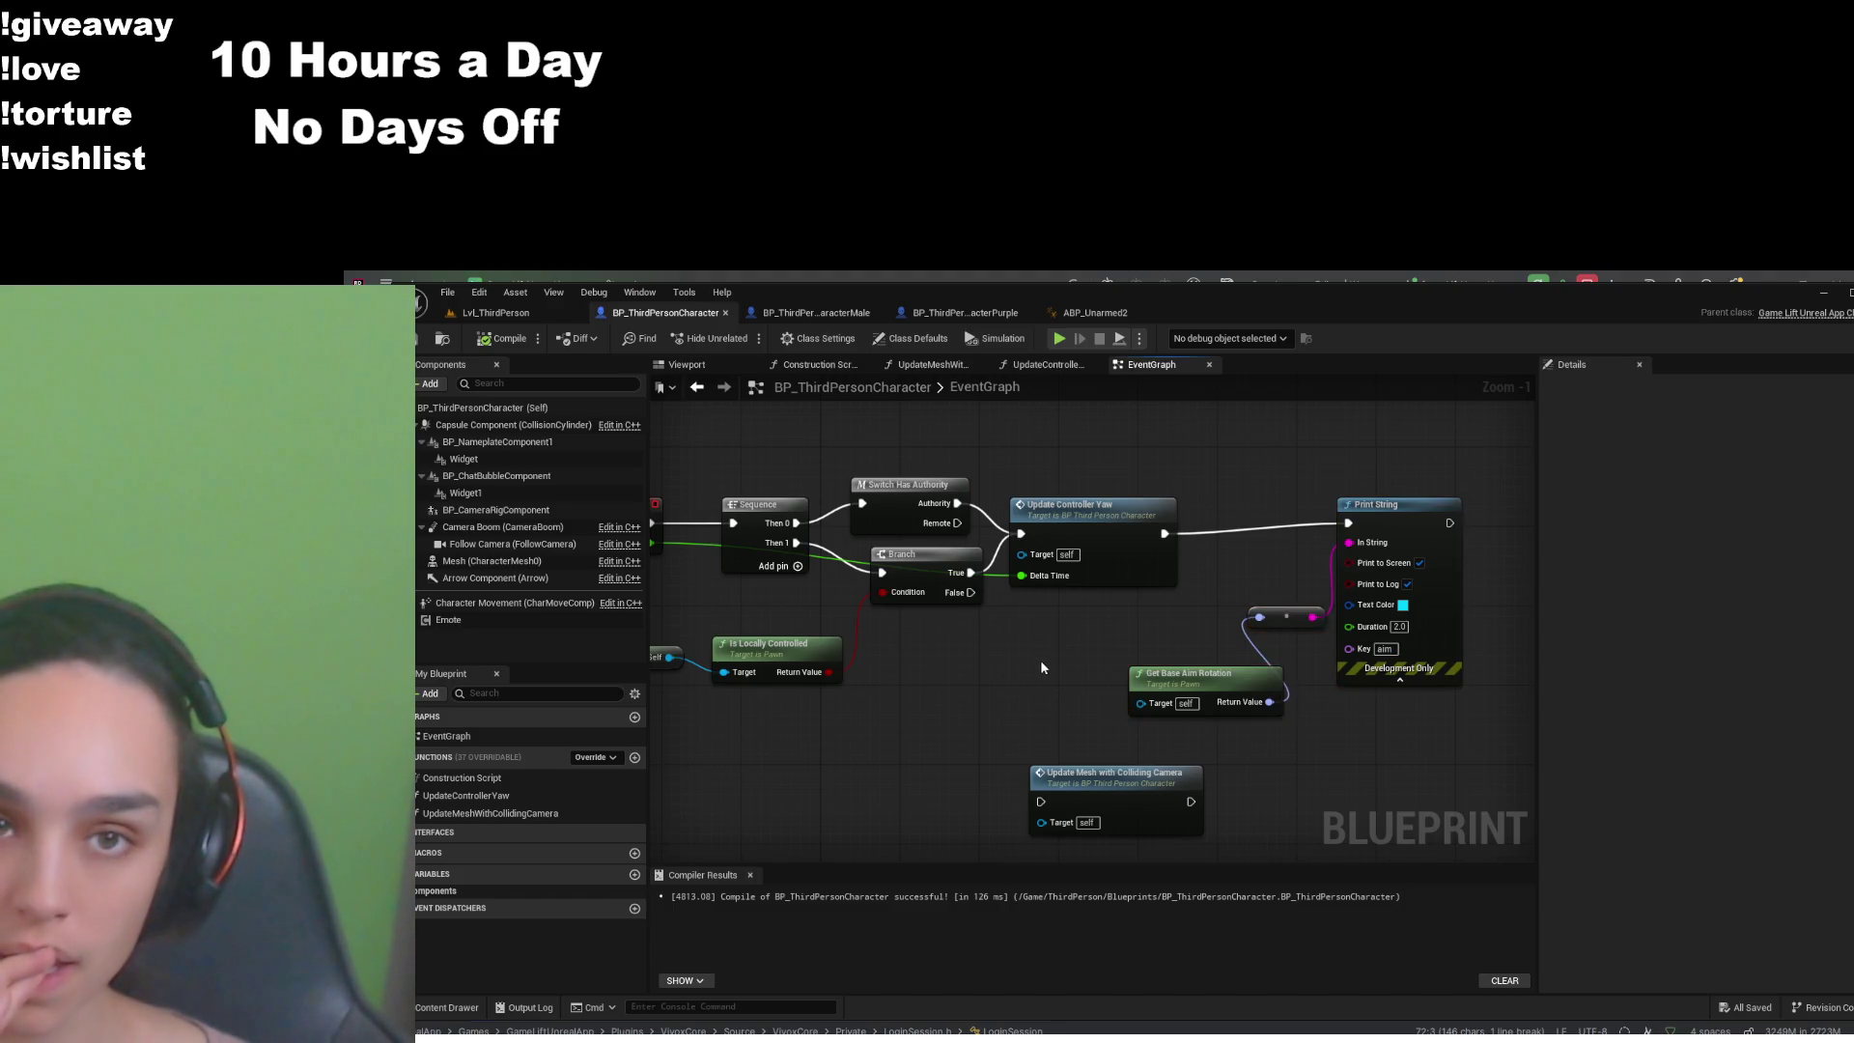
click(521, 314)
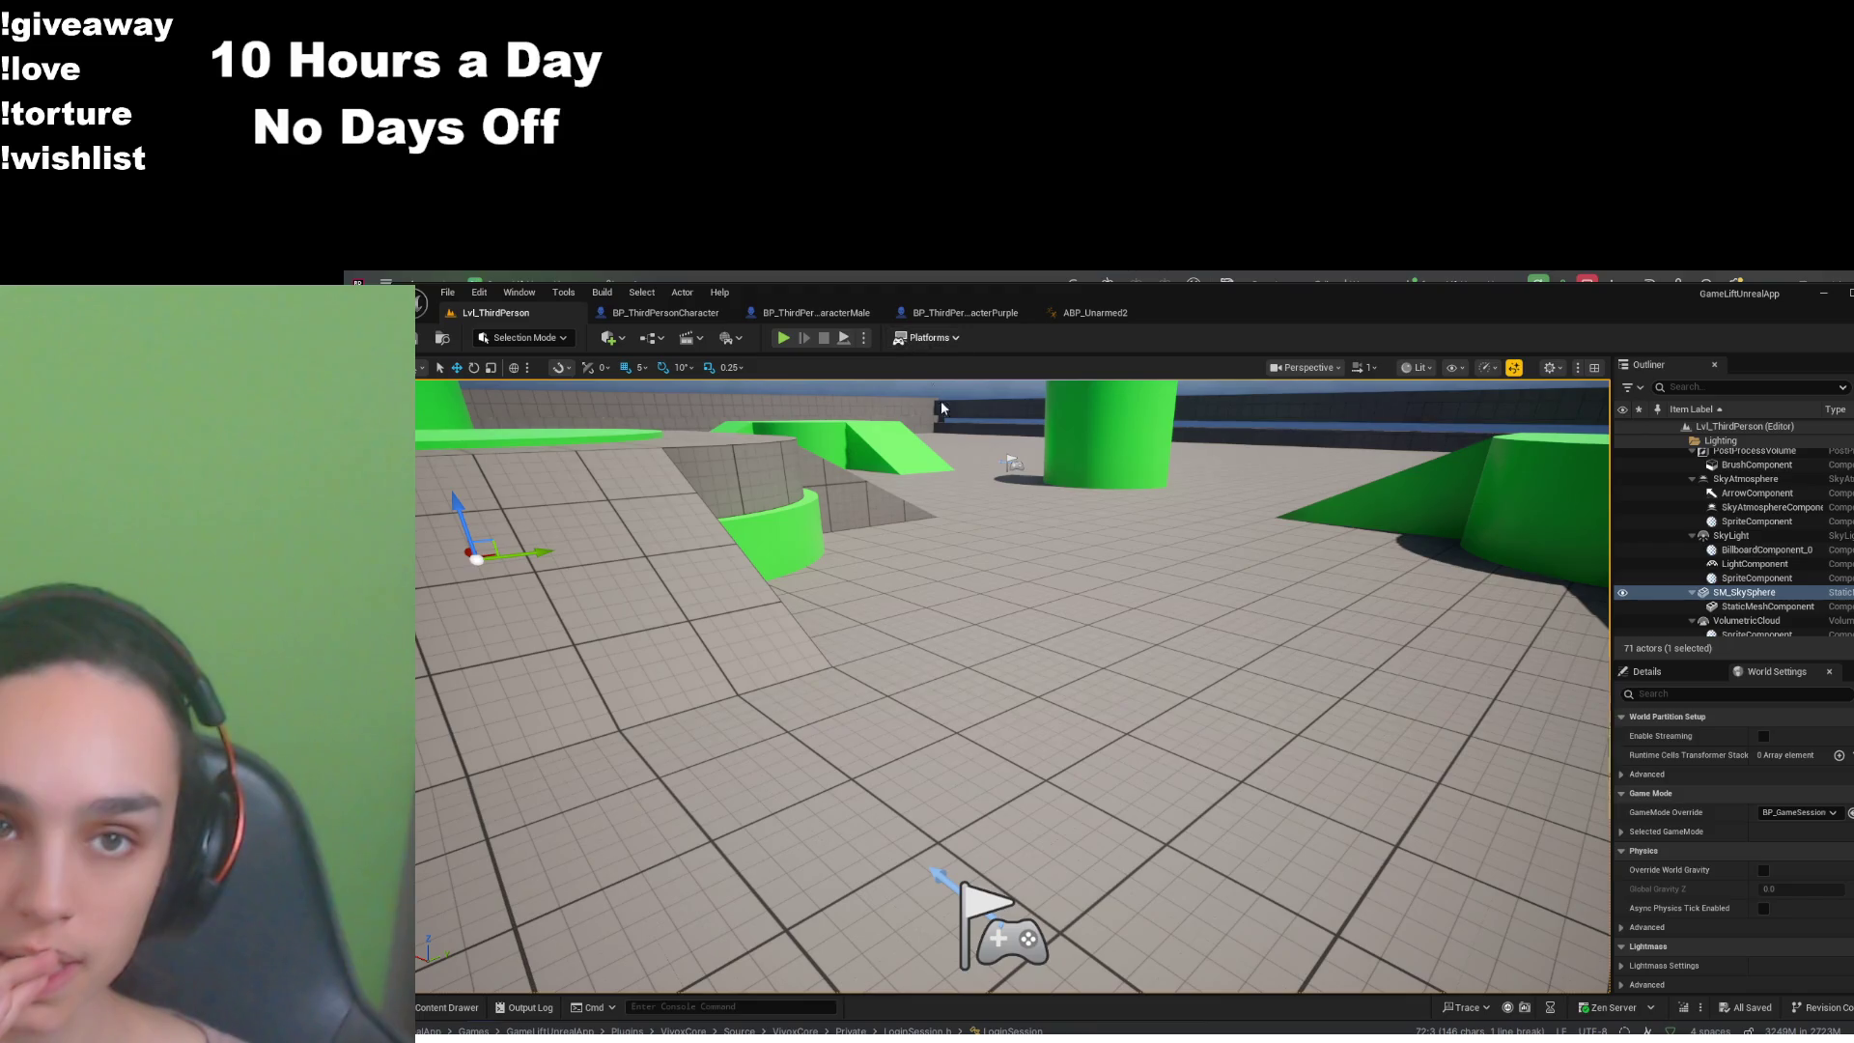
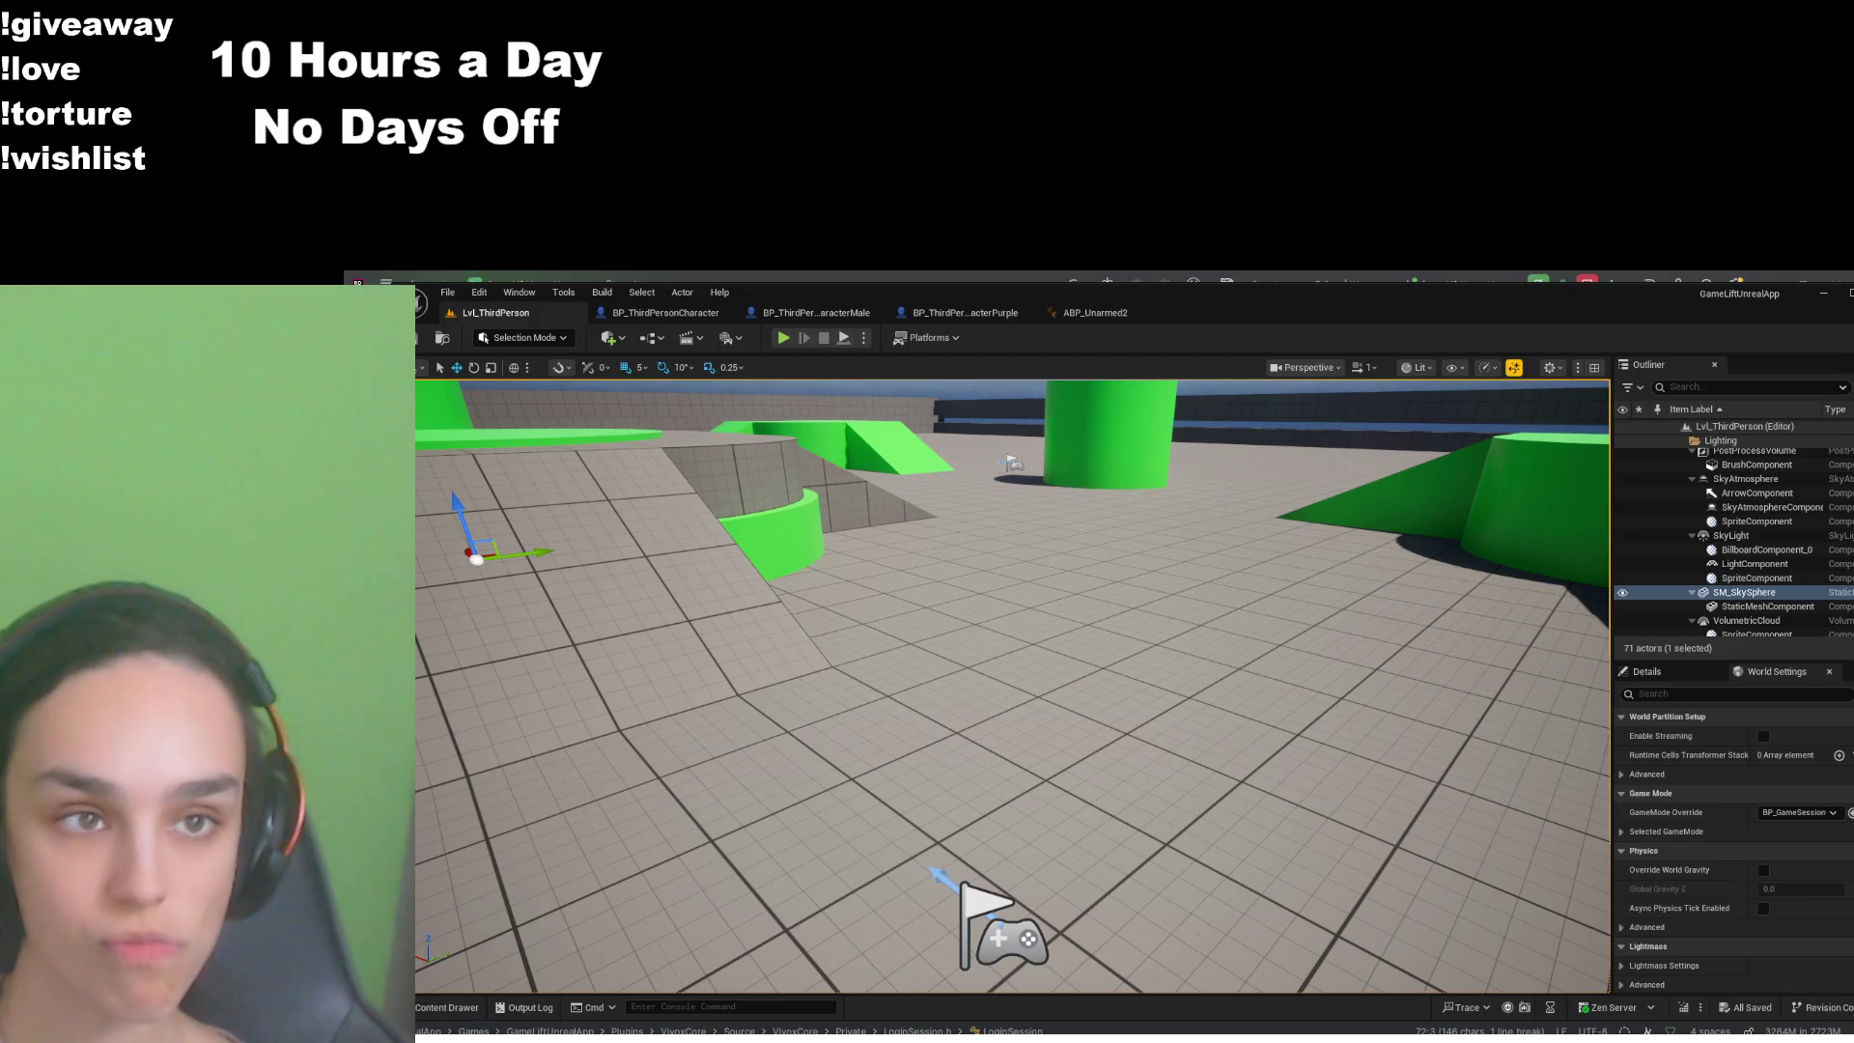
- Run a quick Alt+P play-in-editor test, quit, and return to the ABP_Unarmed2 tab
key(alt+p)
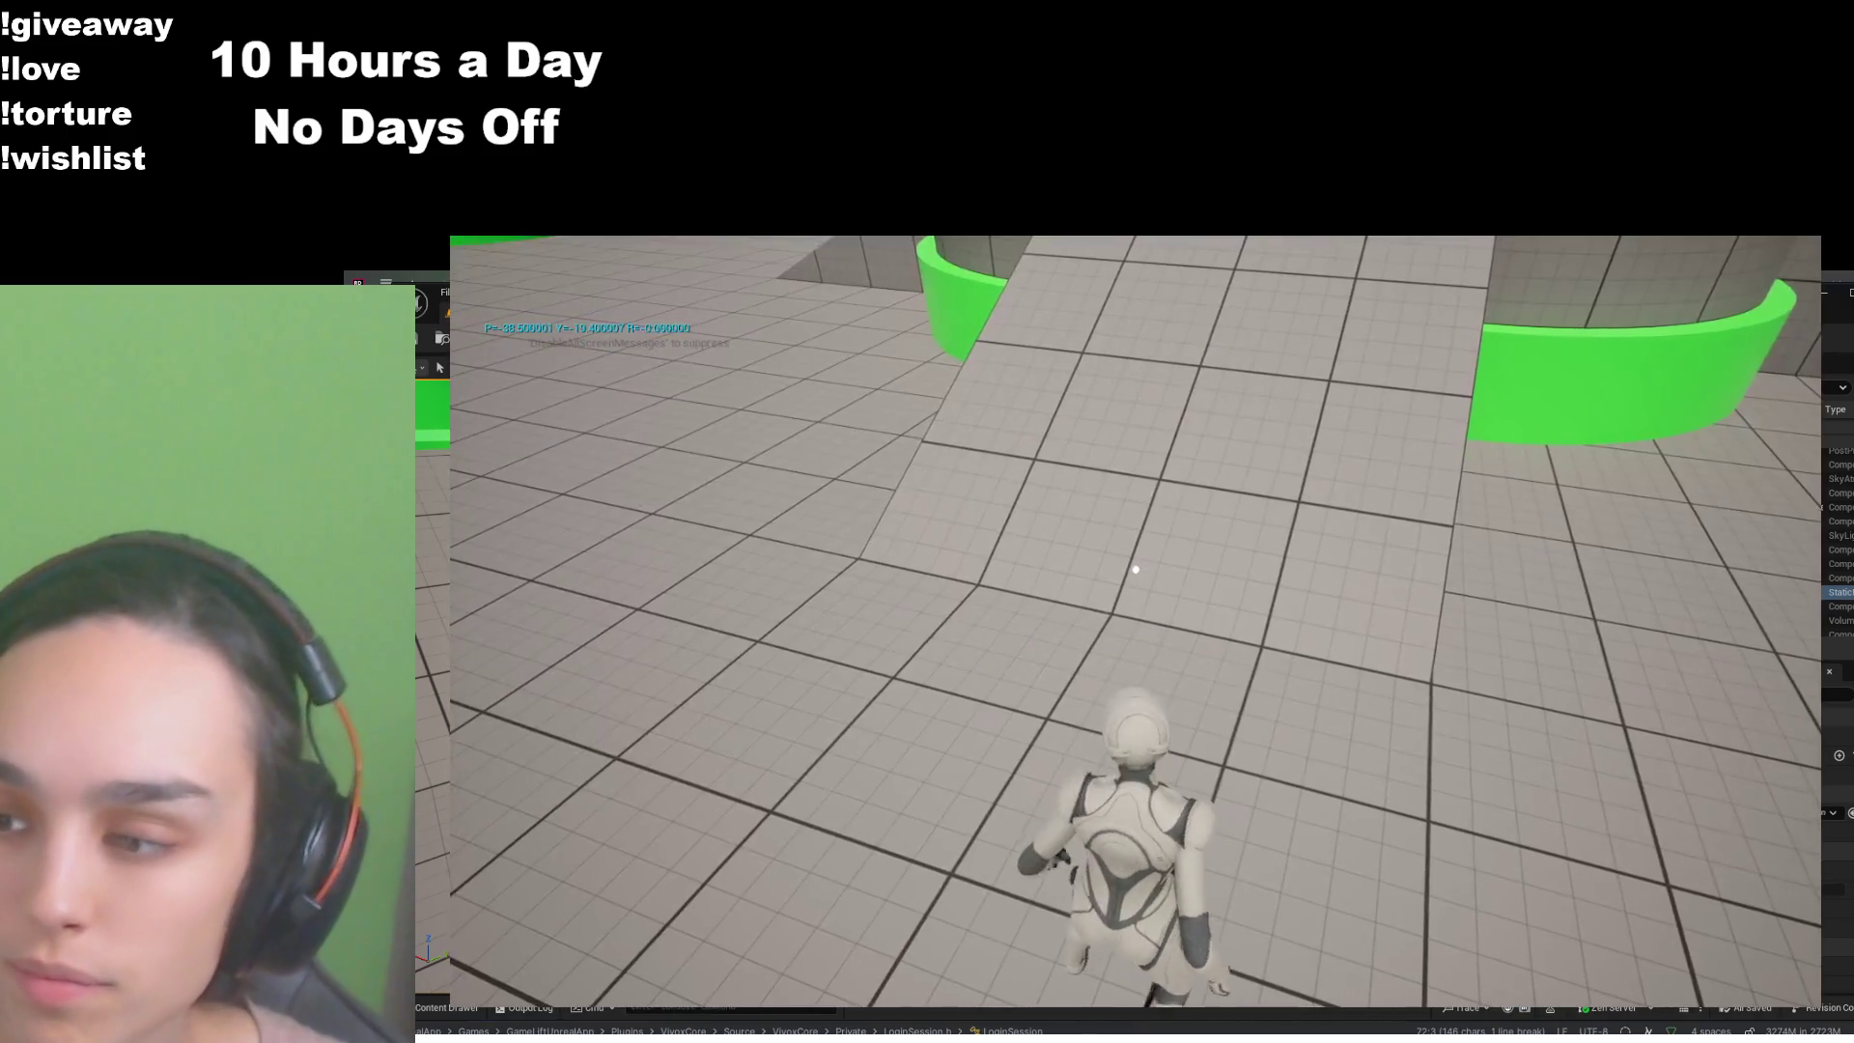
key(Escape)
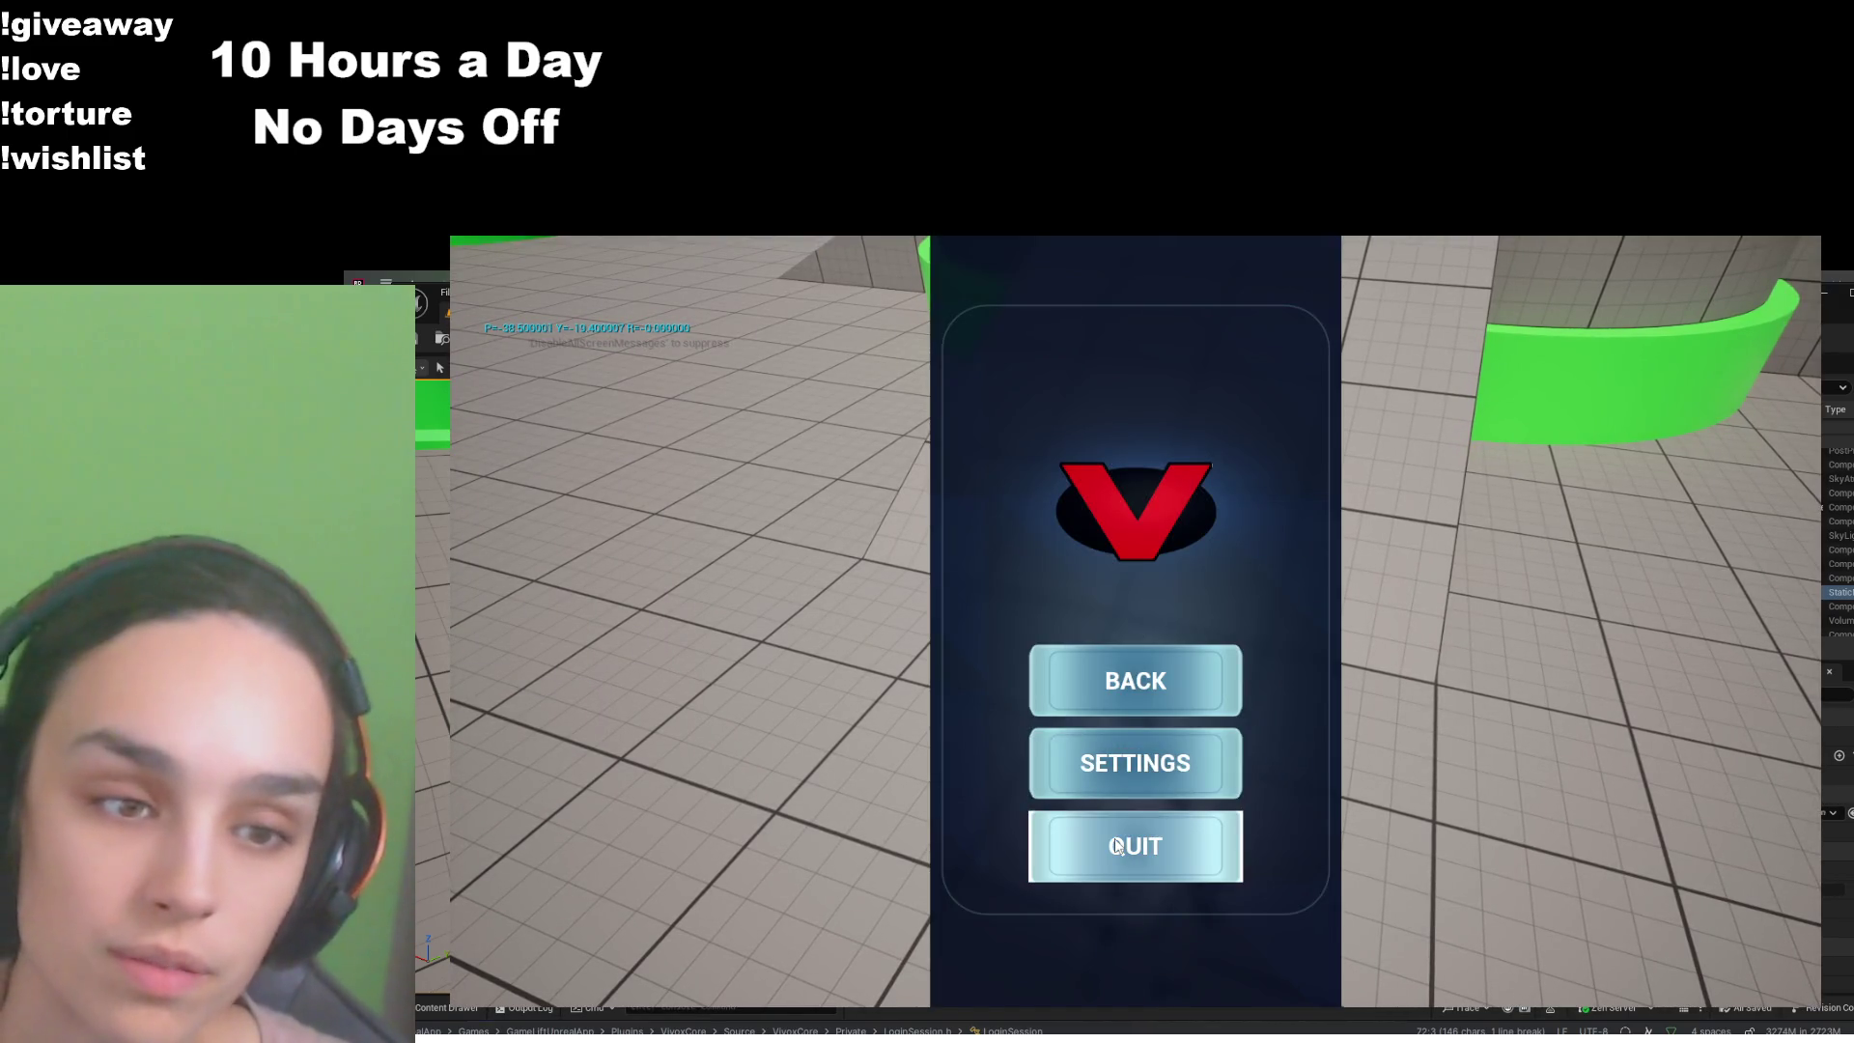
click(1136, 846)
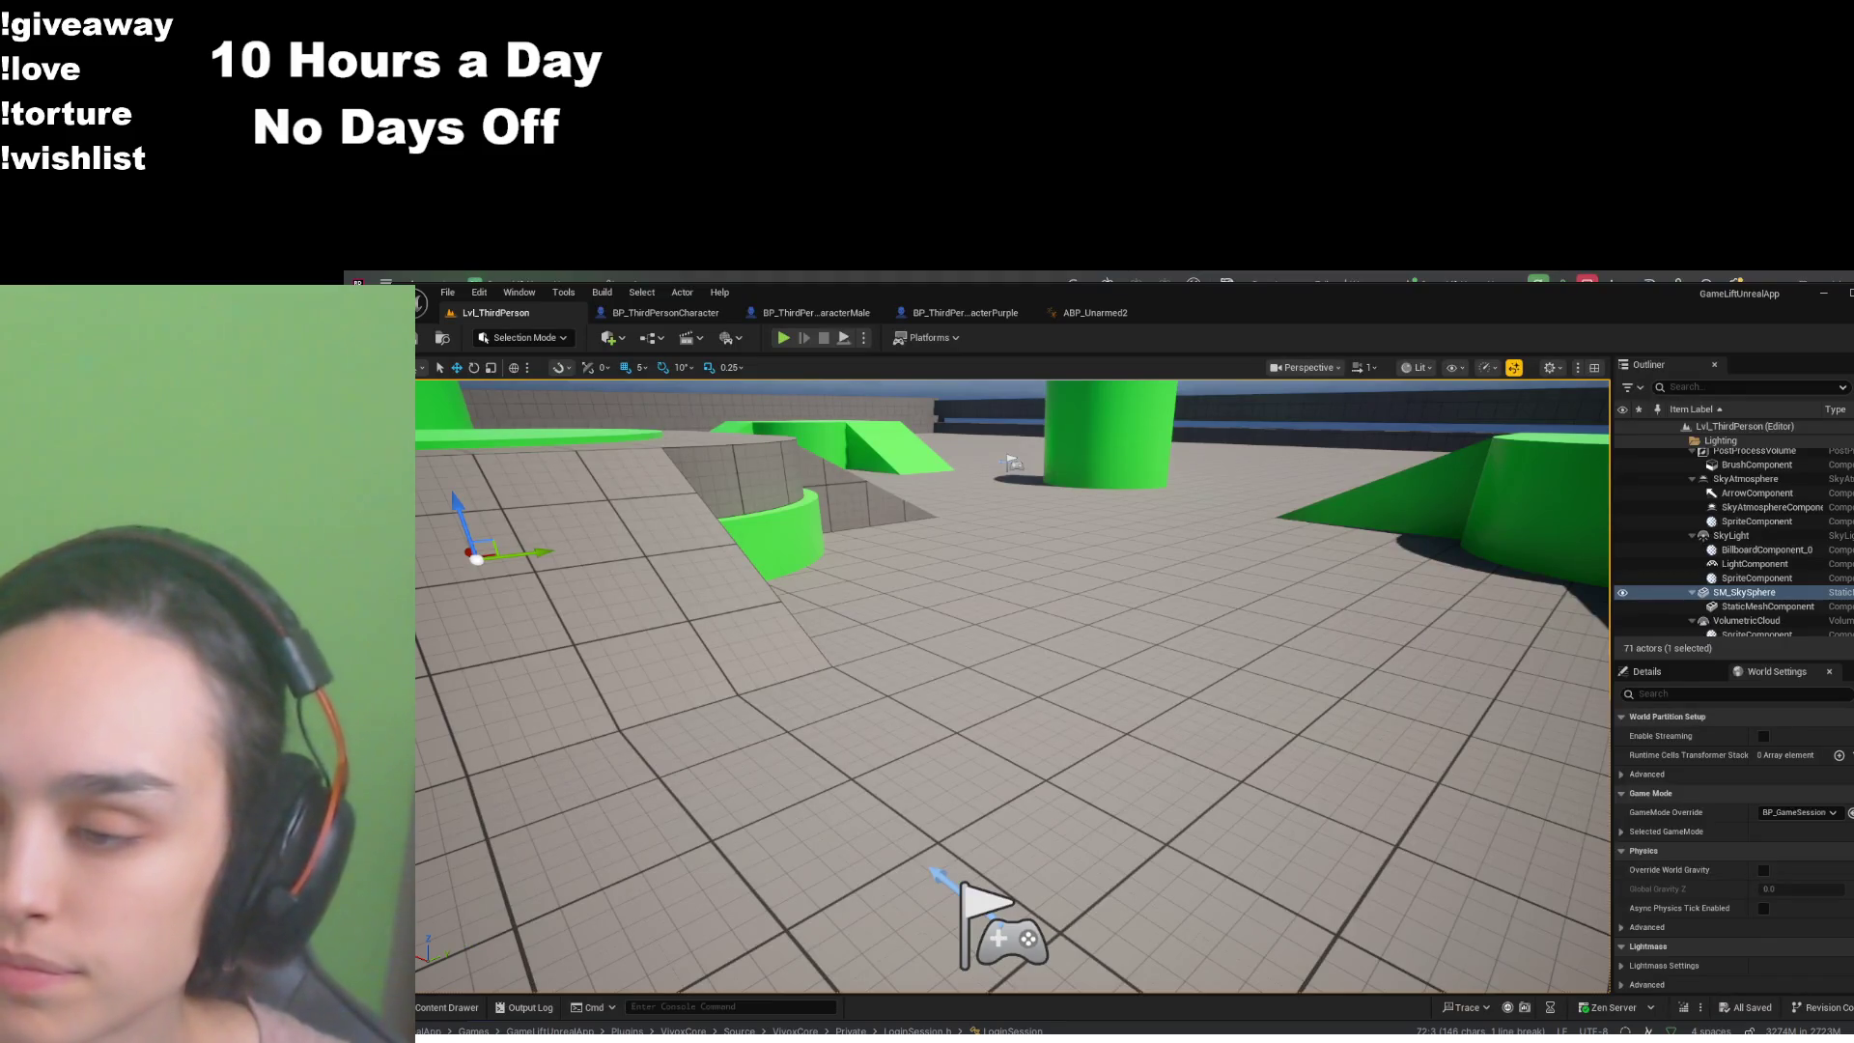
click(1095, 312)
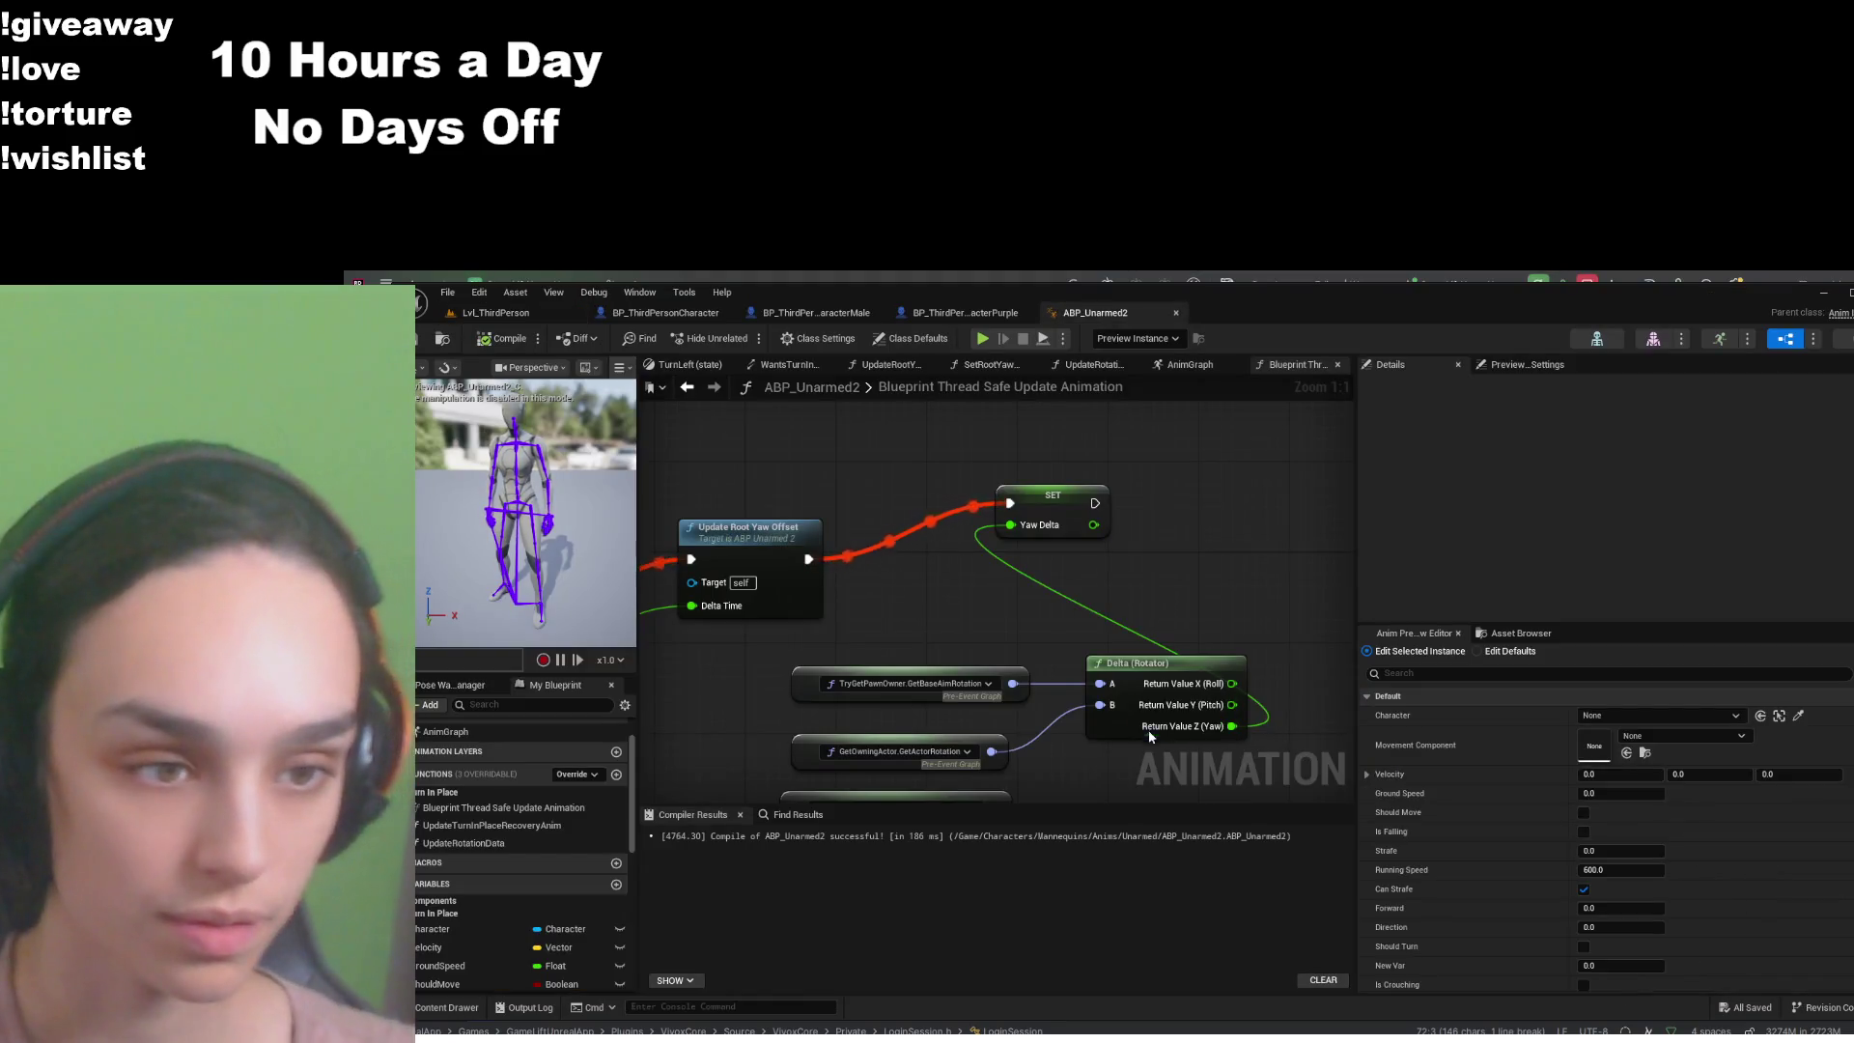
- Move the three rotation getters and Delta (Rotator) up-right, toward the SET Yaw Delta node
scroll(1149, 728, down, 2)
scroll(1131, 703, up, 2)
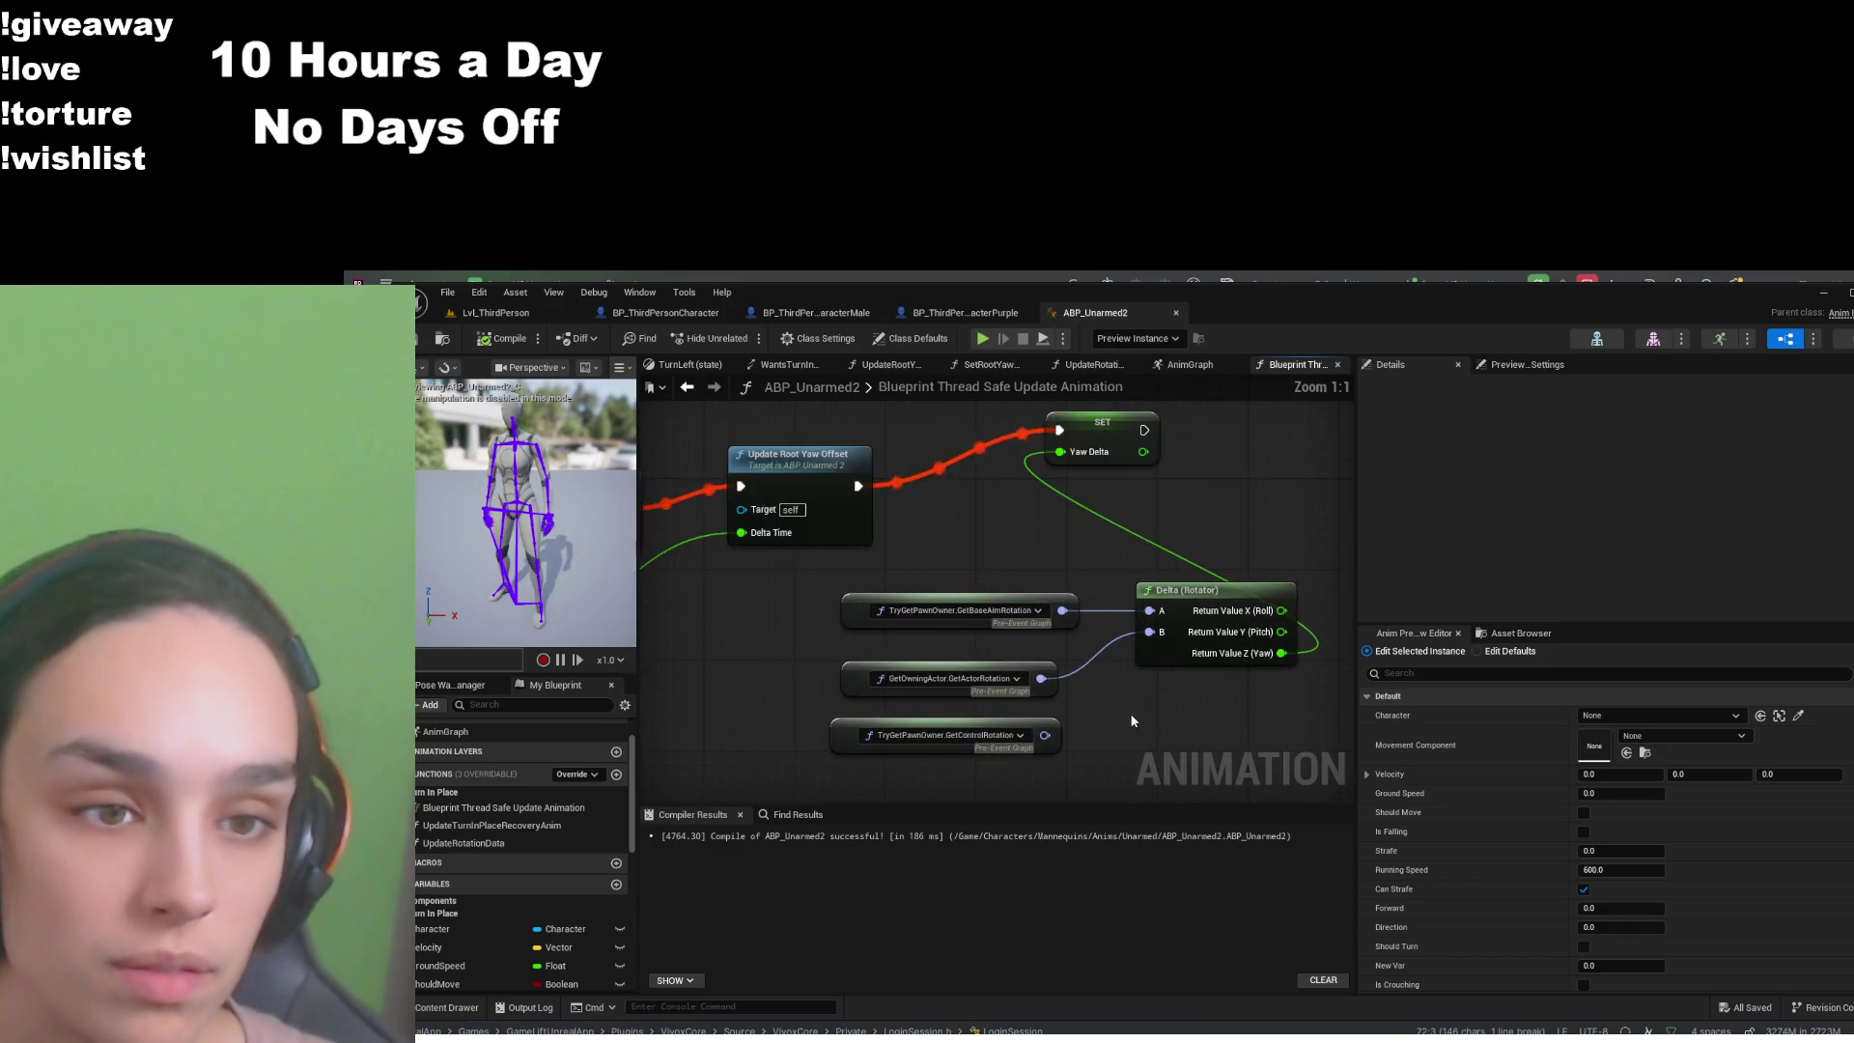
drag(1246, 507, 735, 745)
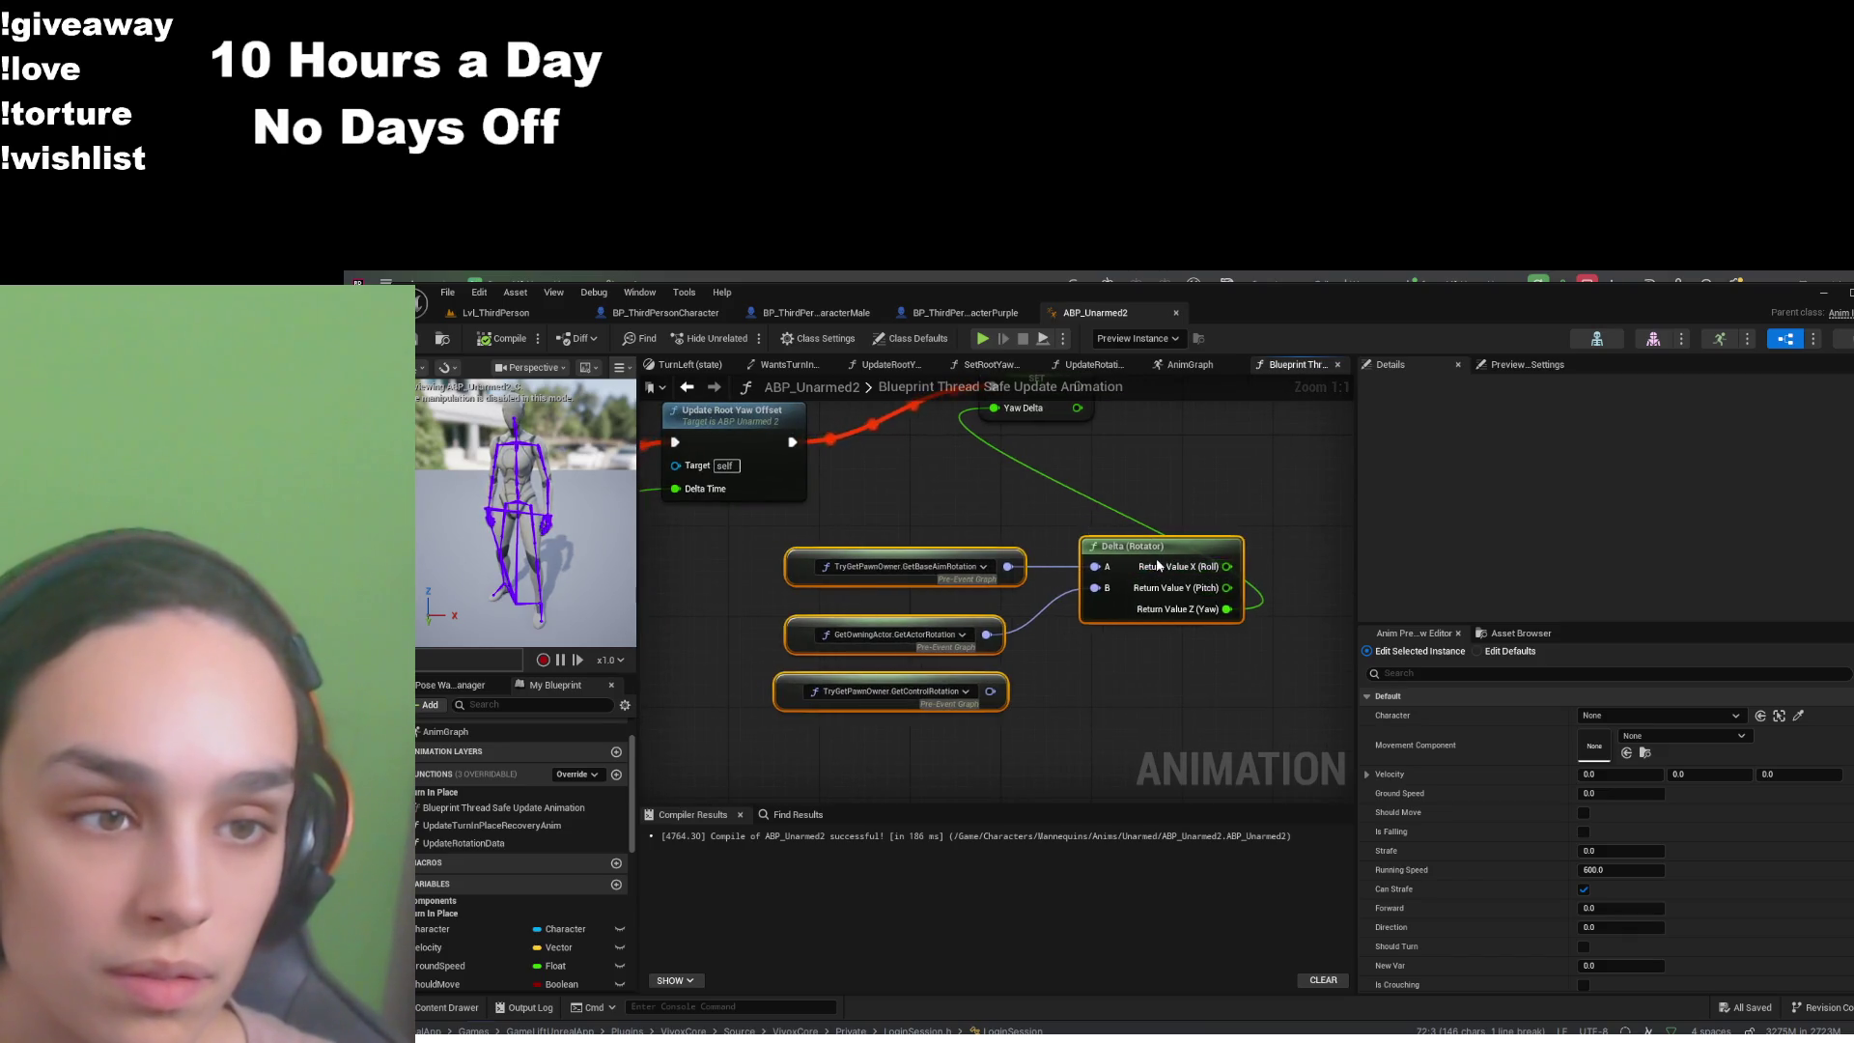
drag(1157, 566, 1247, 498)
mouse_move(1136, 706)
mouse_down()
mouse_move(1087, 668)
mouse_move(1046, 705)
mouse_move(1077, 704)
mouse_up()
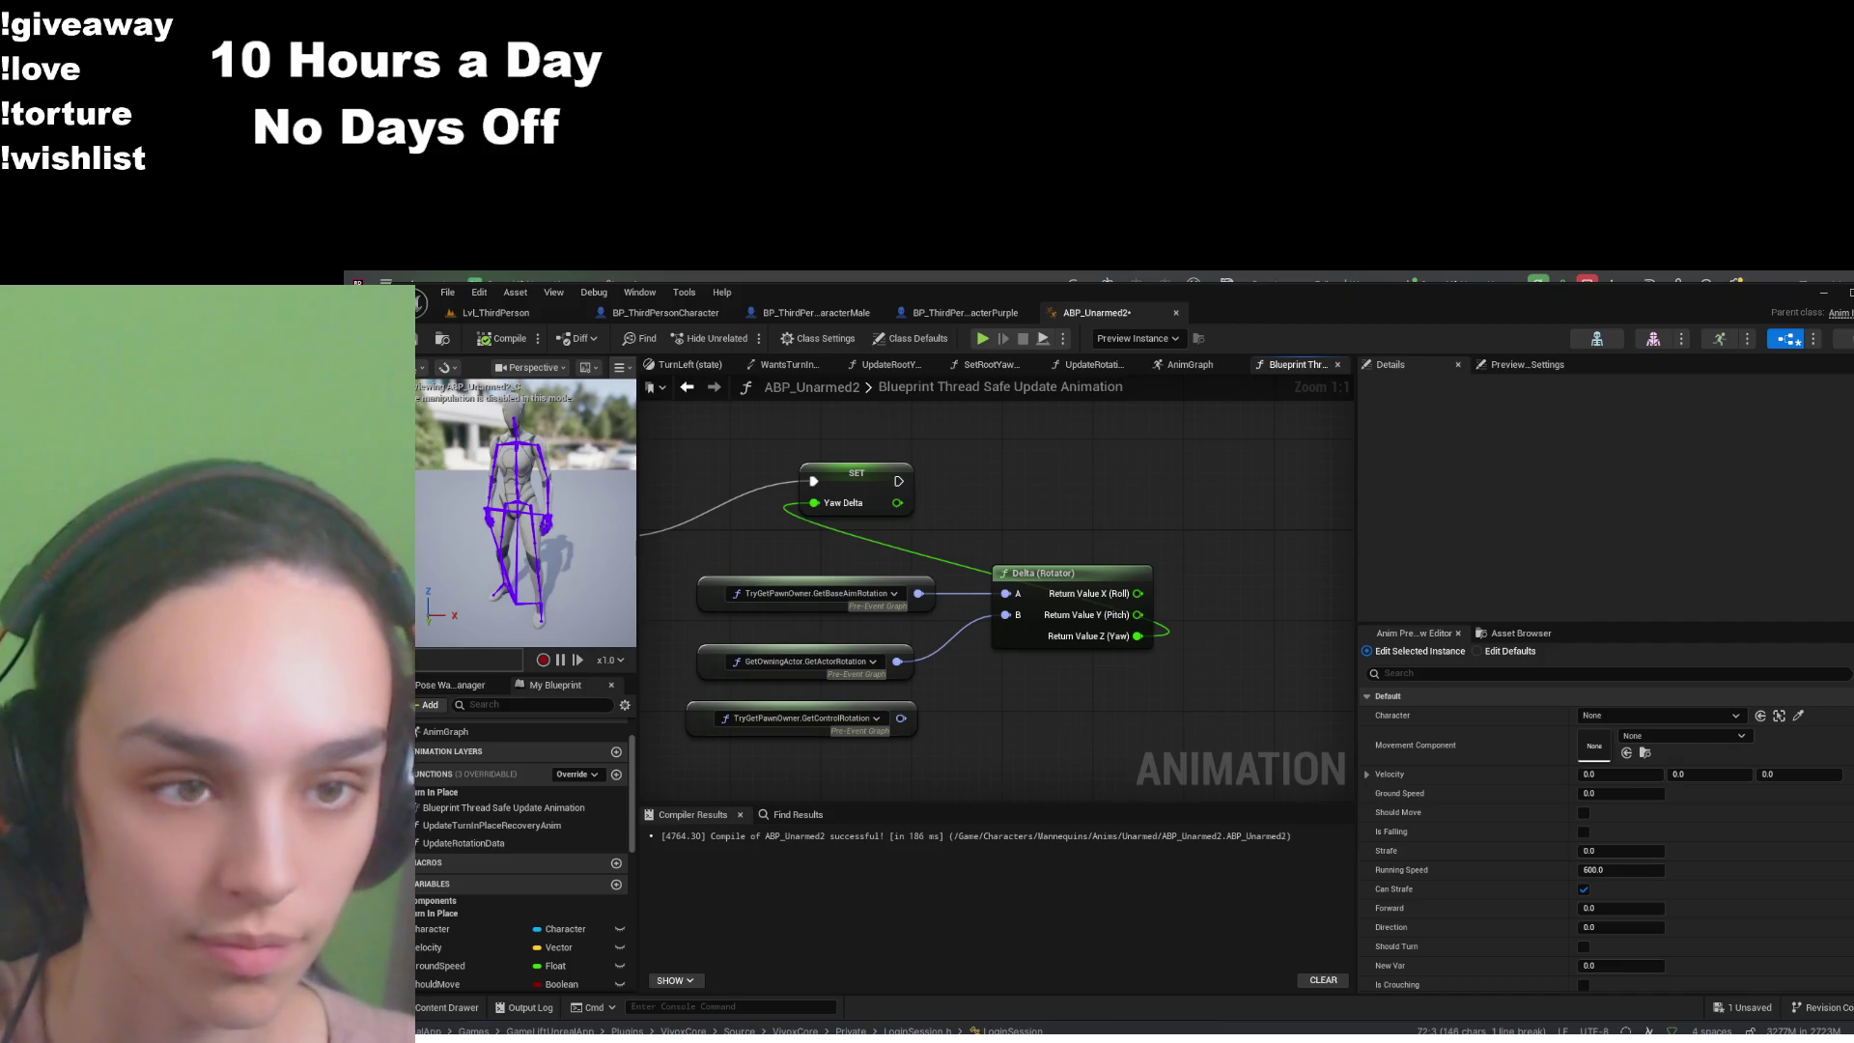
- Inspect the Idle-to-TurnLeft rule (Yaw Delta below -10) via Locomotion and Idle, then return to AnimGraph
click(1189, 364)
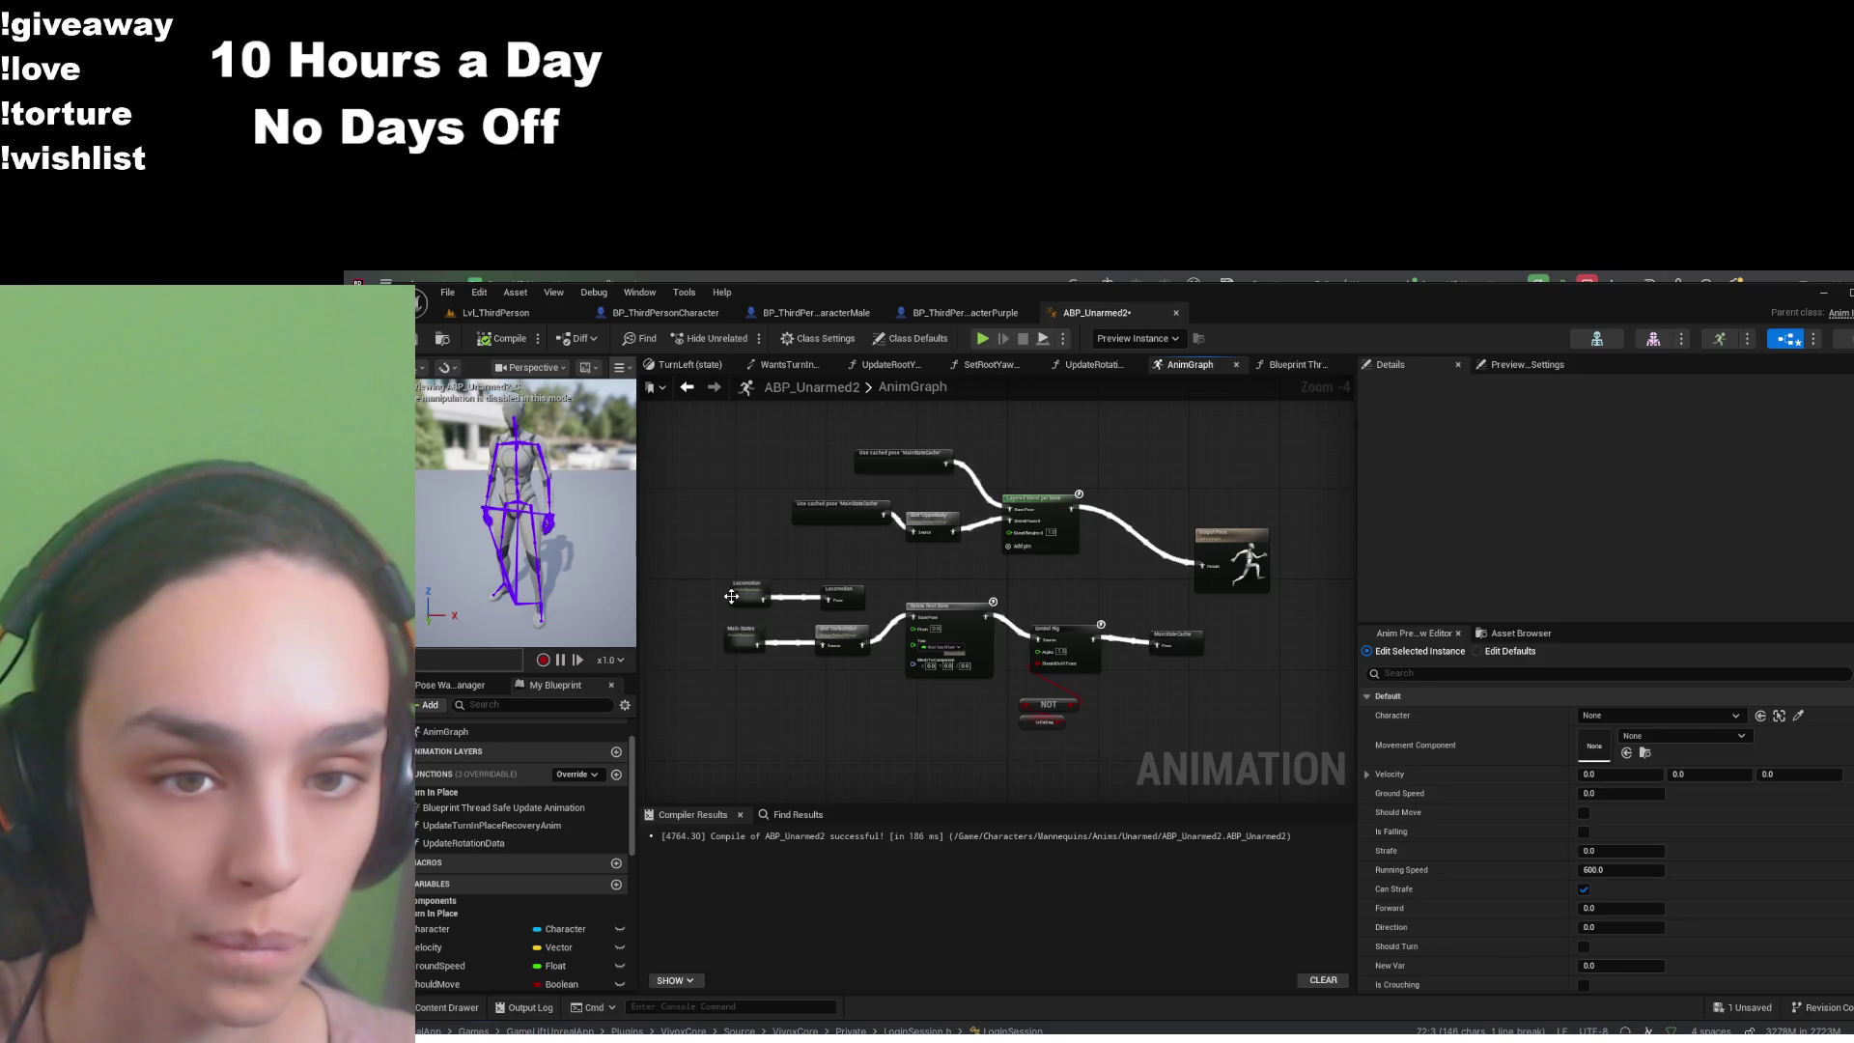
double_click(847, 593)
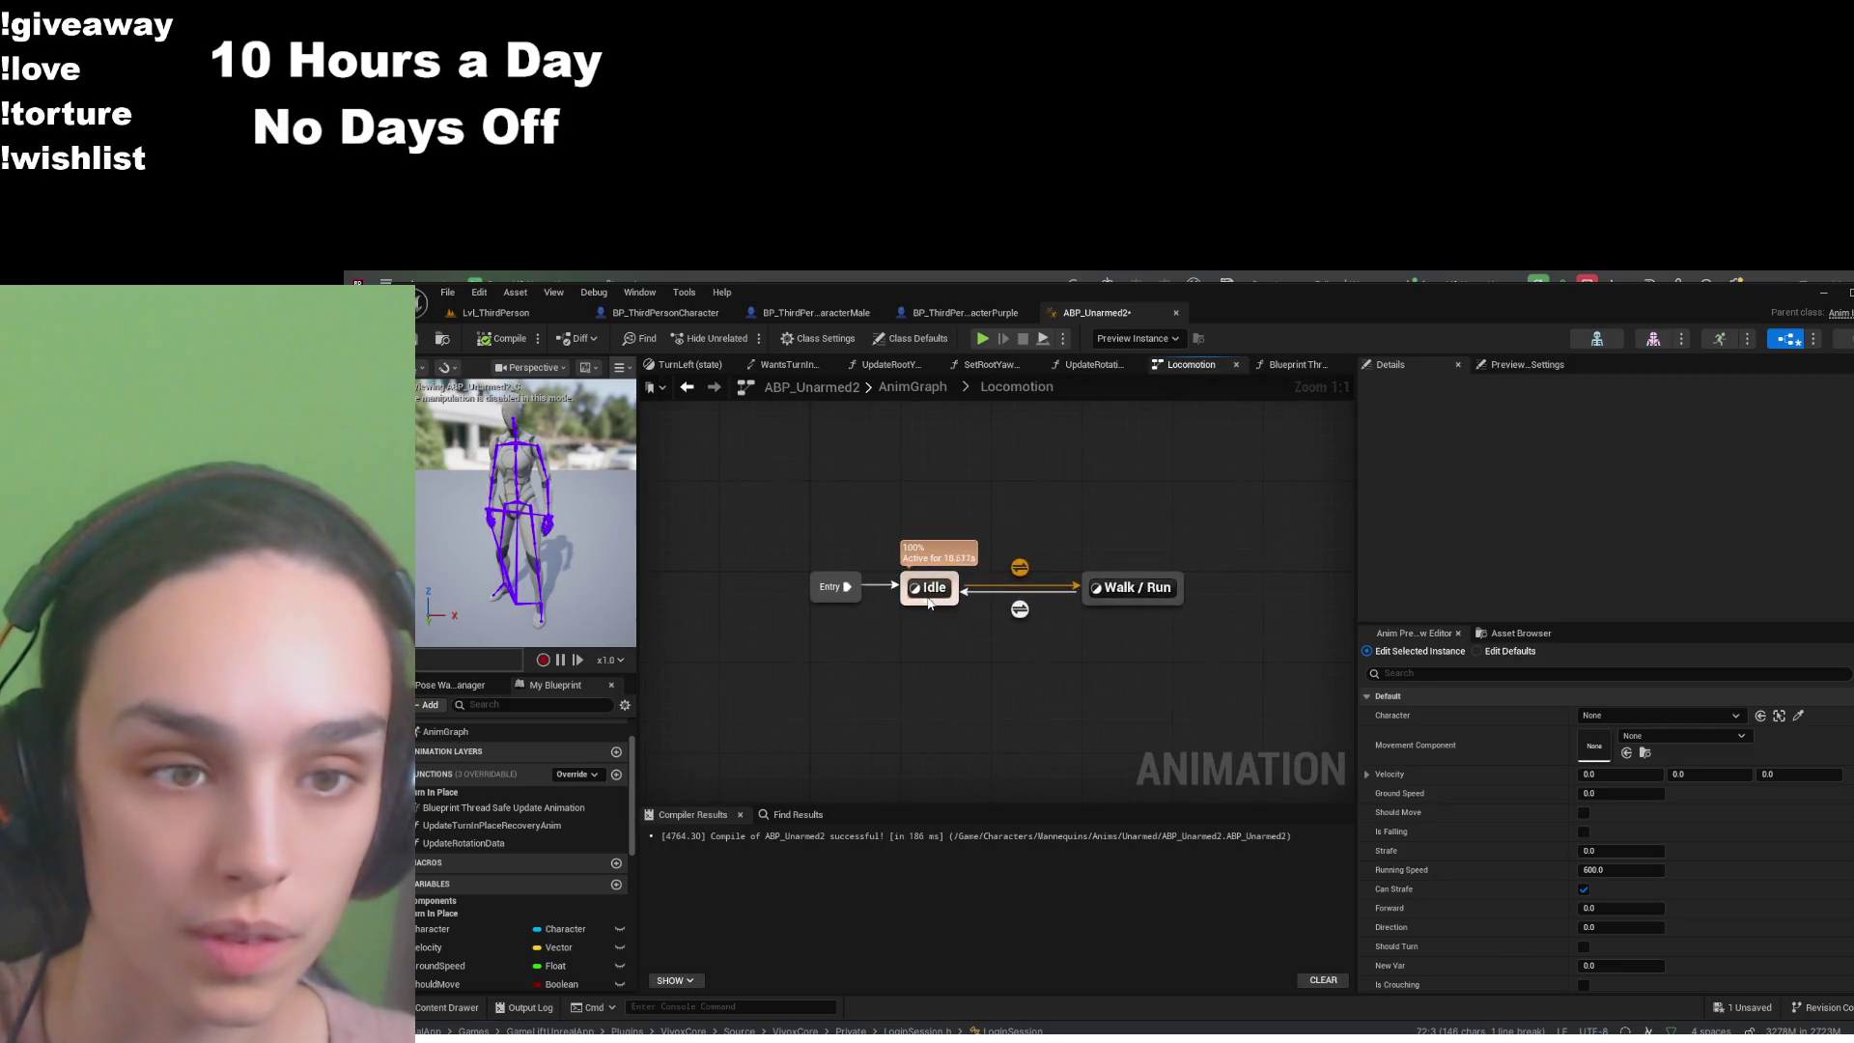
double_click(929, 589)
scroll(919, 601, down, 2)
scroll(918, 601, up, 4)
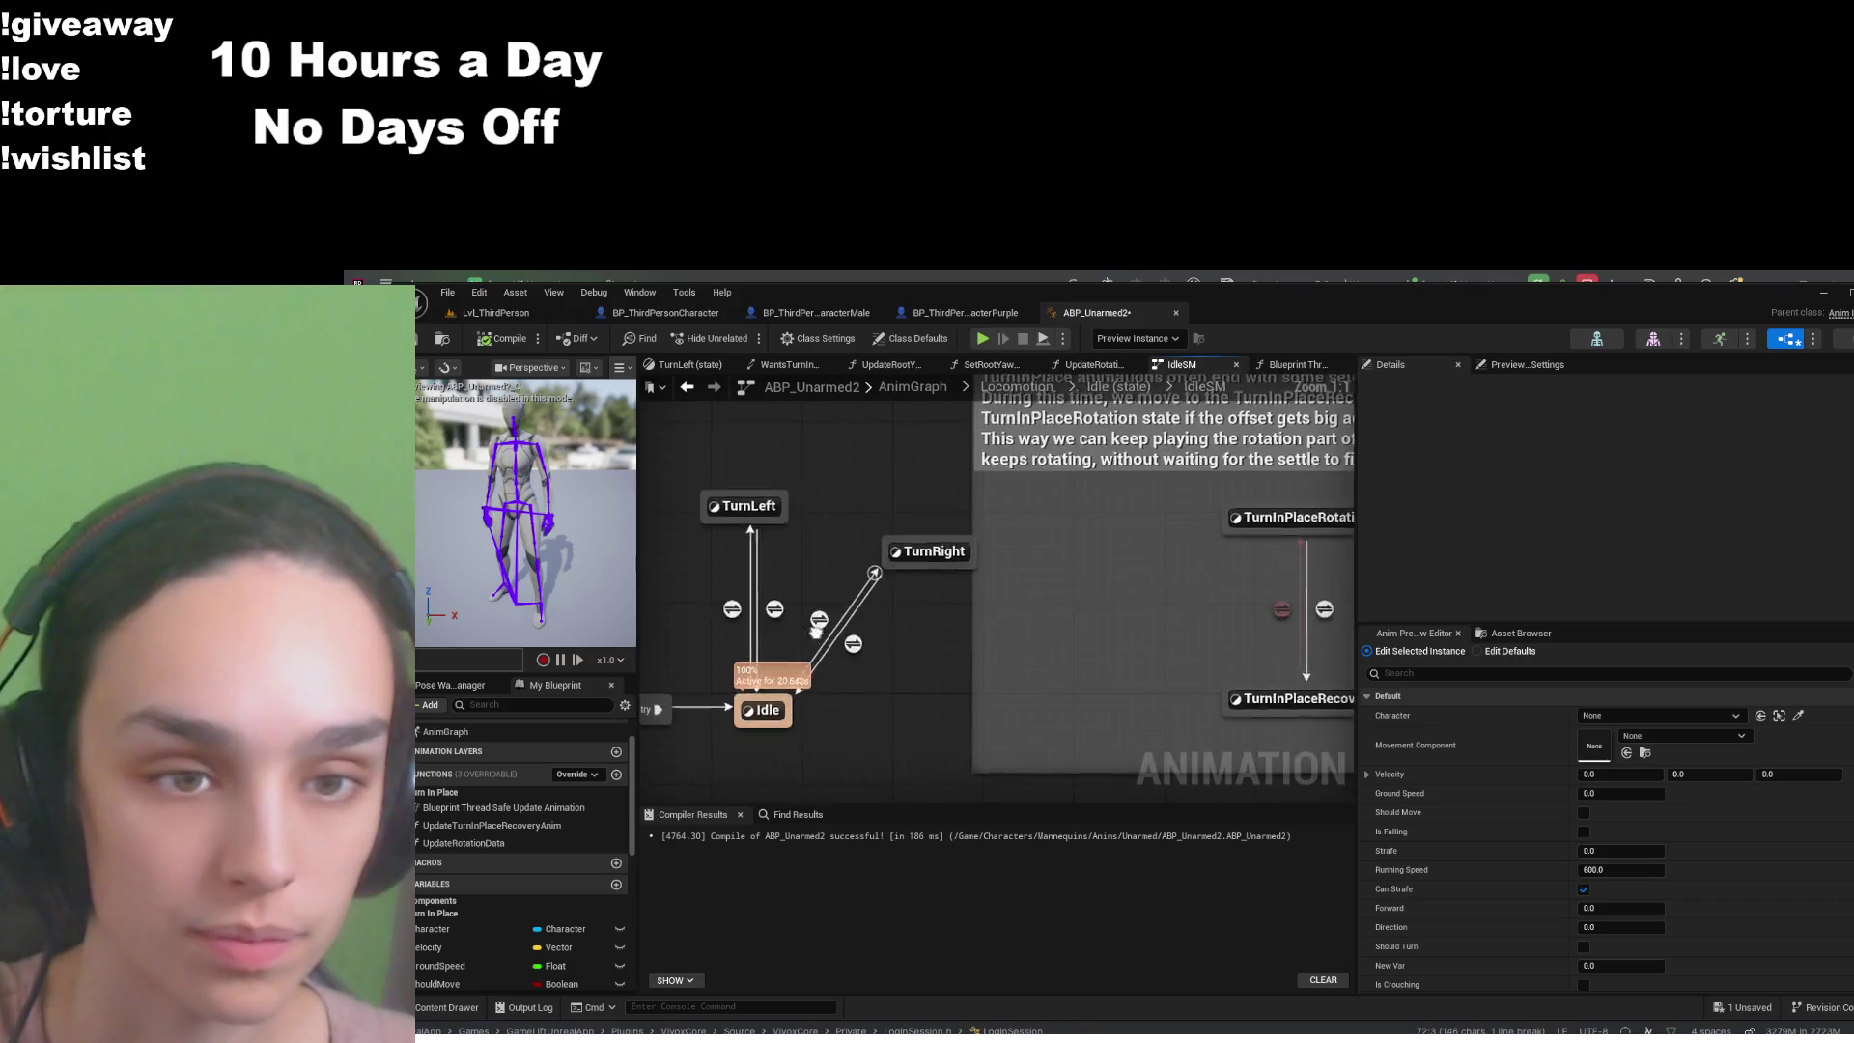
double_click(925, 612)
scroll(925, 612, down, 2)
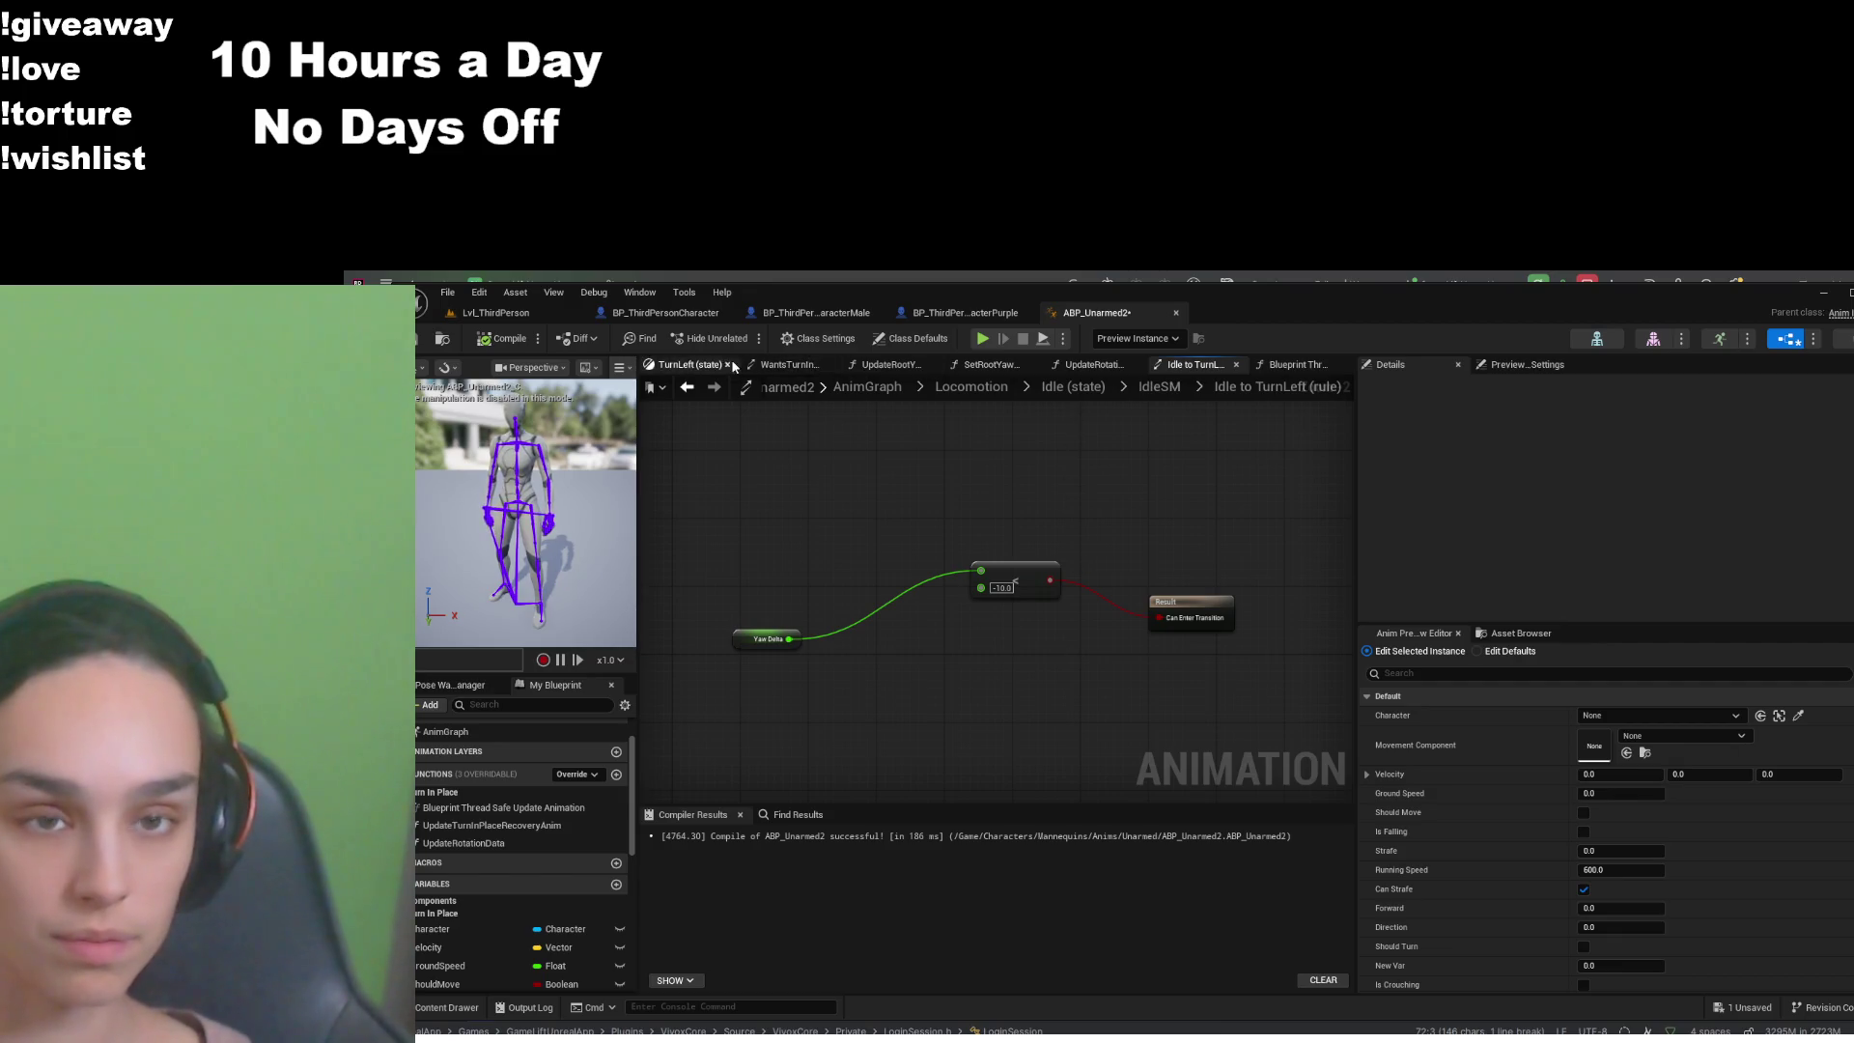
click(867, 387)
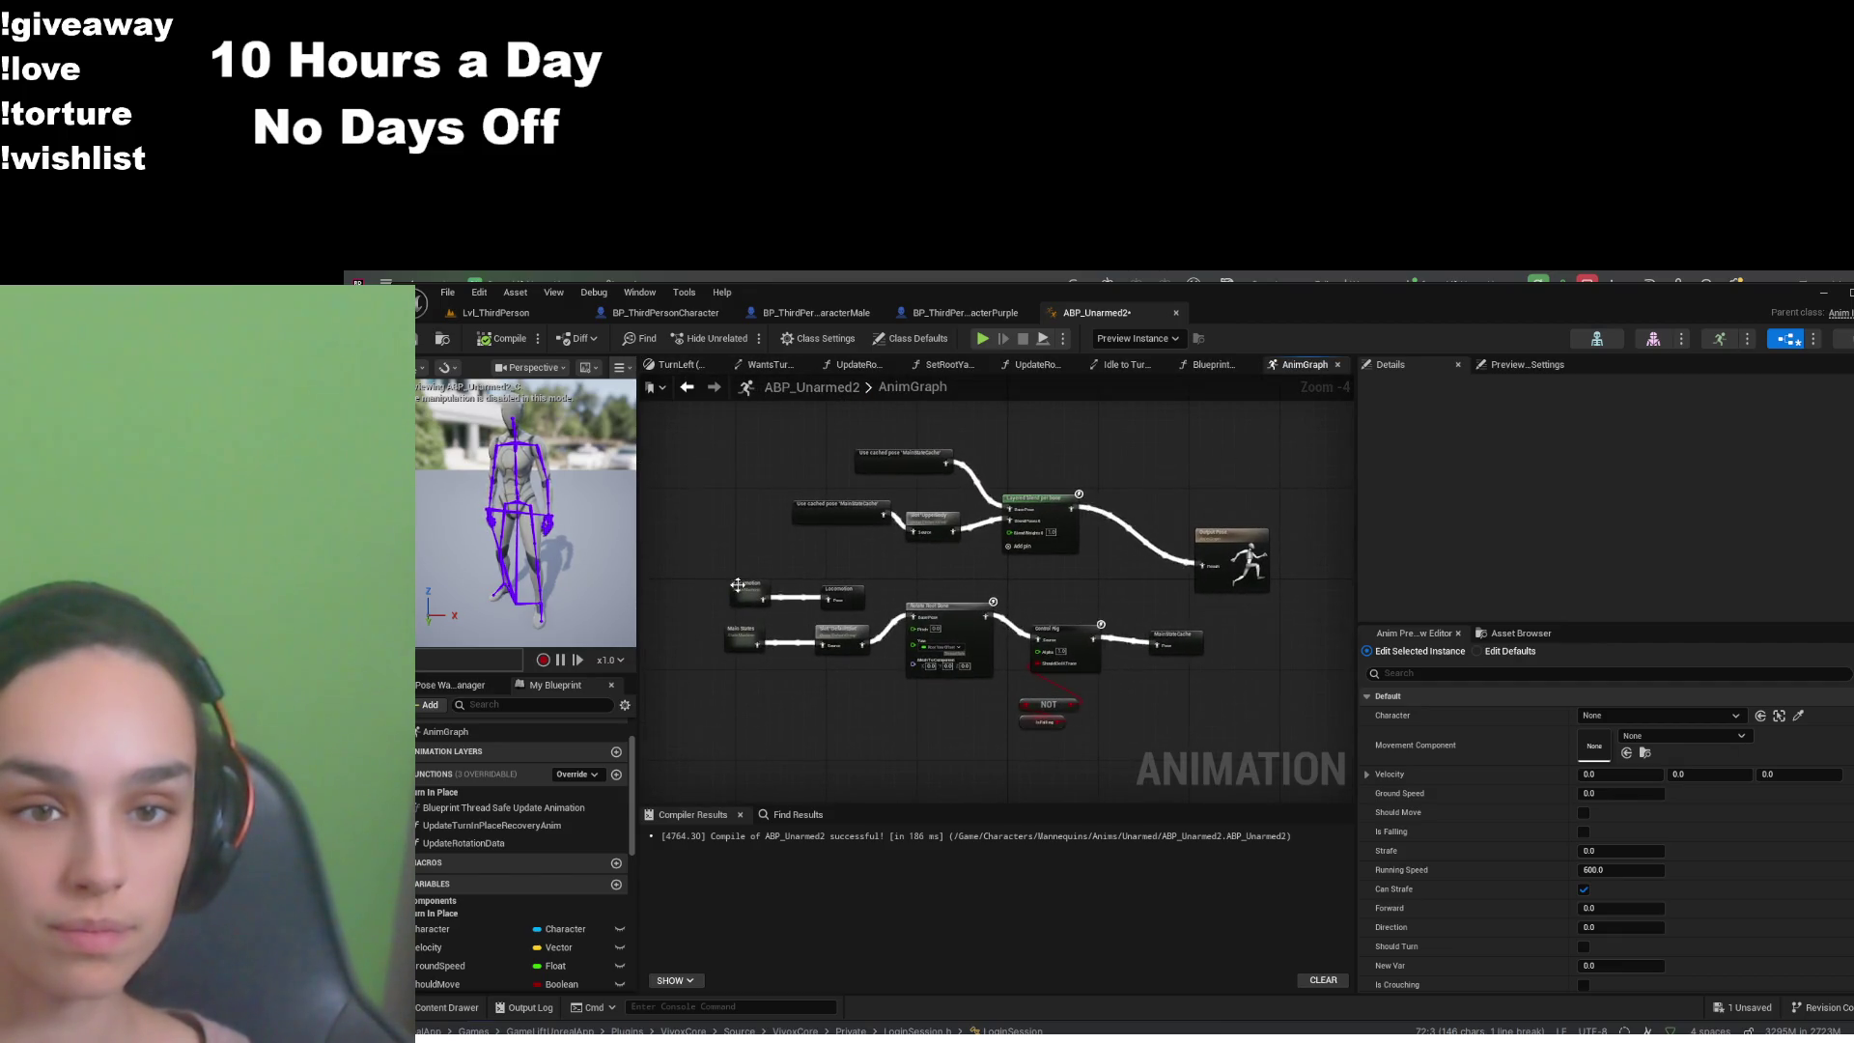
- In Blueprint Thread Safe Update Animation, add a Print String after SET Yaw Delta, fed by Yaw Delta
double_click(831, 631)
click(932, 597)
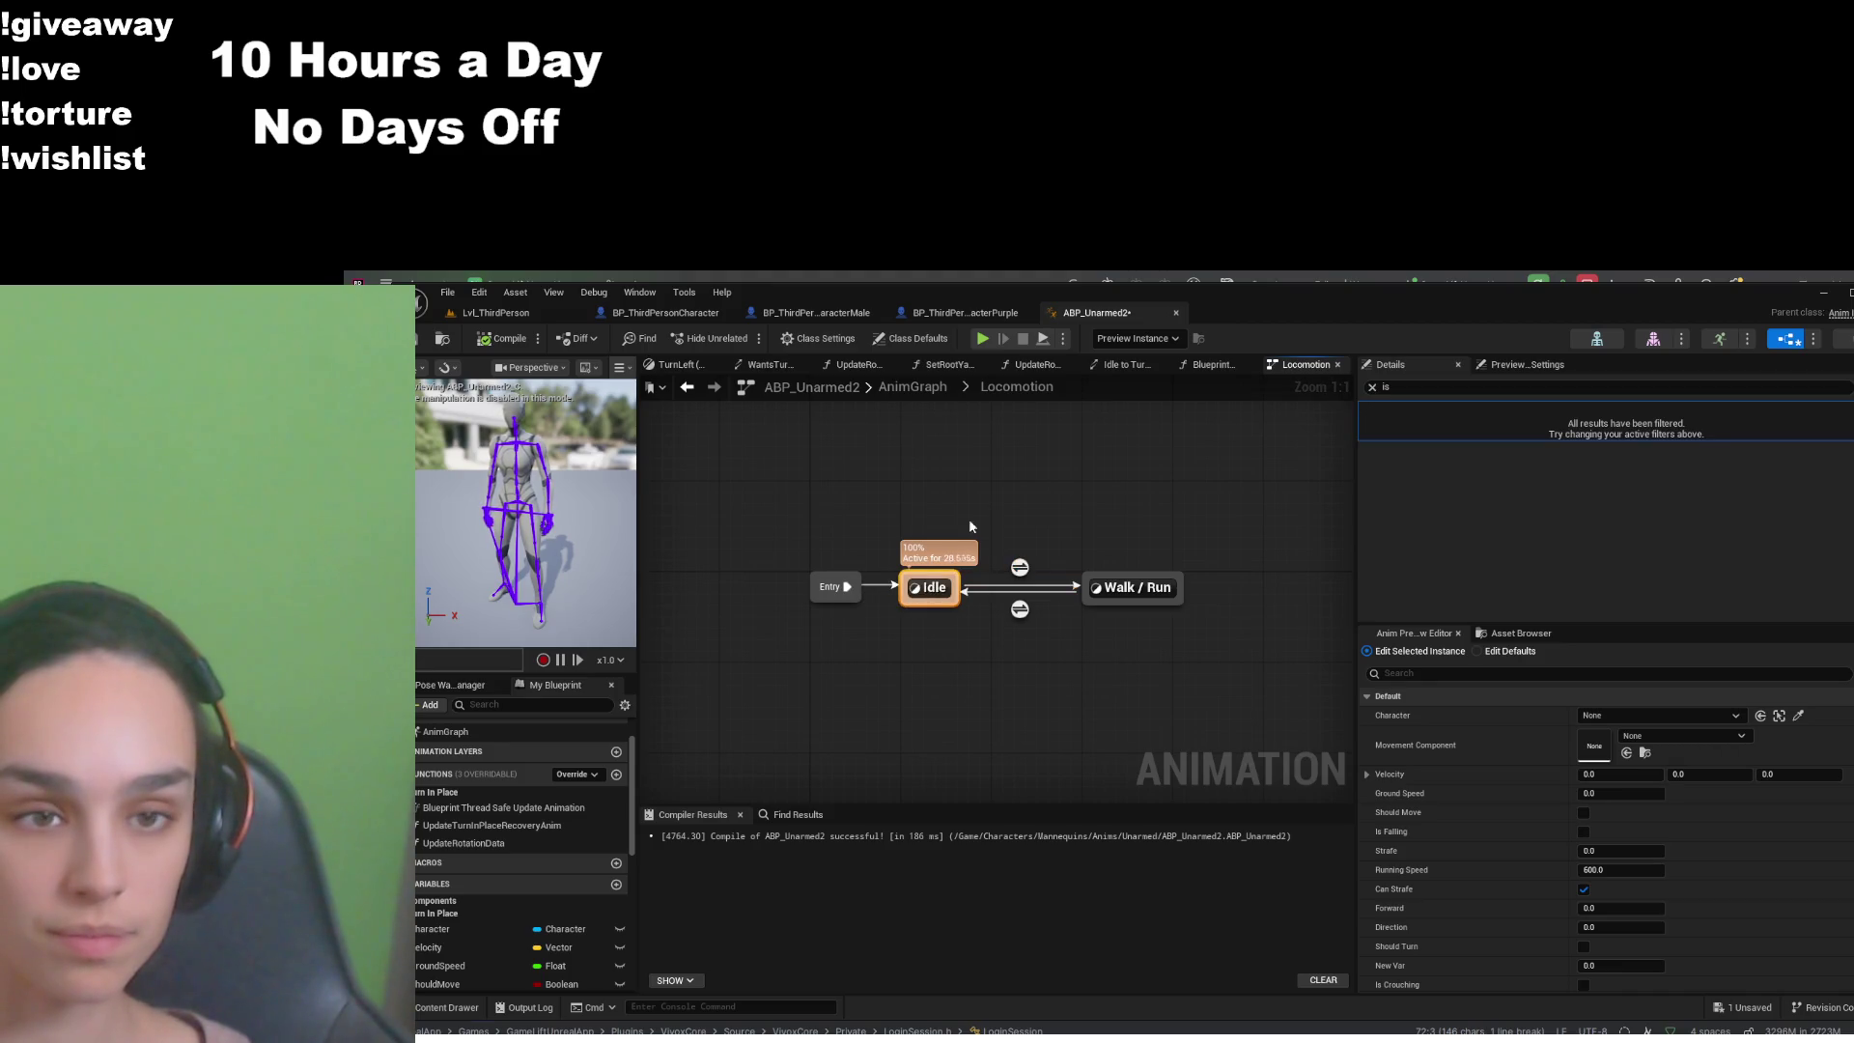
double_click(536, 809)
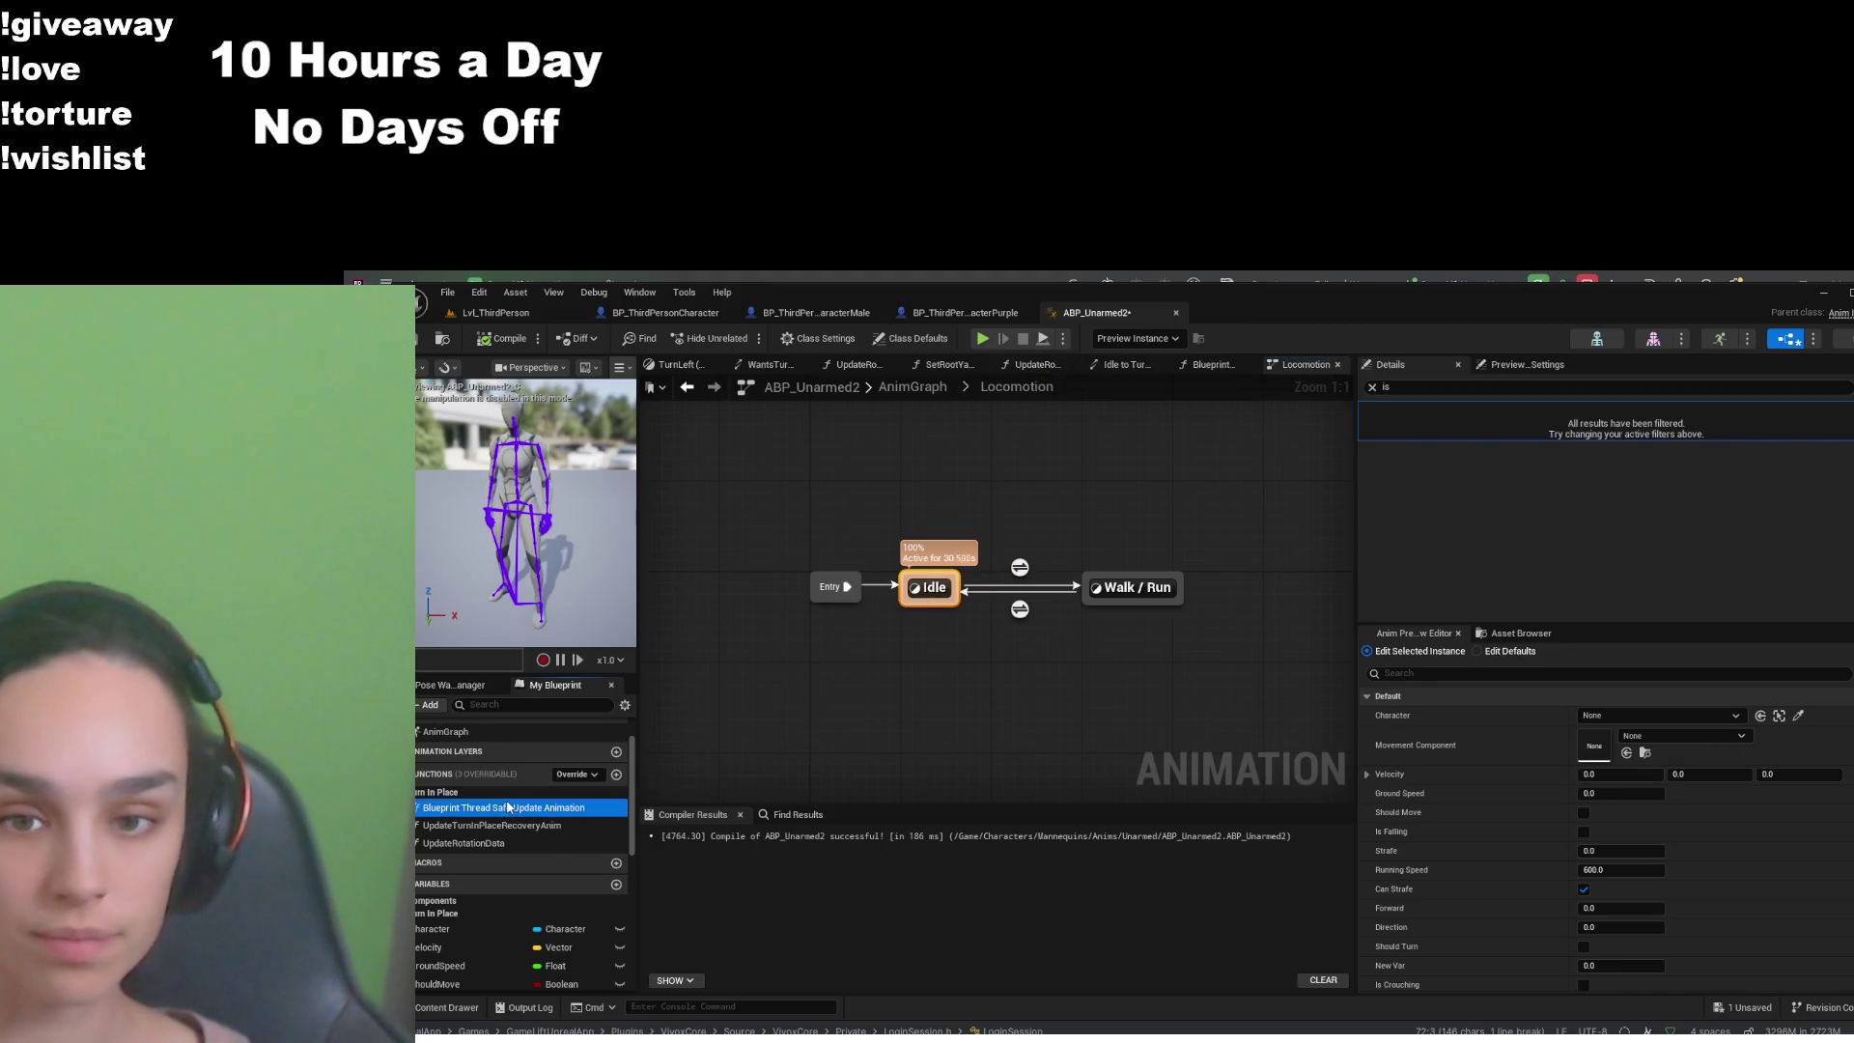
click(907, 489)
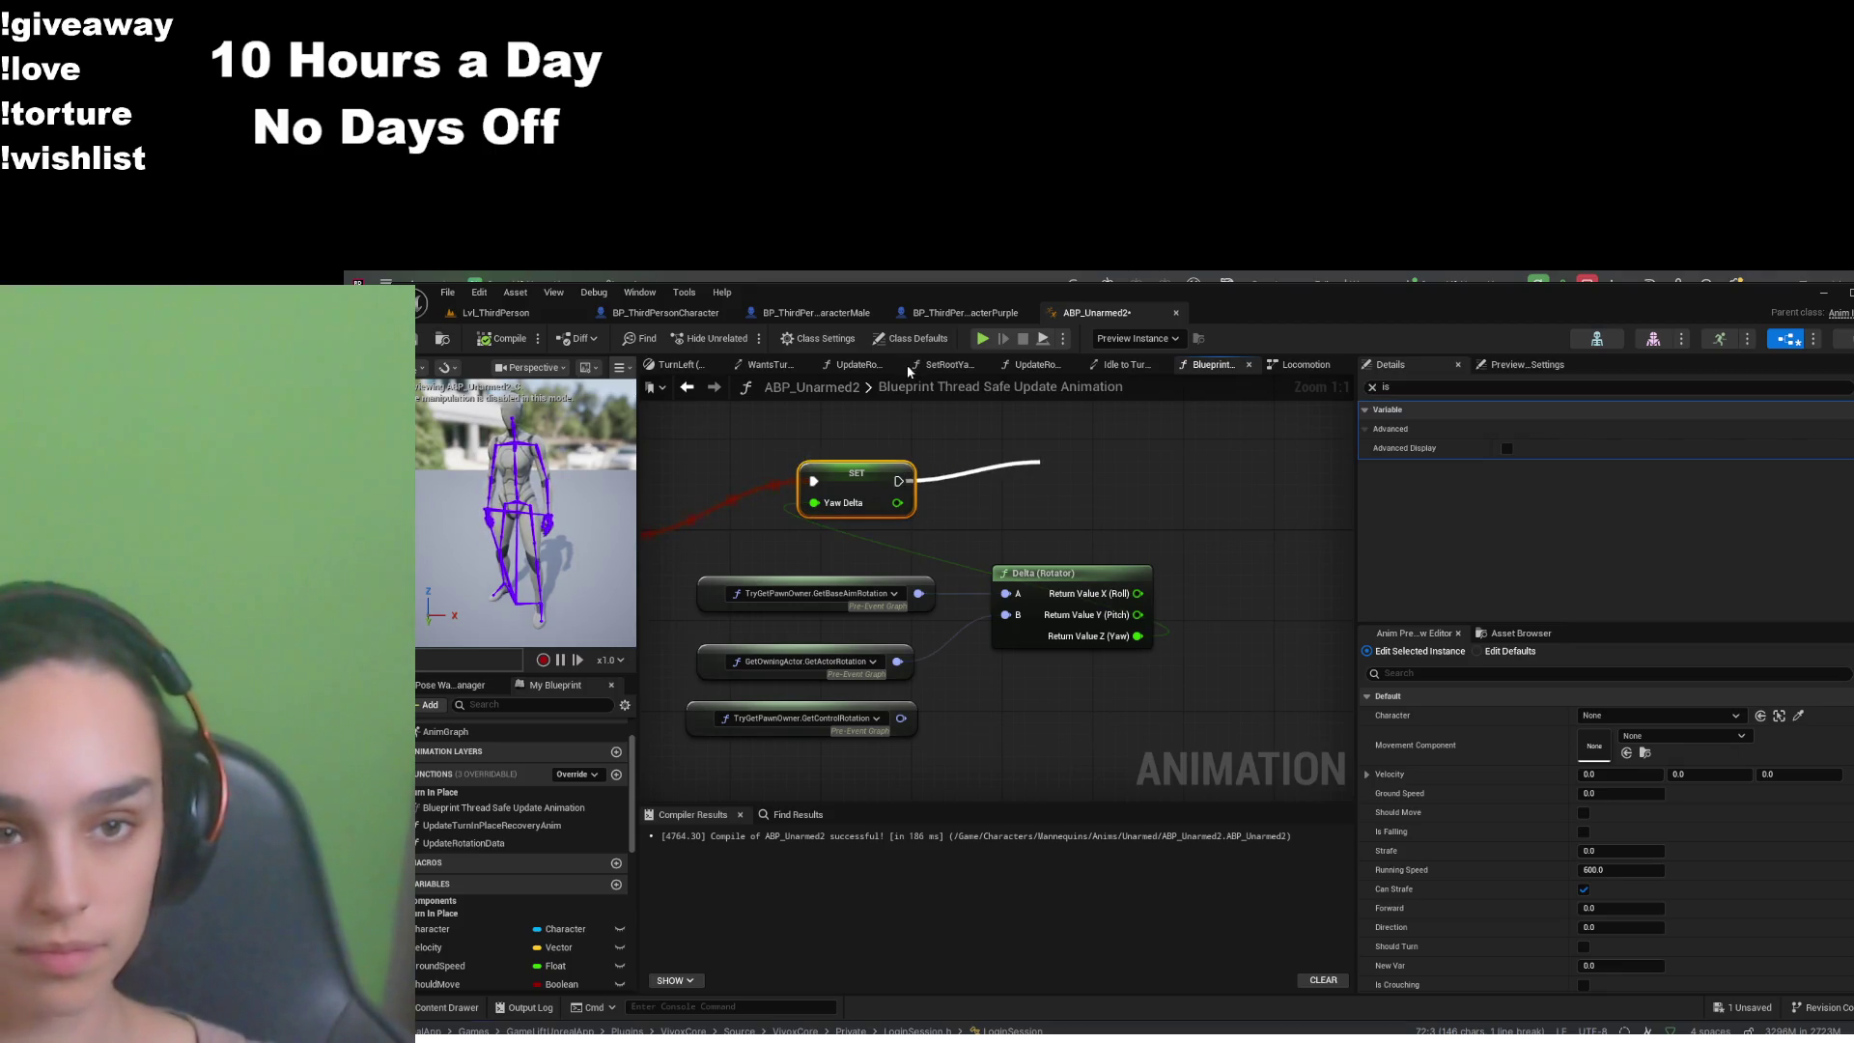
click(1142, 472)
drag(1142, 471, 1143, 414)
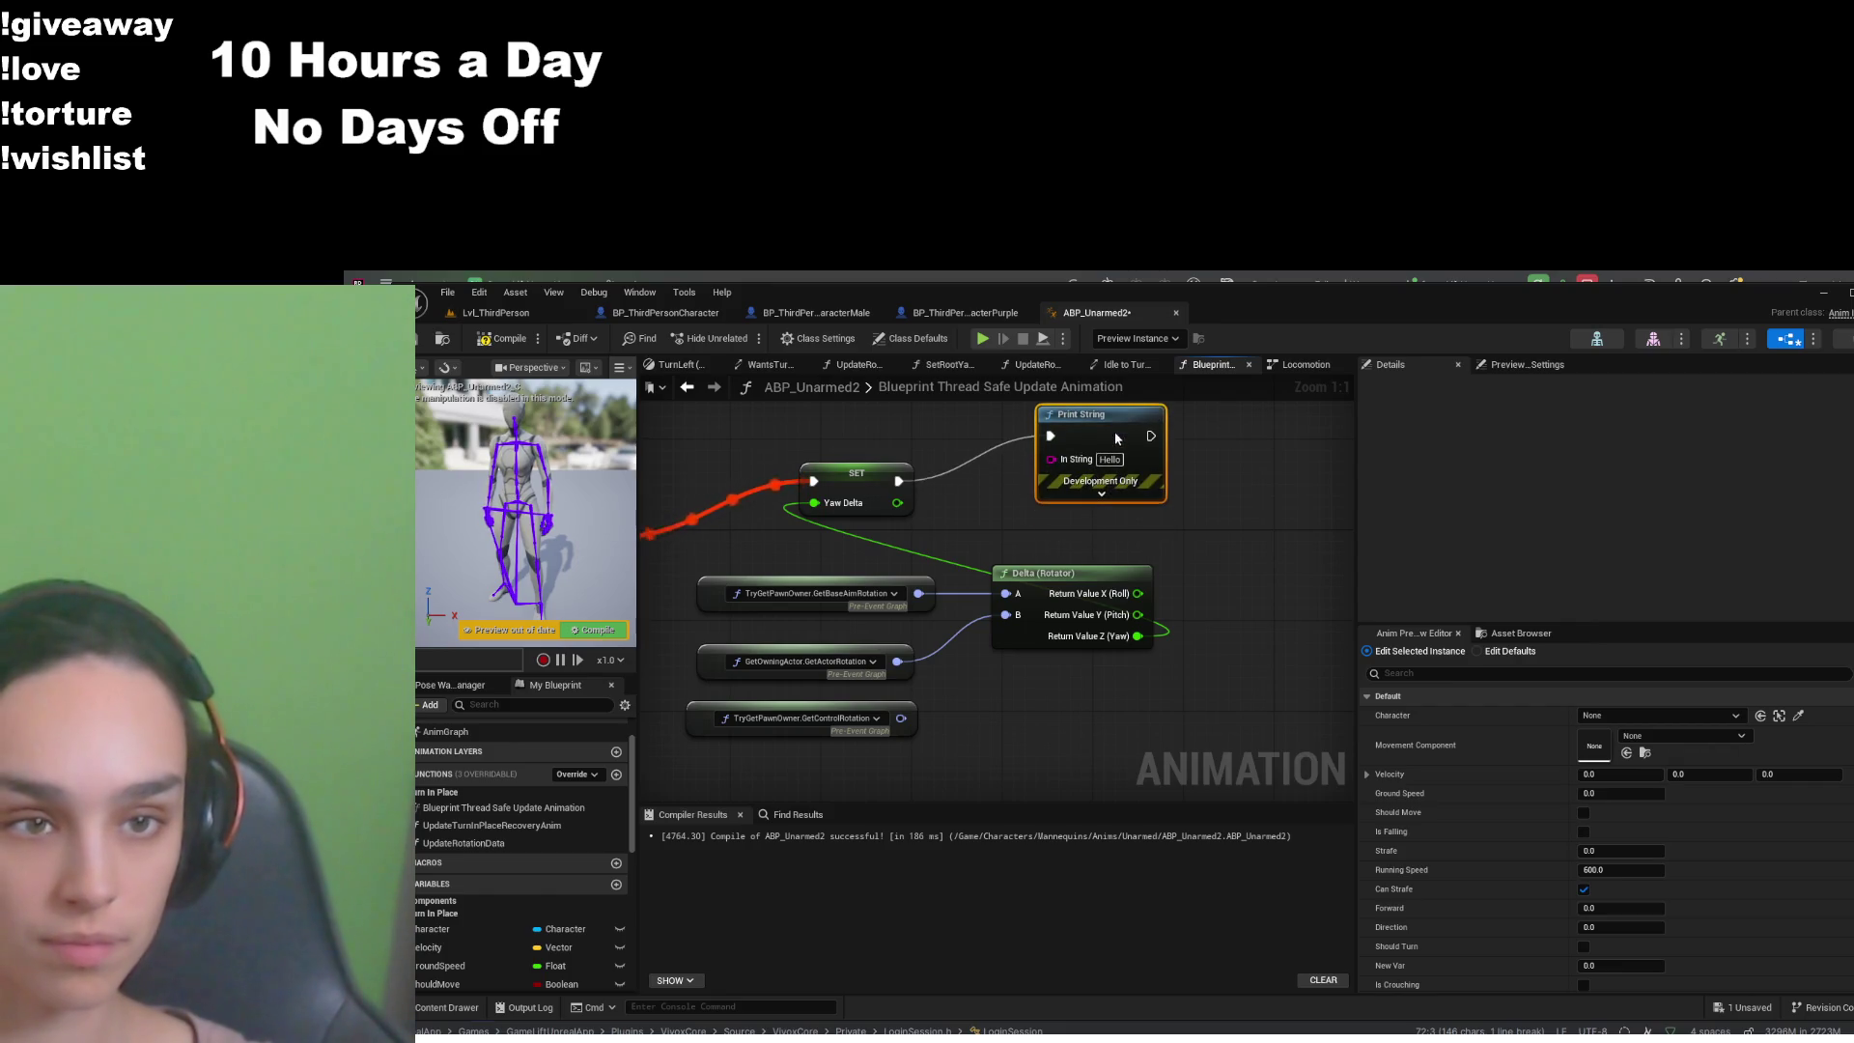
drag(897, 502, 1051, 460)
- Compile, then delete the erroring Print String and its leftover conversion node
click(492, 339)
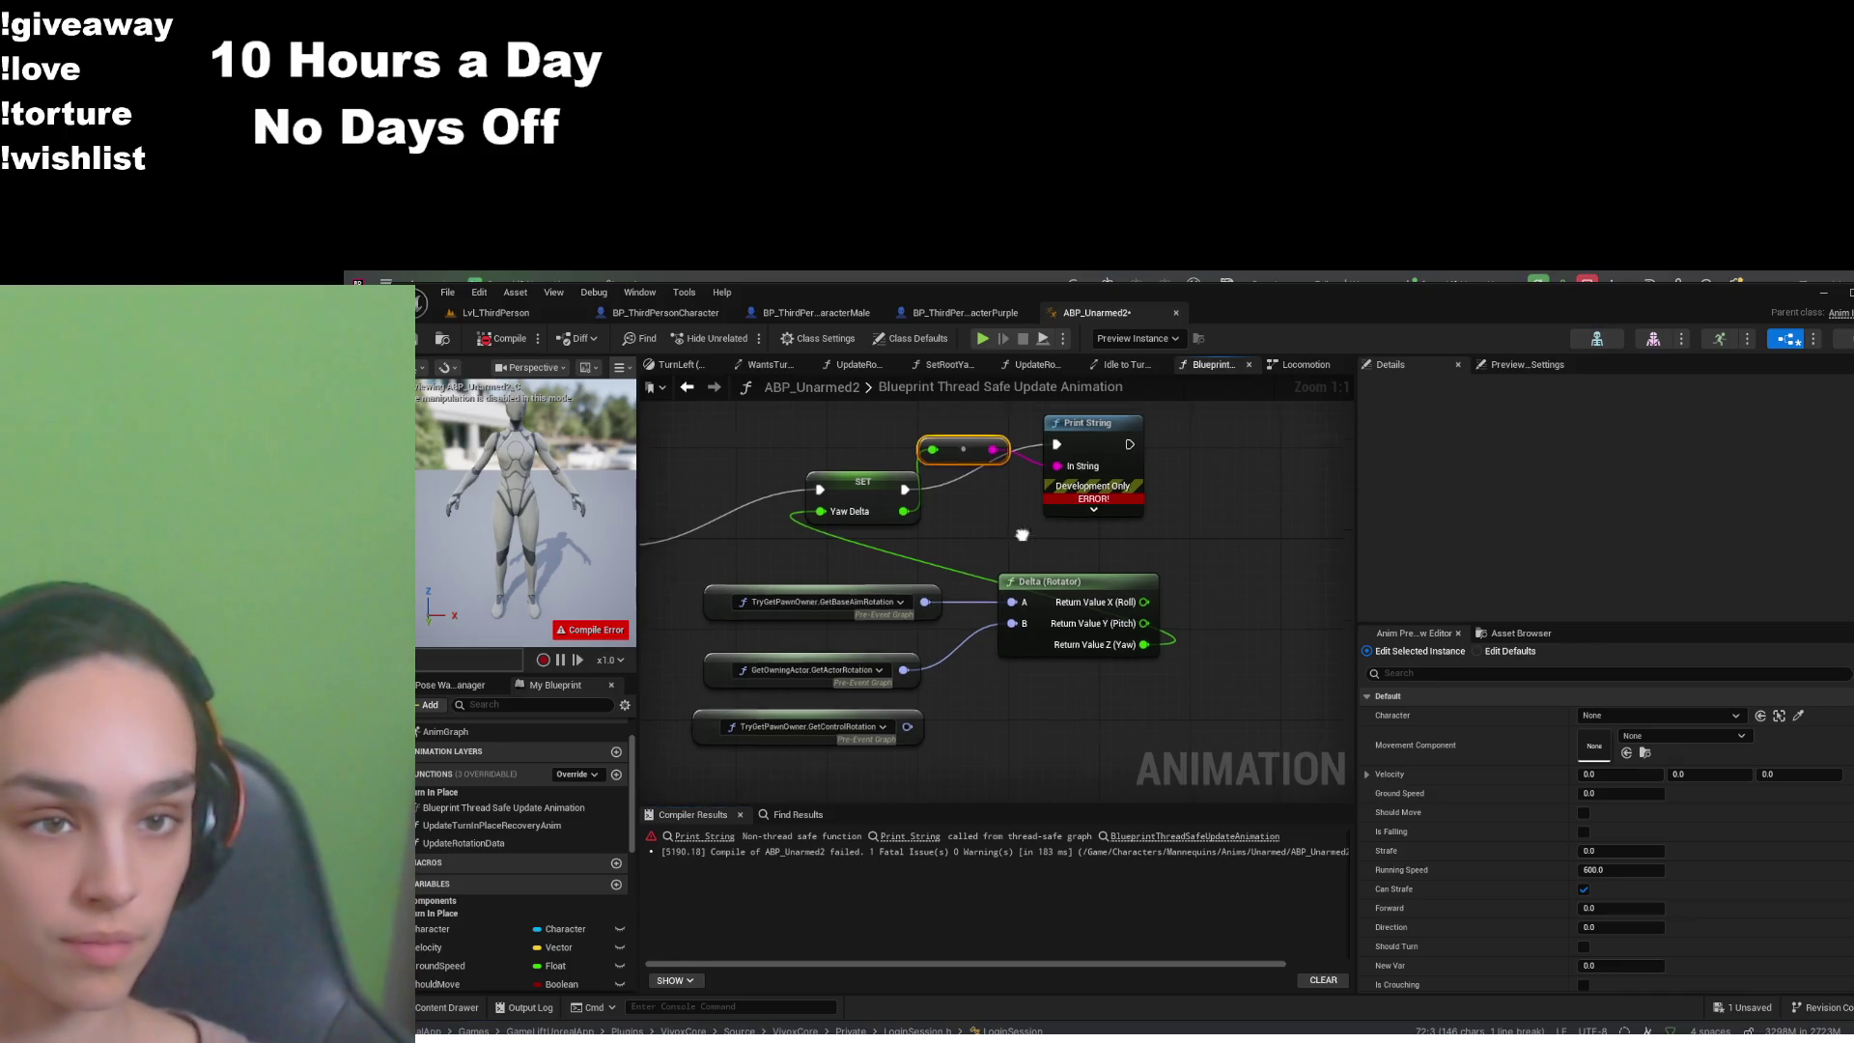
drag(1104, 519, 1125, 519)
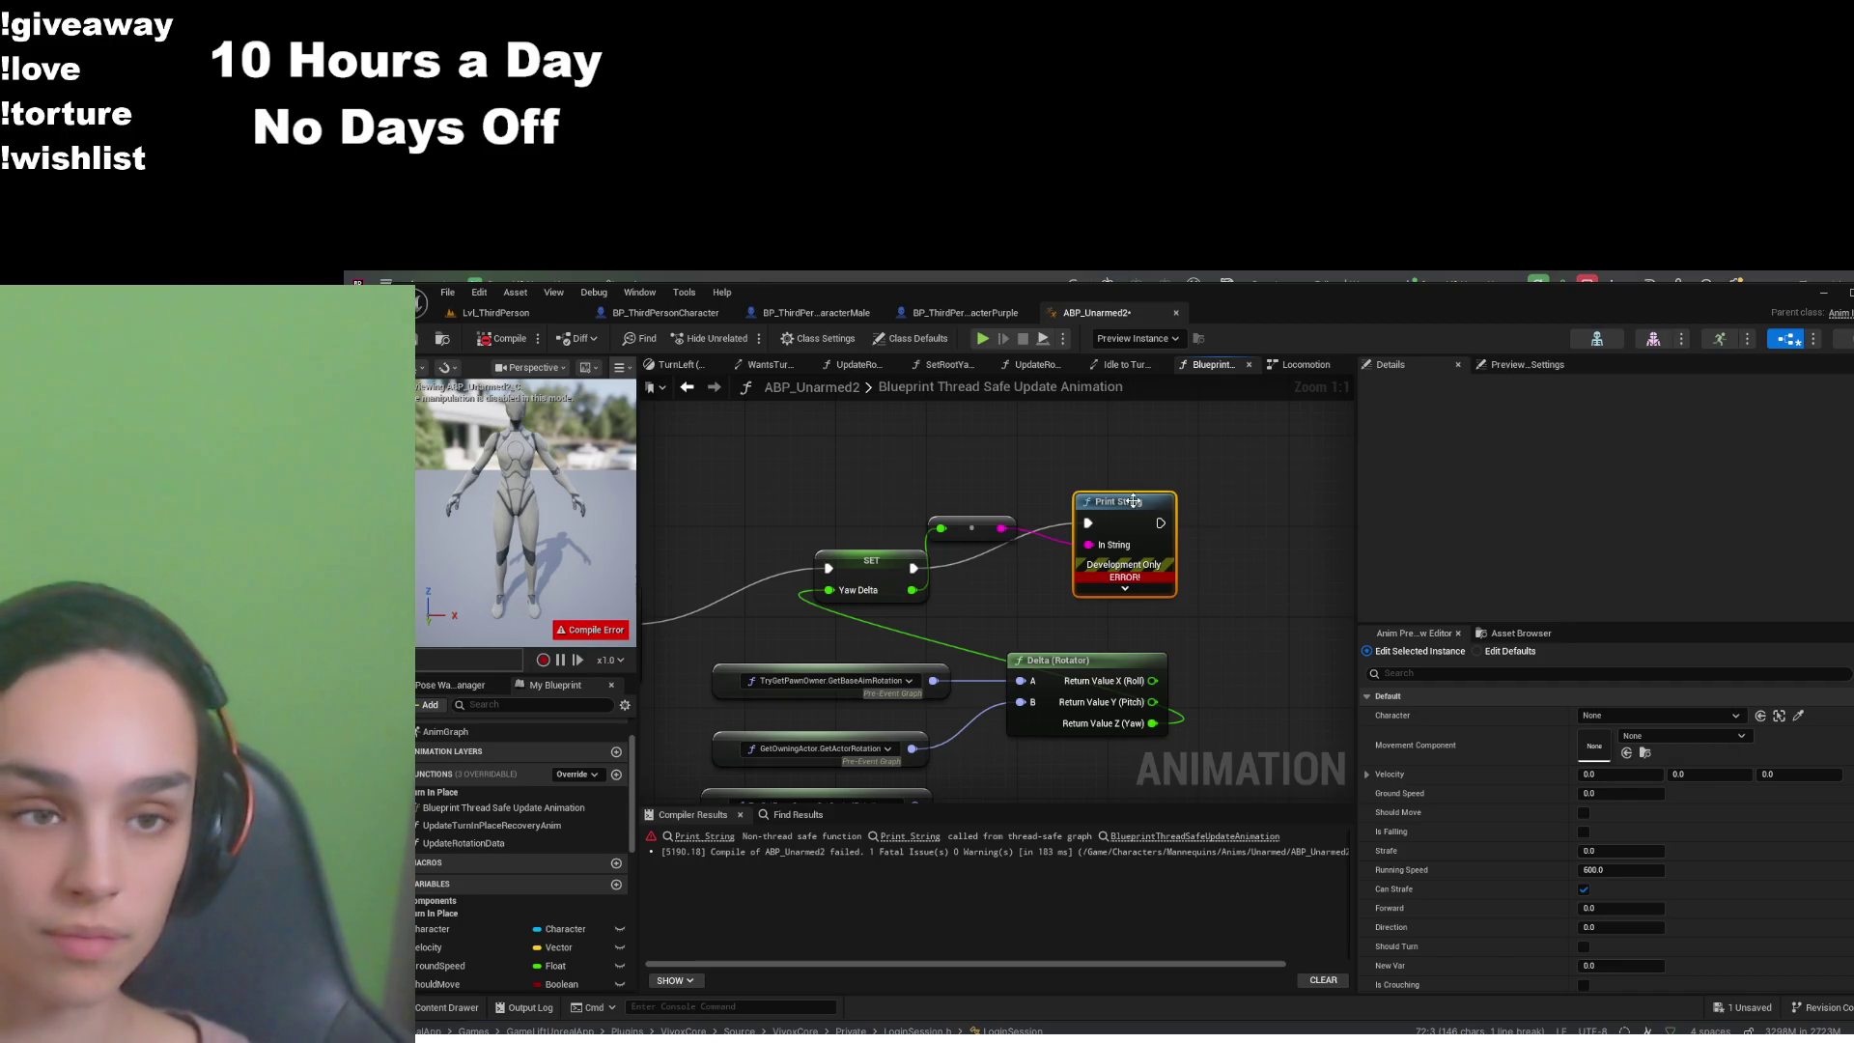
key(Delete)
click(980, 521)
mouse_move(912, 568)
mouse_down()
mouse_move(1126, 542)
mouse_move(1337, 558)
mouse_up()
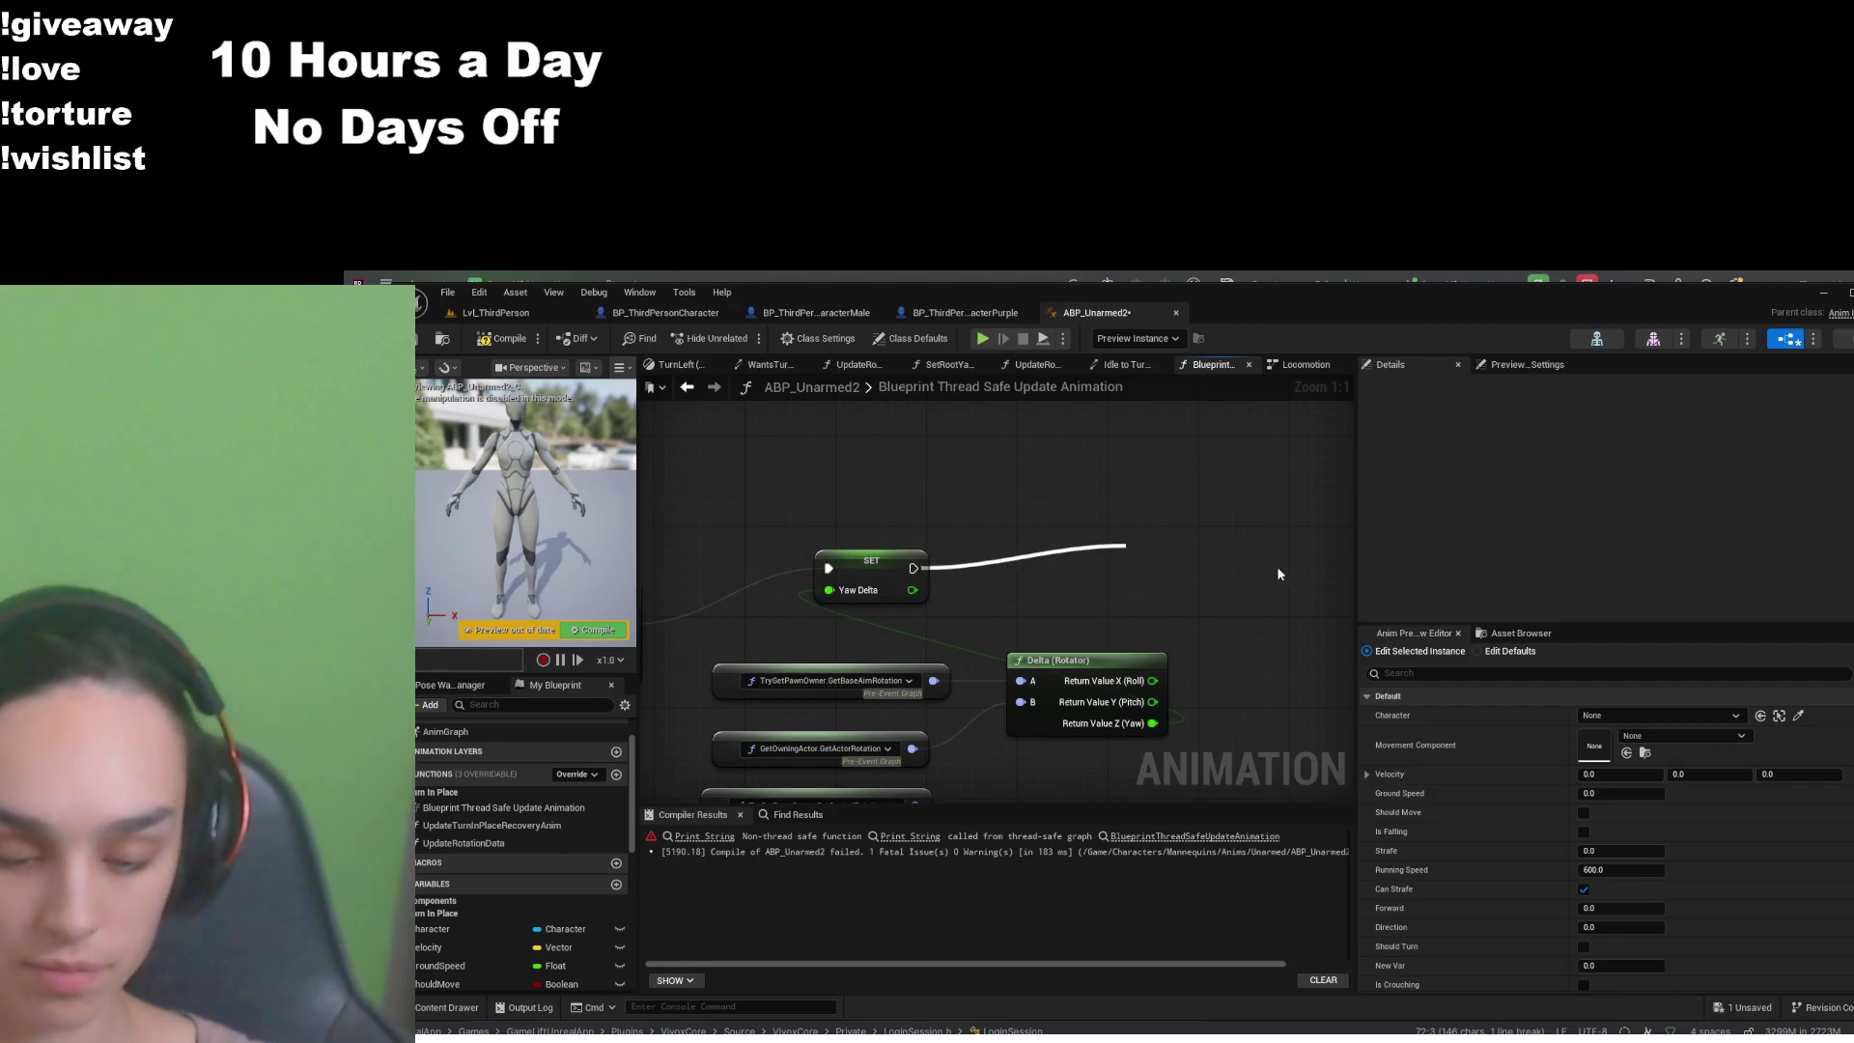
- Add a Log String after SET Yaw Delta with Yaw Delta as In String, then compile and save
click(1183, 598)
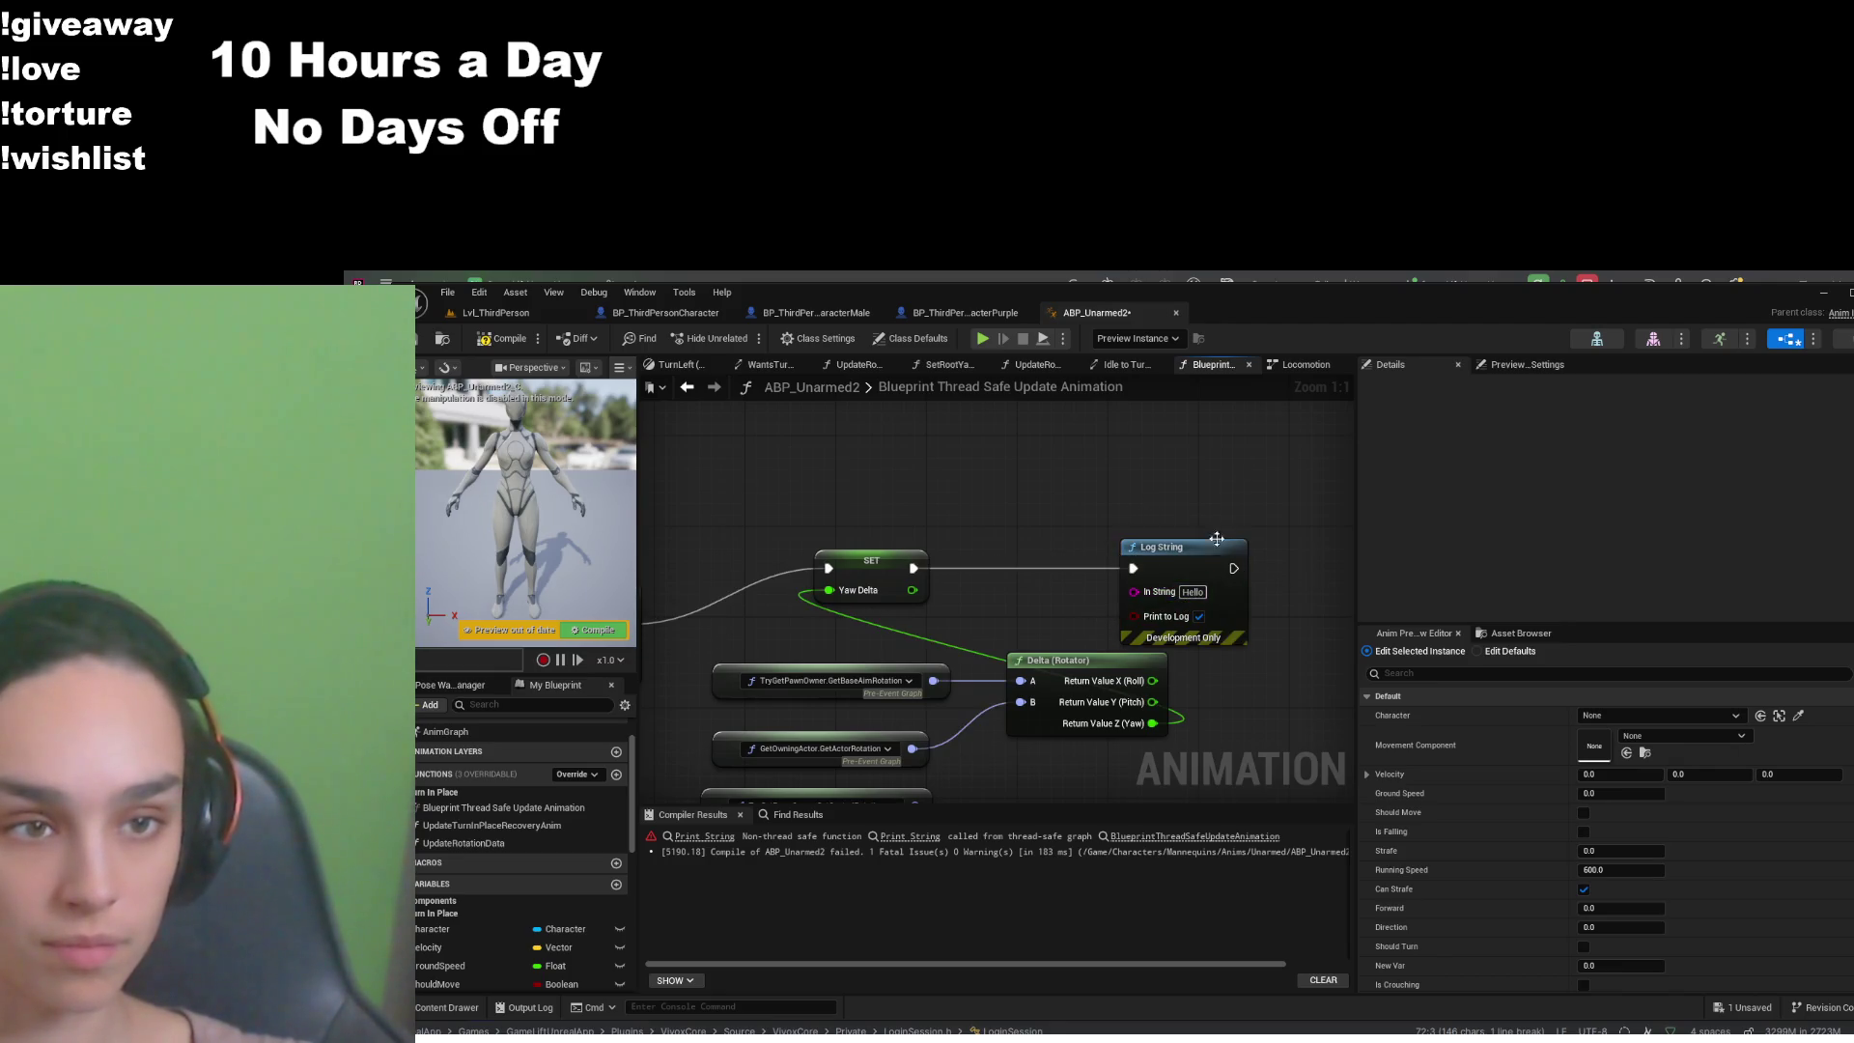
drag(1146, 557, 1124, 511)
mouse_move(911, 591)
mouse_down()
mouse_move(1031, 604)
mouse_move(1101, 599)
mouse_move(1132, 572)
mouse_move(1062, 577)
mouse_move(1038, 485)
mouse_move(917, 593)
mouse_move(1197, 594)
mouse_up()
drag(1132, 547, 1133, 548)
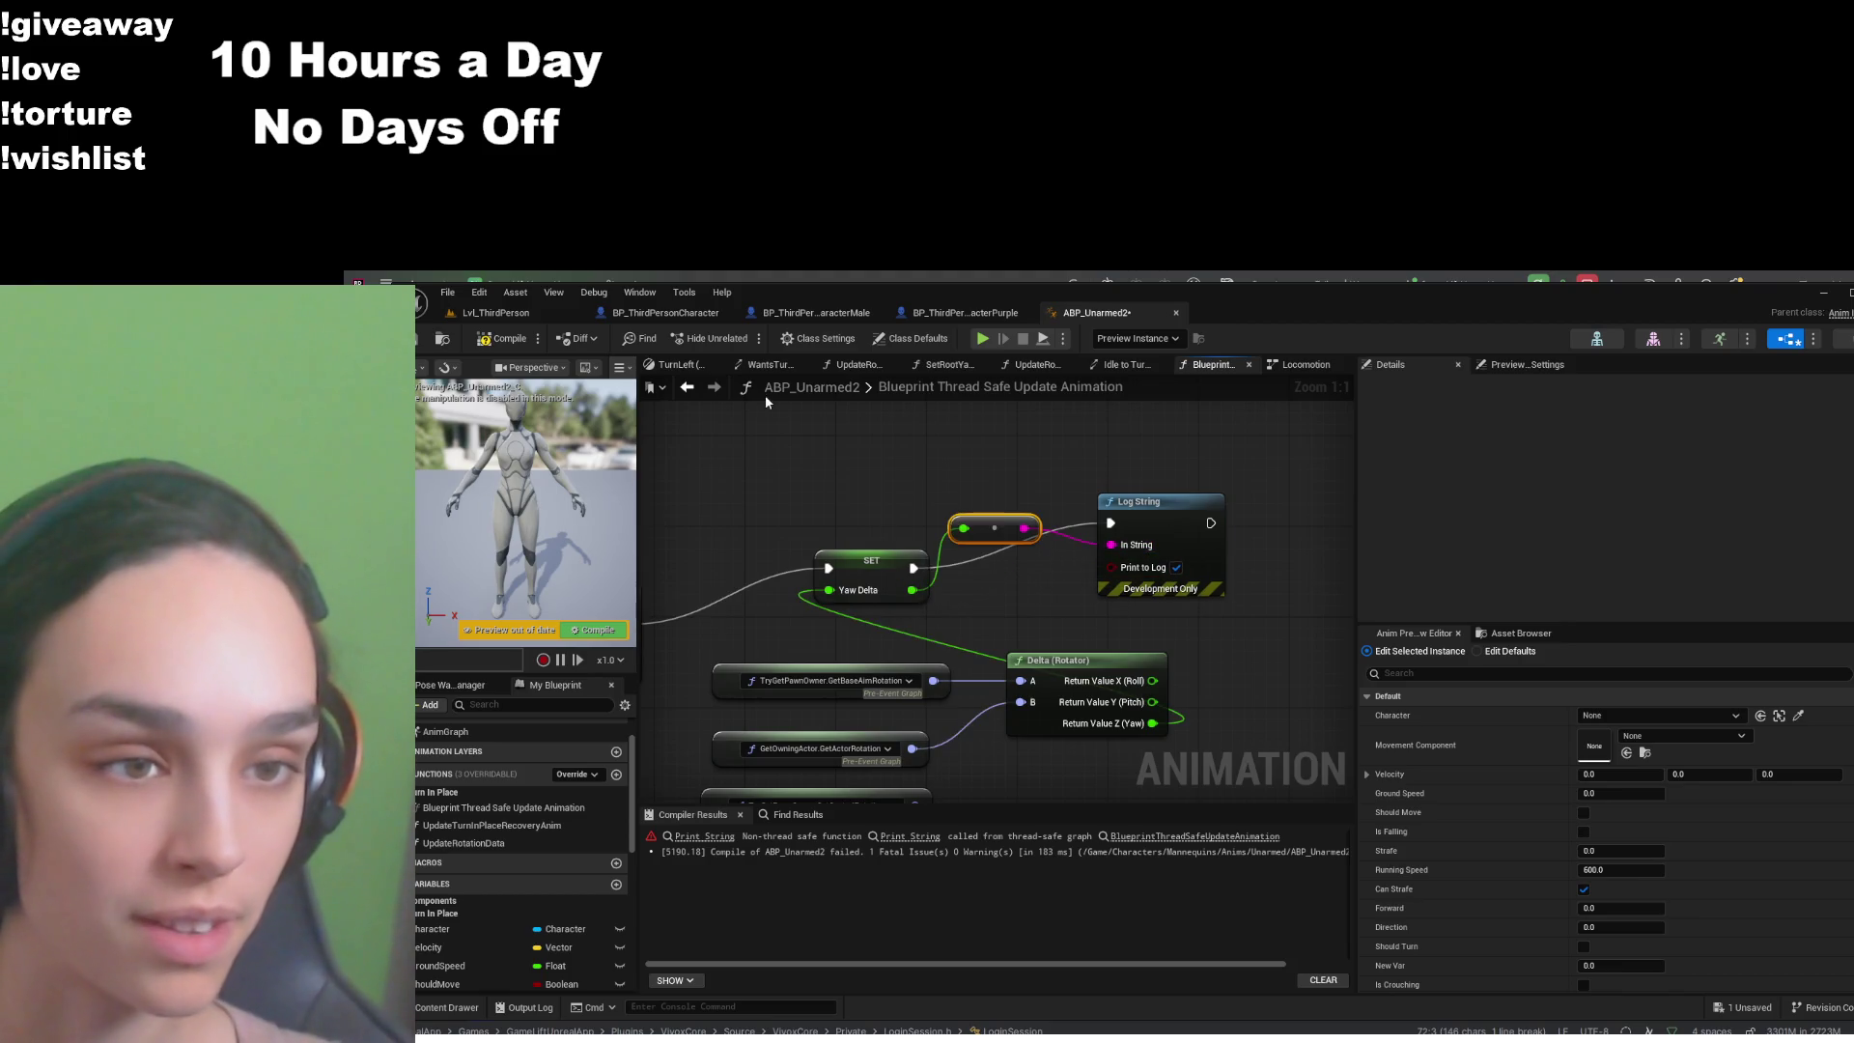
click(502, 338)
click(419, 340)
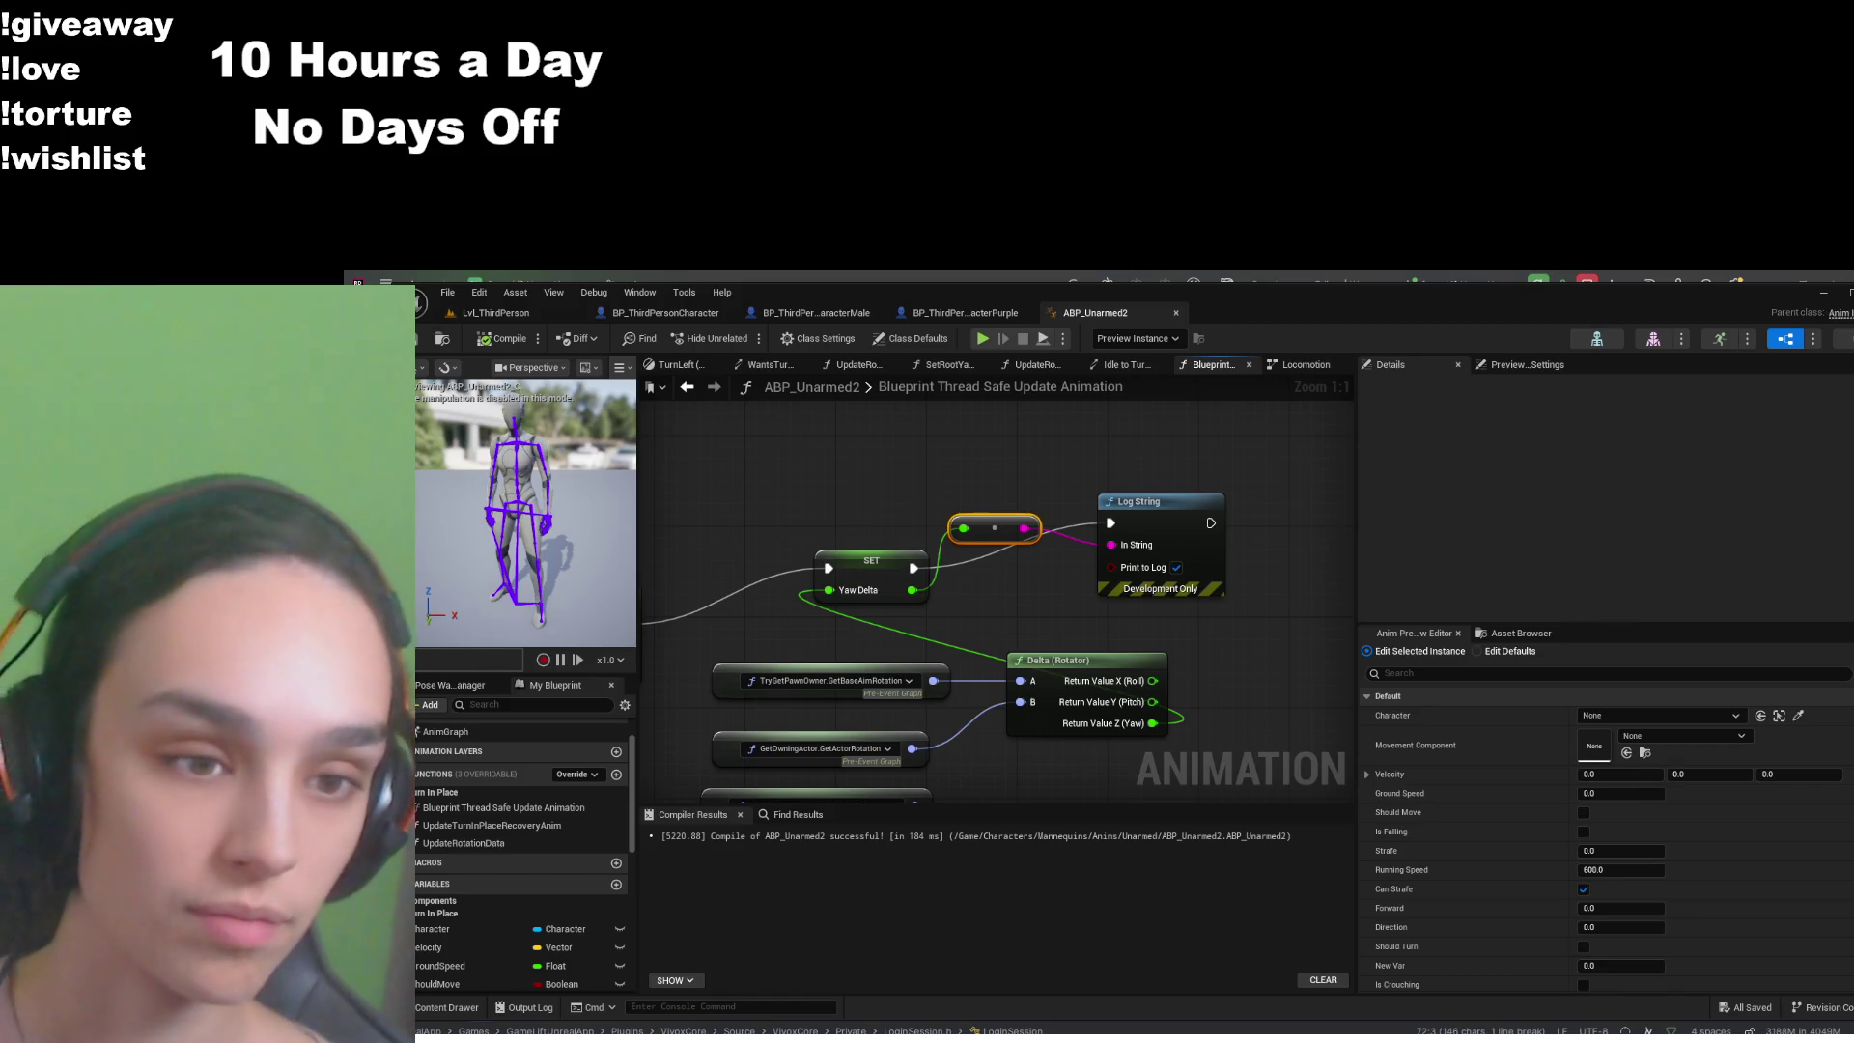
- Discard a dangling execution wire from Log String and switch to the Lvl_ThirdPerson level
drag(1260, 437, 1226, 452)
drag(1176, 539, 1256, 486)
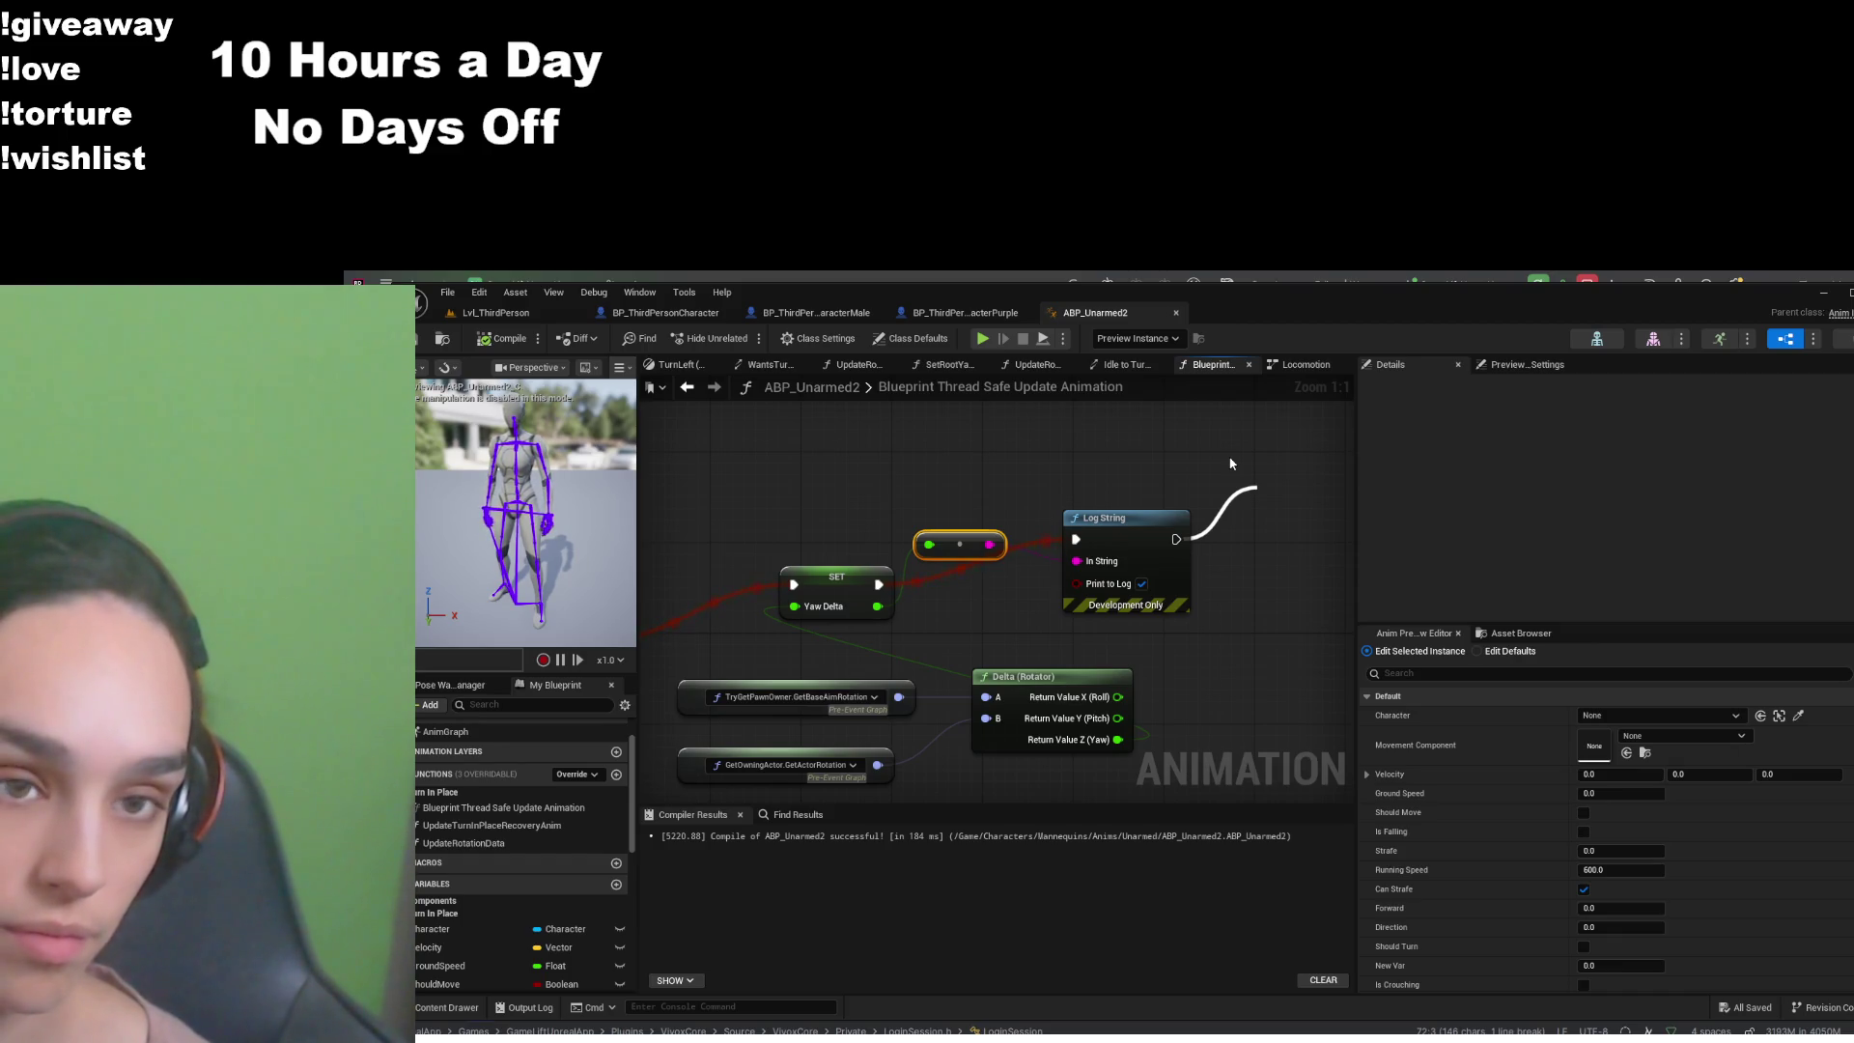
drag(1231, 463, 1192, 449)
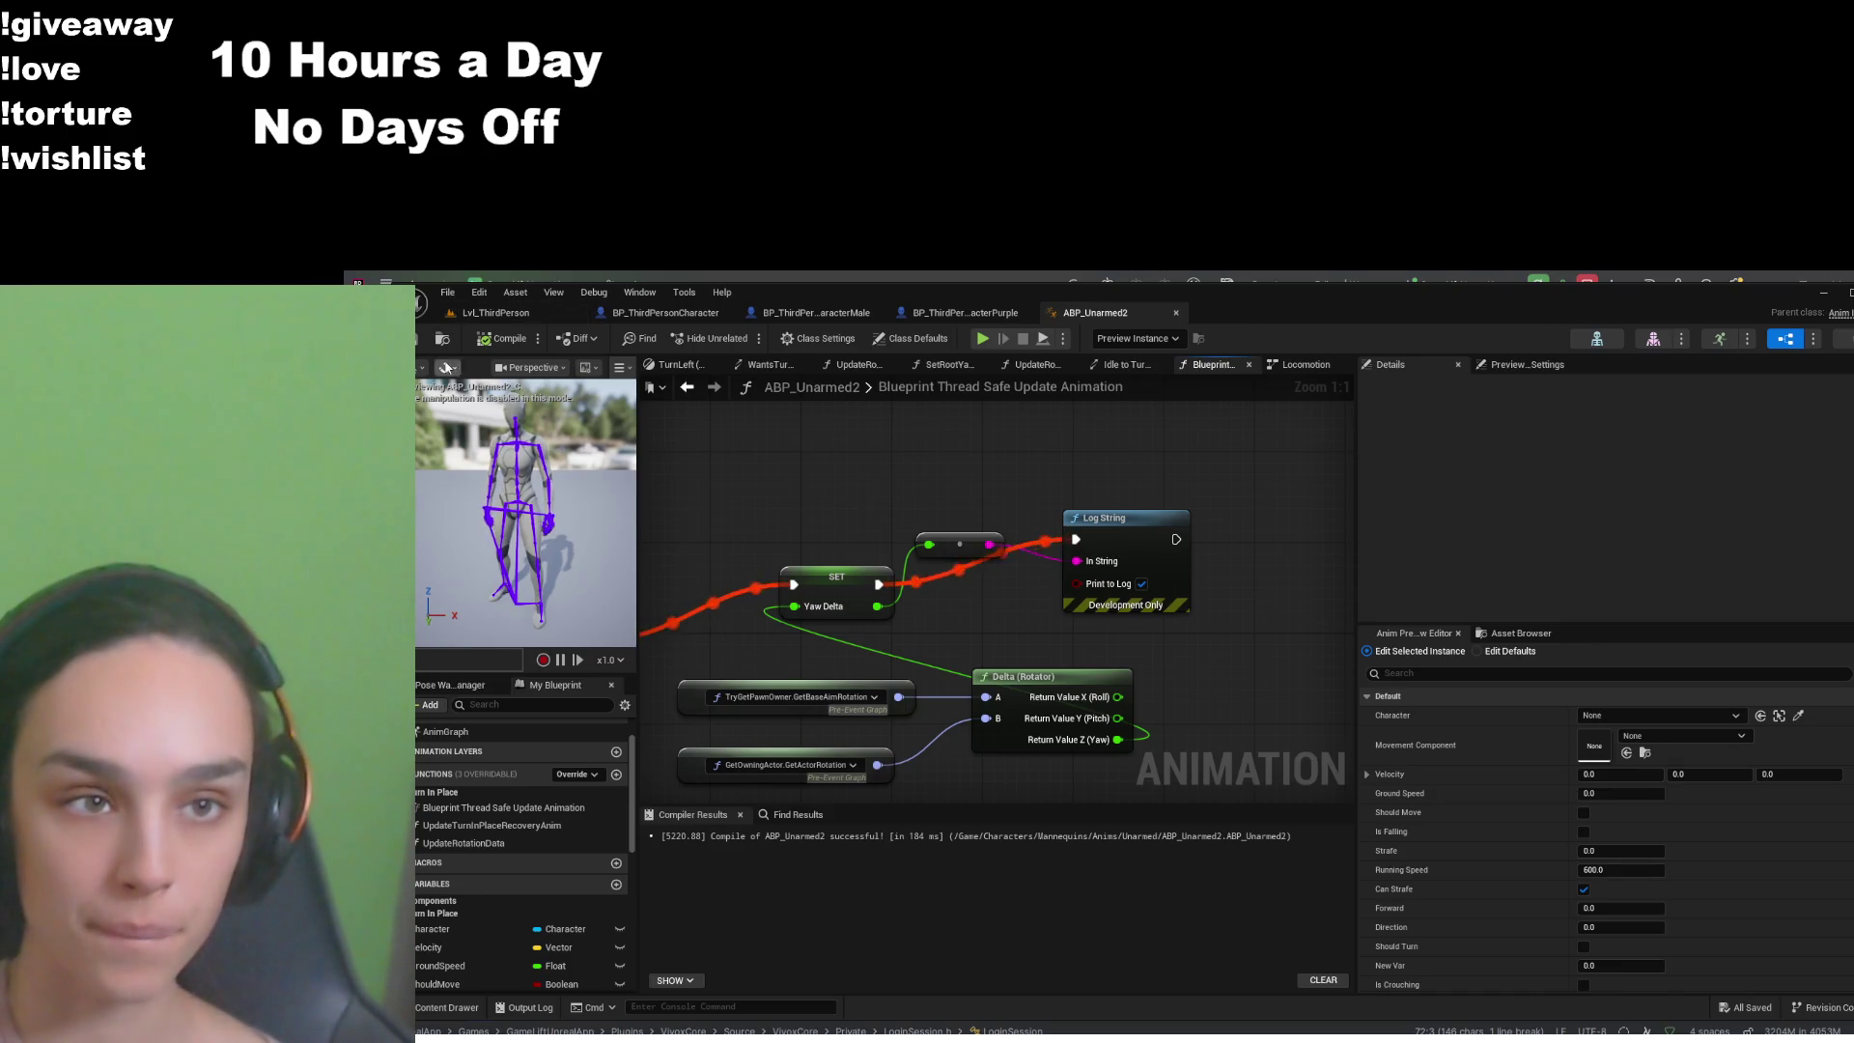
click(493, 316)
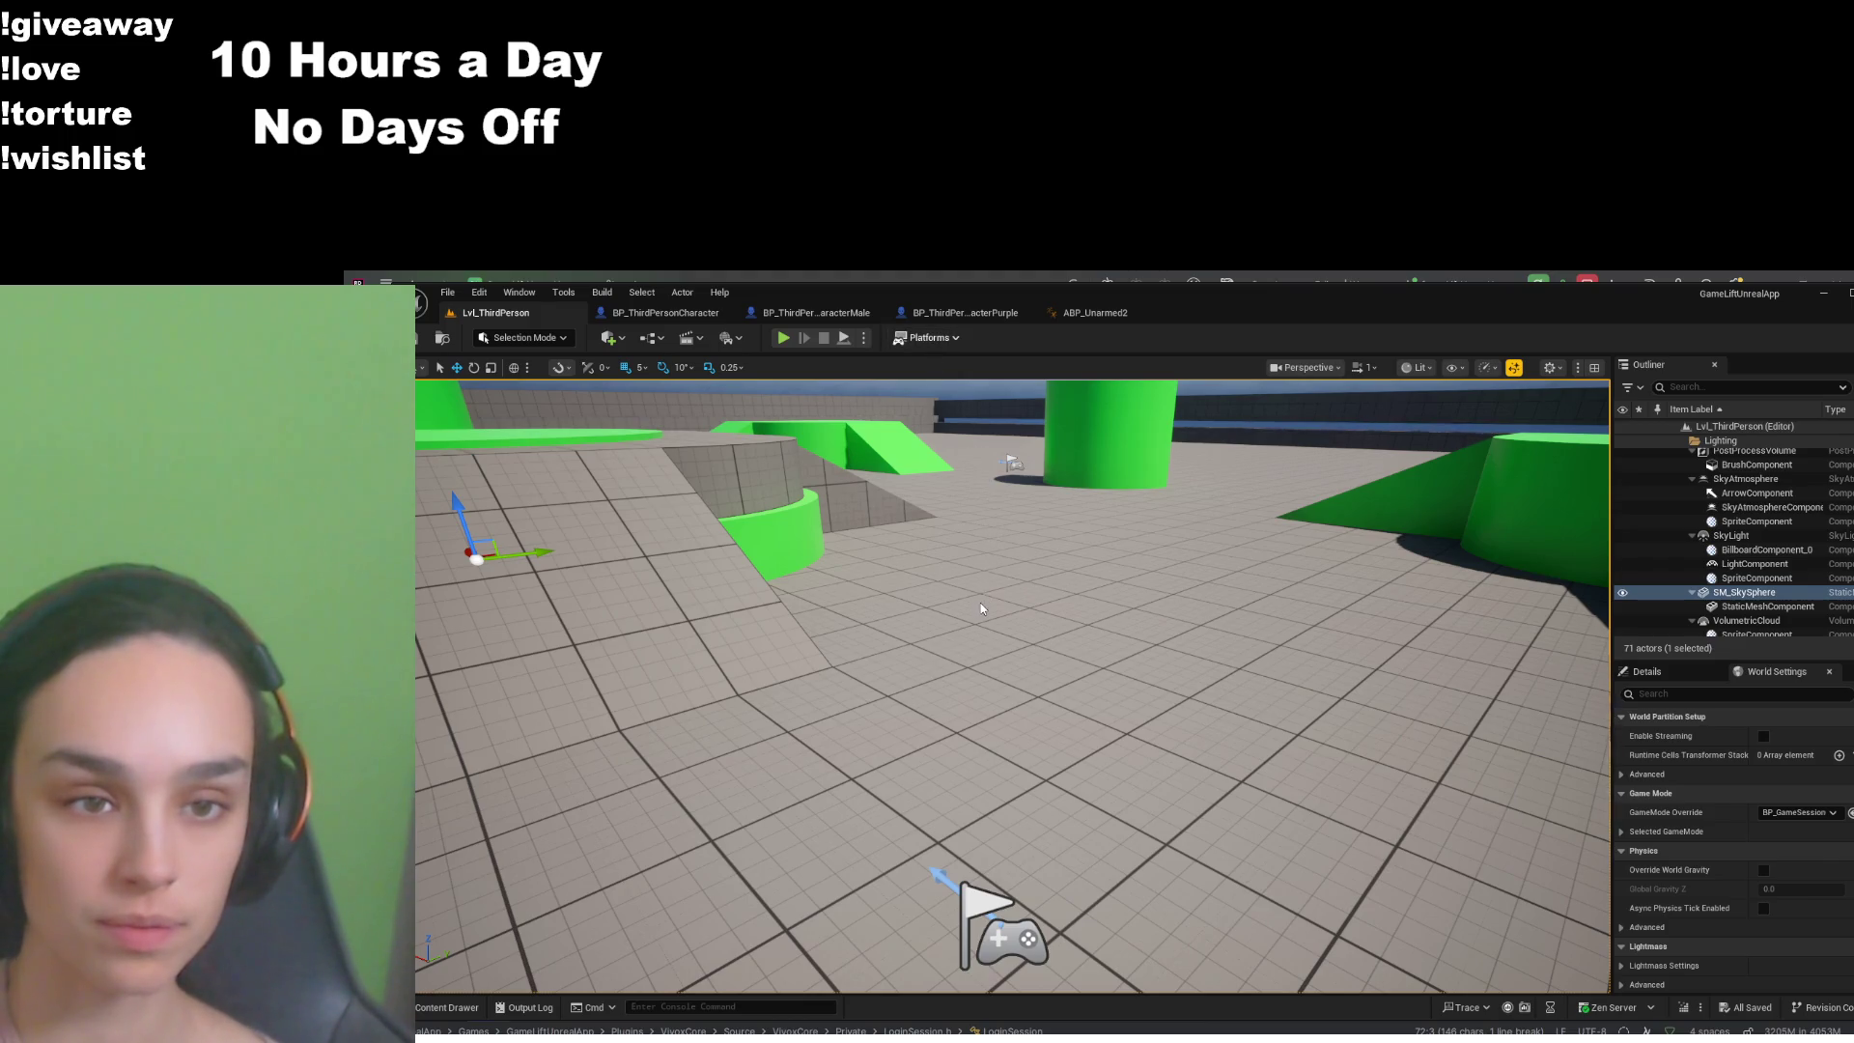
- Play the level, run the character around the green blocks, then switch to Rider's LoginSession.h
click(844, 337)
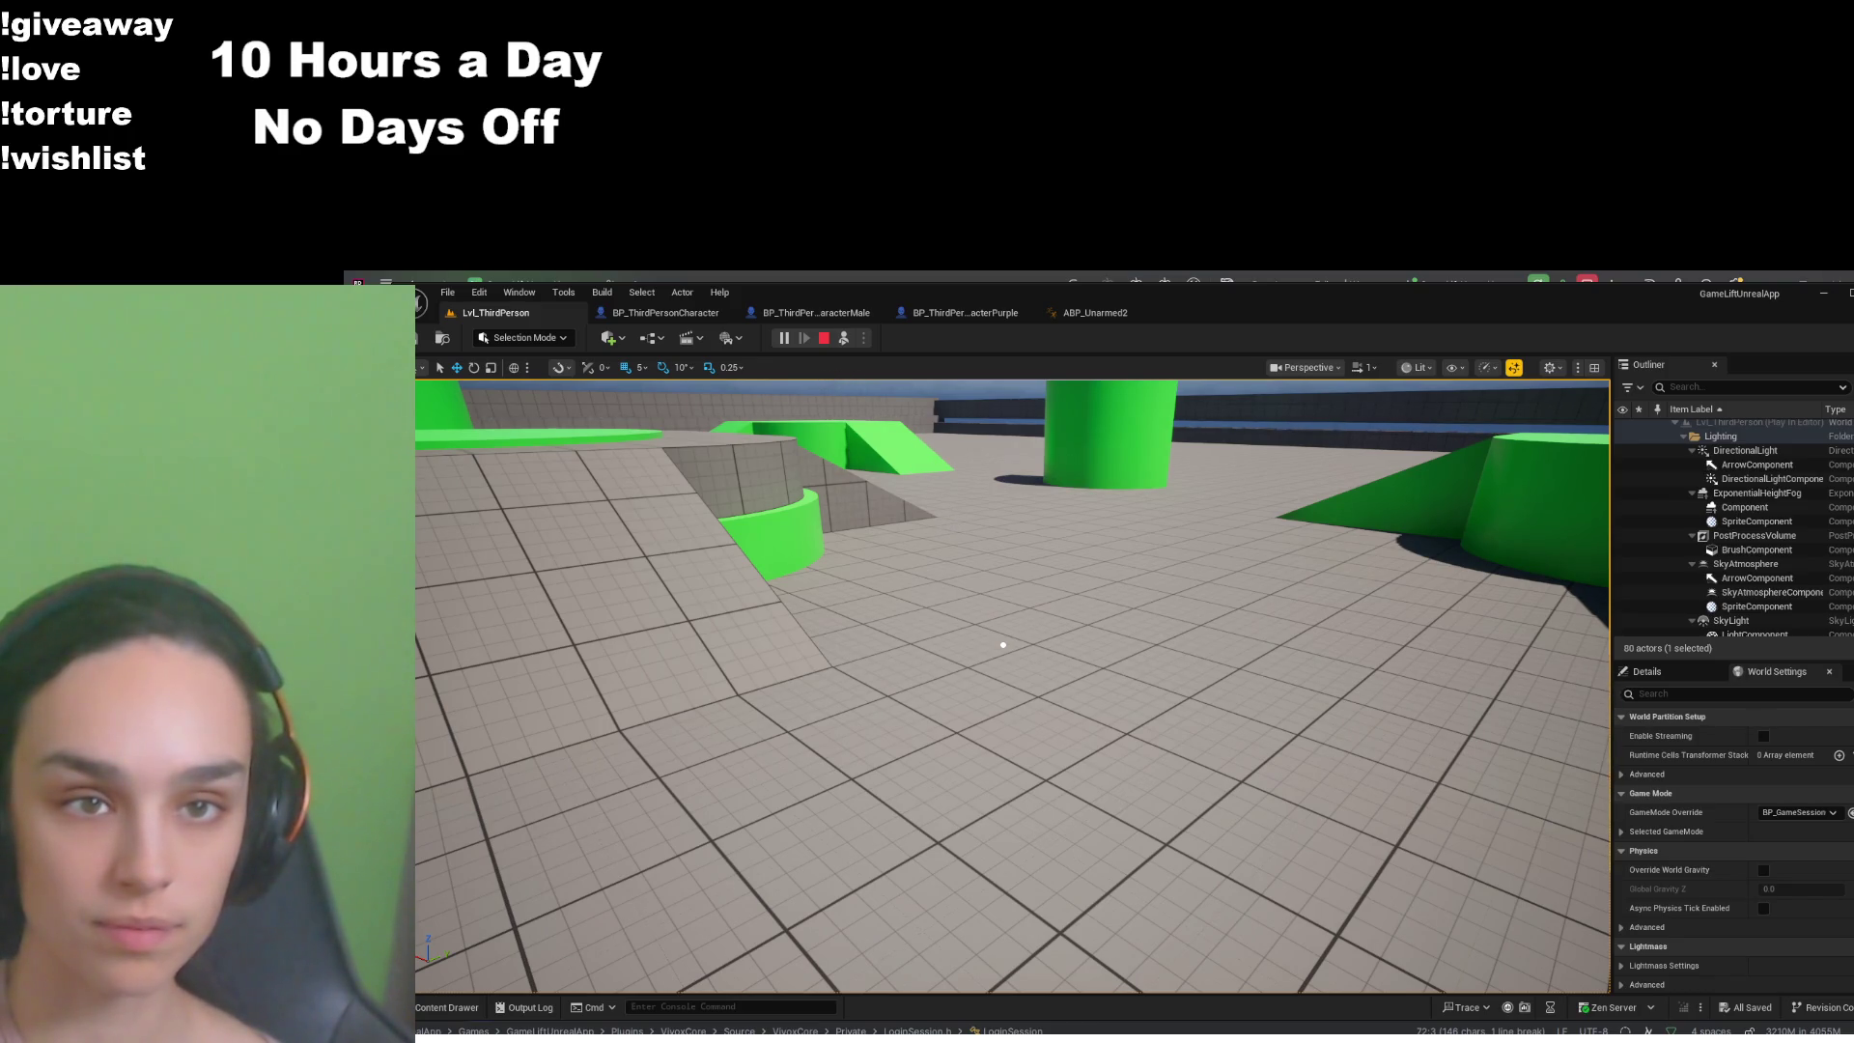
click(844, 337)
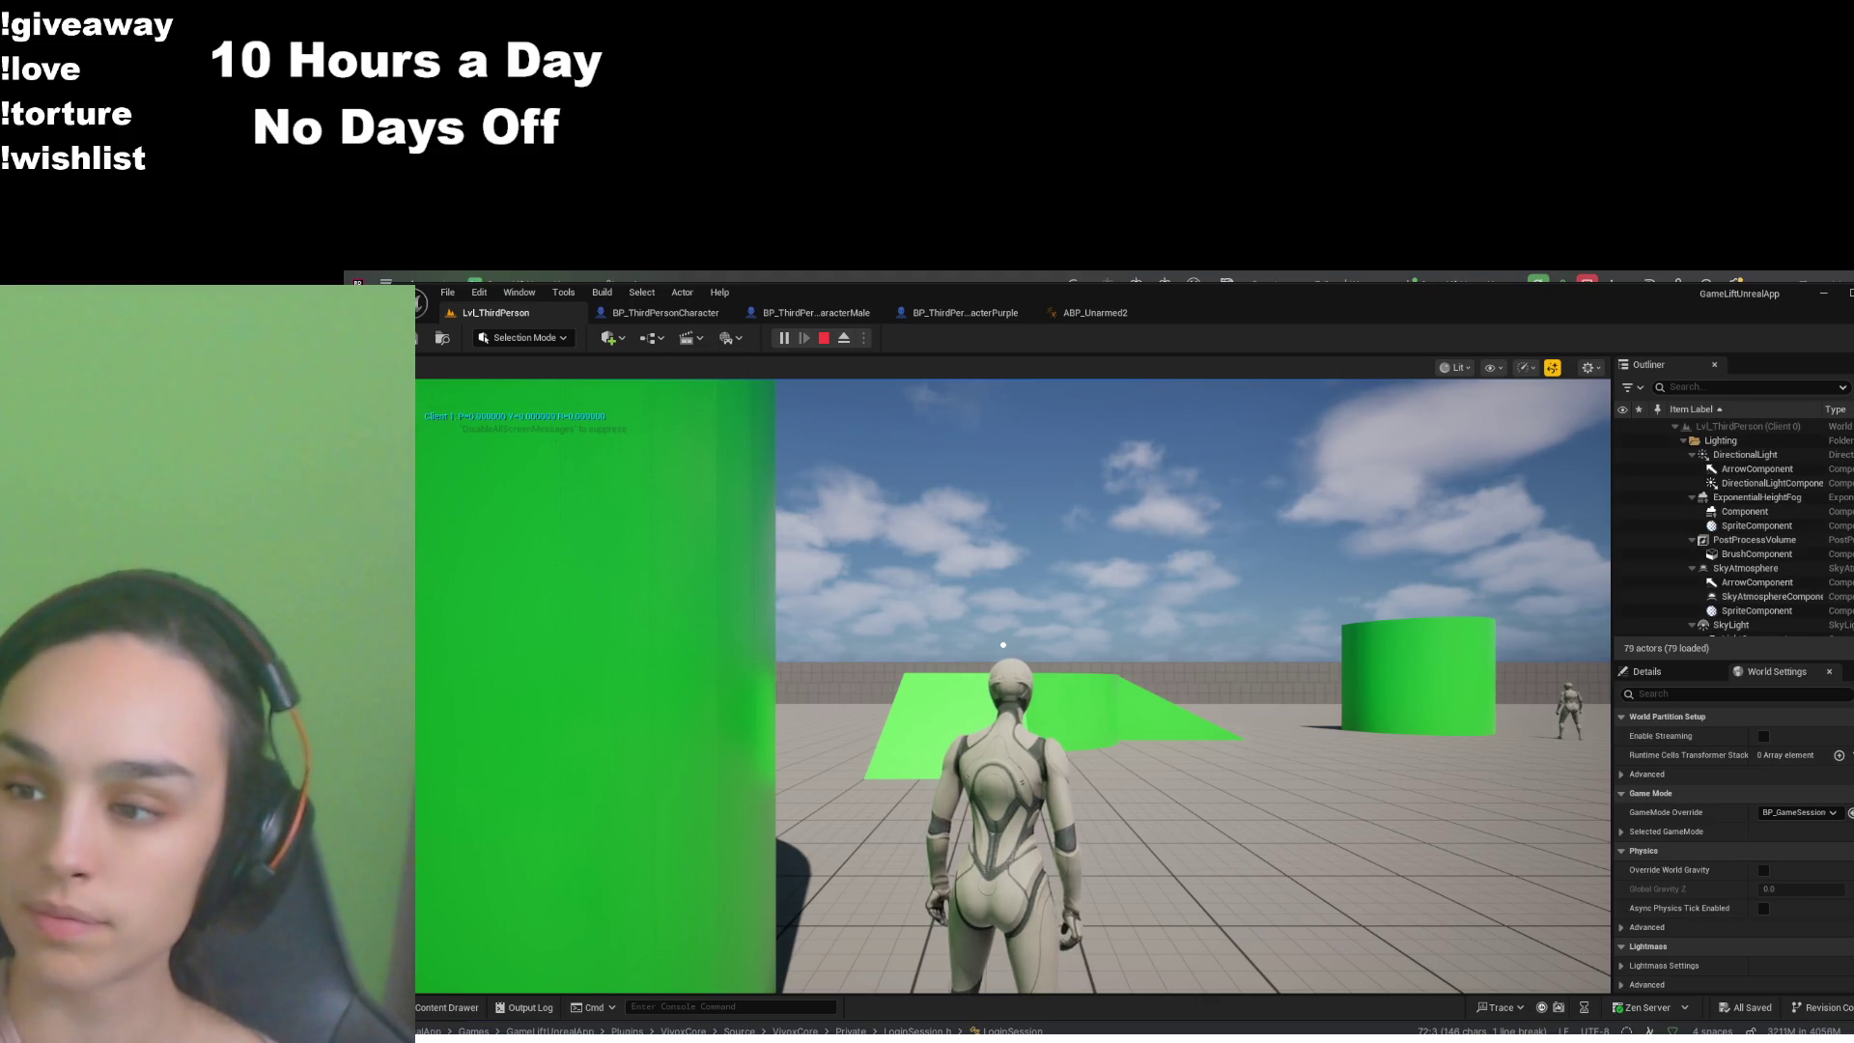
click(872, 659)
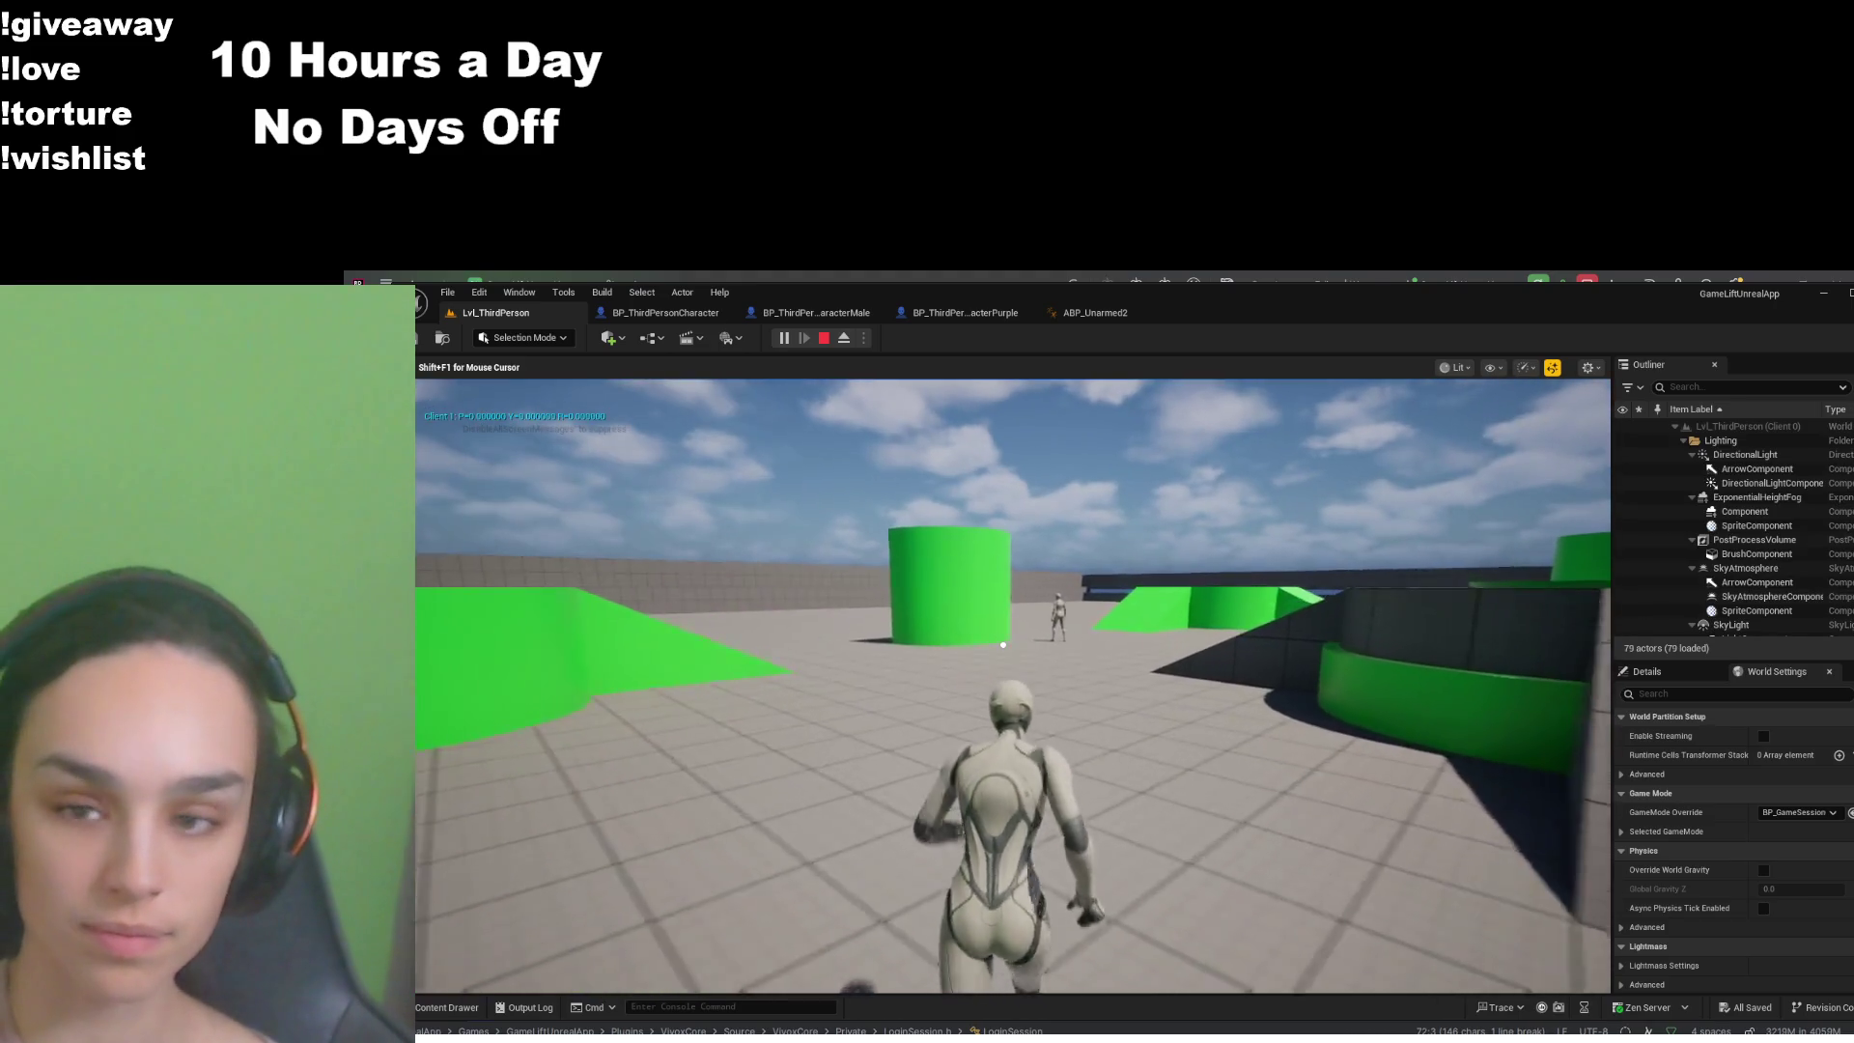
key(w)
key(shift+F1)
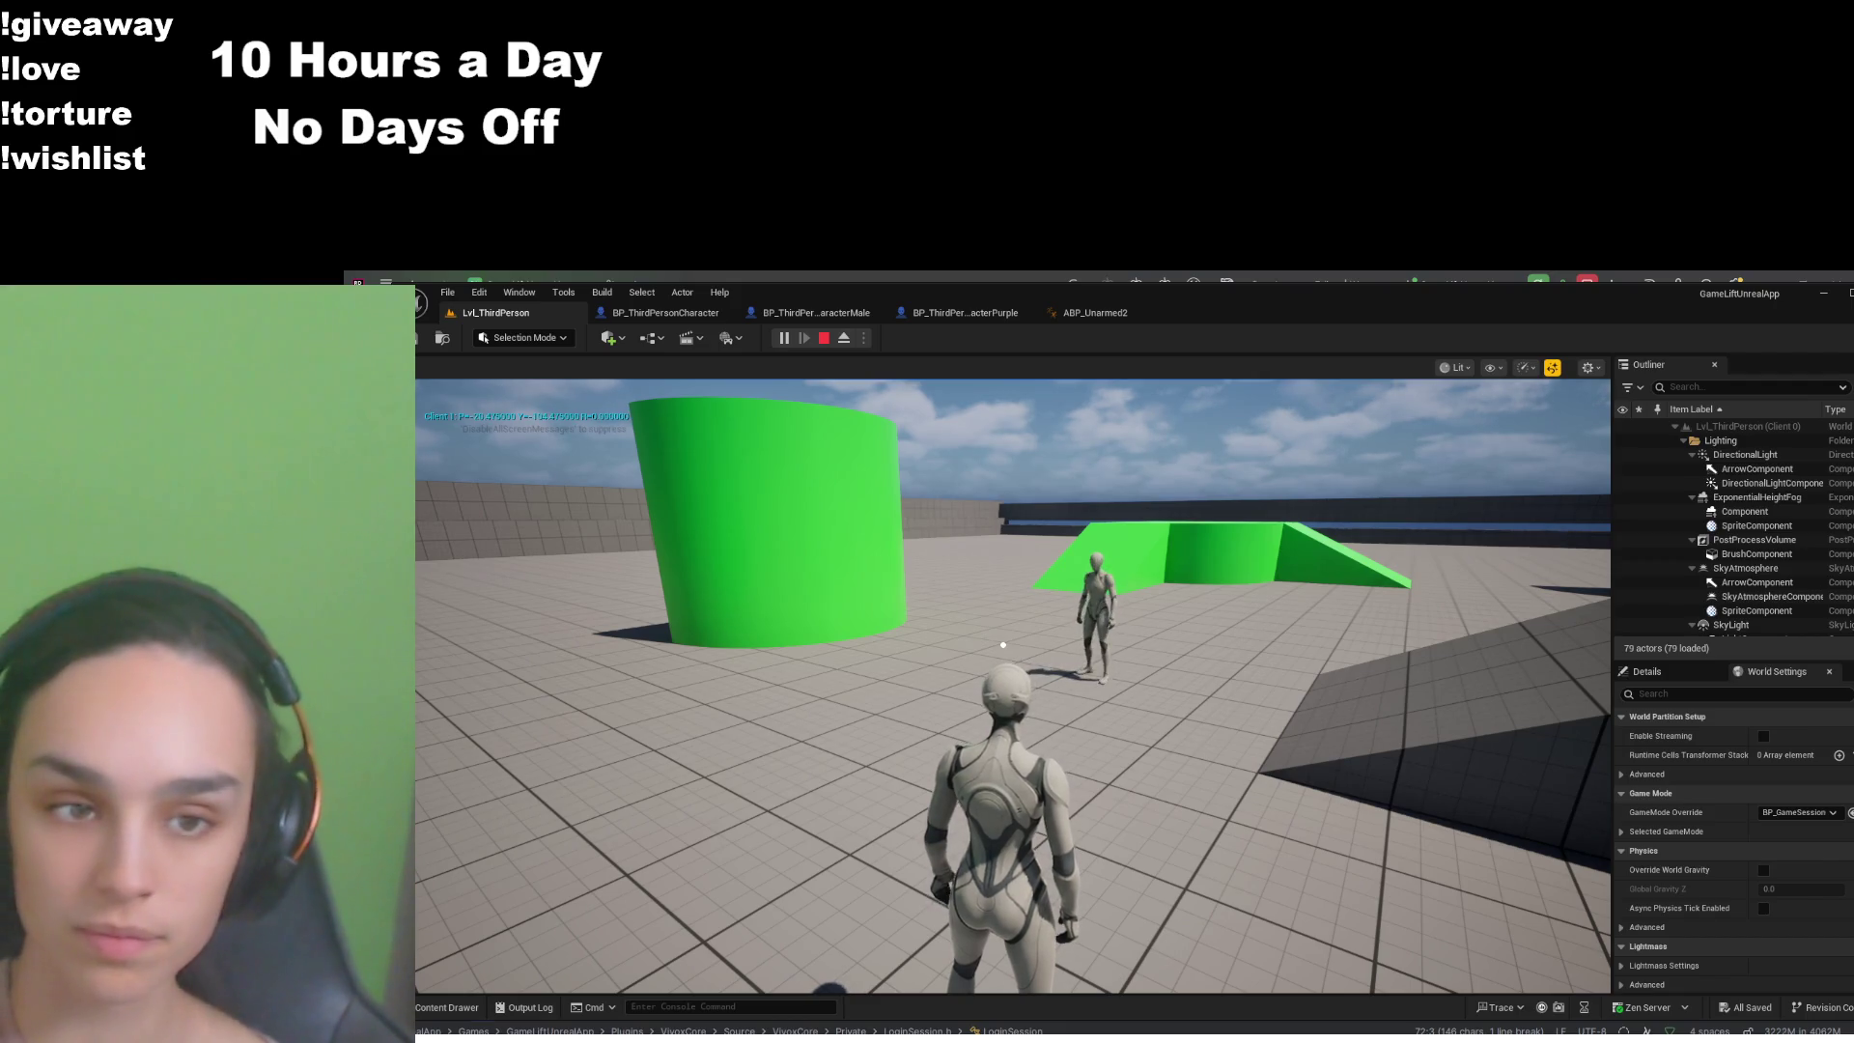
mouse_move(1003, 644)
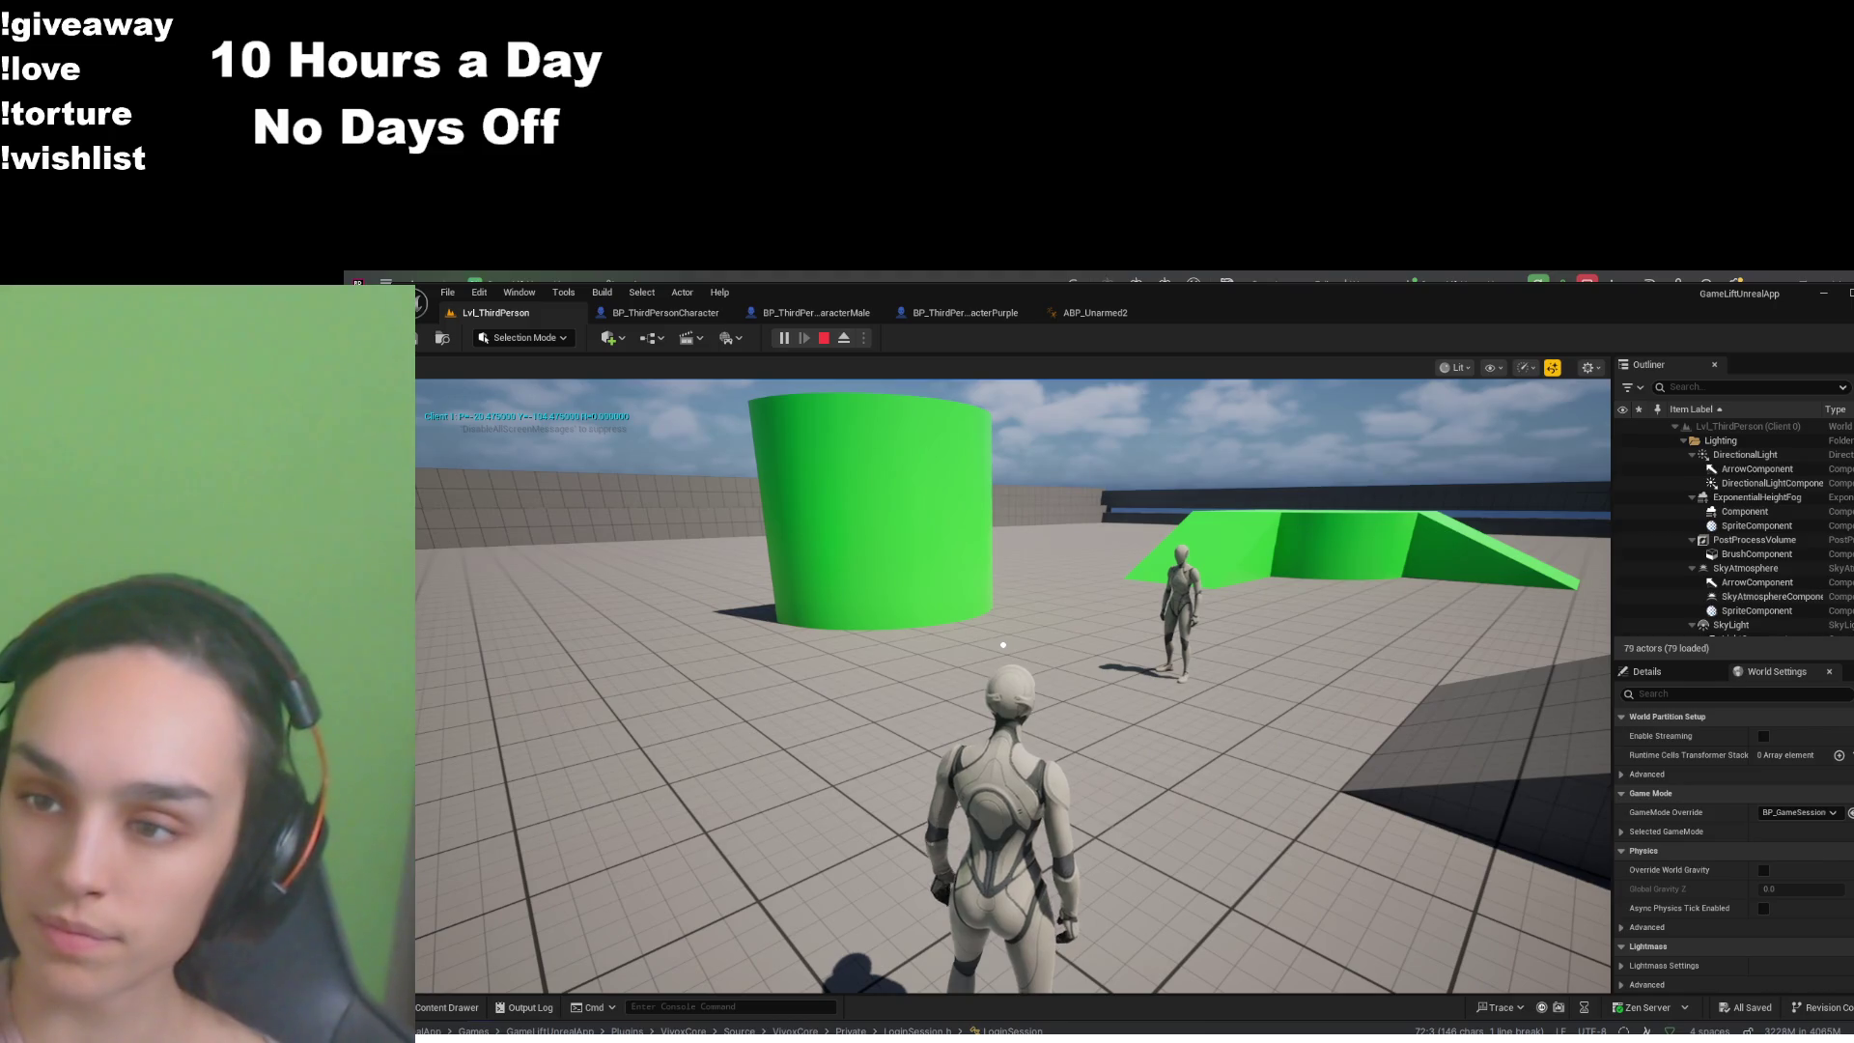
click(1003, 644)
mouse_move(1003, 644)
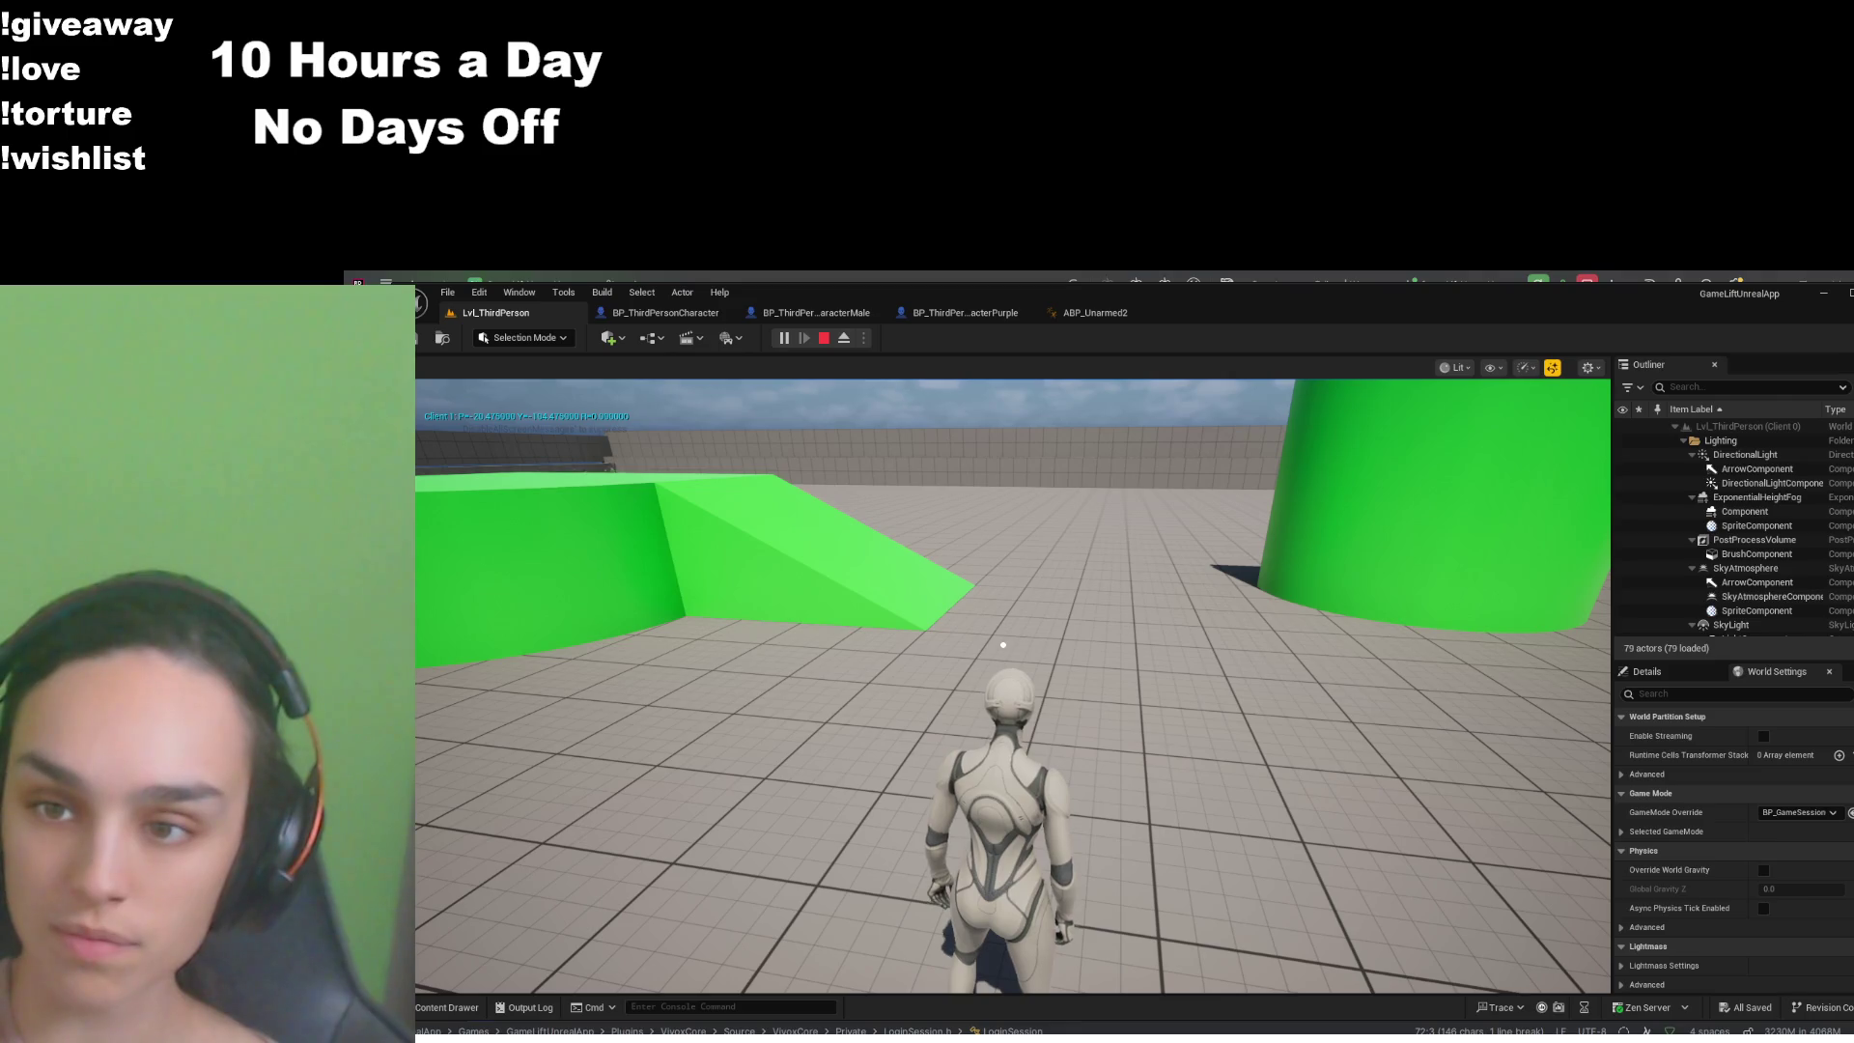
key(alt+Tab)
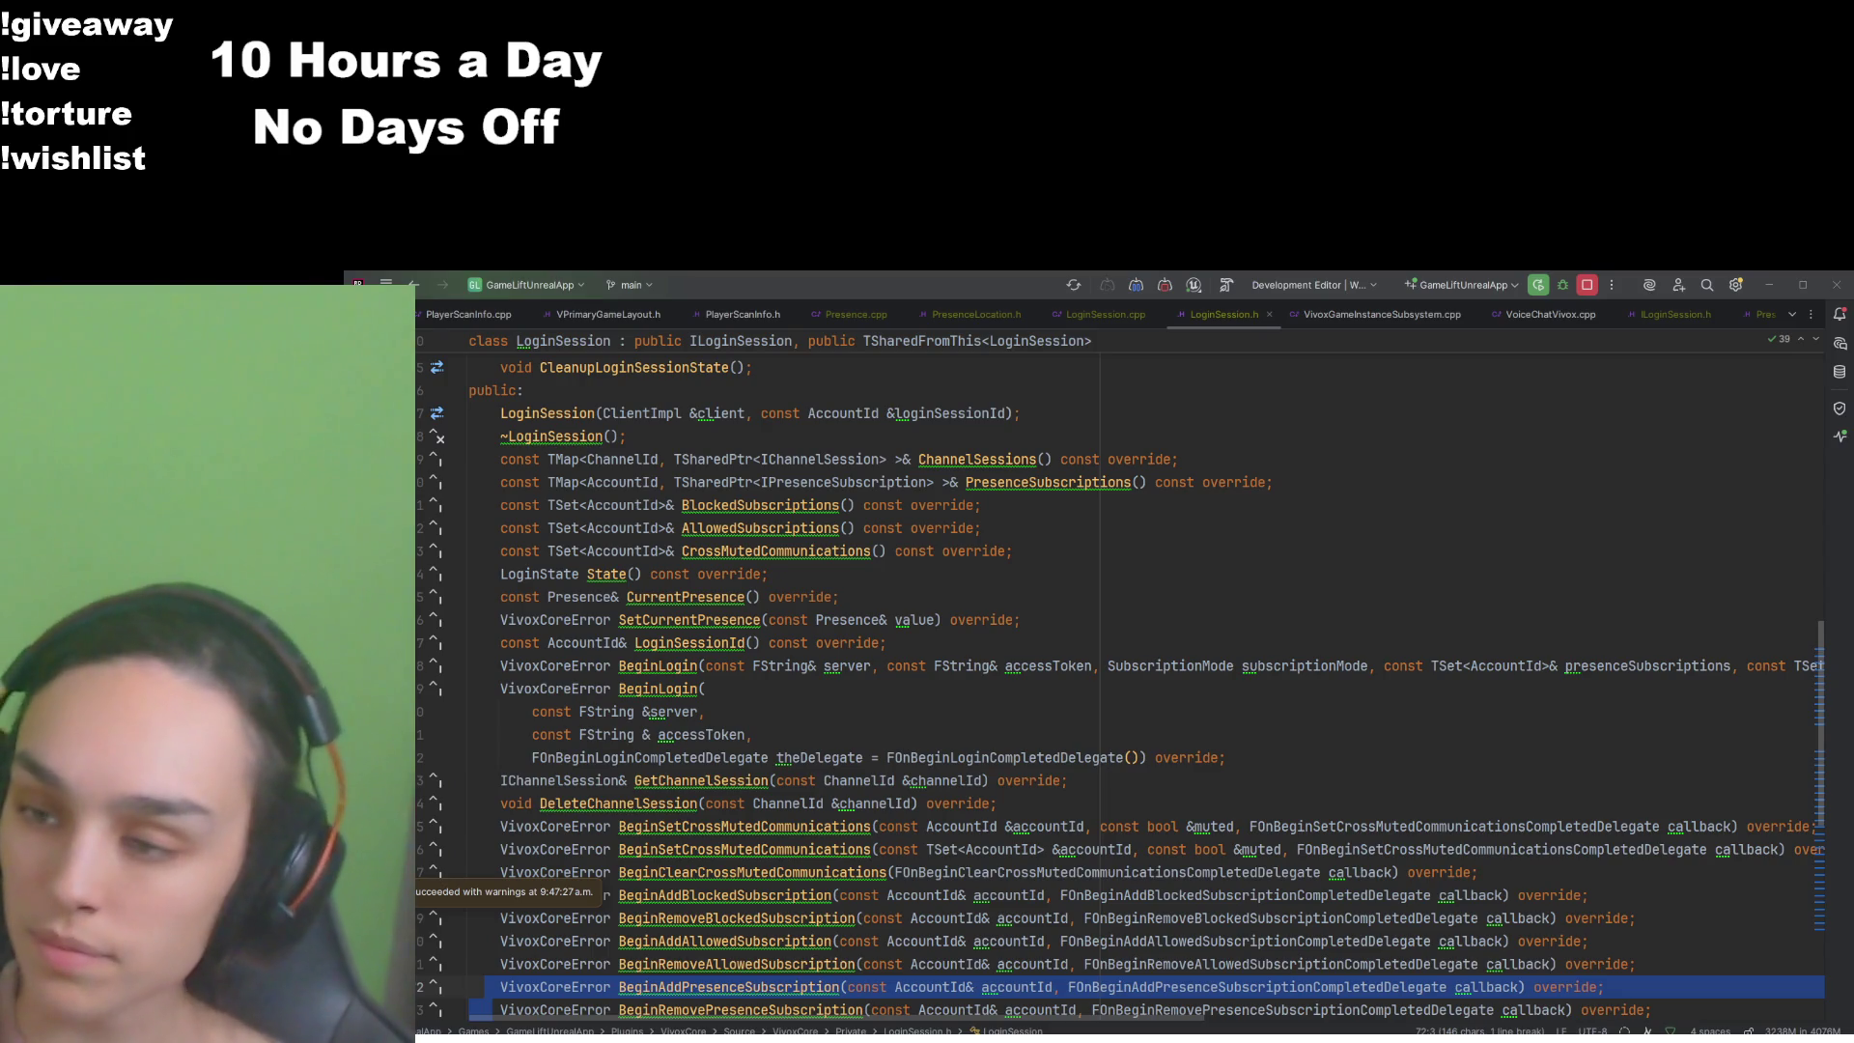
- Leave LoginSession.h in Rider and return to the running Unreal game
key(alt+Tab)
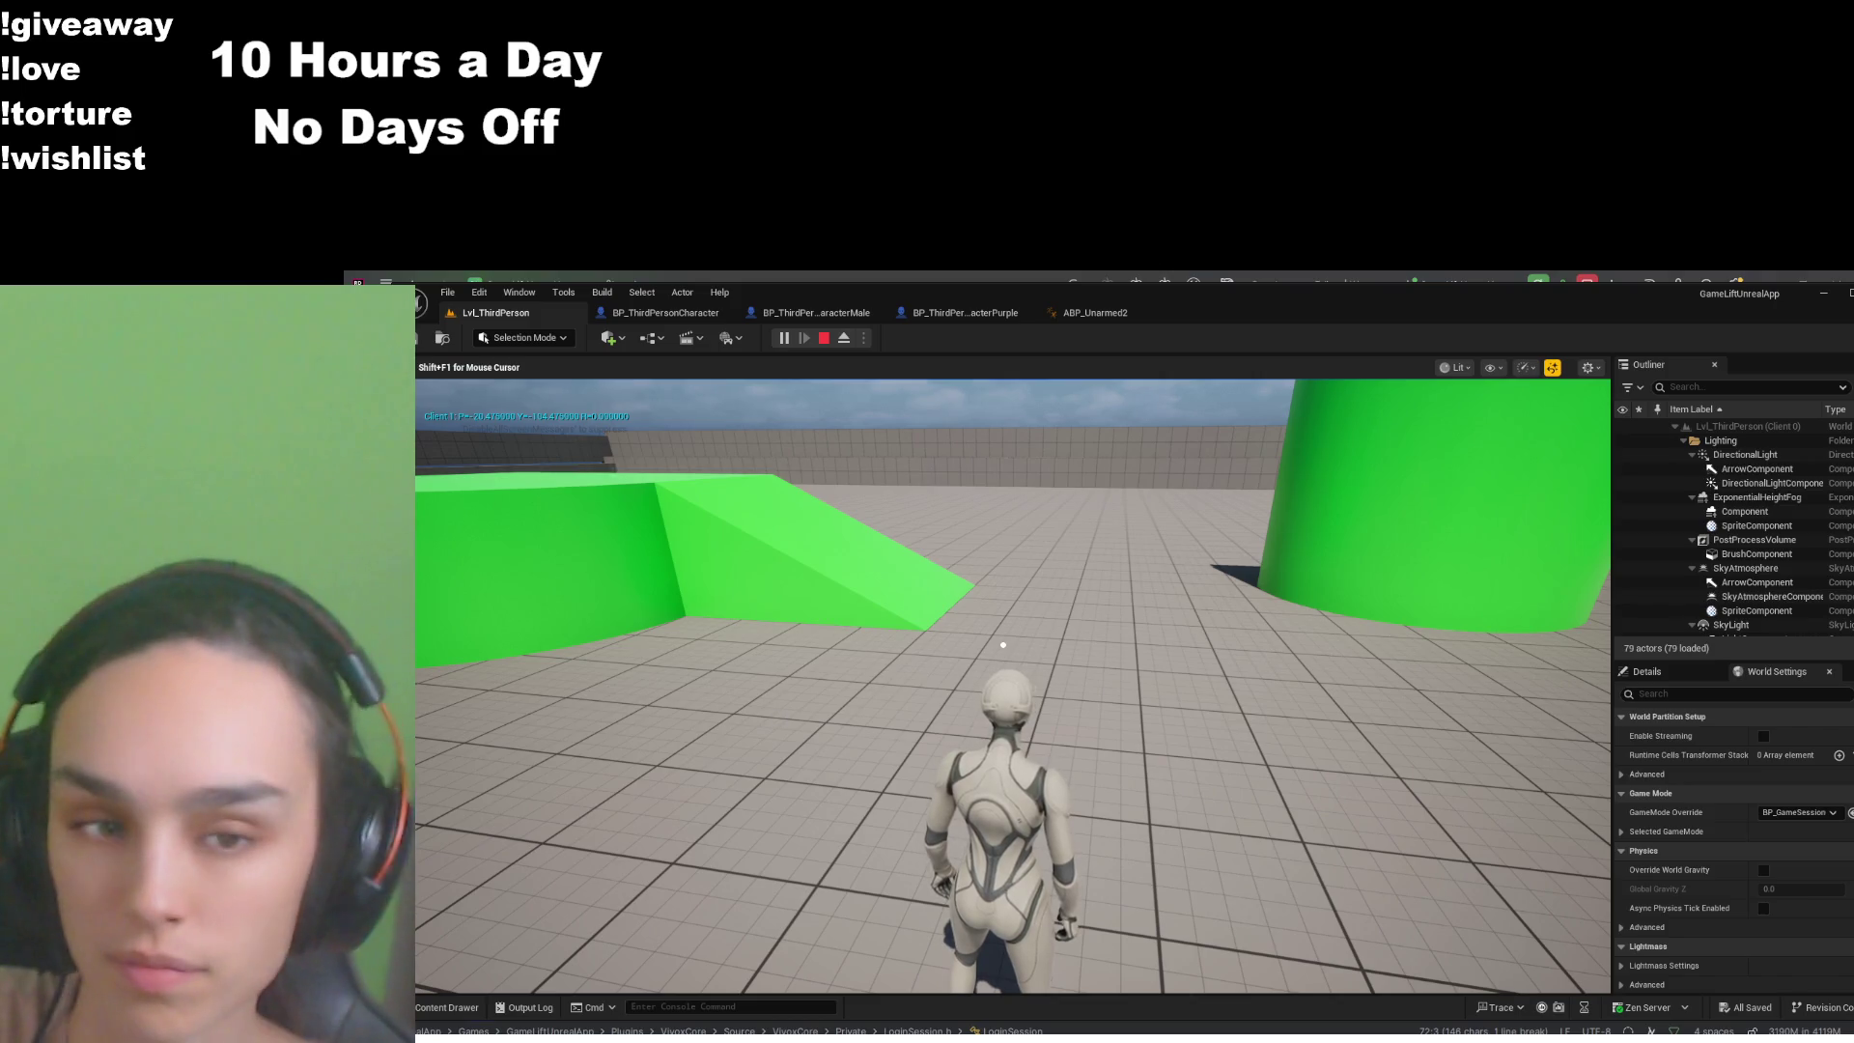
- Rotate the camera around the character to check its turning, then stop the play session
mouse_move(1003, 644)
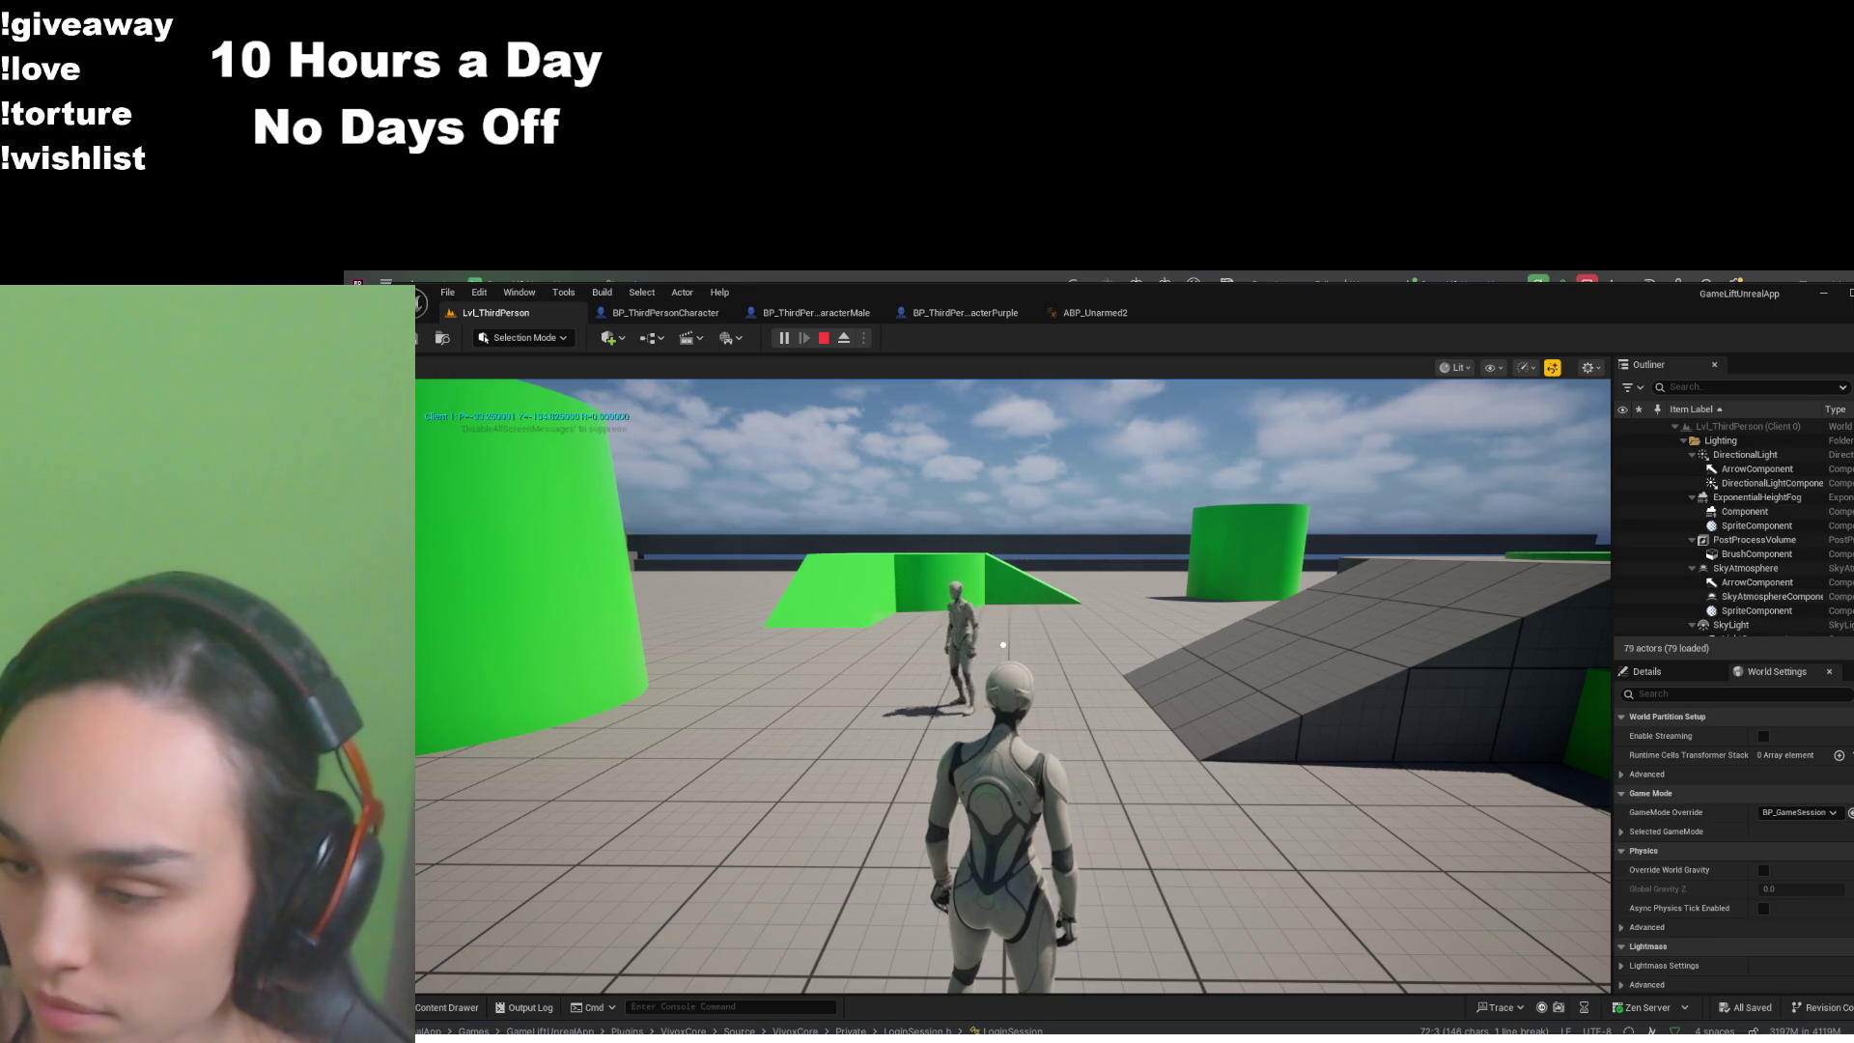
key(shift+F1)
click(1159, 657)
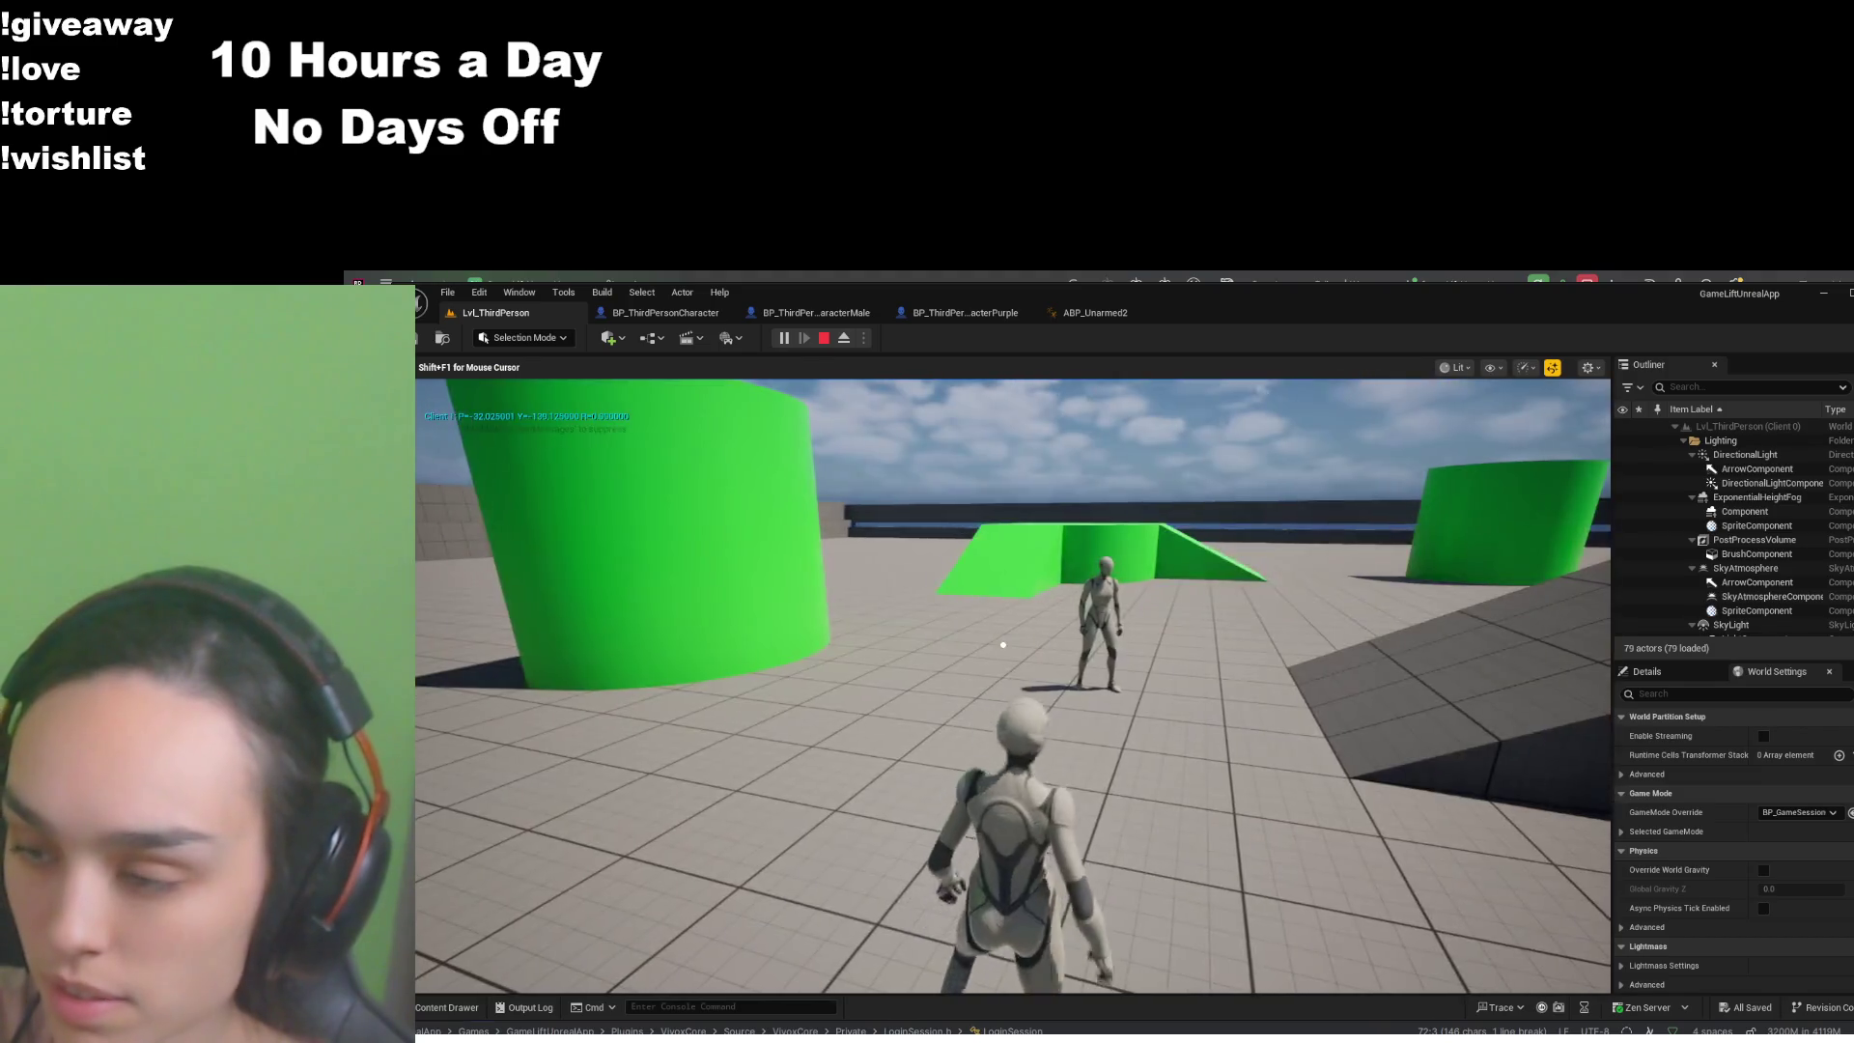
key(shift+F1)
click(824, 337)
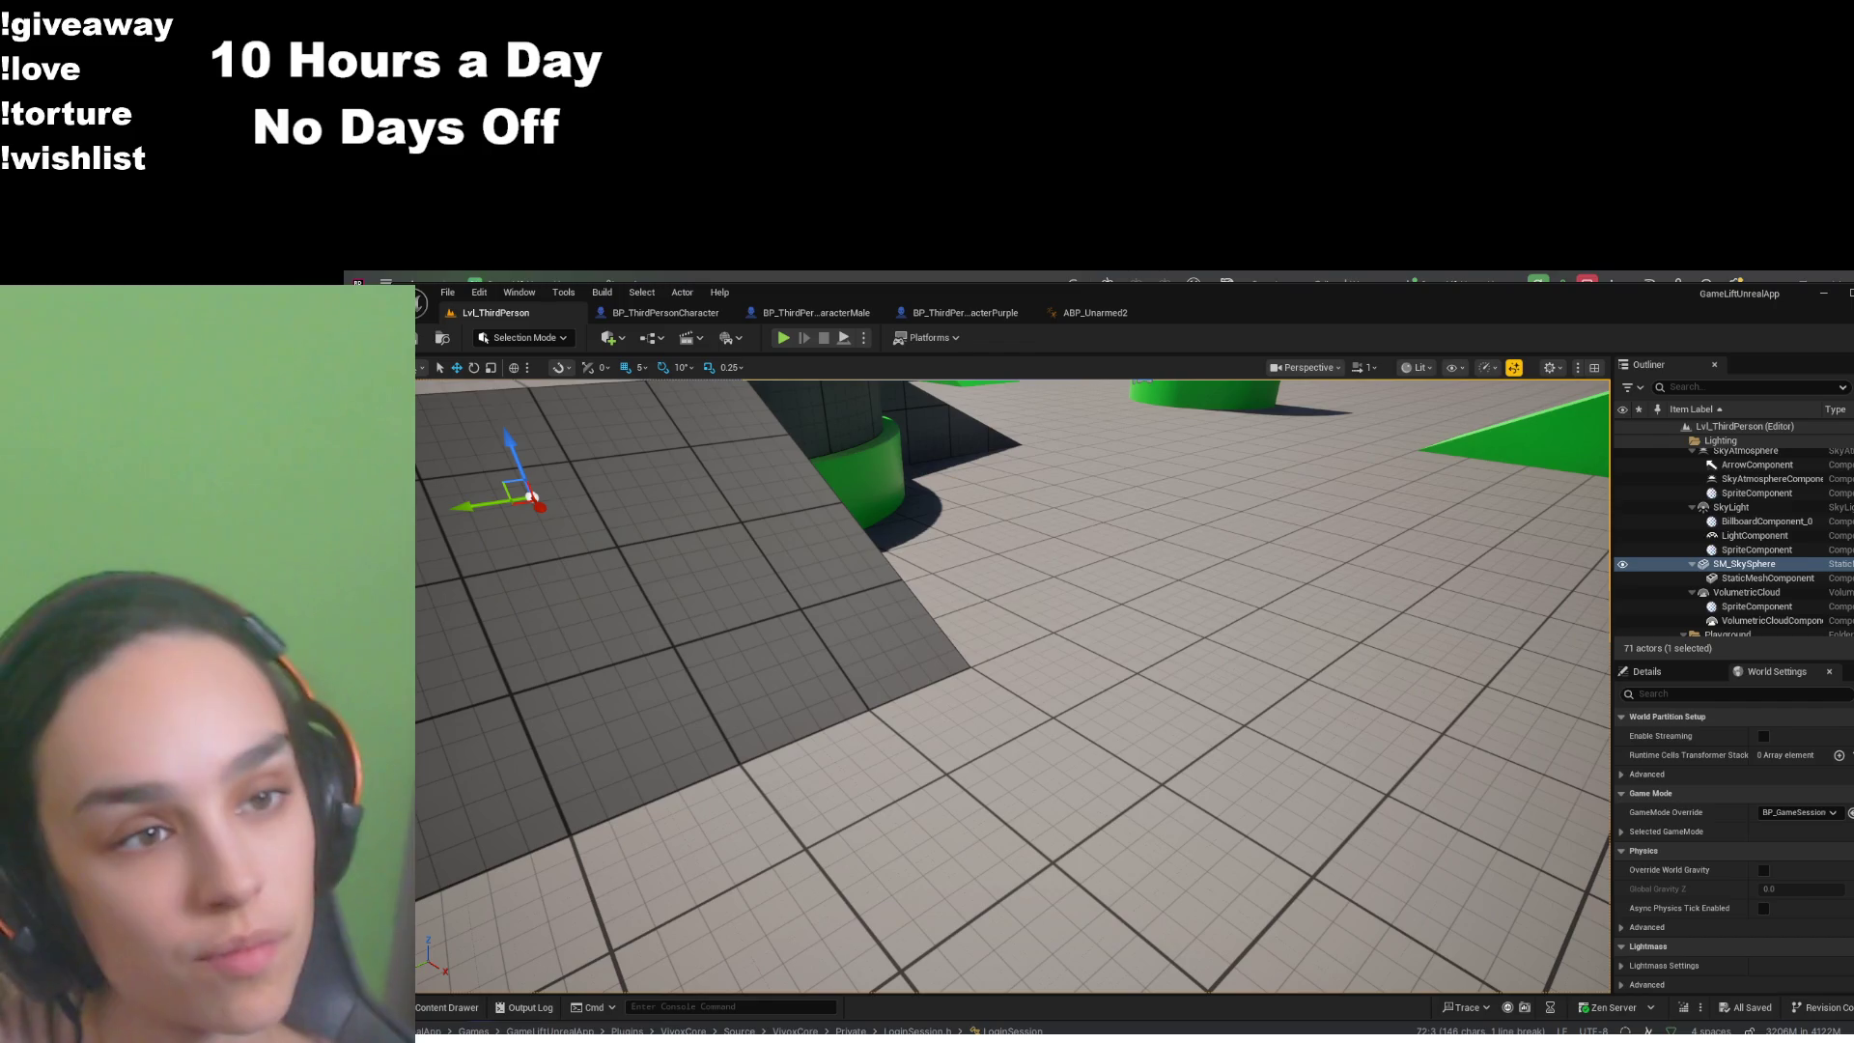
- In ABP_Unarmed2, pan from Update Root Yaw Offset to the Yaw Delta and Log String nodes
click(1095, 311)
drag(993, 637, 1185, 572)
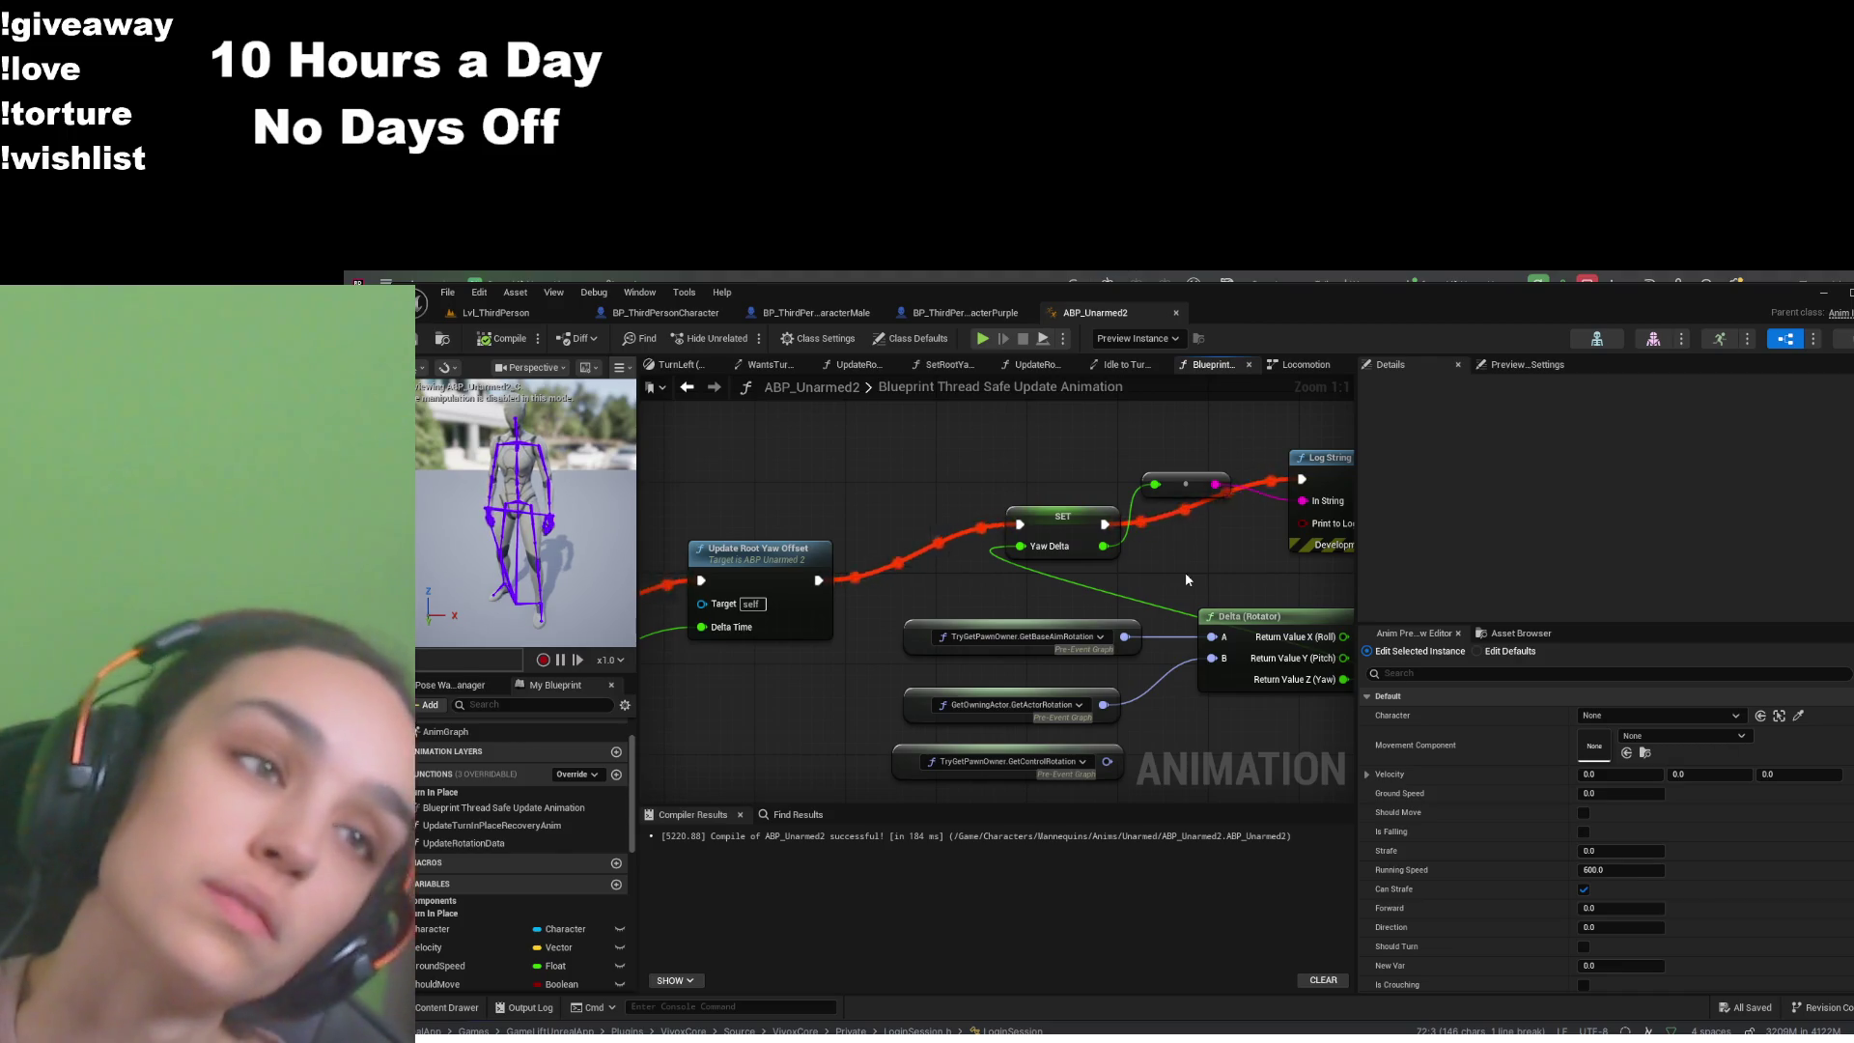
mouse_move(1178, 572)
mouse_down()
mouse_move(1060, 521)
mouse_move(1061, 549)
mouse_up()
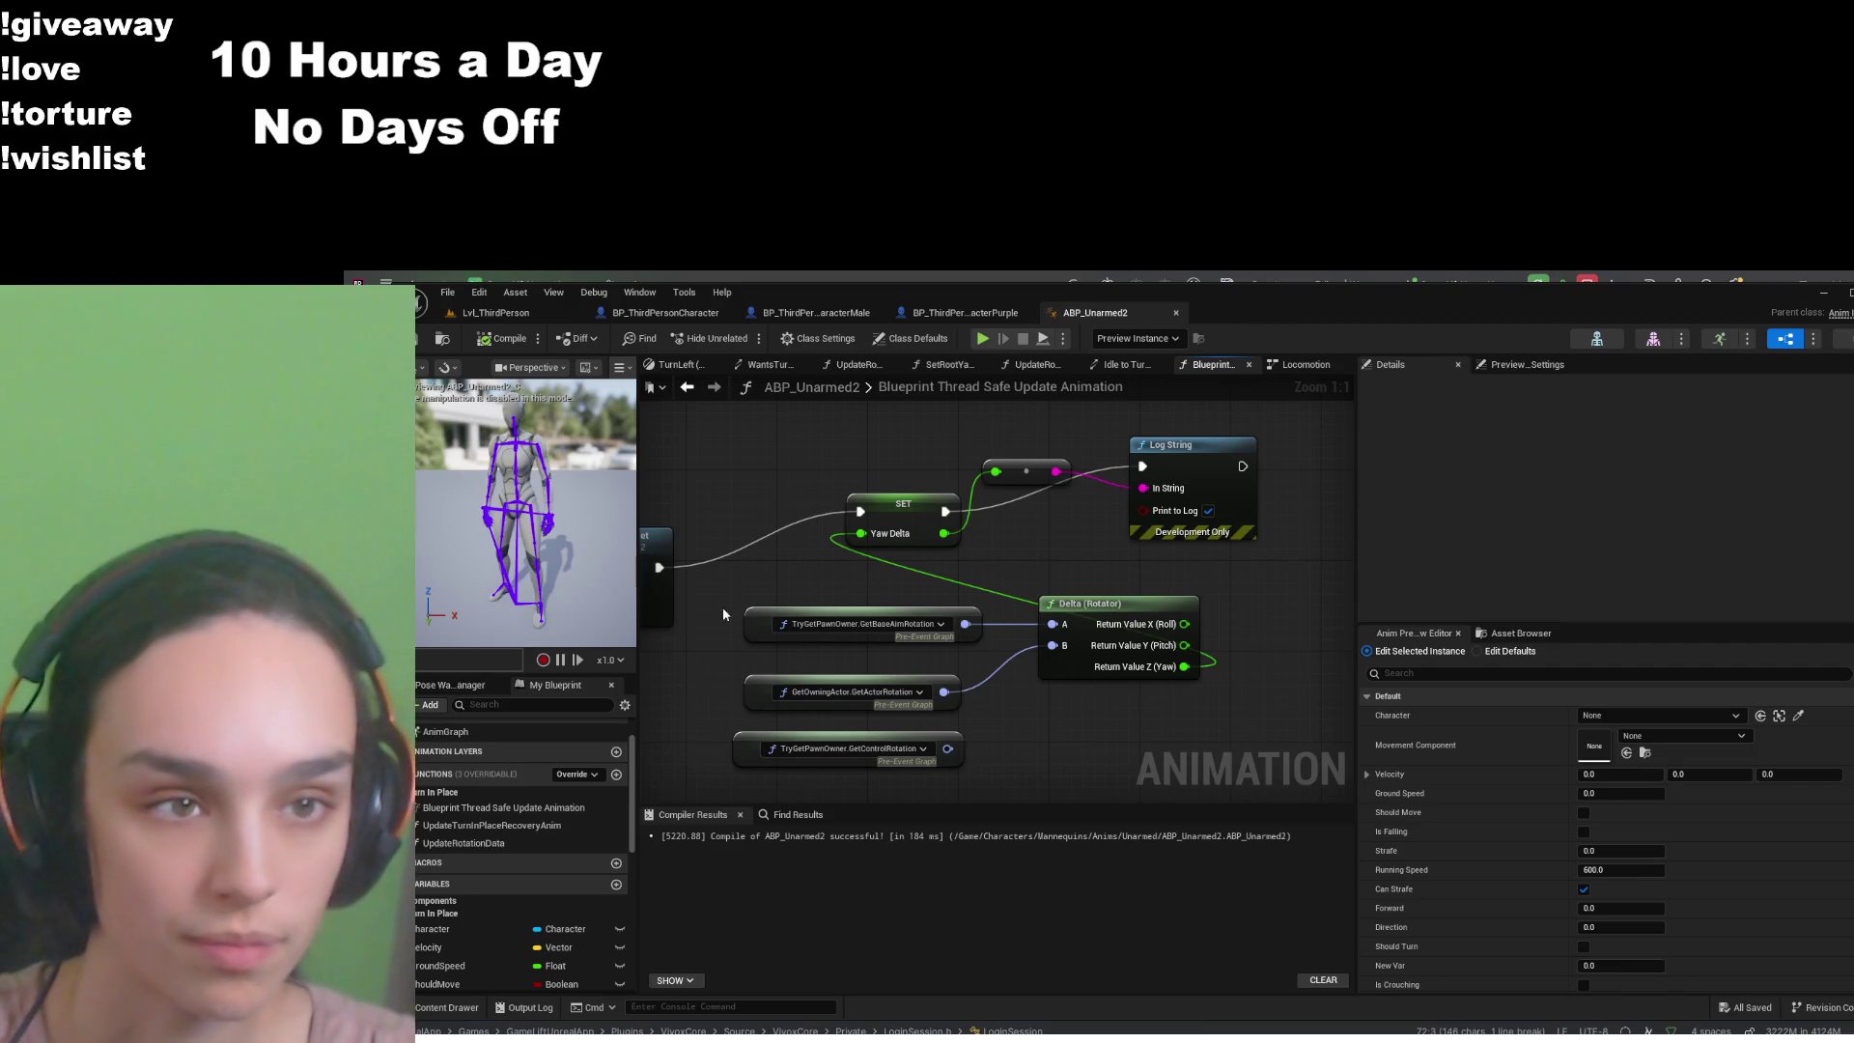
- Open BP_ThirdPersonCharacterPurple's Update Controller Yaw function and pan to its RInterp To yaw nodes
click(960, 312)
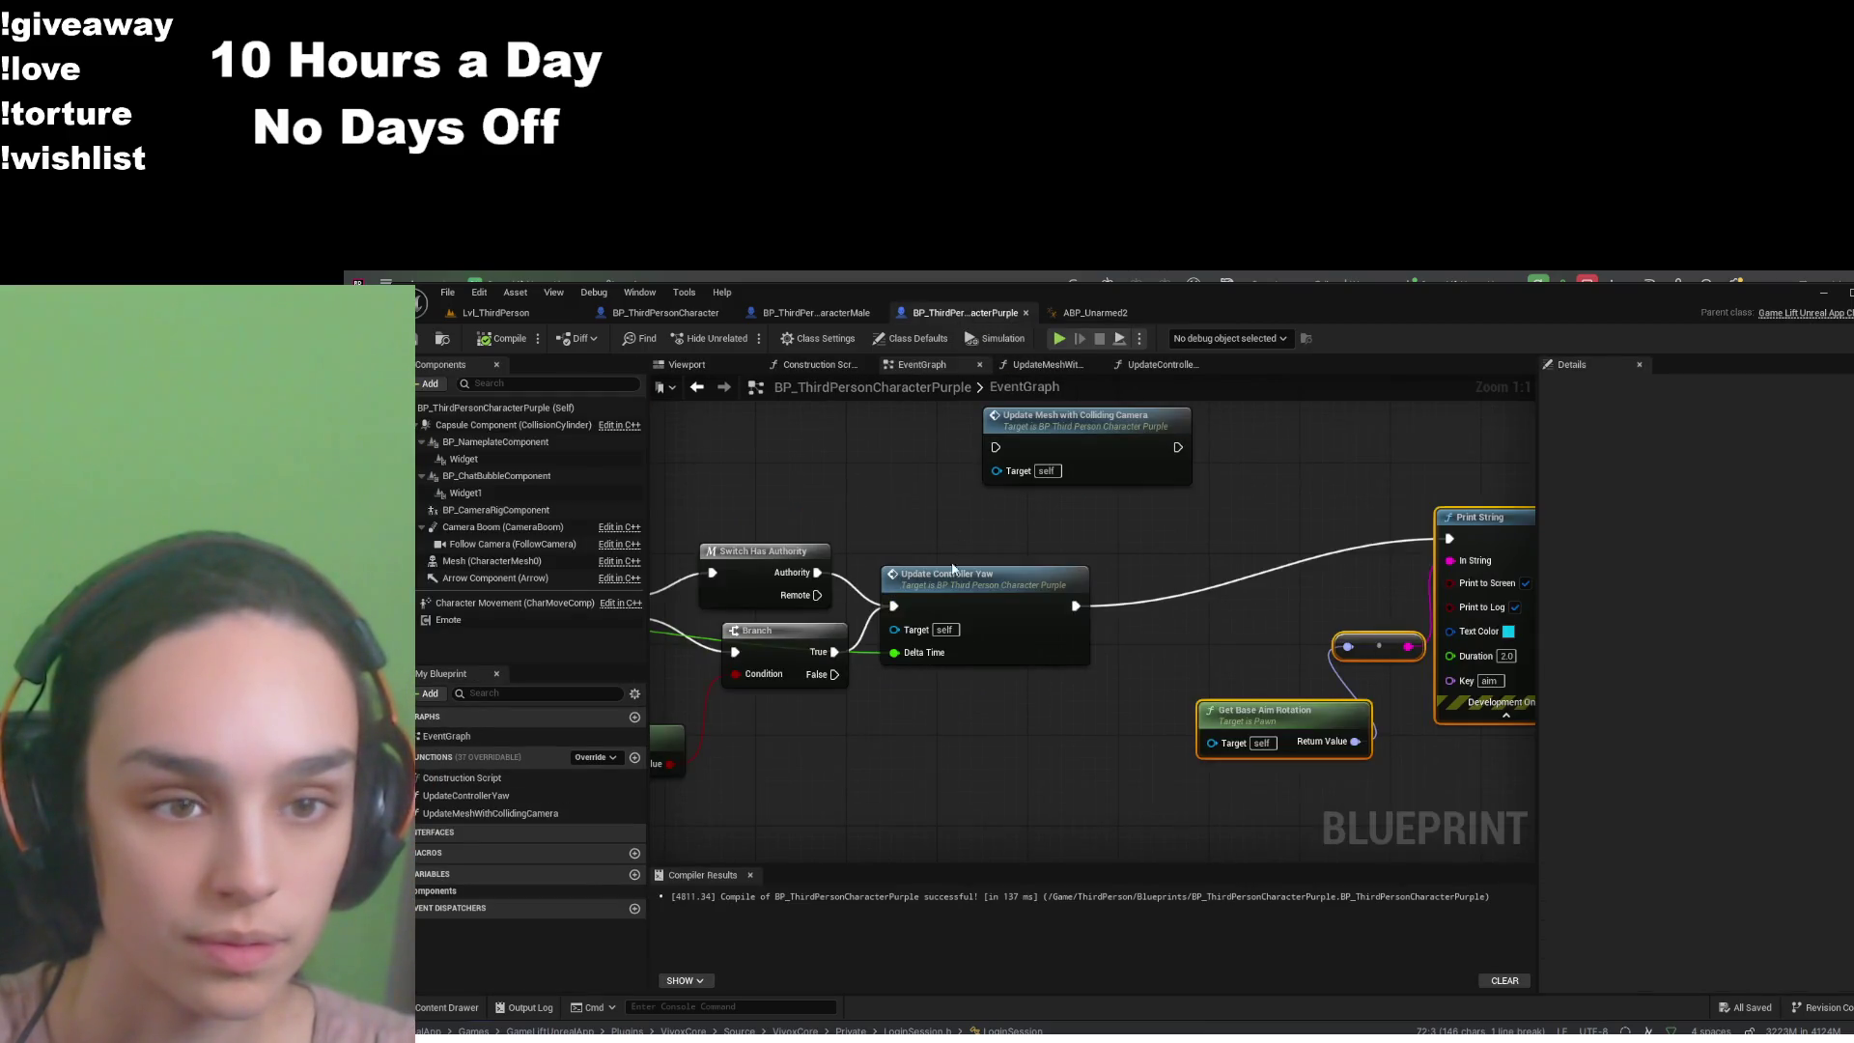
double_click(964, 576)
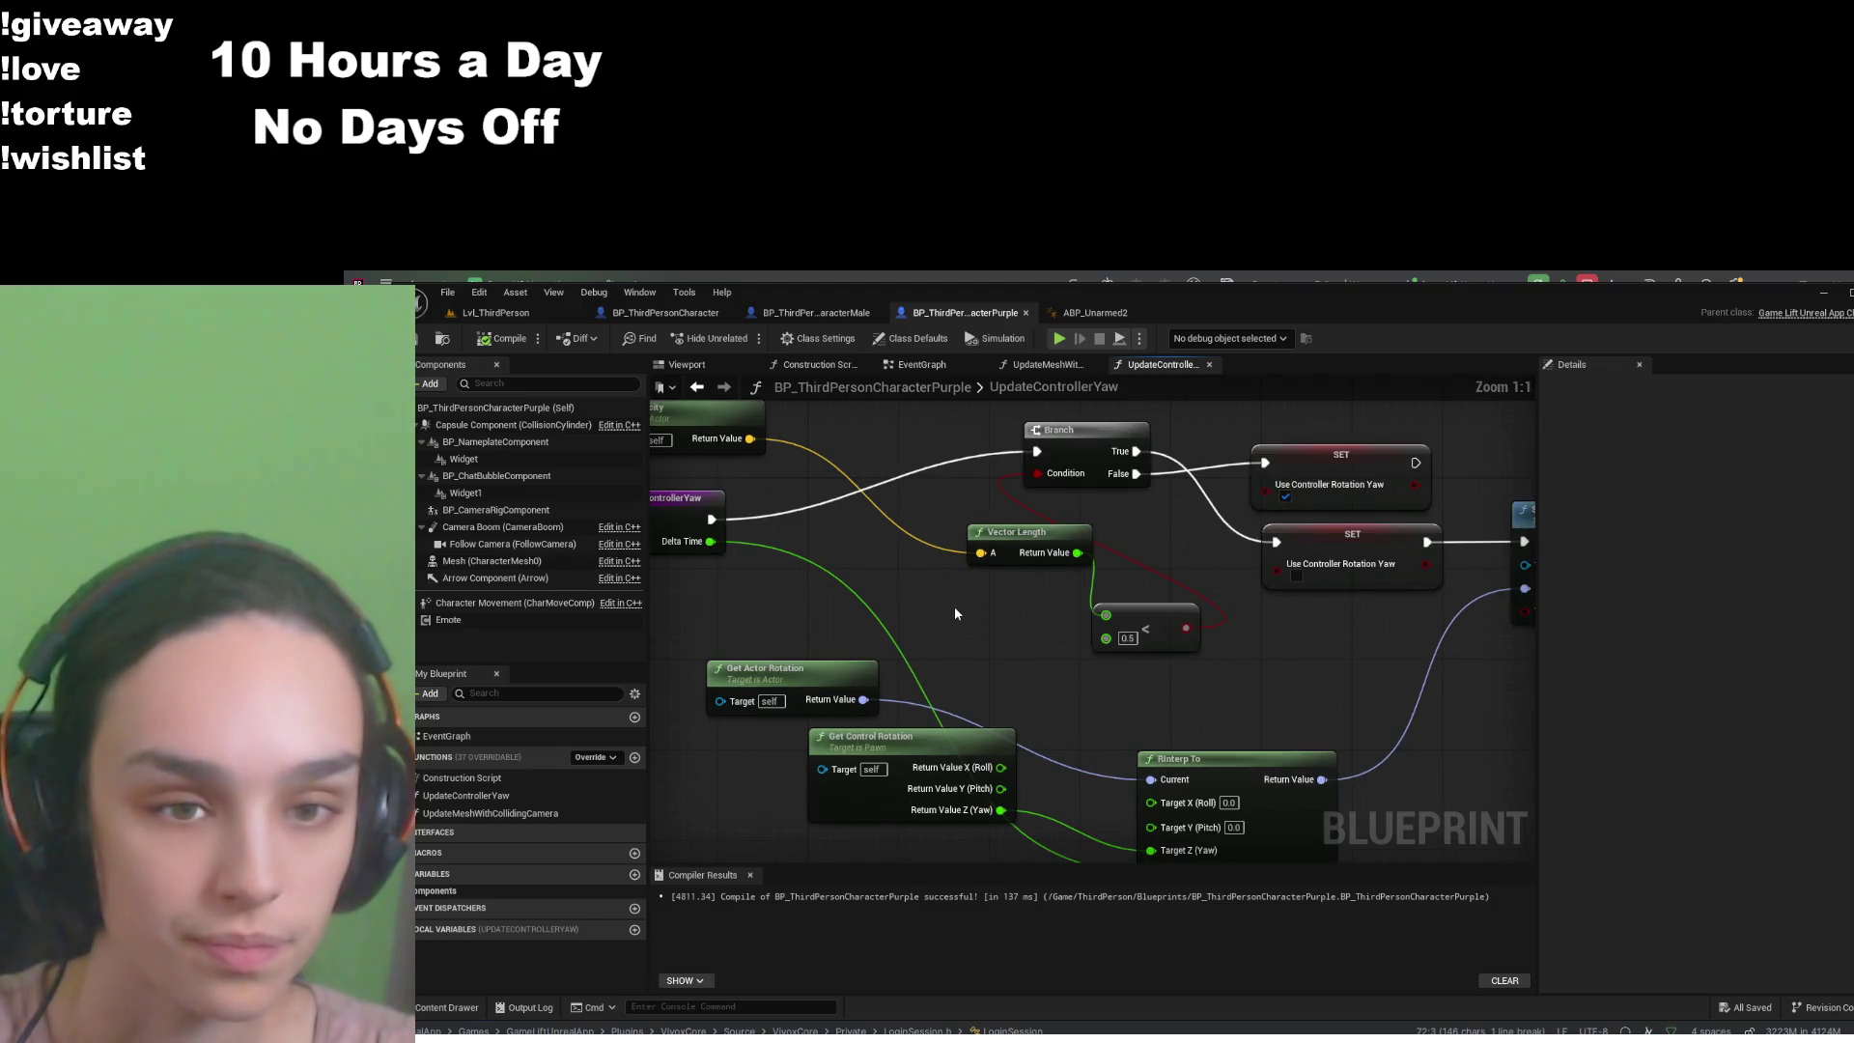
drag(958, 614, 1069, 530)
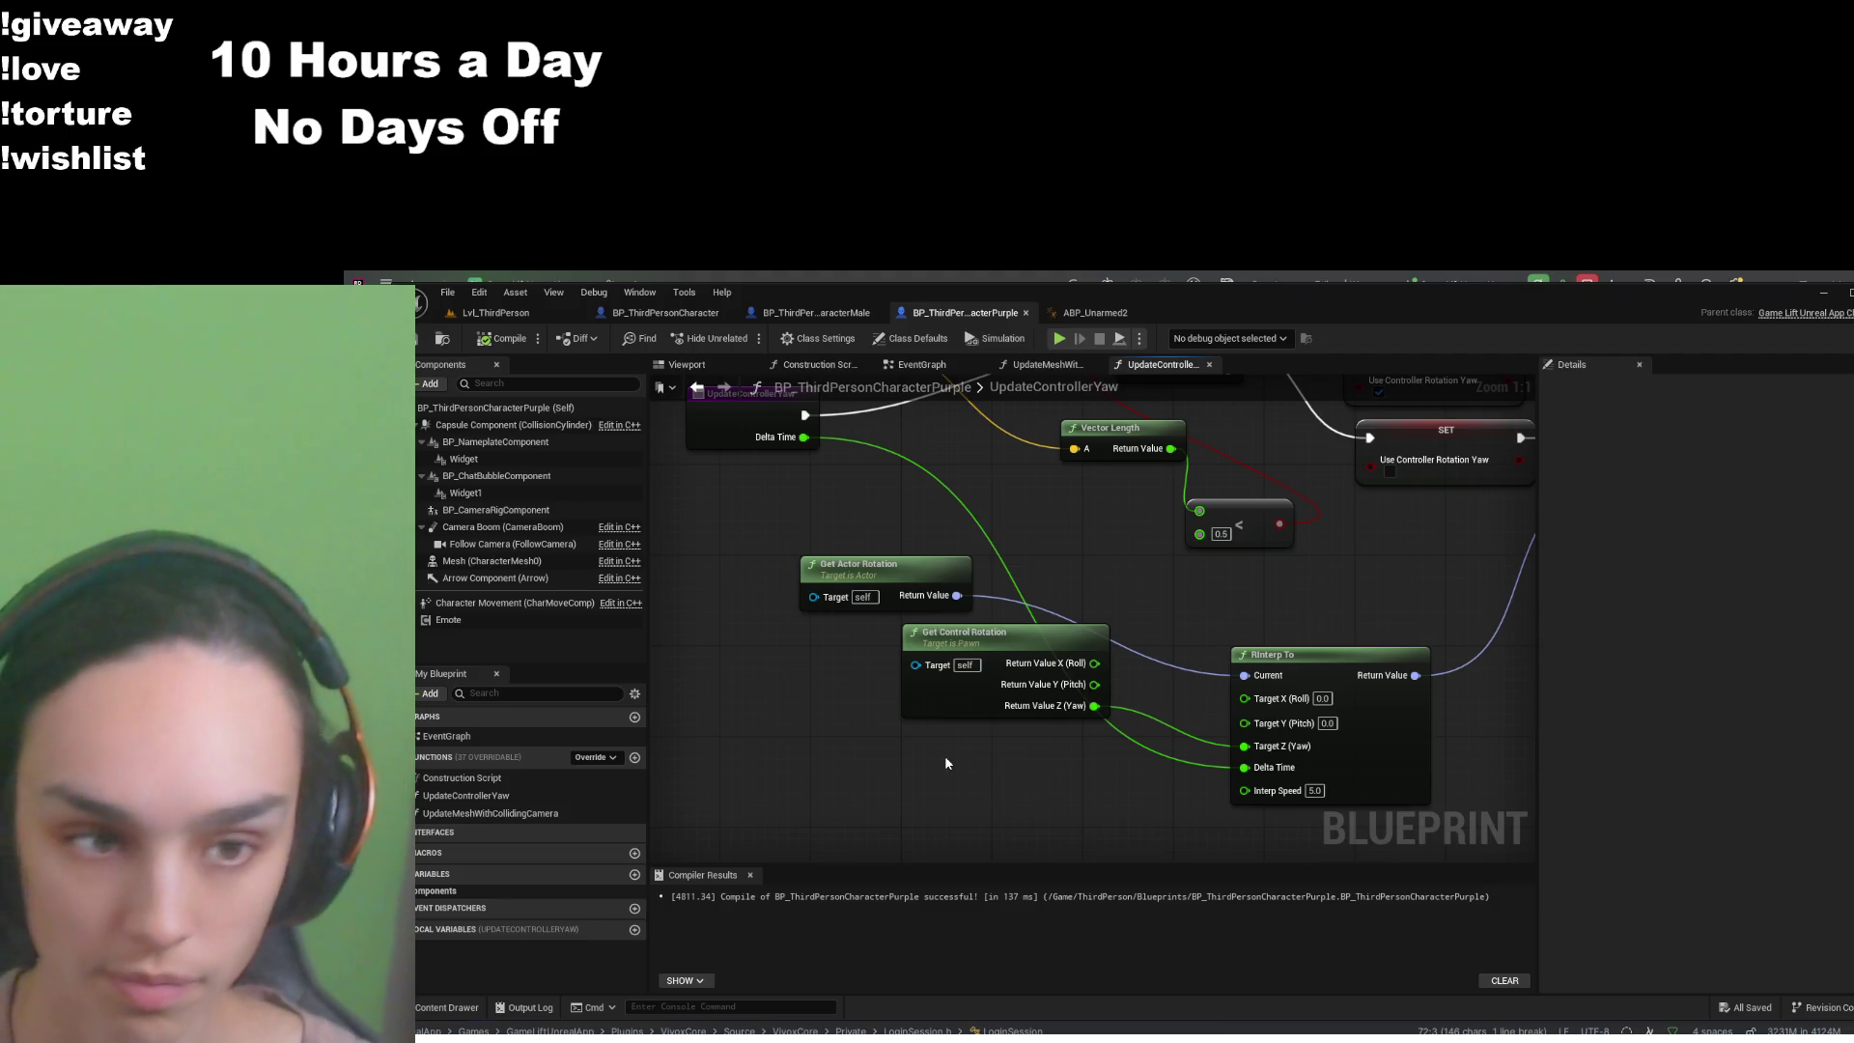
- Paste a Get Base Aim Rotation node, wire its split Yaw into RInterp To Target Z, compile and save
key(ctrl+v)
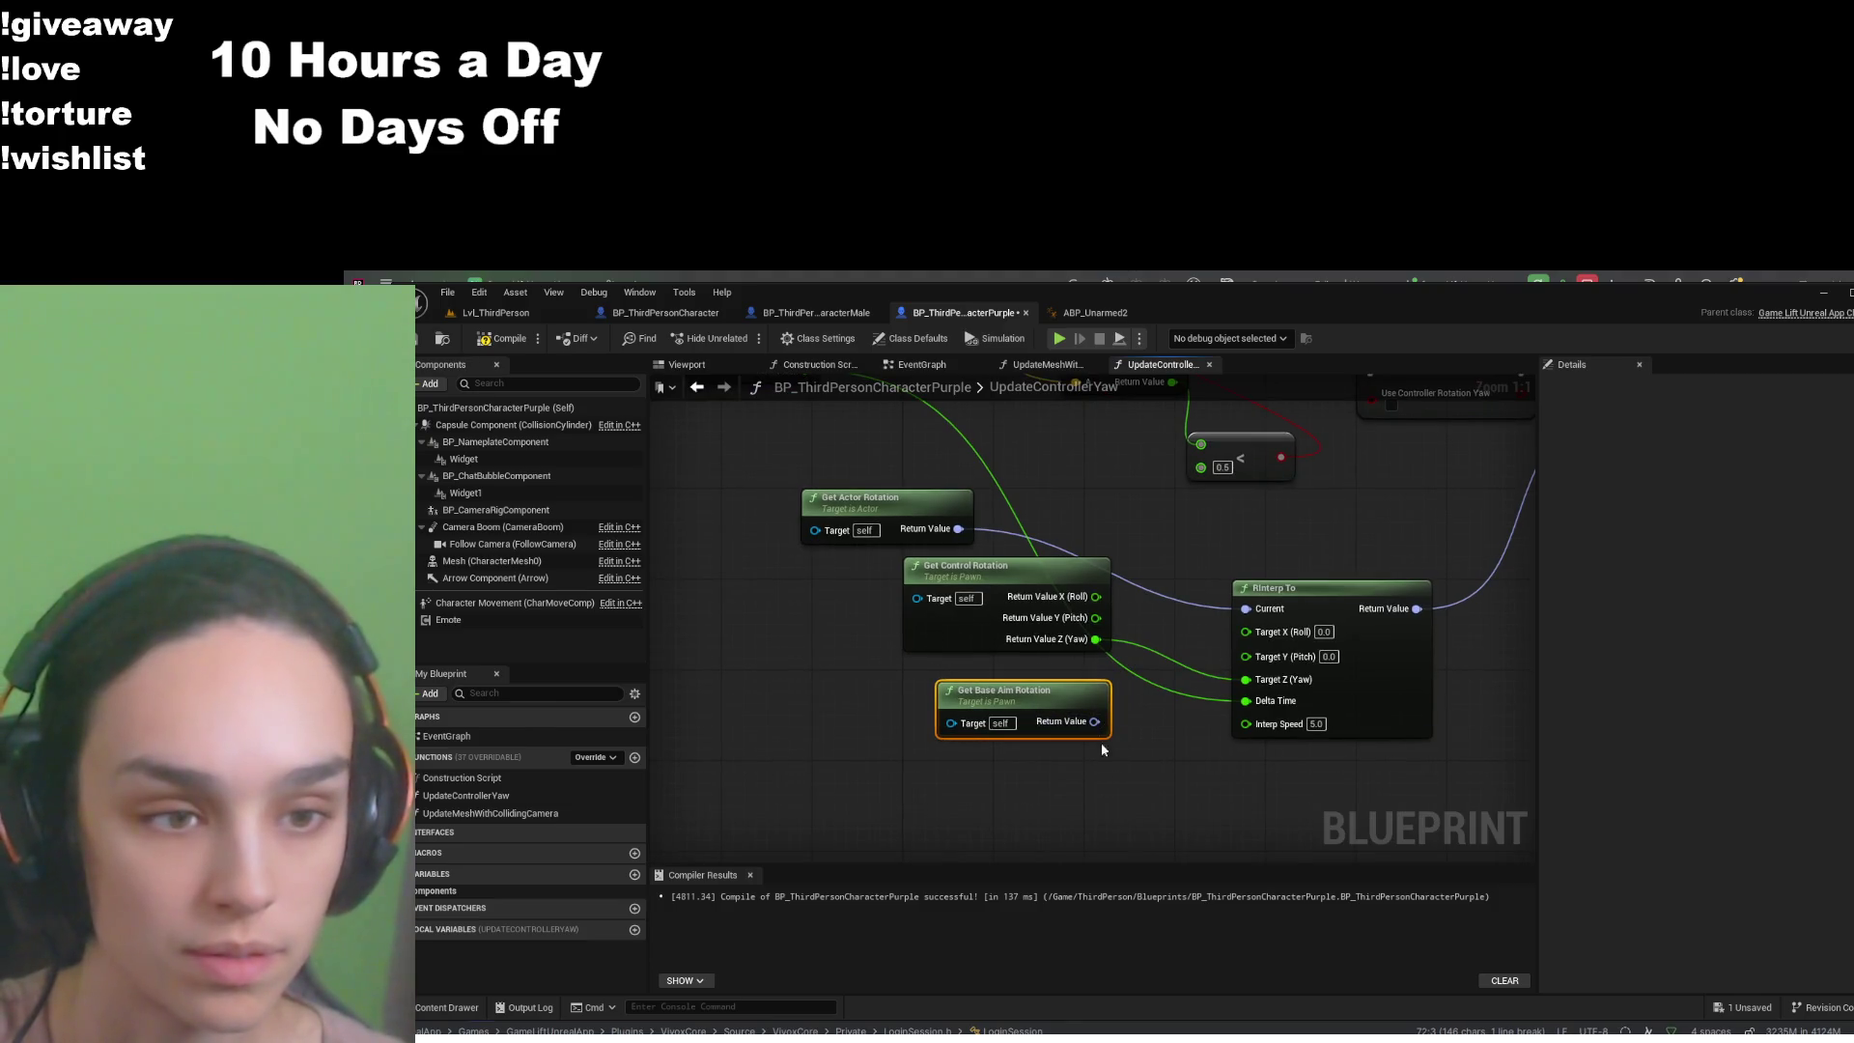
click(1319, 734)
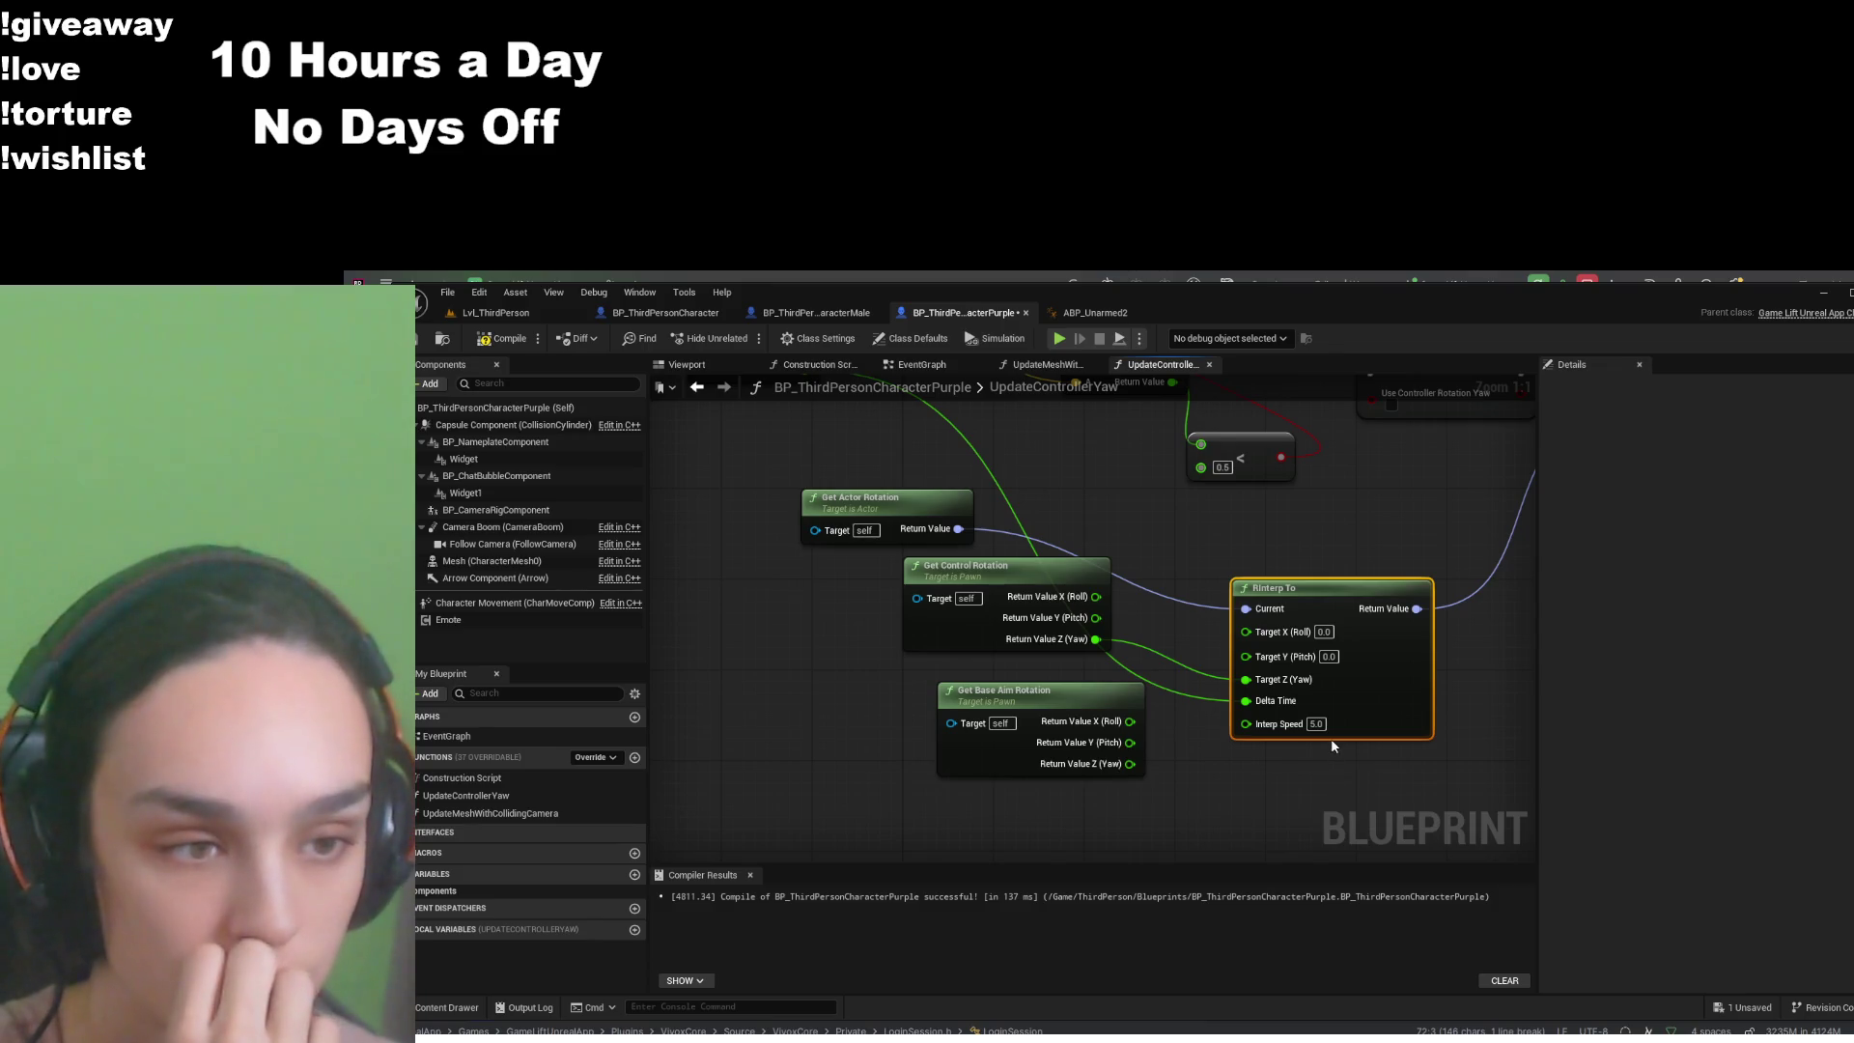
alt+click(1246, 680)
drag(1129, 764, 1247, 683)
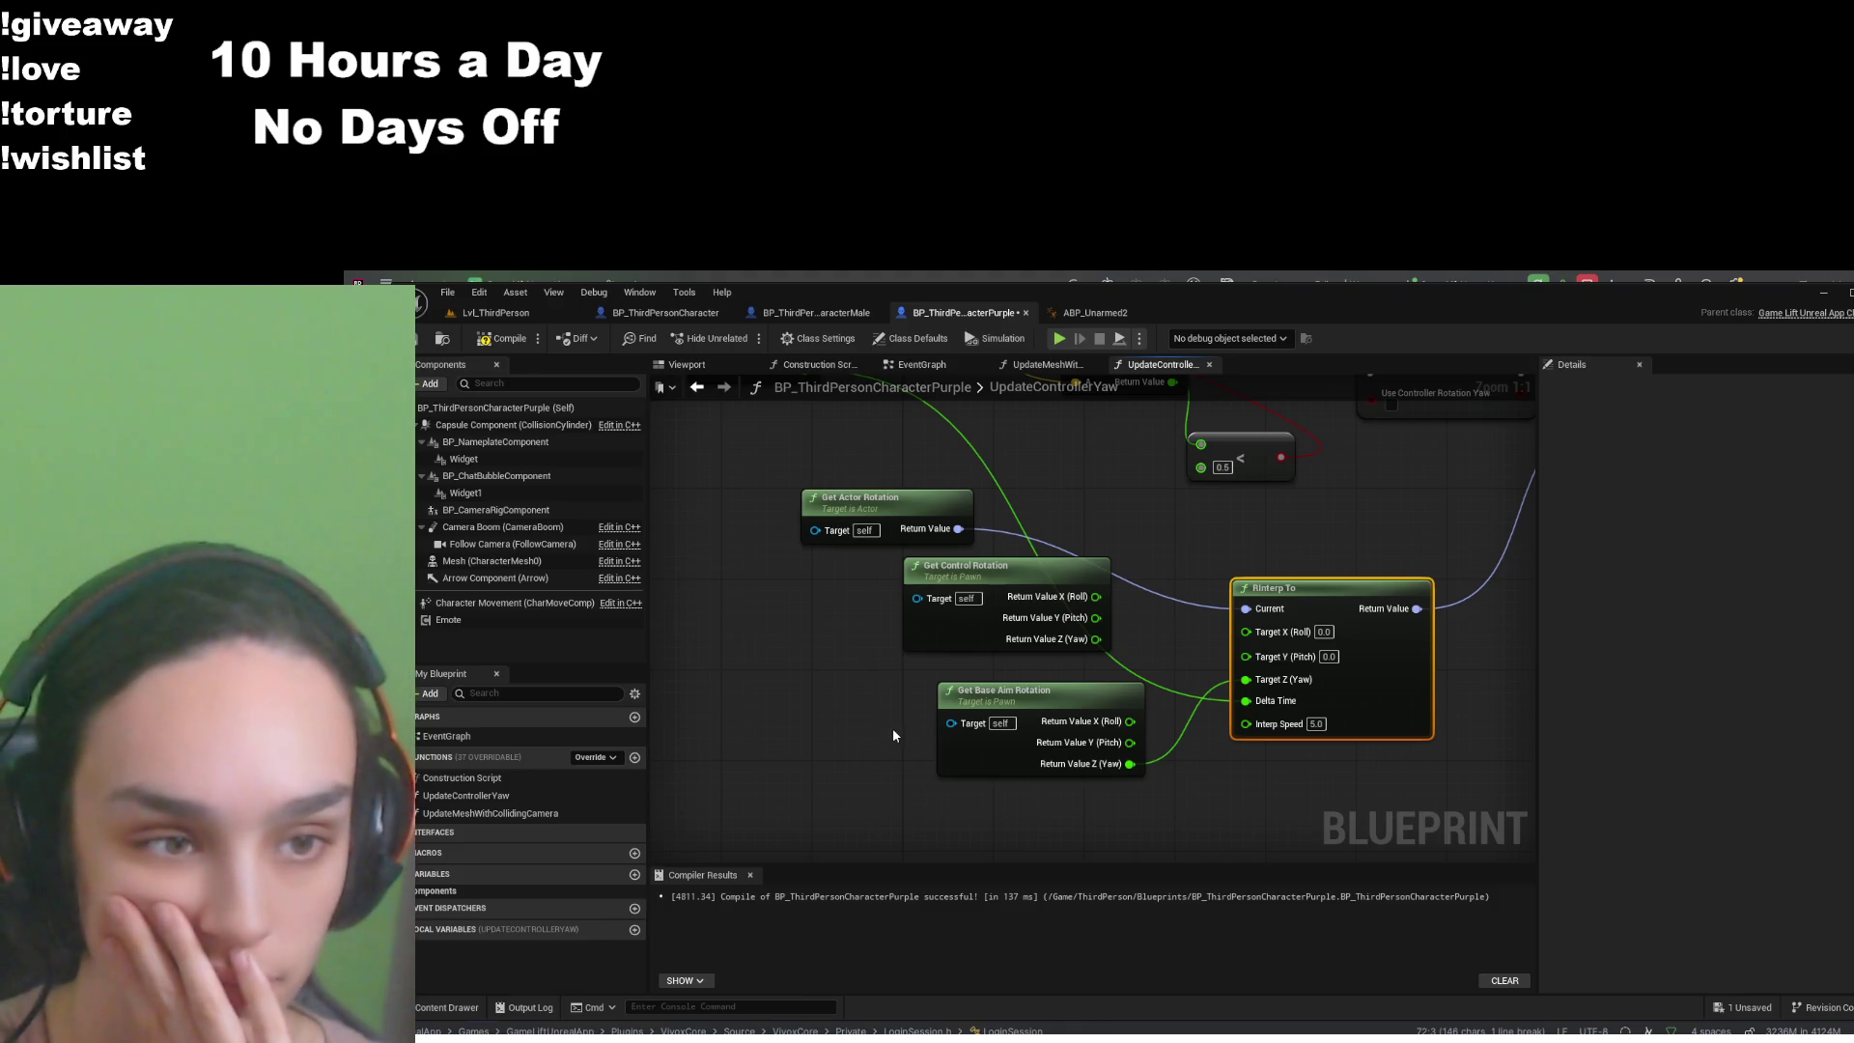
click(512, 339)
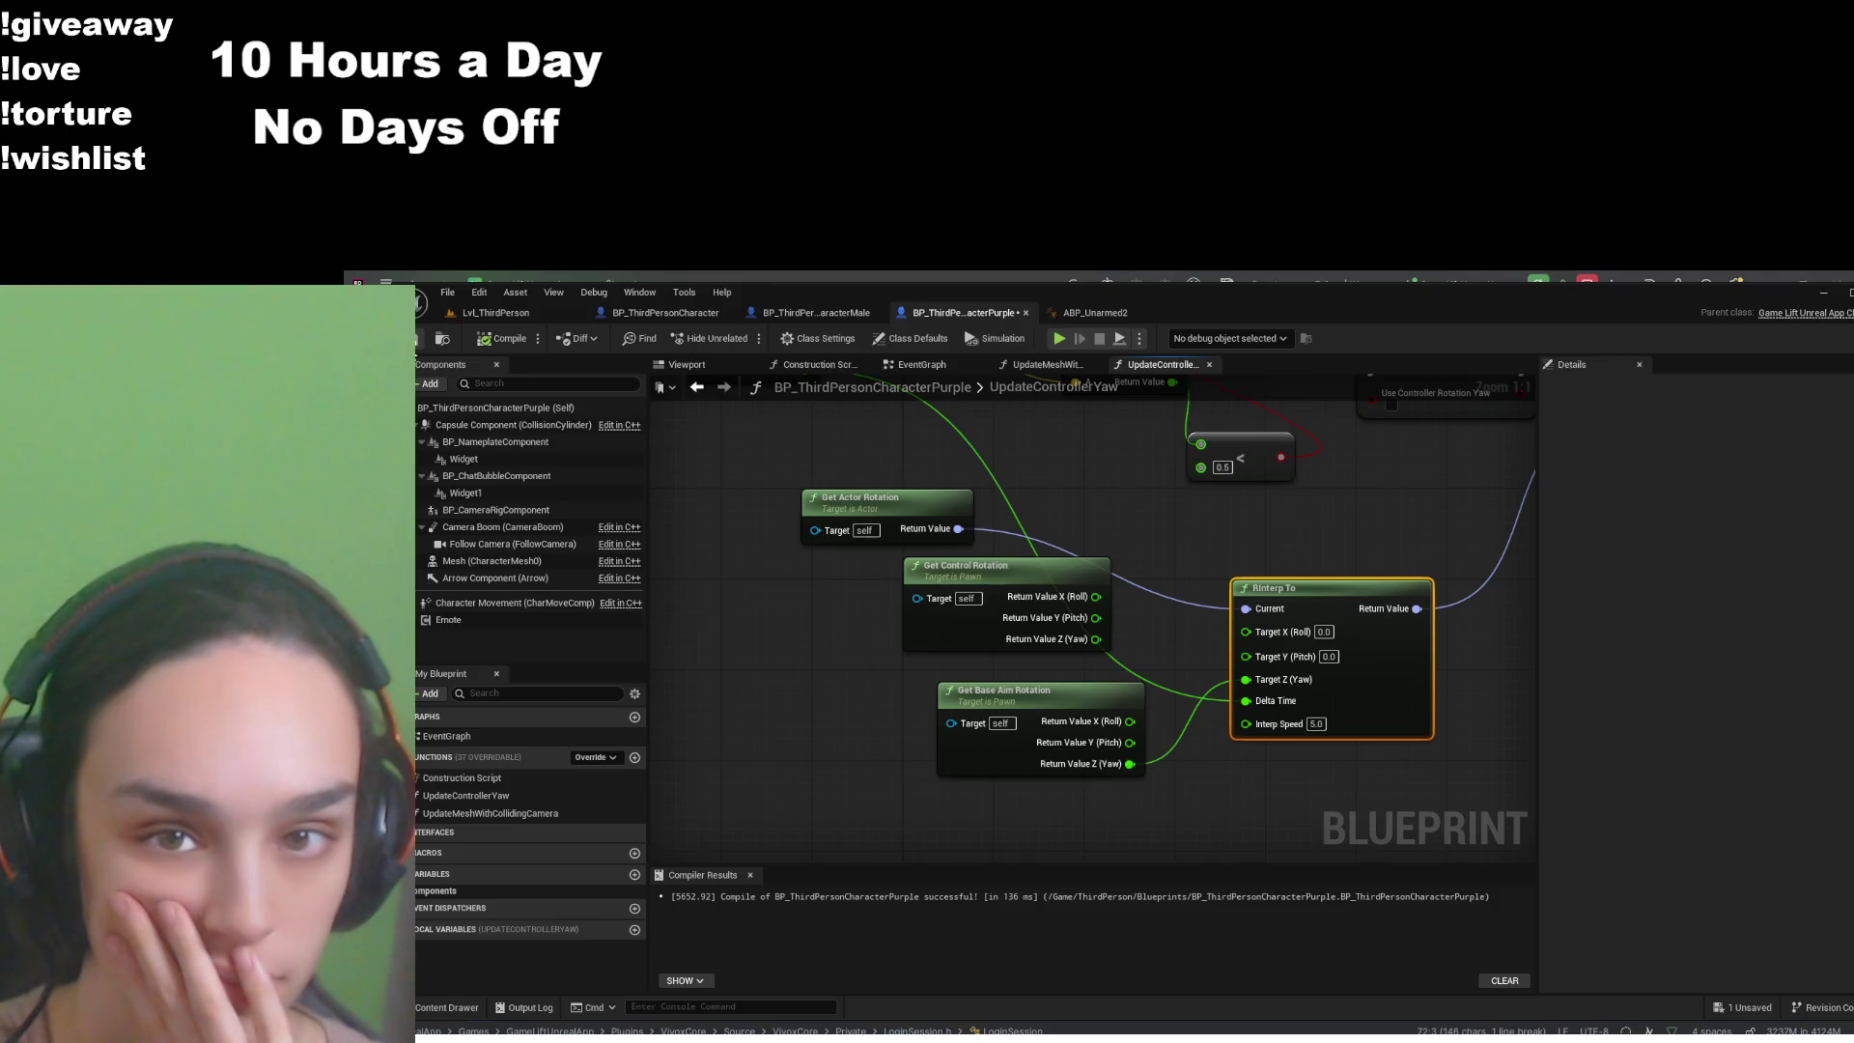
key(ctrl+s)
- Revert Target Z to Get Control Rotation's yaw and delete the unused Get Base Aim Rotation node
mouse_move(927, 415)
mouse_down()
mouse_move(1215, 575)
mouse_move(984, 643)
mouse_move(946, 633)
mouse_up()
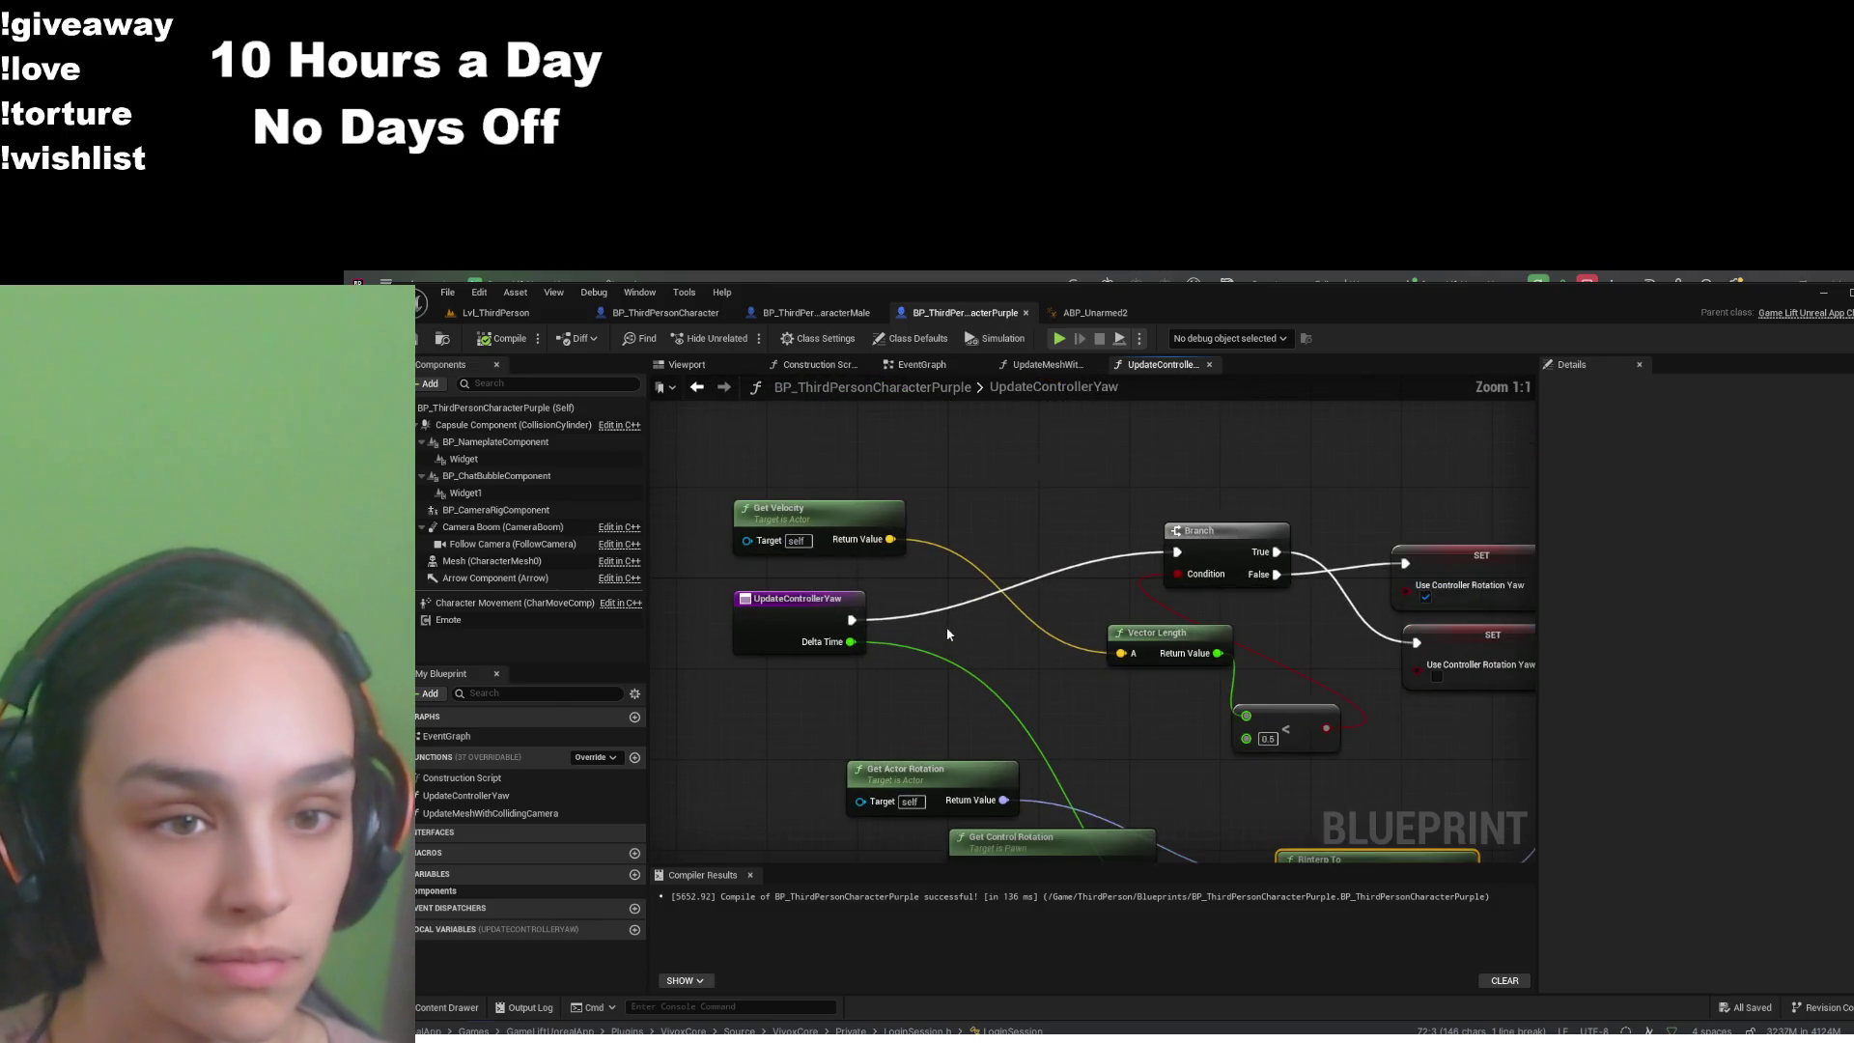
mouse_move(1049, 670)
mouse_down()
mouse_move(1031, 577)
mouse_move(729, 628)
mouse_move(965, 673)
mouse_up()
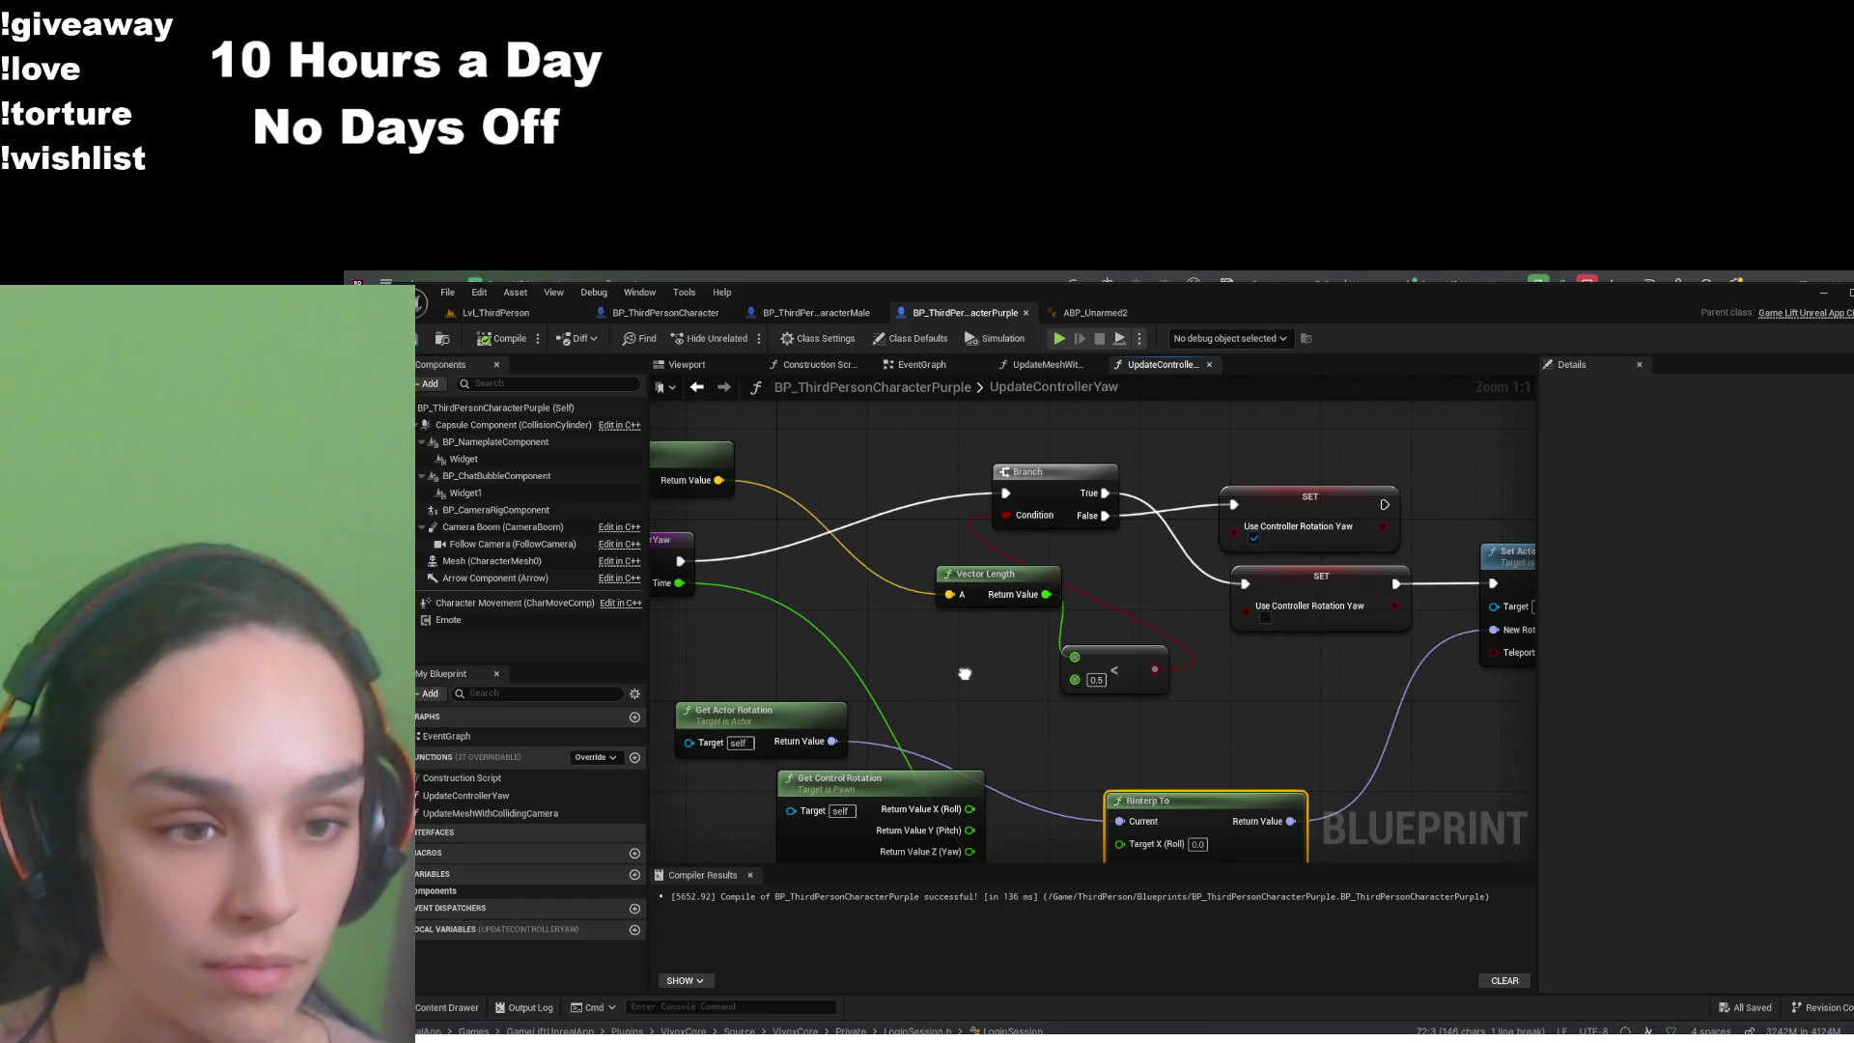
mouse_move(964, 674)
mouse_down()
mouse_move(1117, 600)
mouse_move(1033, 514)
mouse_up()
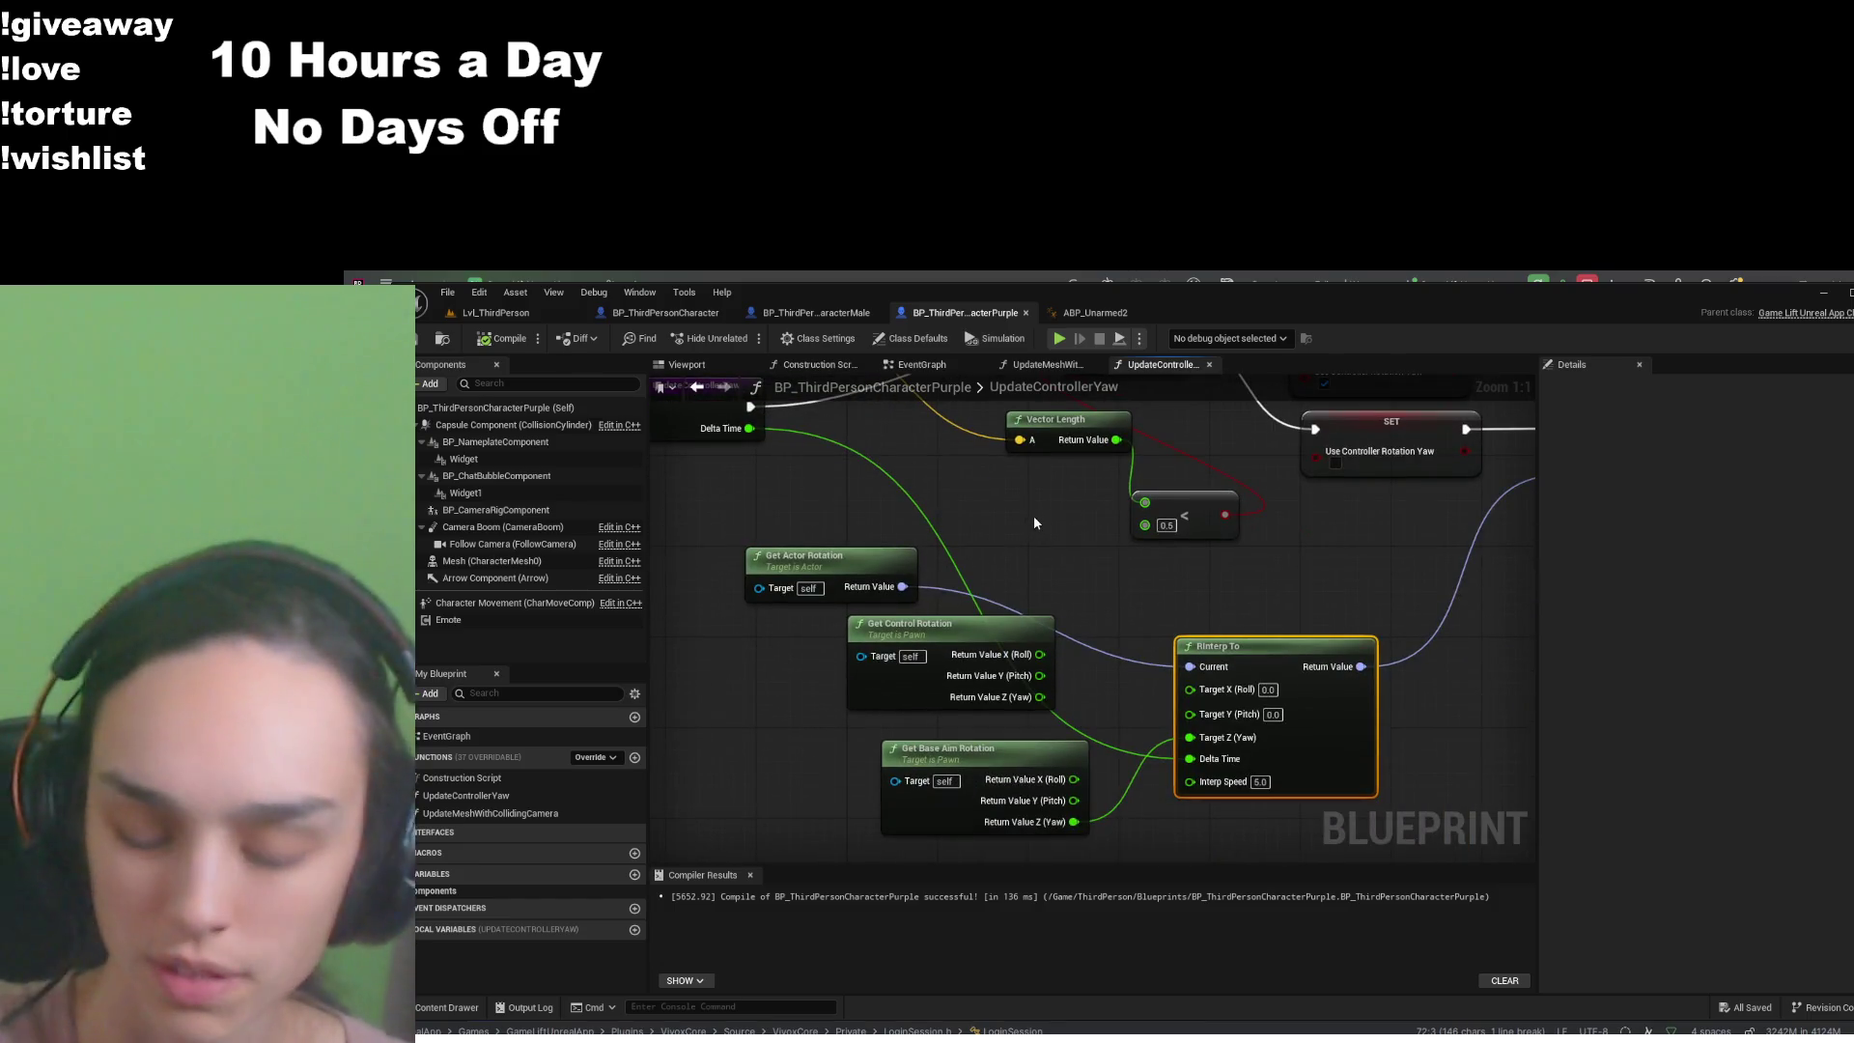
key(ctrl+z)
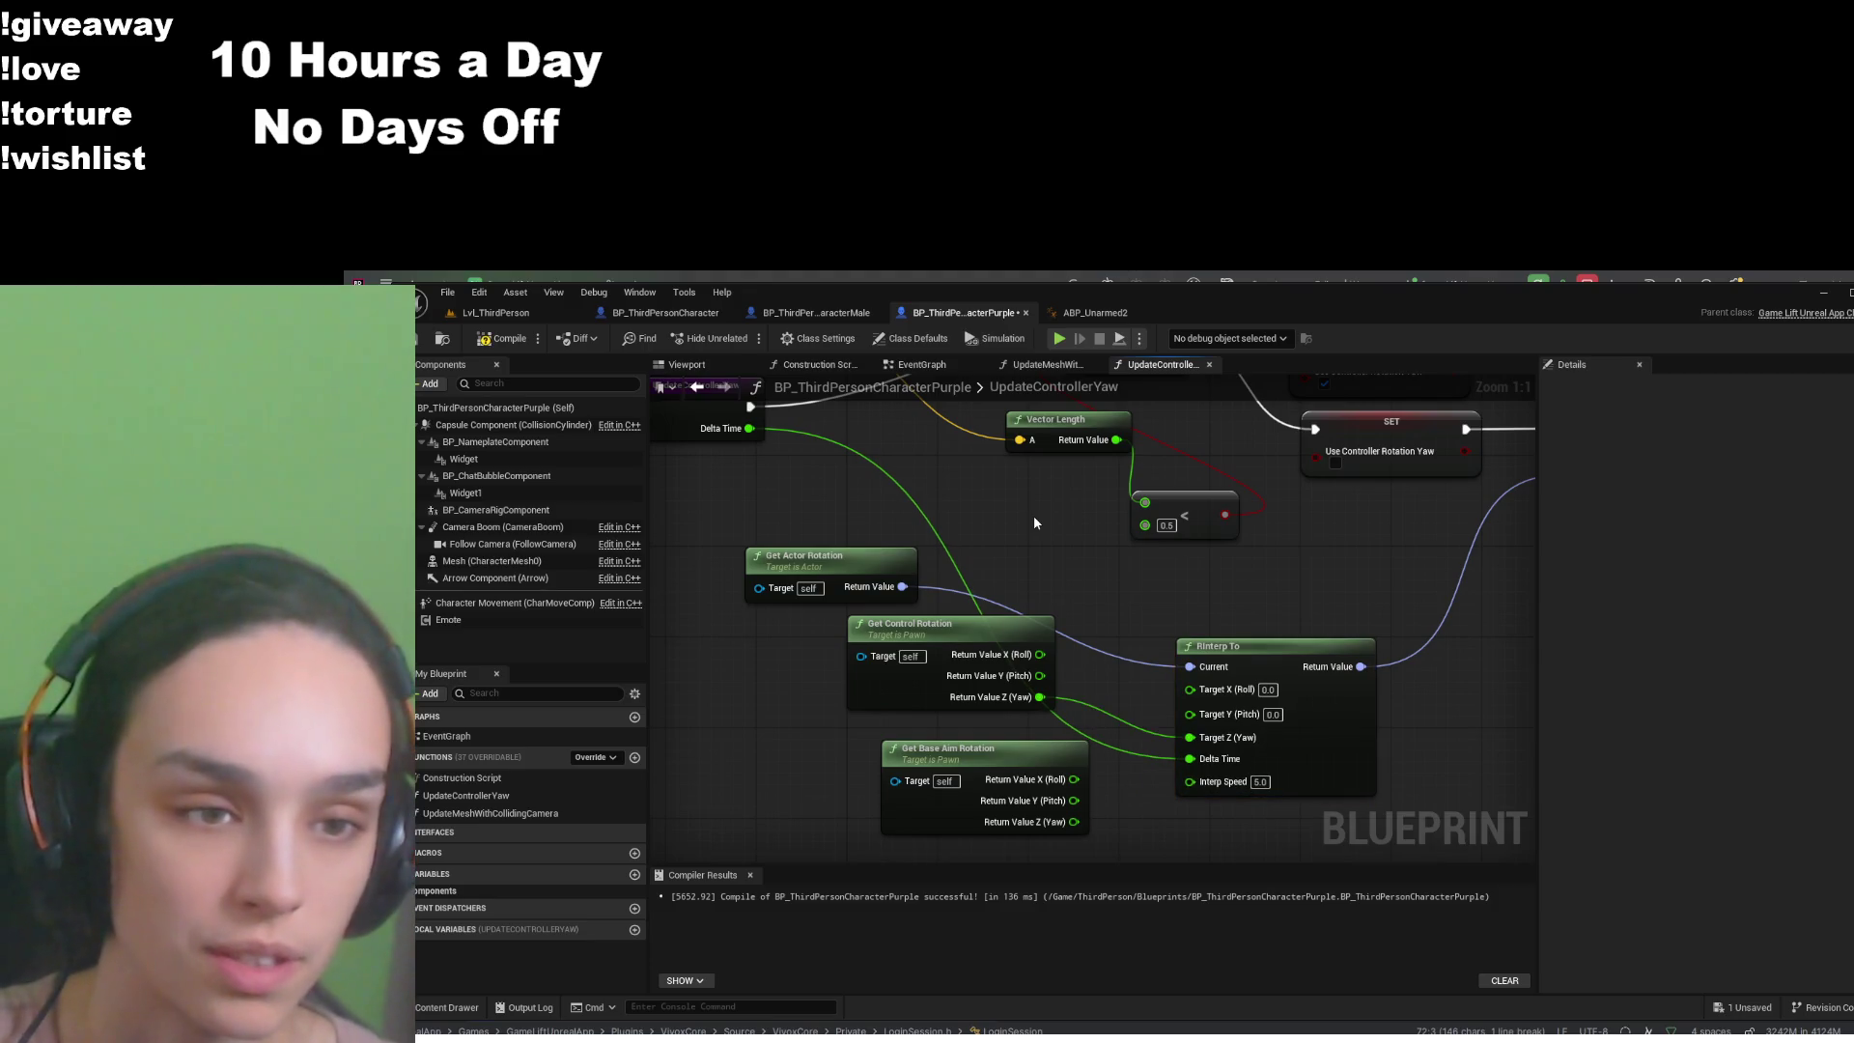
click(1001, 755)
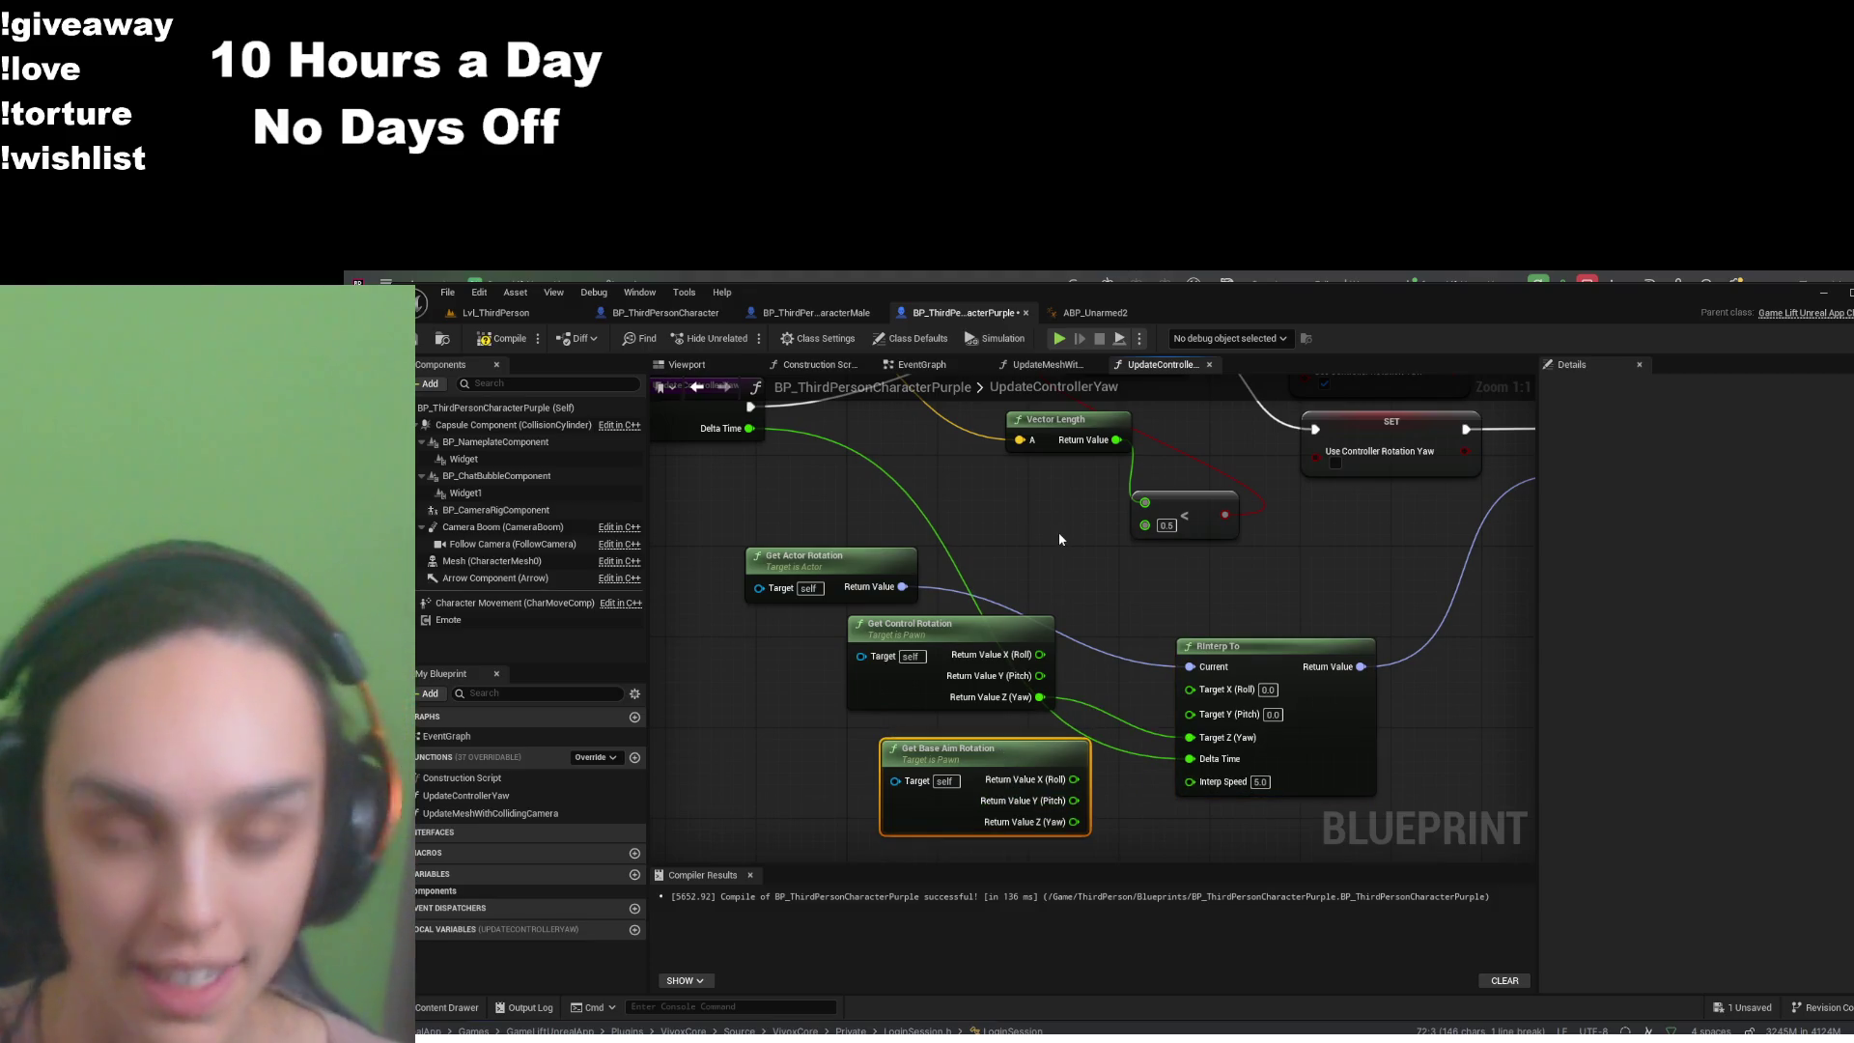
key(Delete)
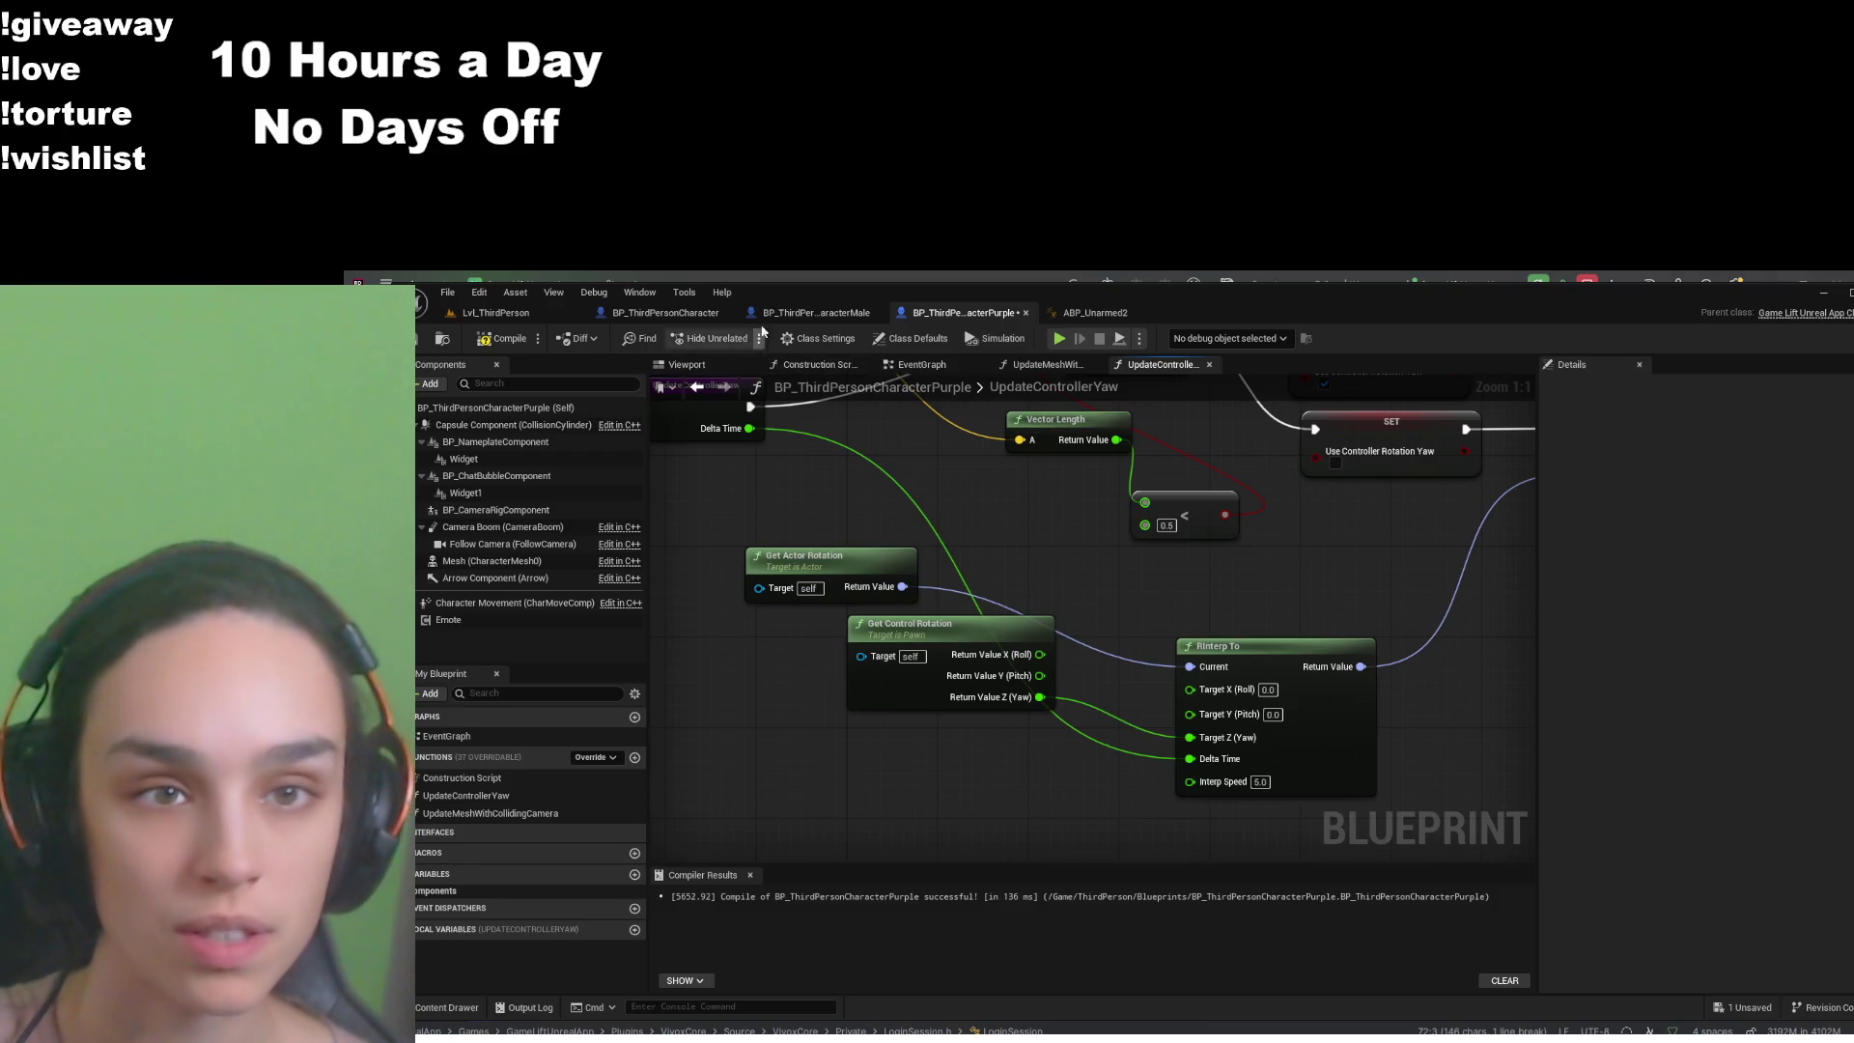
- Leave the character blueprint for the LvL_ThirdPerson level viewport tab
click(506, 315)
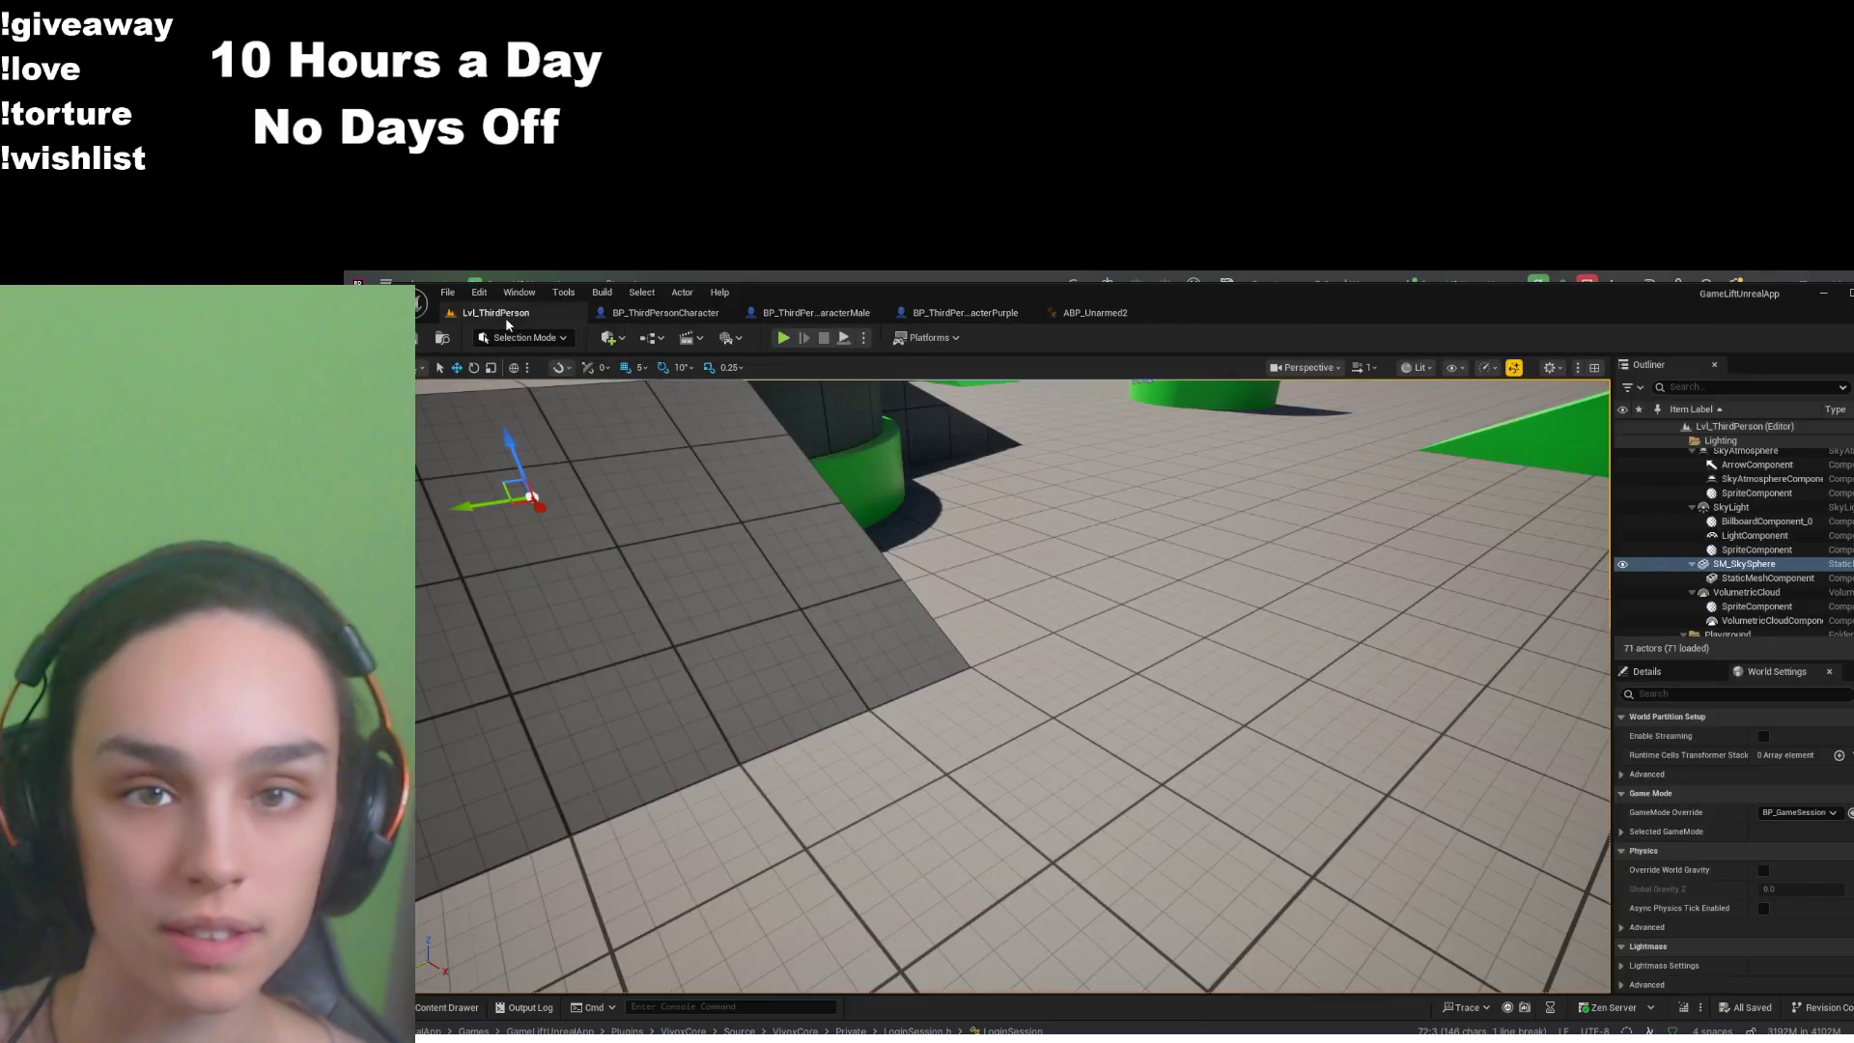
- Start Play in Editor and switch to ABP_Unarmed2 to watch its Yaw Delta graph debug live
click(783, 338)
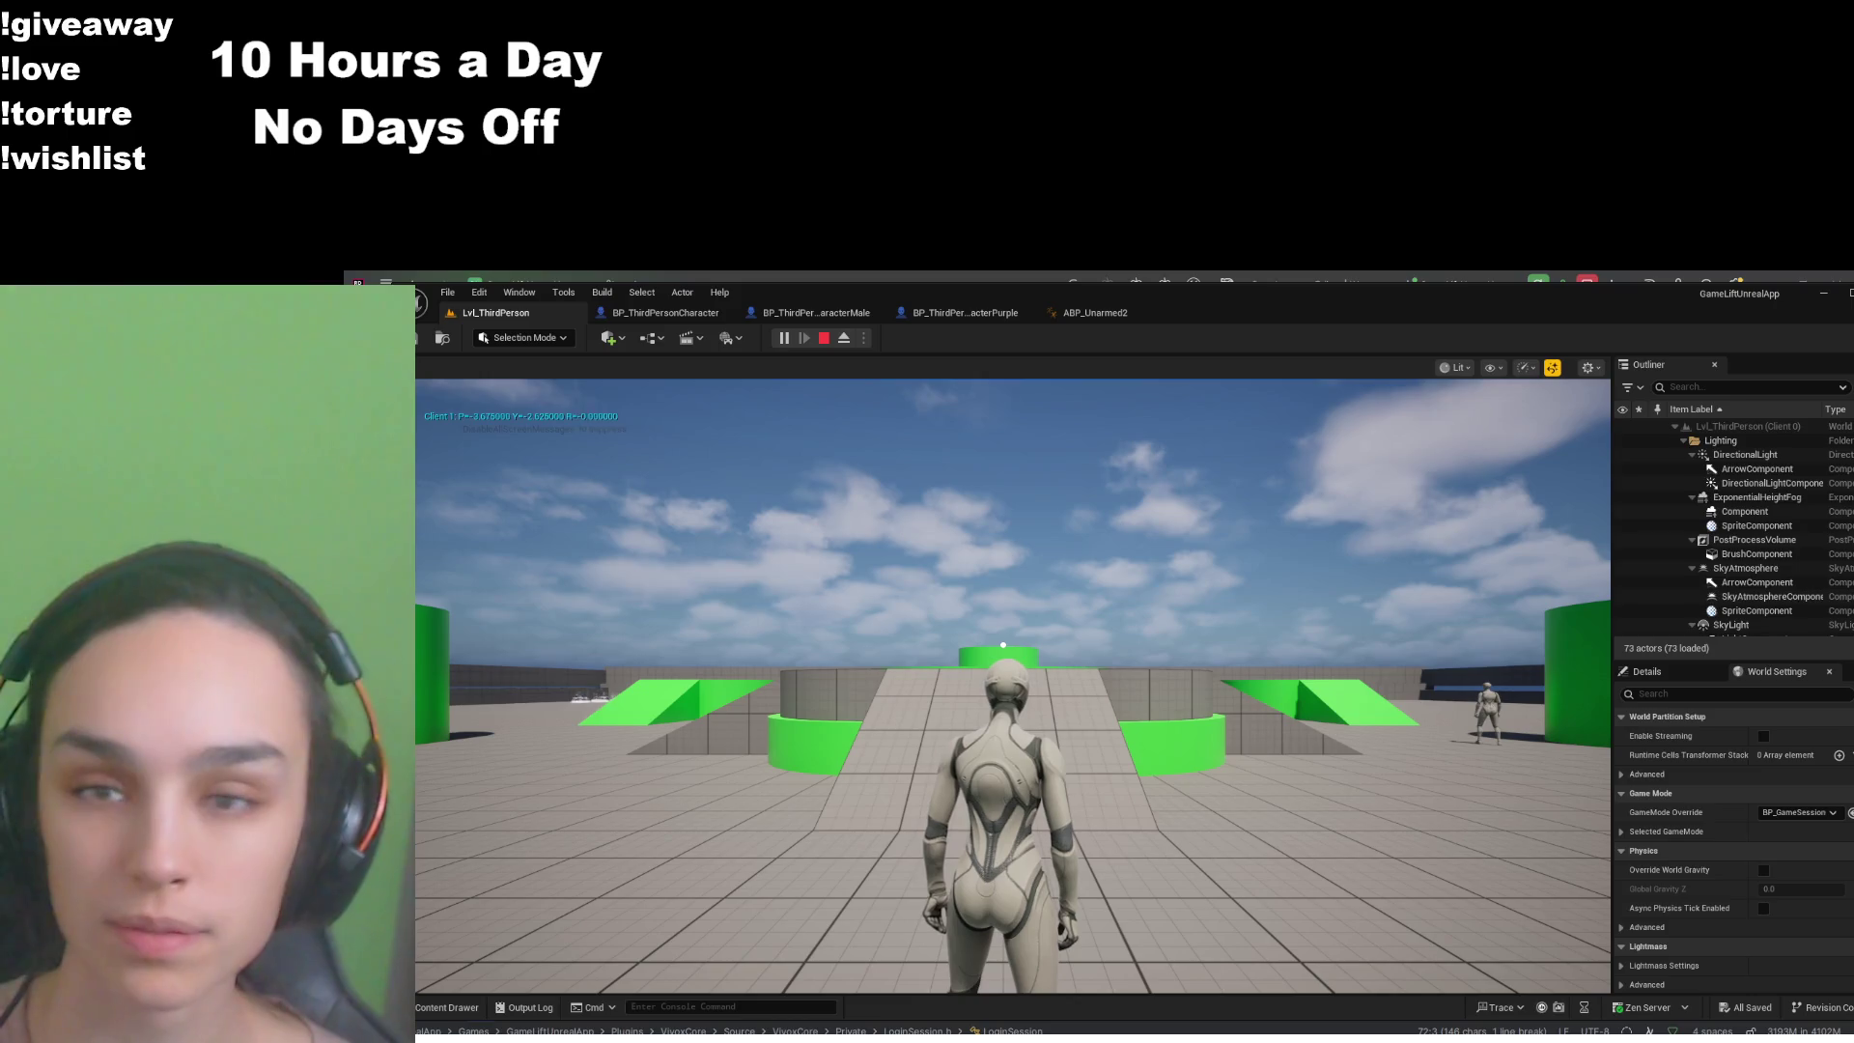
click(1095, 313)
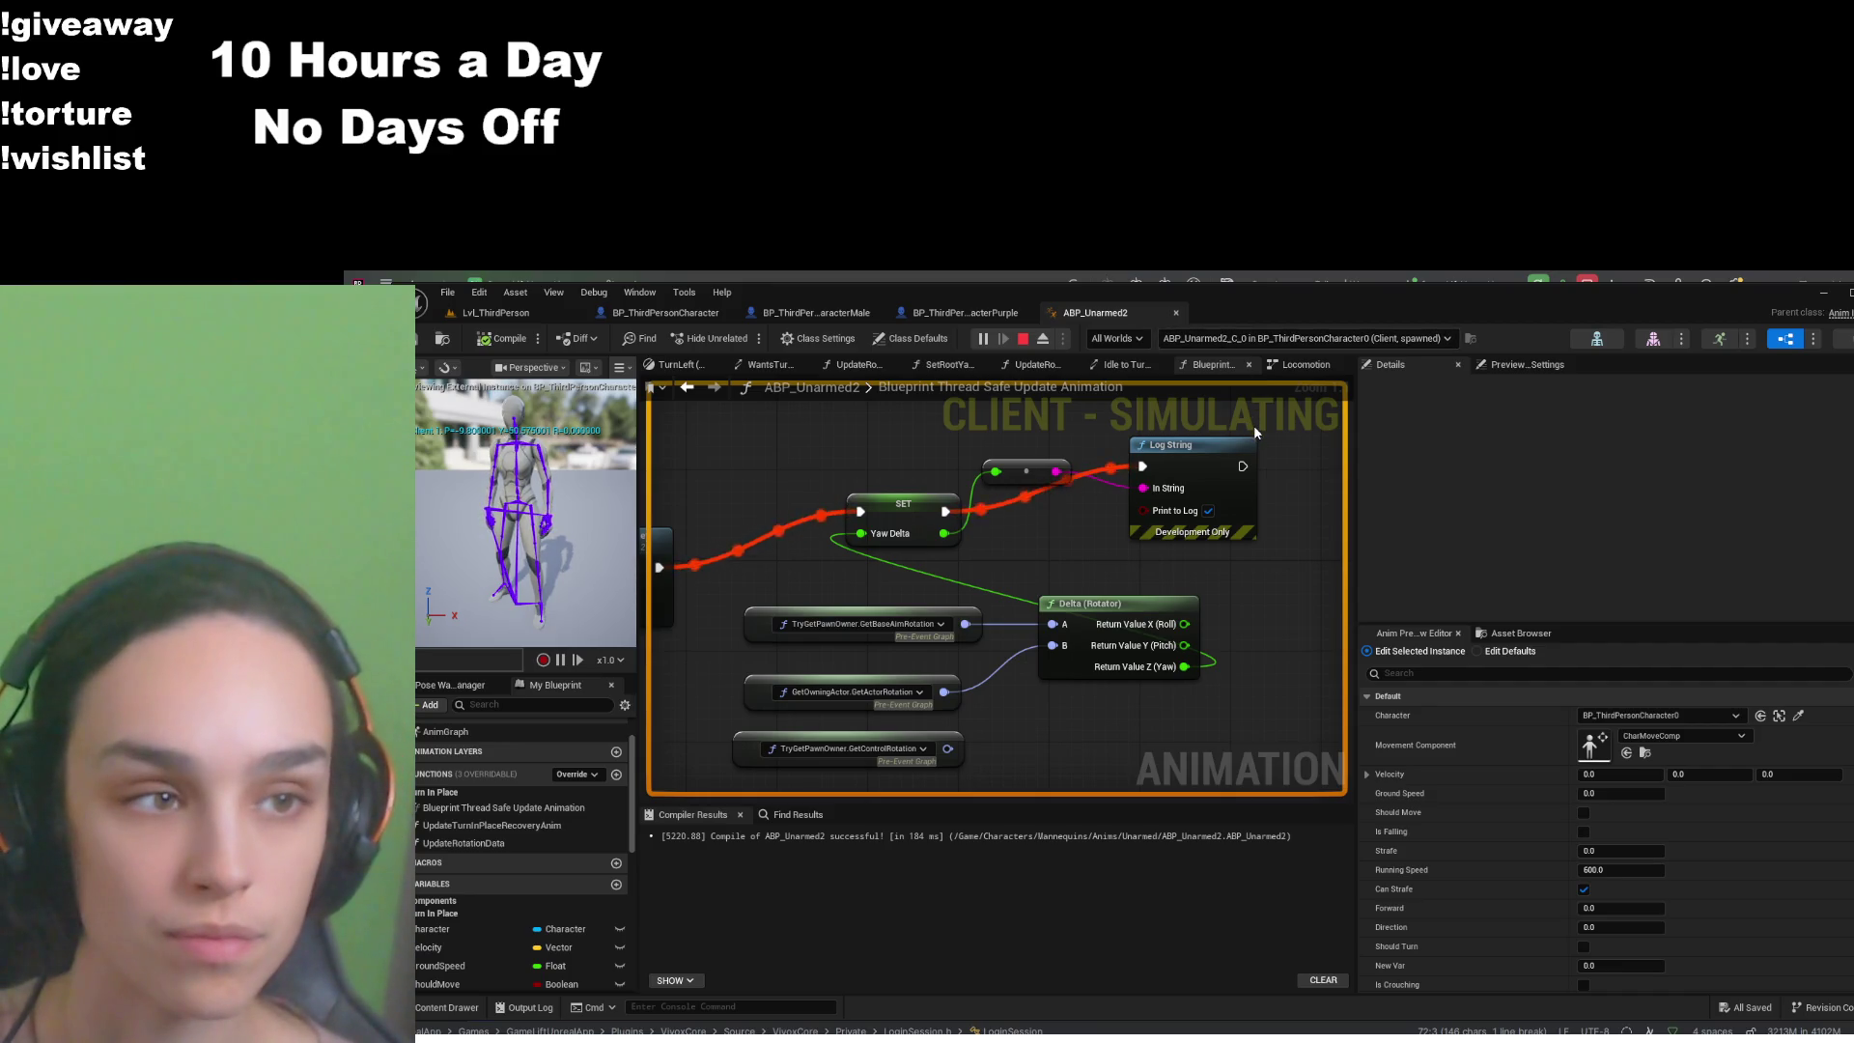
- Close ABP_Unarmed2, free the cursor with Shift+F1, and bring the blueprint editor back into view
key(ctrl+w)
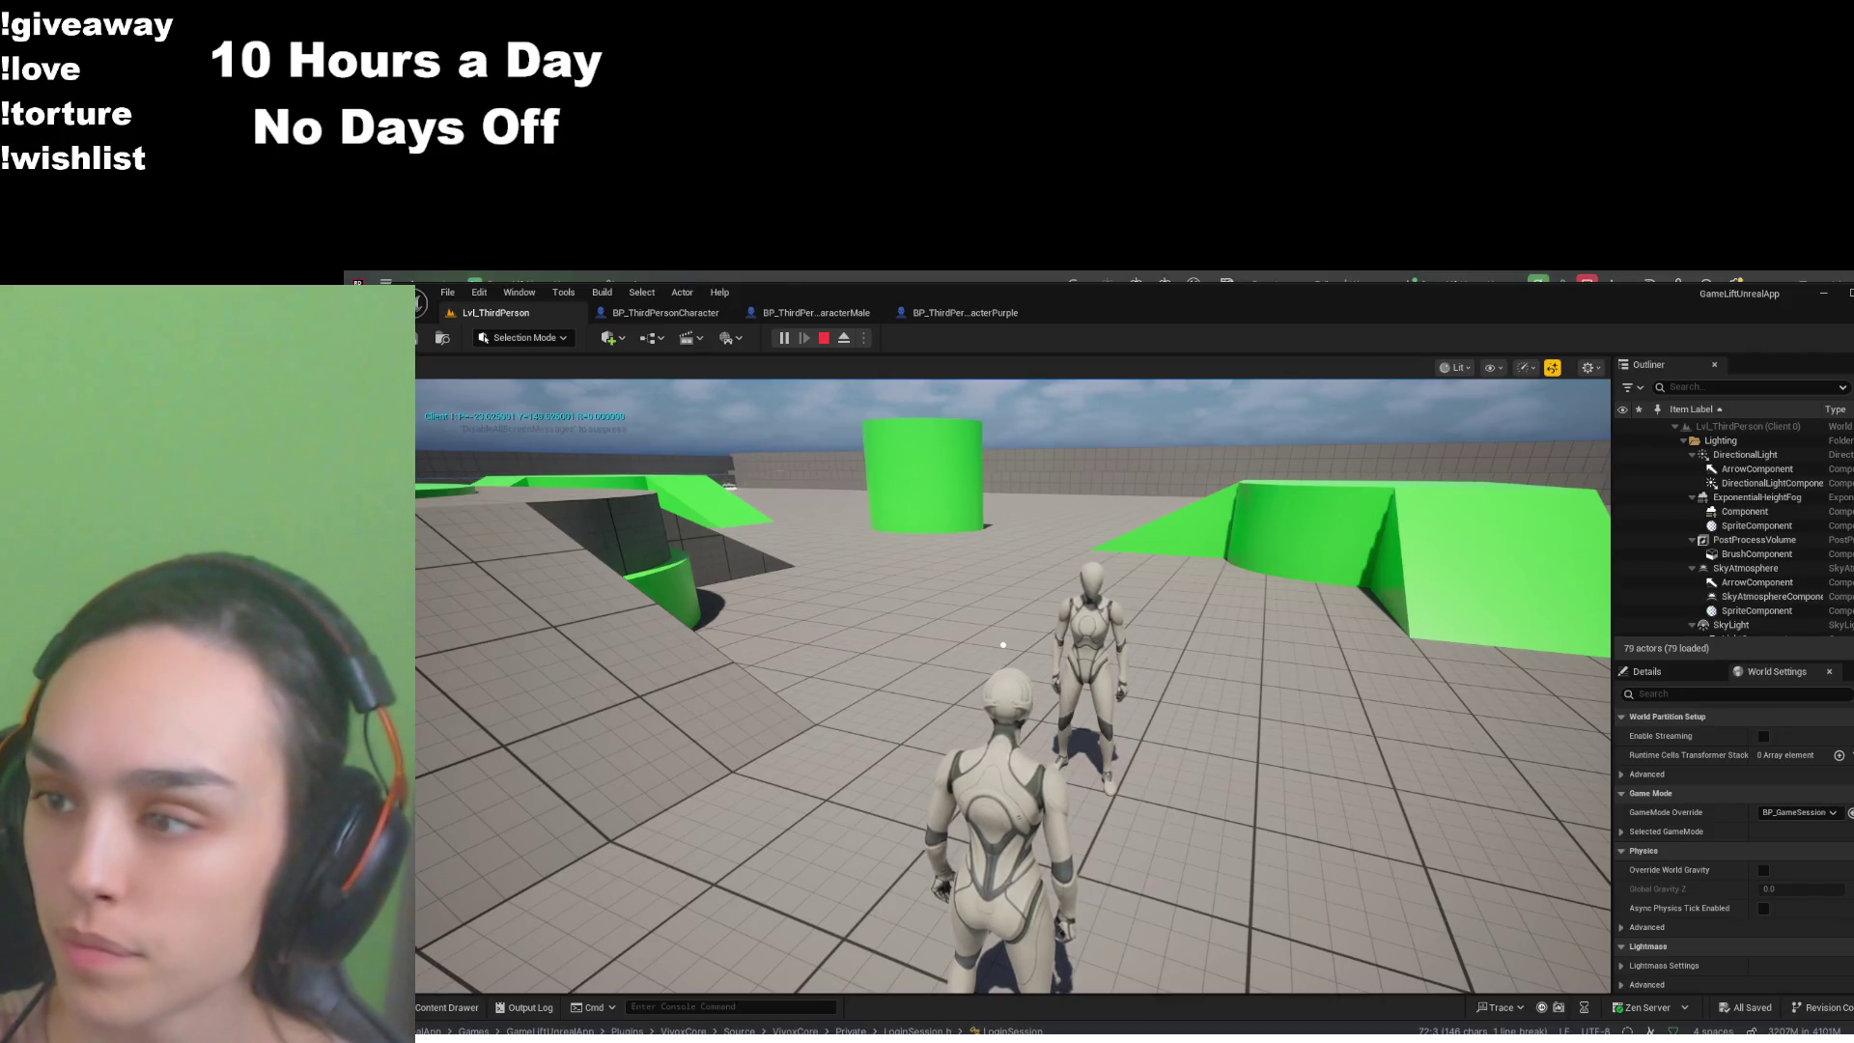
key(shift+F1)
click(1011, 311)
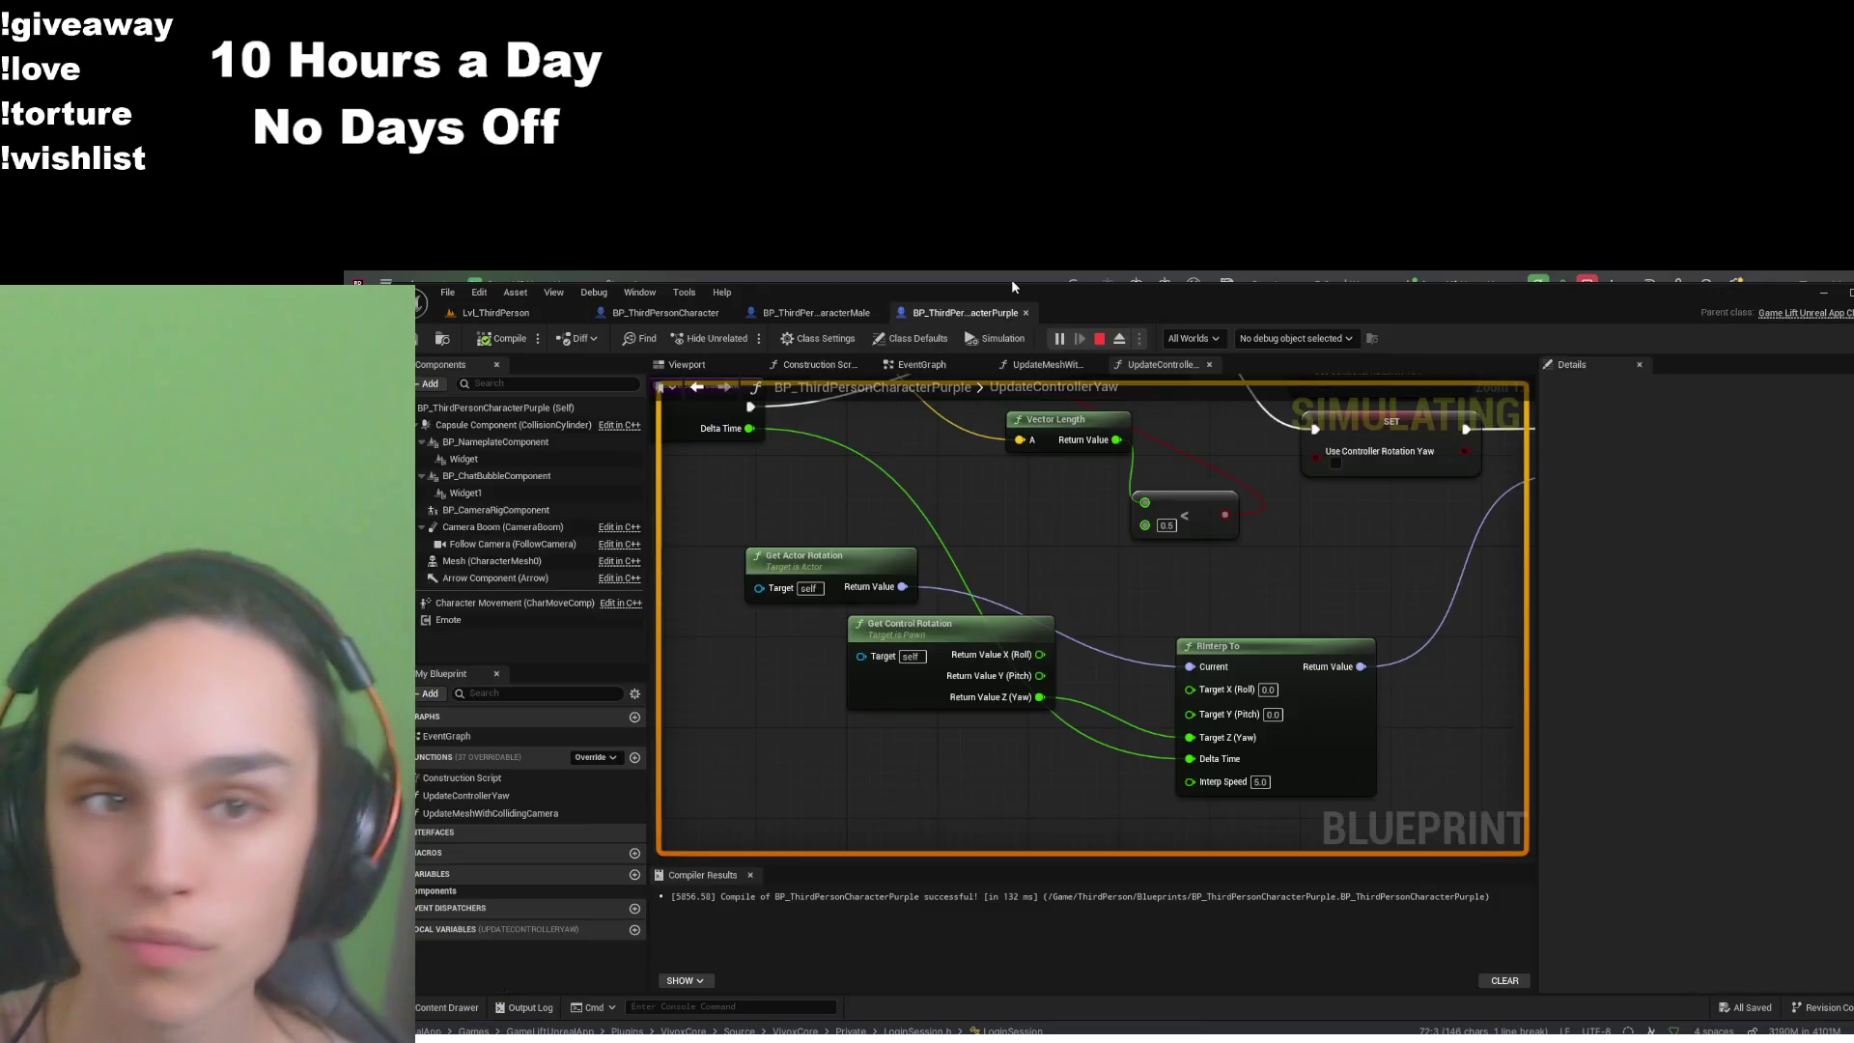
click(1020, 314)
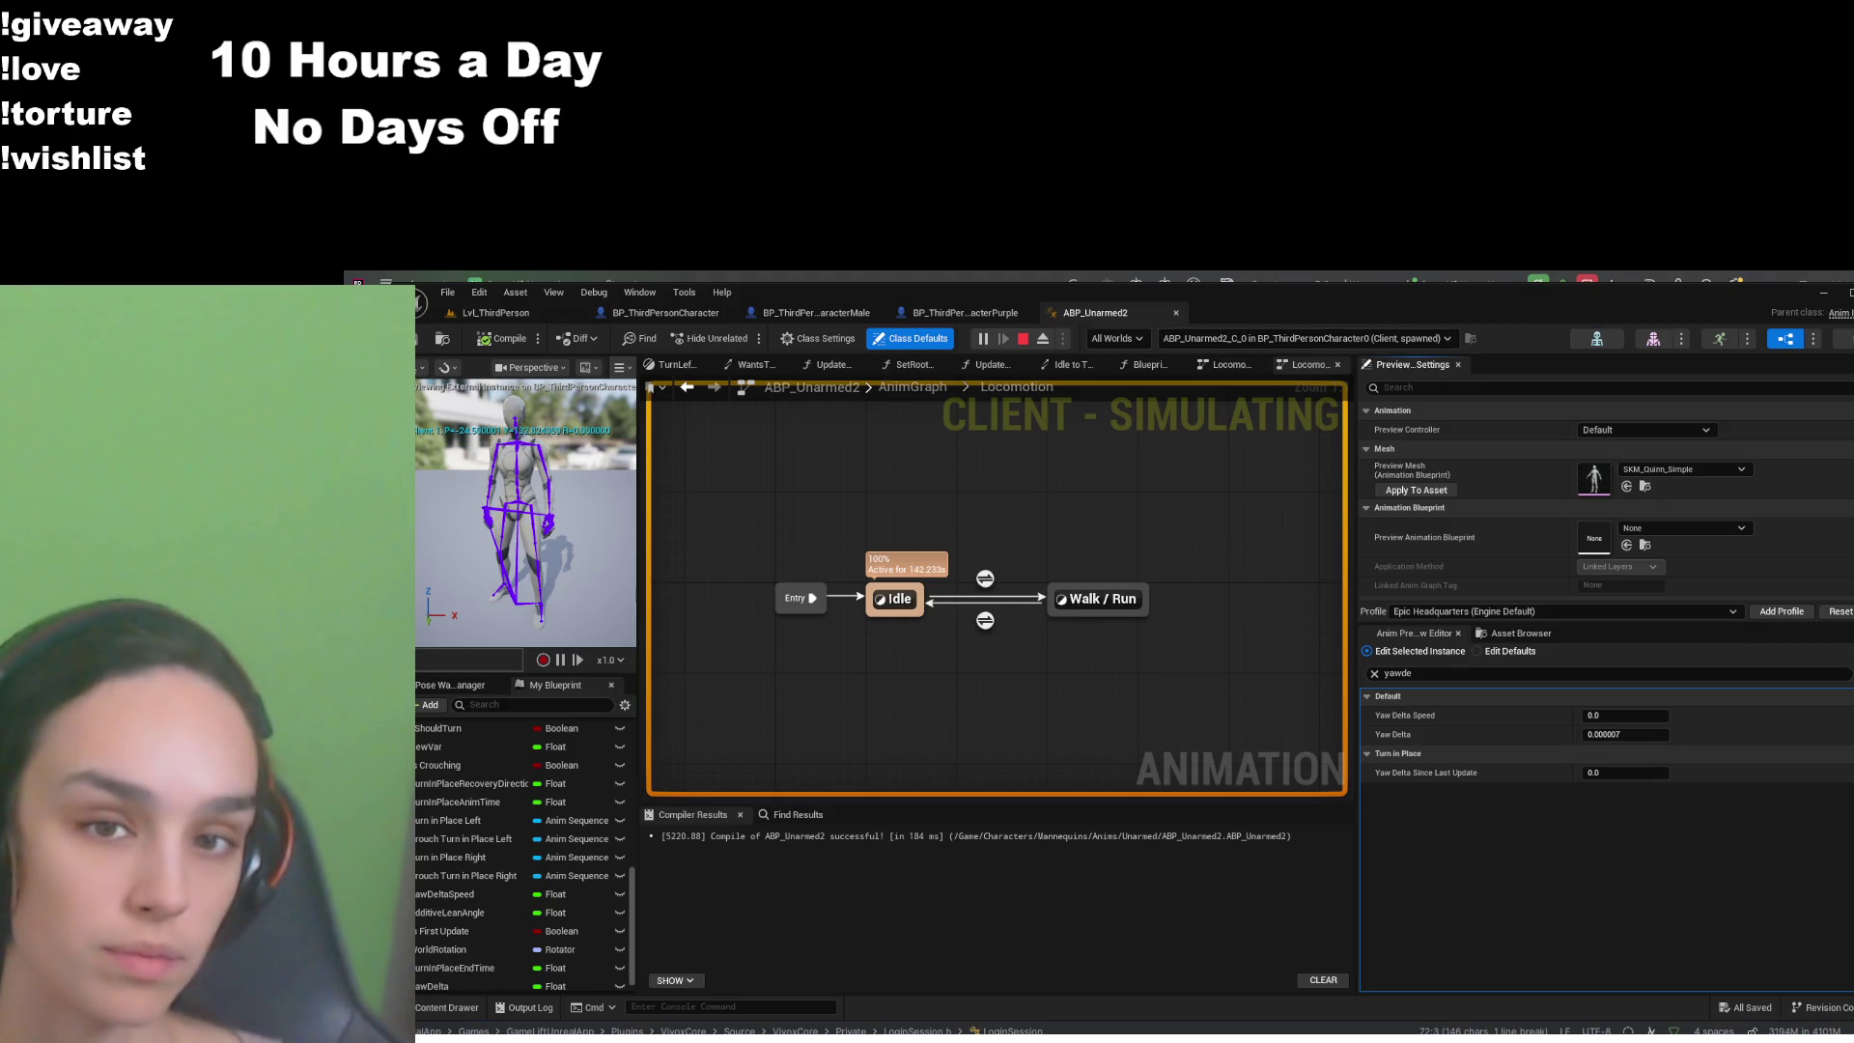
- Open Blueprint Thread Safe Update Animation, pan to the Yaw Delta nodes, and stop the play session
scroll(540, 782, up, 2)
scroll(521, 787, up, 6)
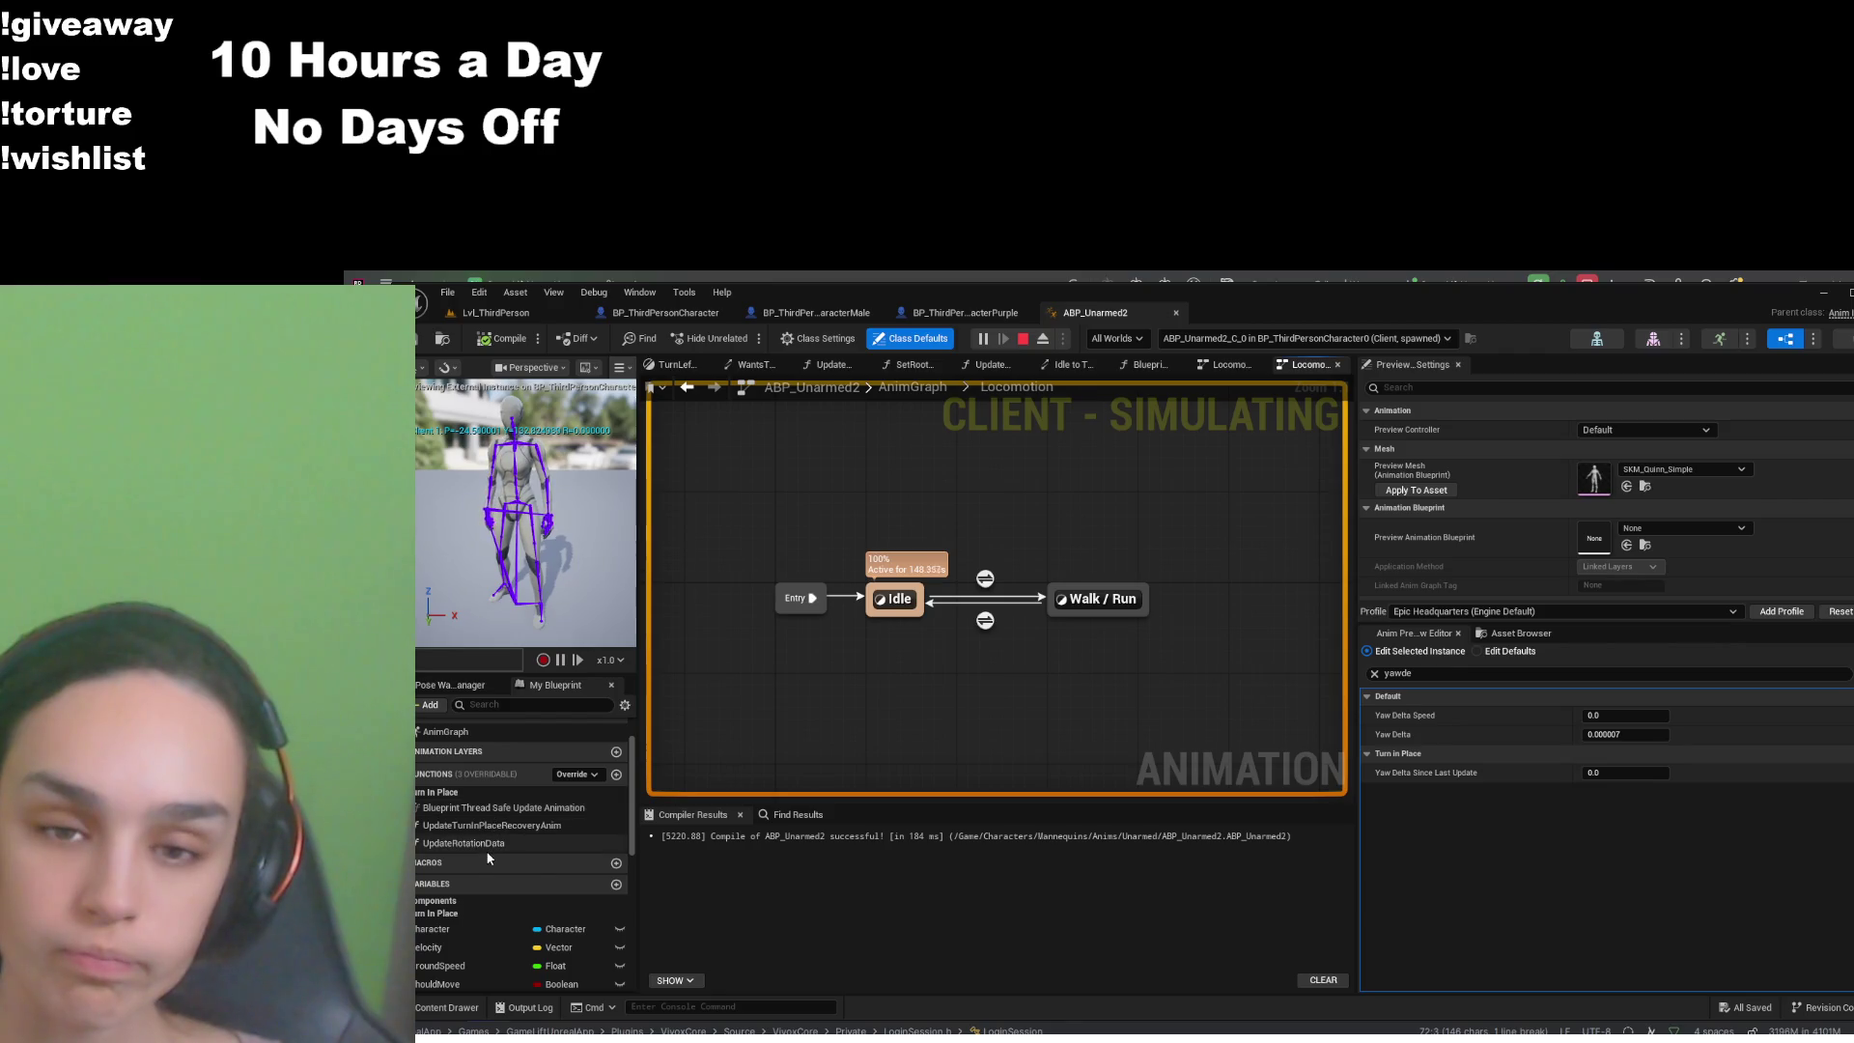
scroll(484, 845, up, 3)
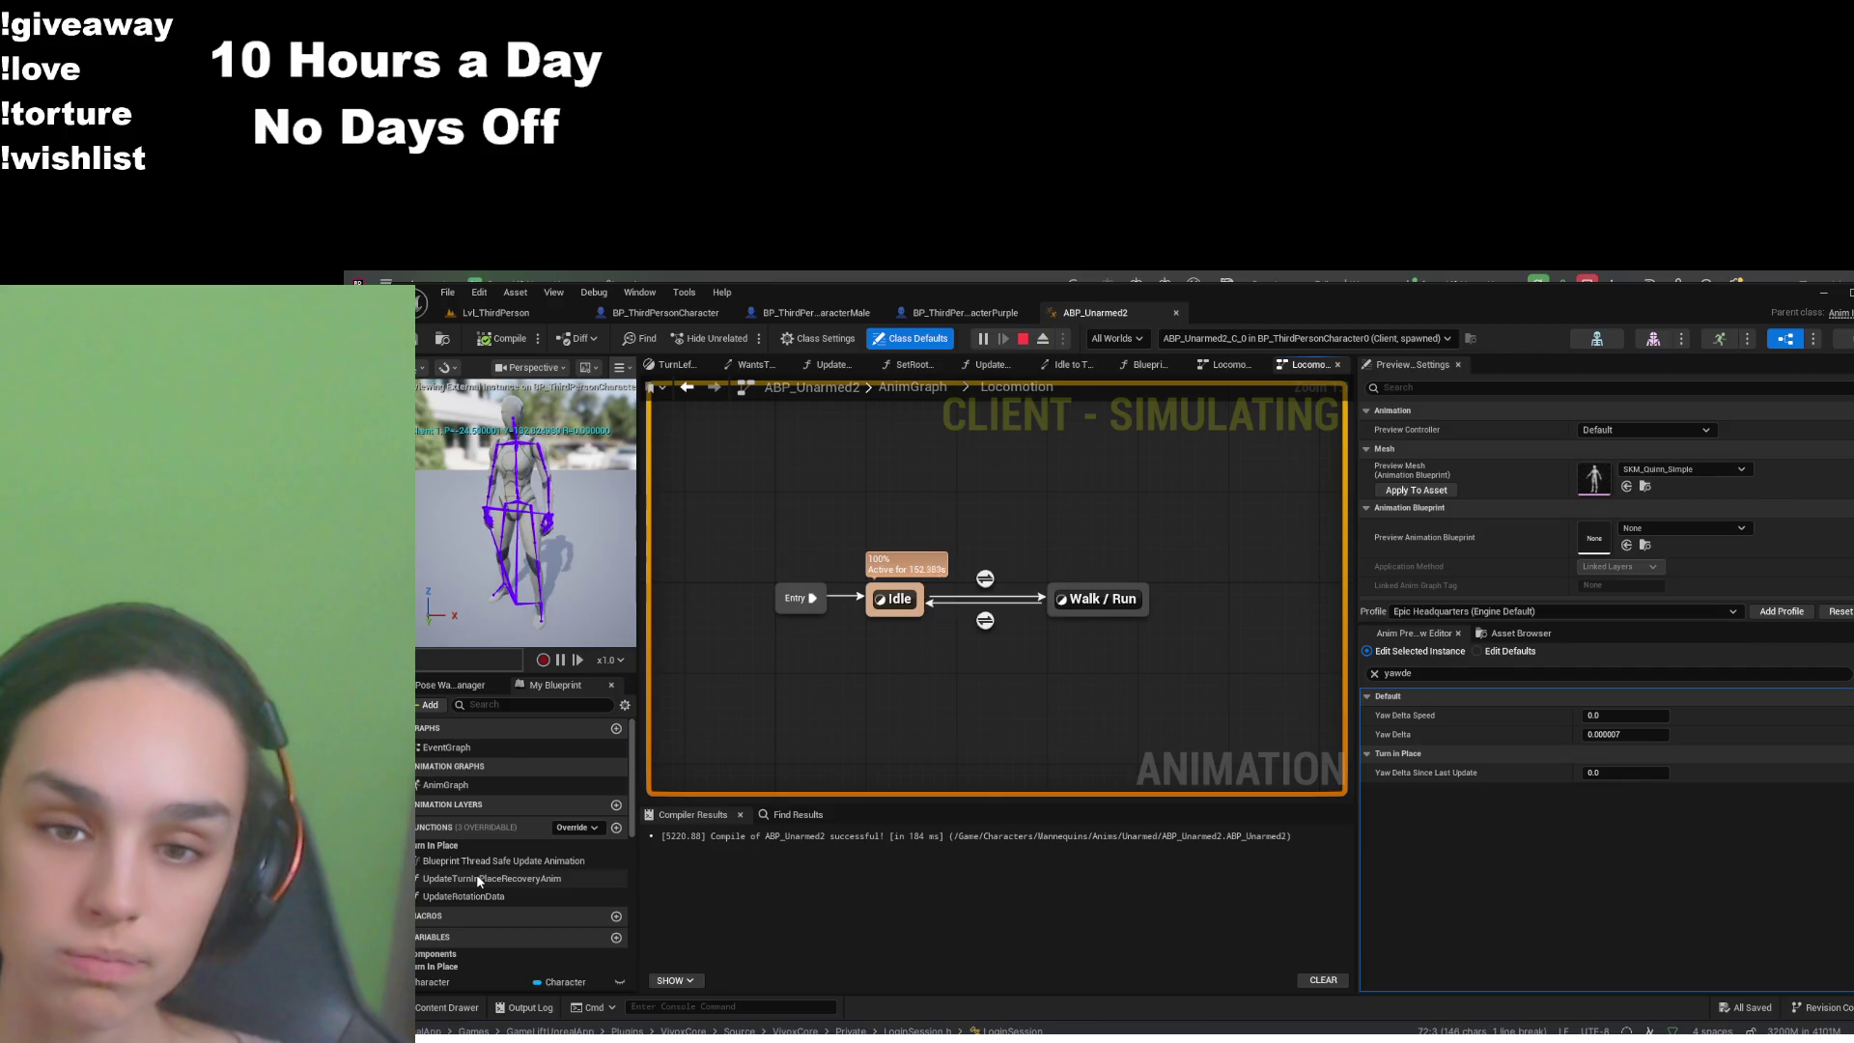
click(502, 864)
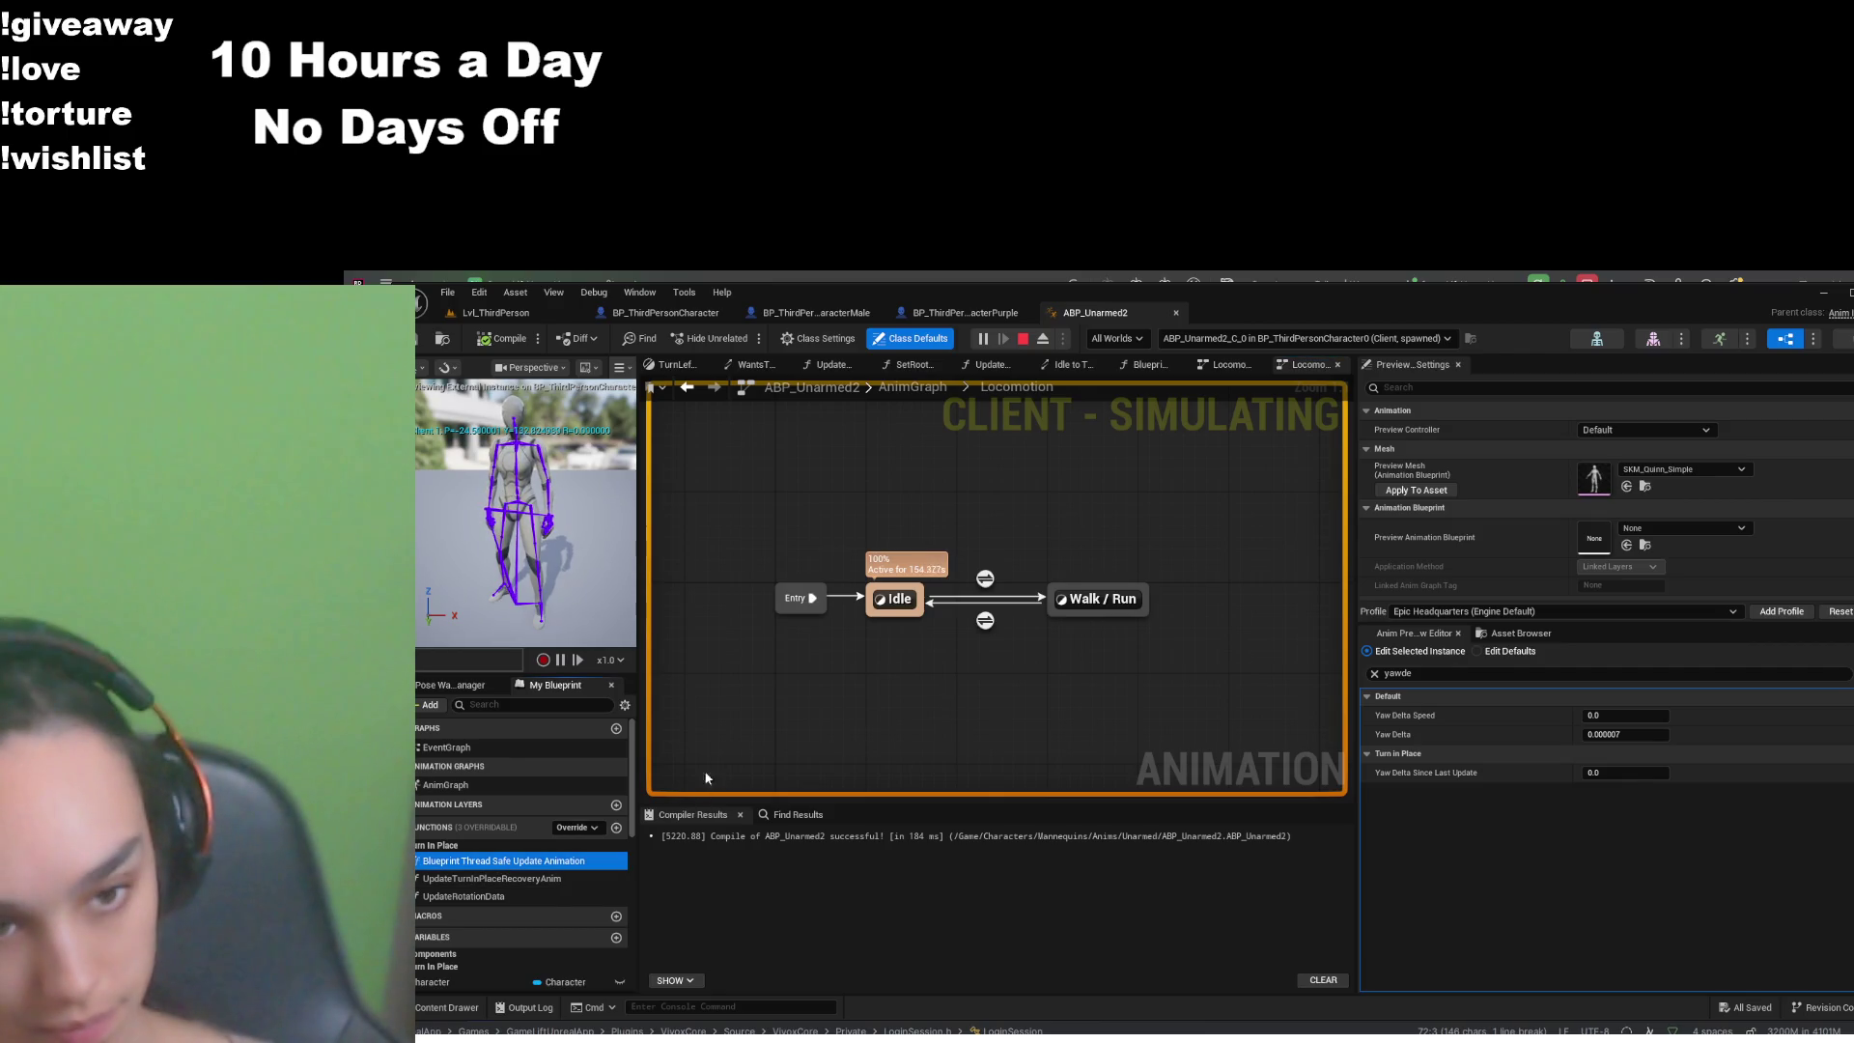
click(913, 387)
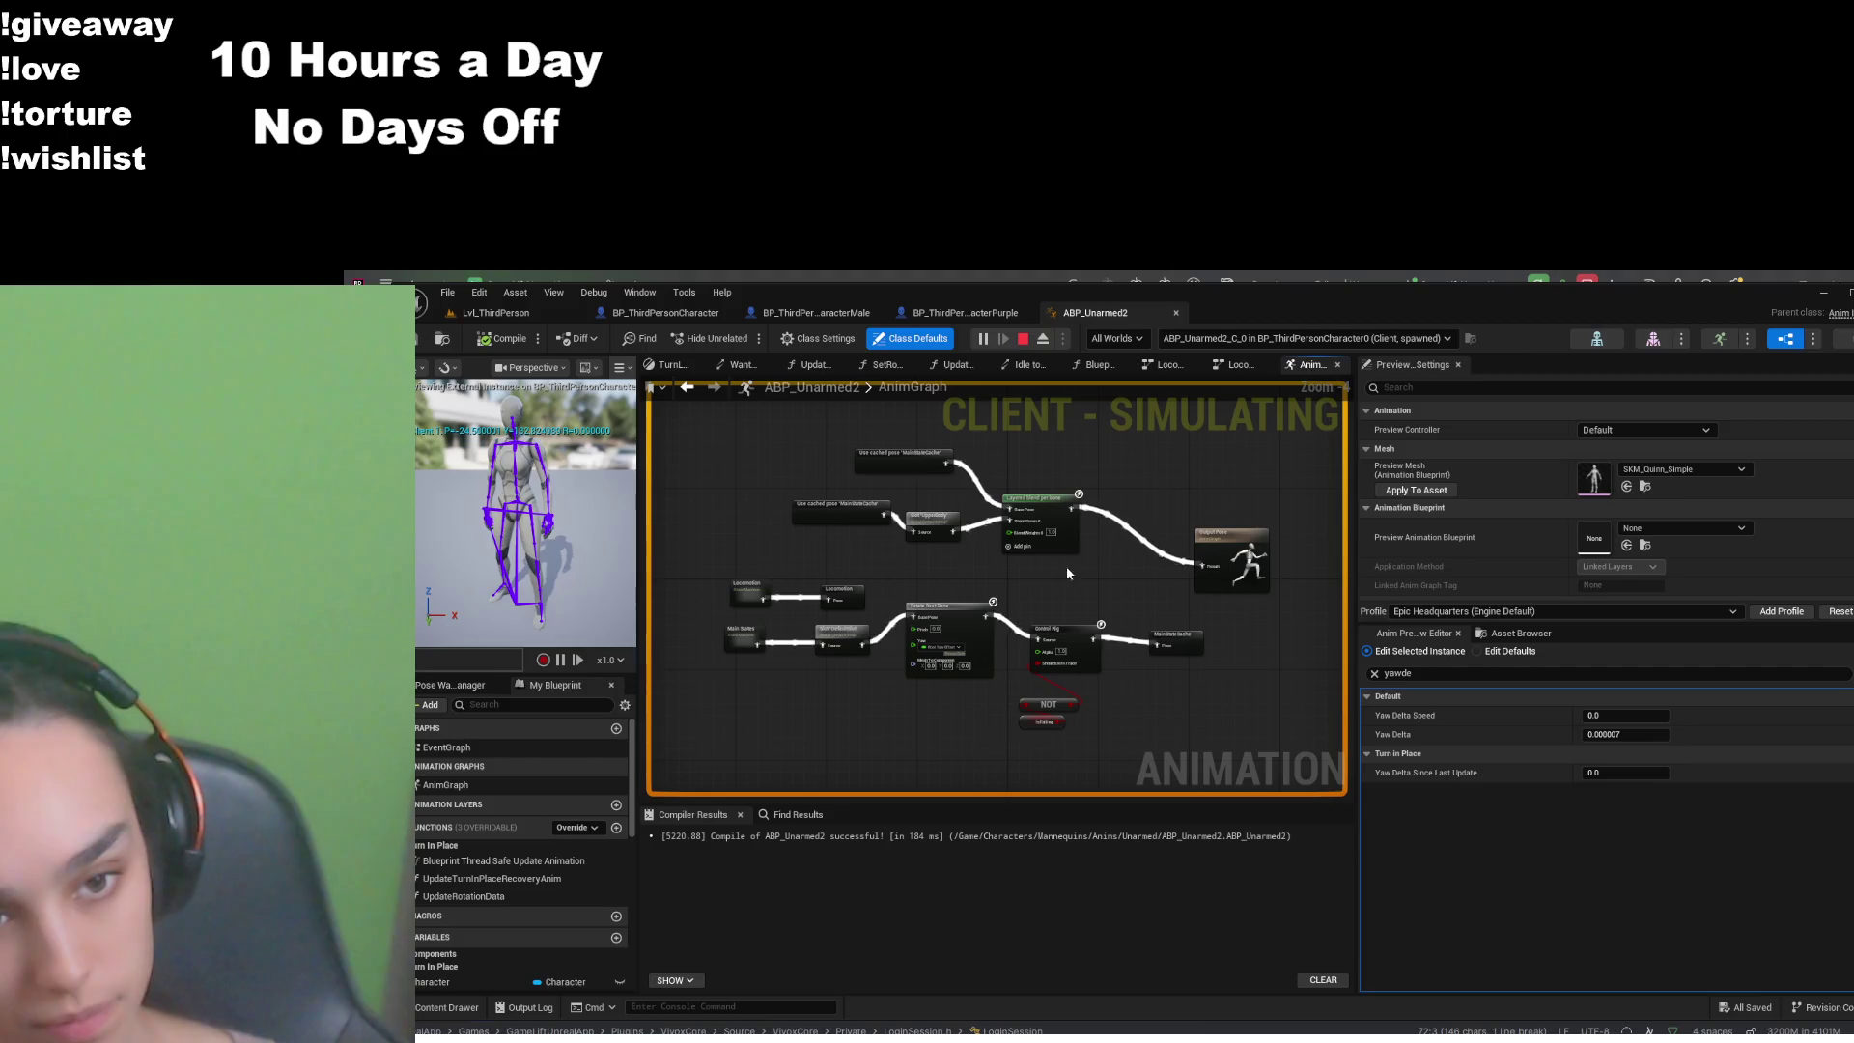
double_click(487, 860)
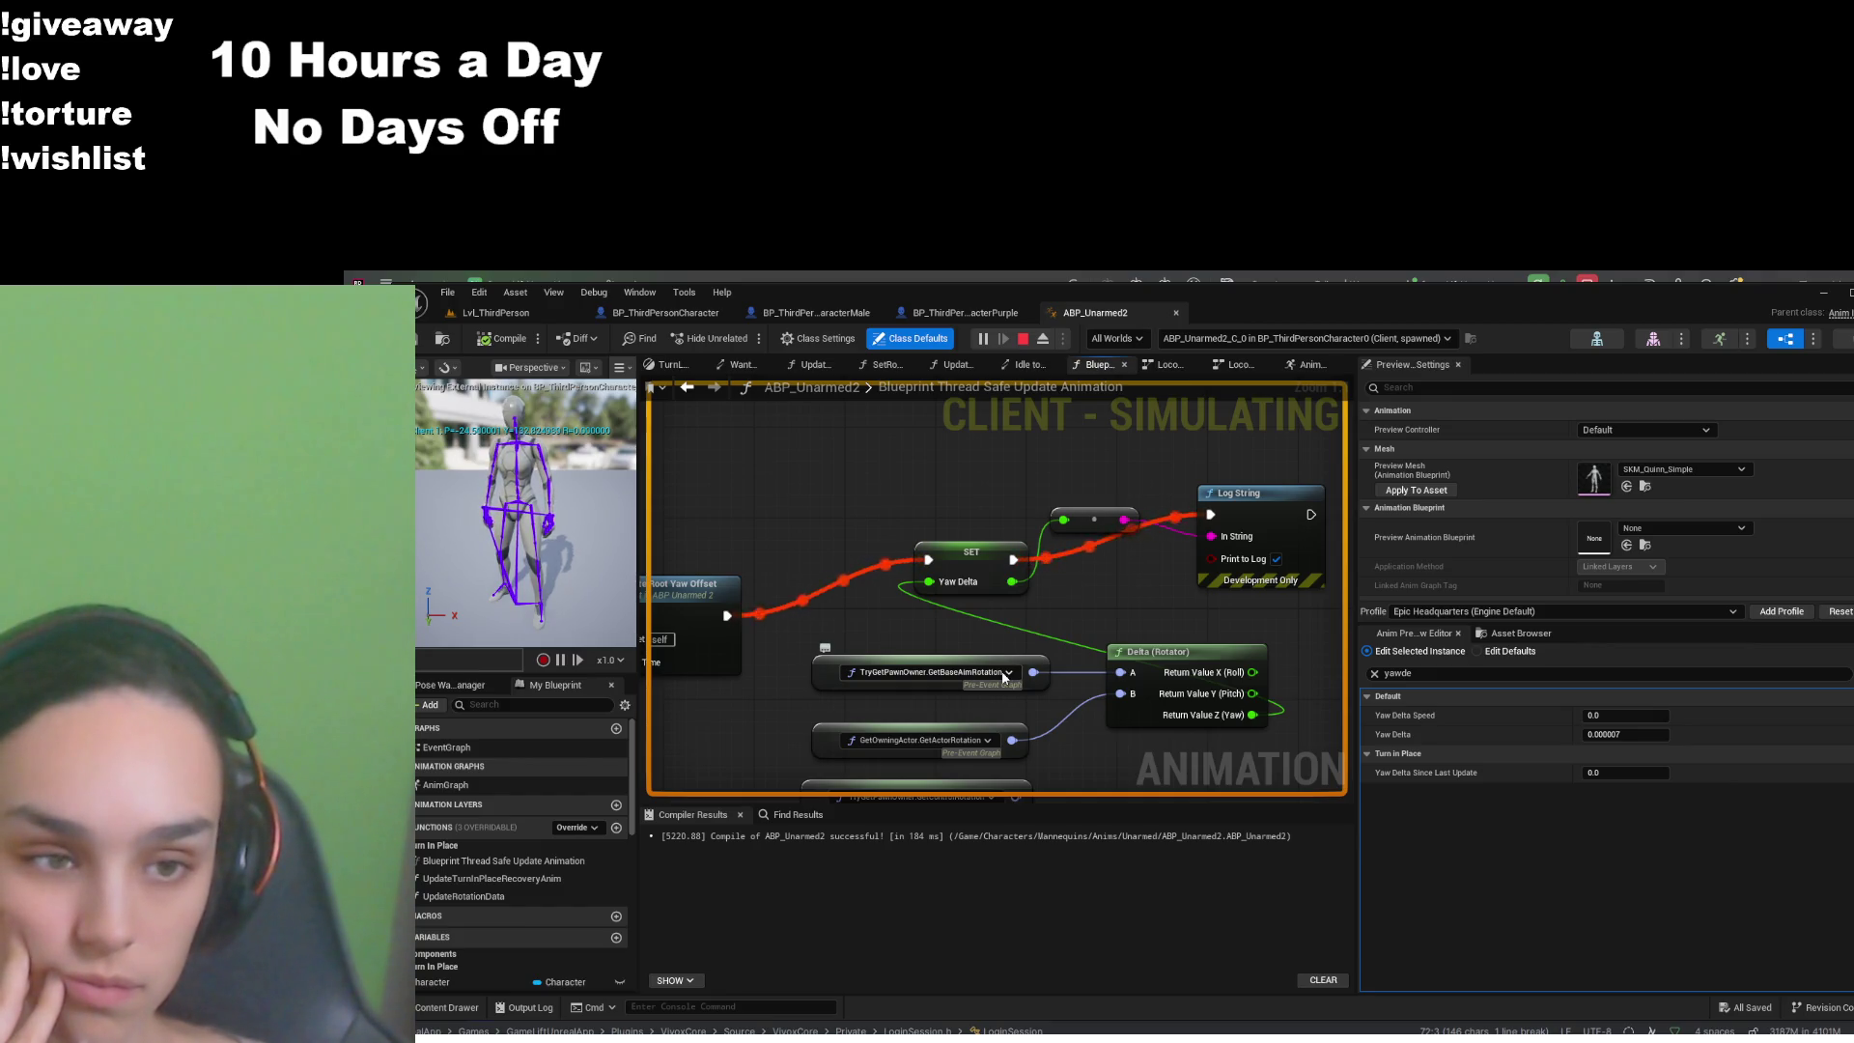
drag(1070, 619, 1109, 525)
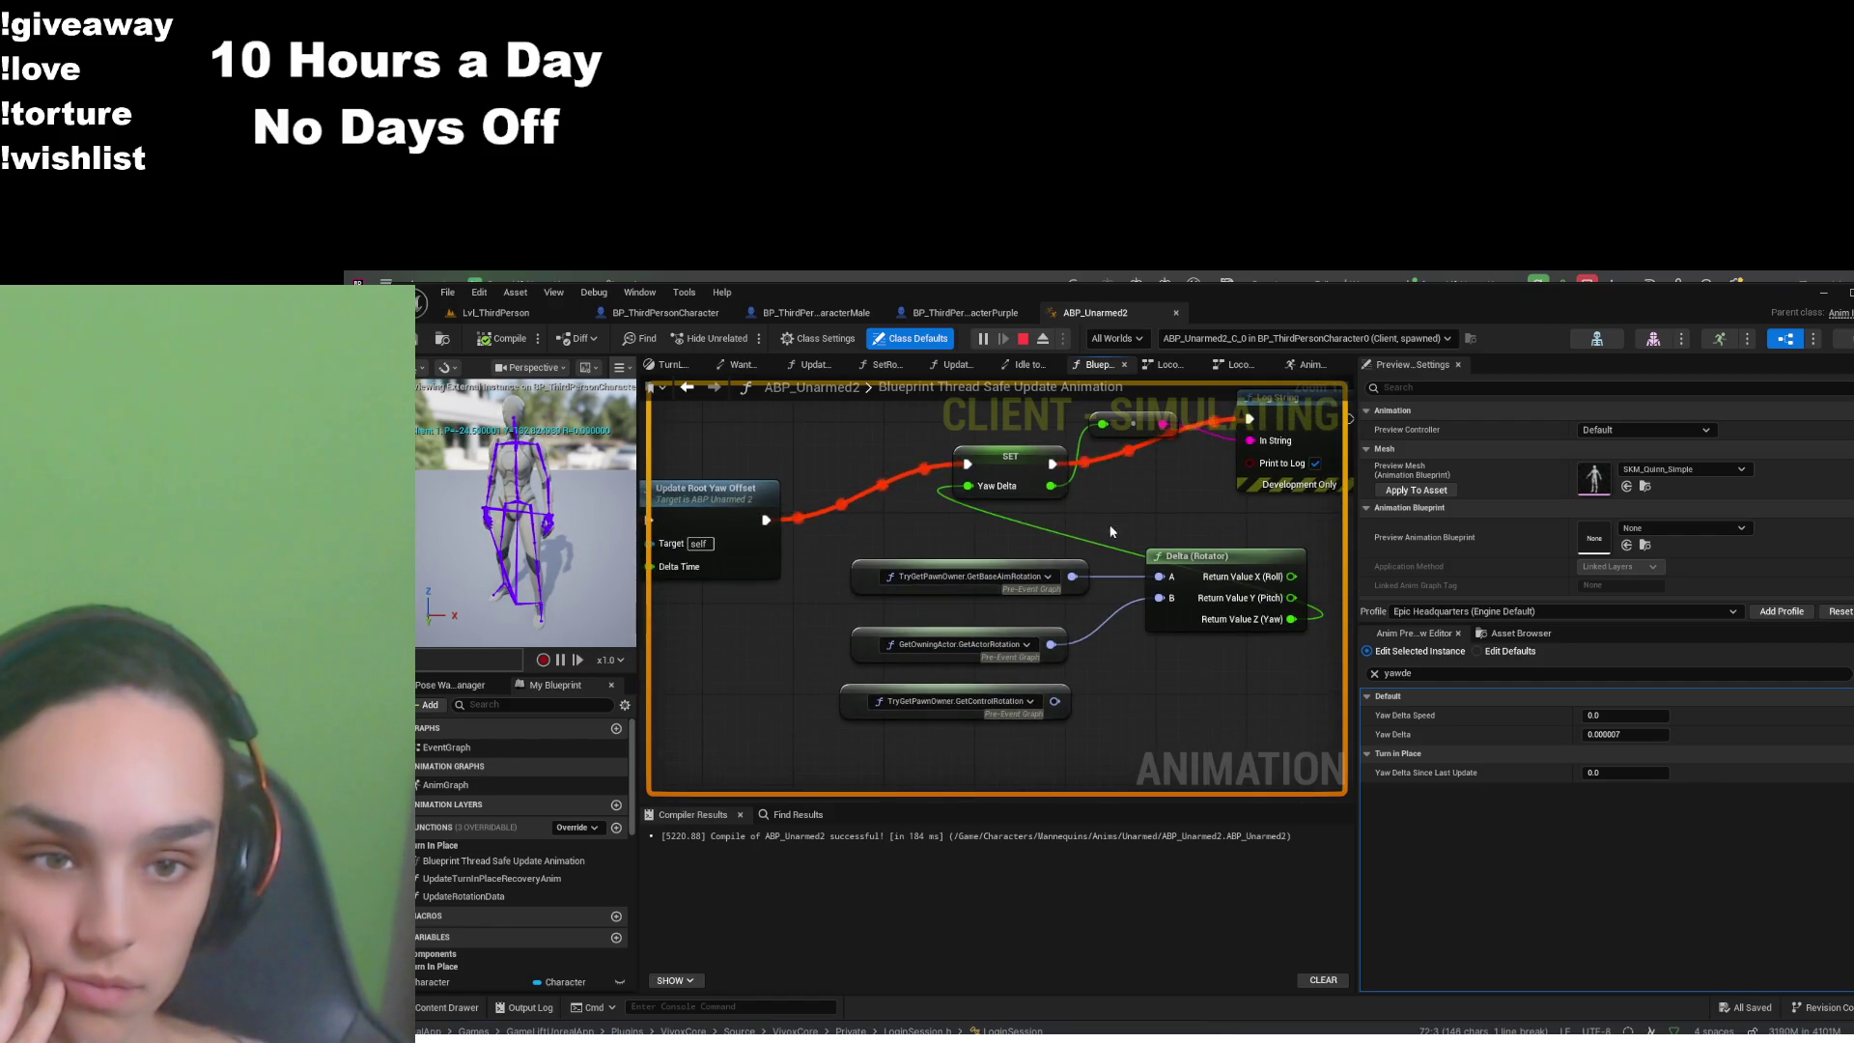
click(1024, 339)
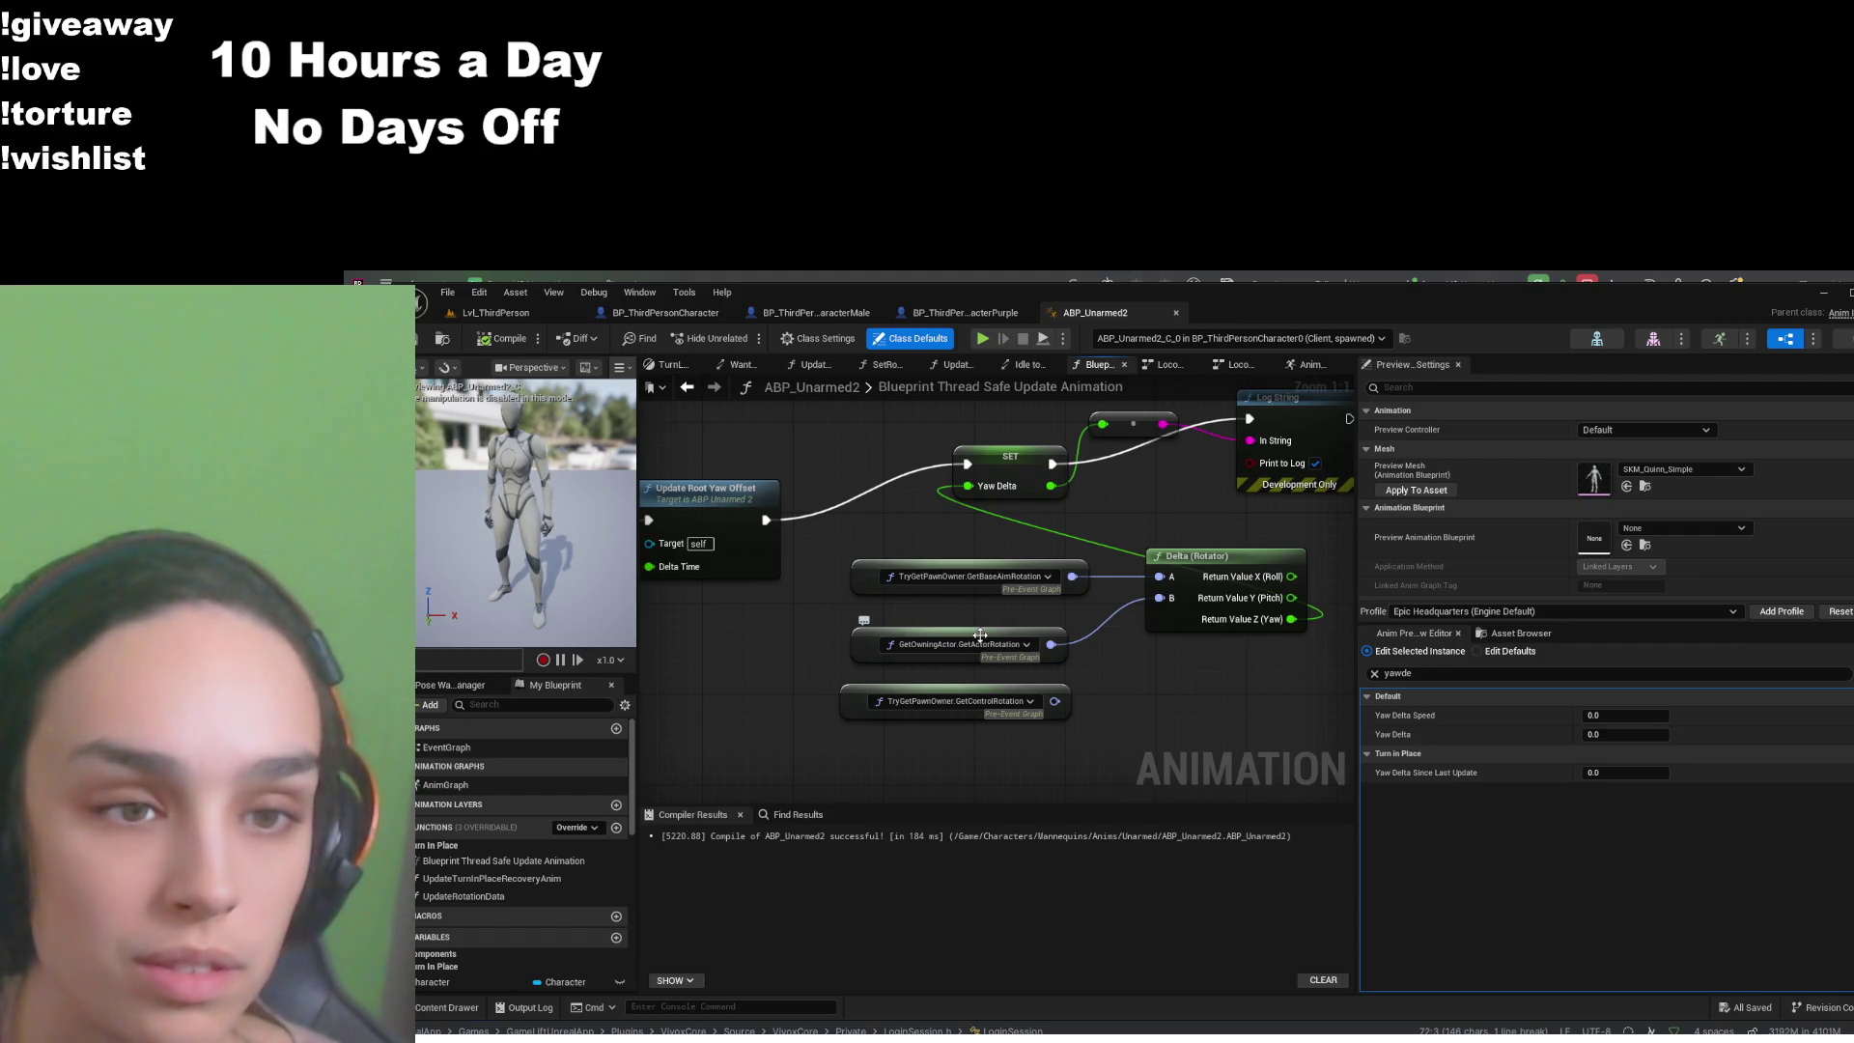
- Select the GetOwningActor.GetActorRotation node, then switch to Lvl_ThirdPerson and start a new play session
click(981, 639)
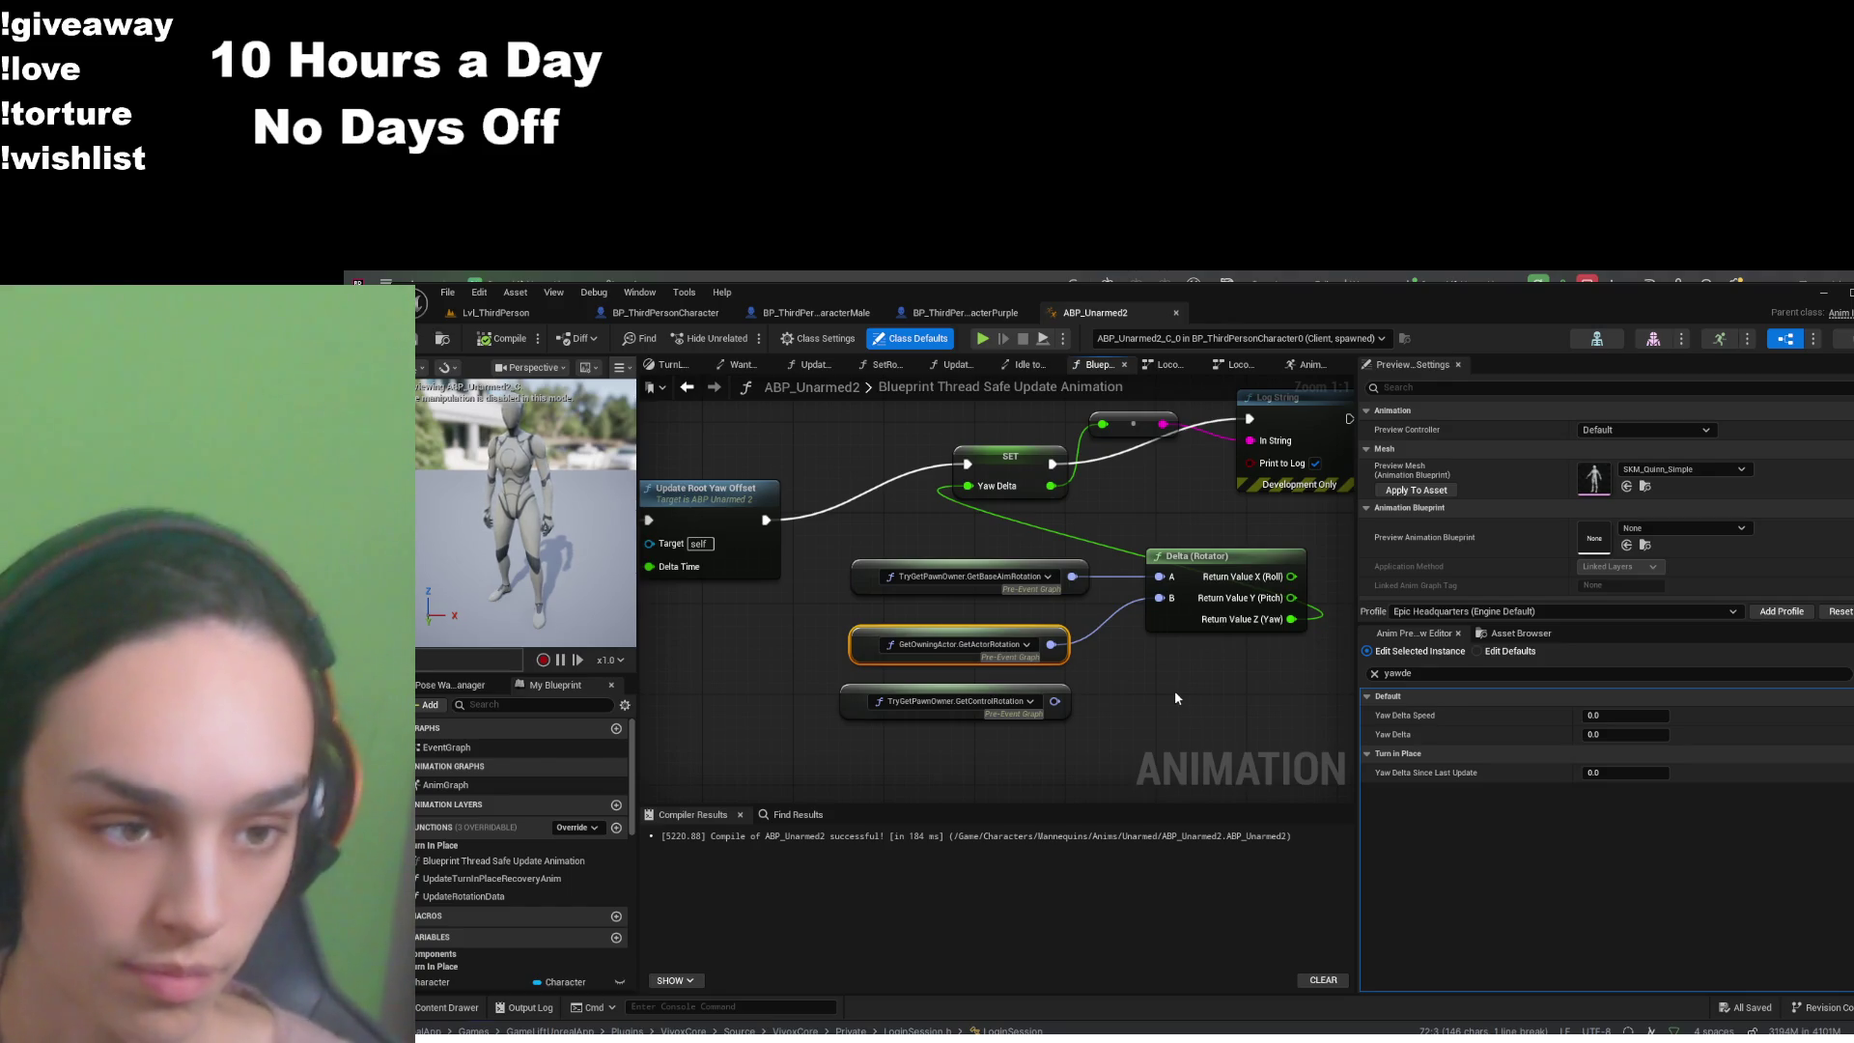
click(1110, 667)
click(992, 633)
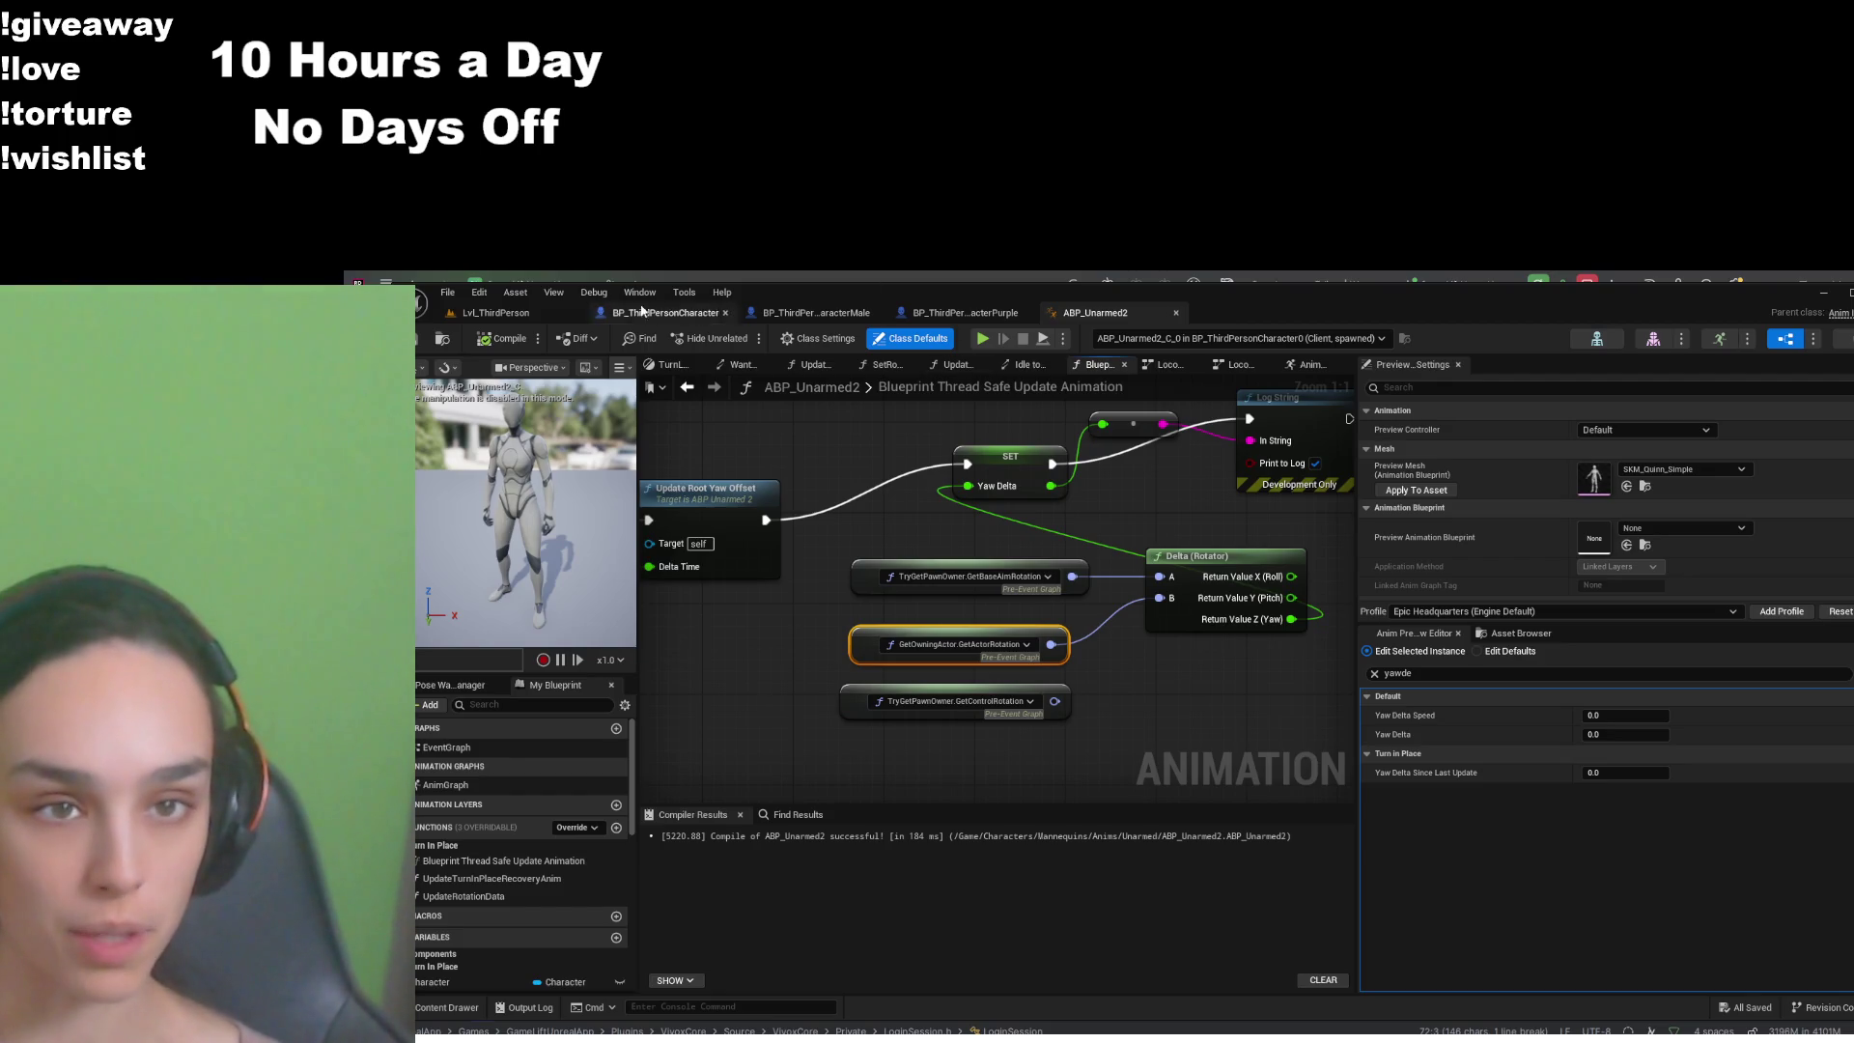
click(492, 313)
click(785, 338)
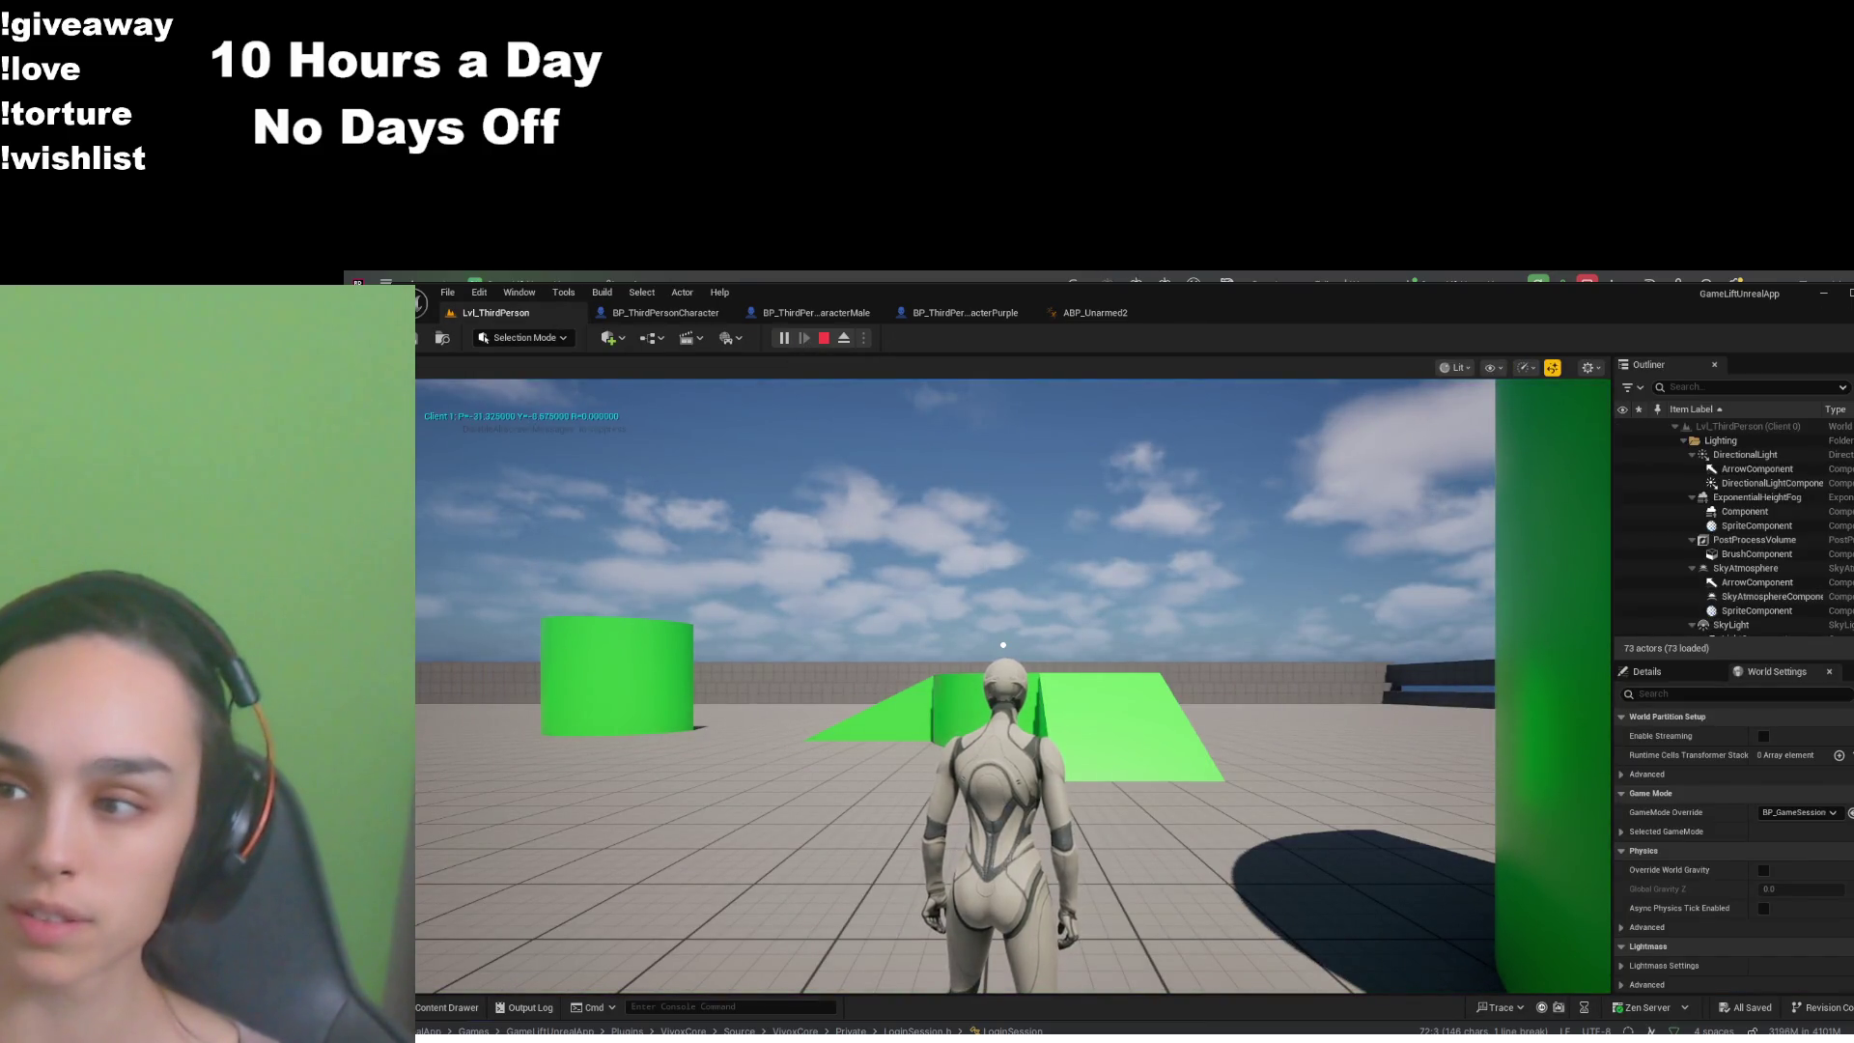
- Check ABP_Unarmed2 debugging, close it, then drive the character with W and return to UpdateControllerYaw
click(1095, 313)
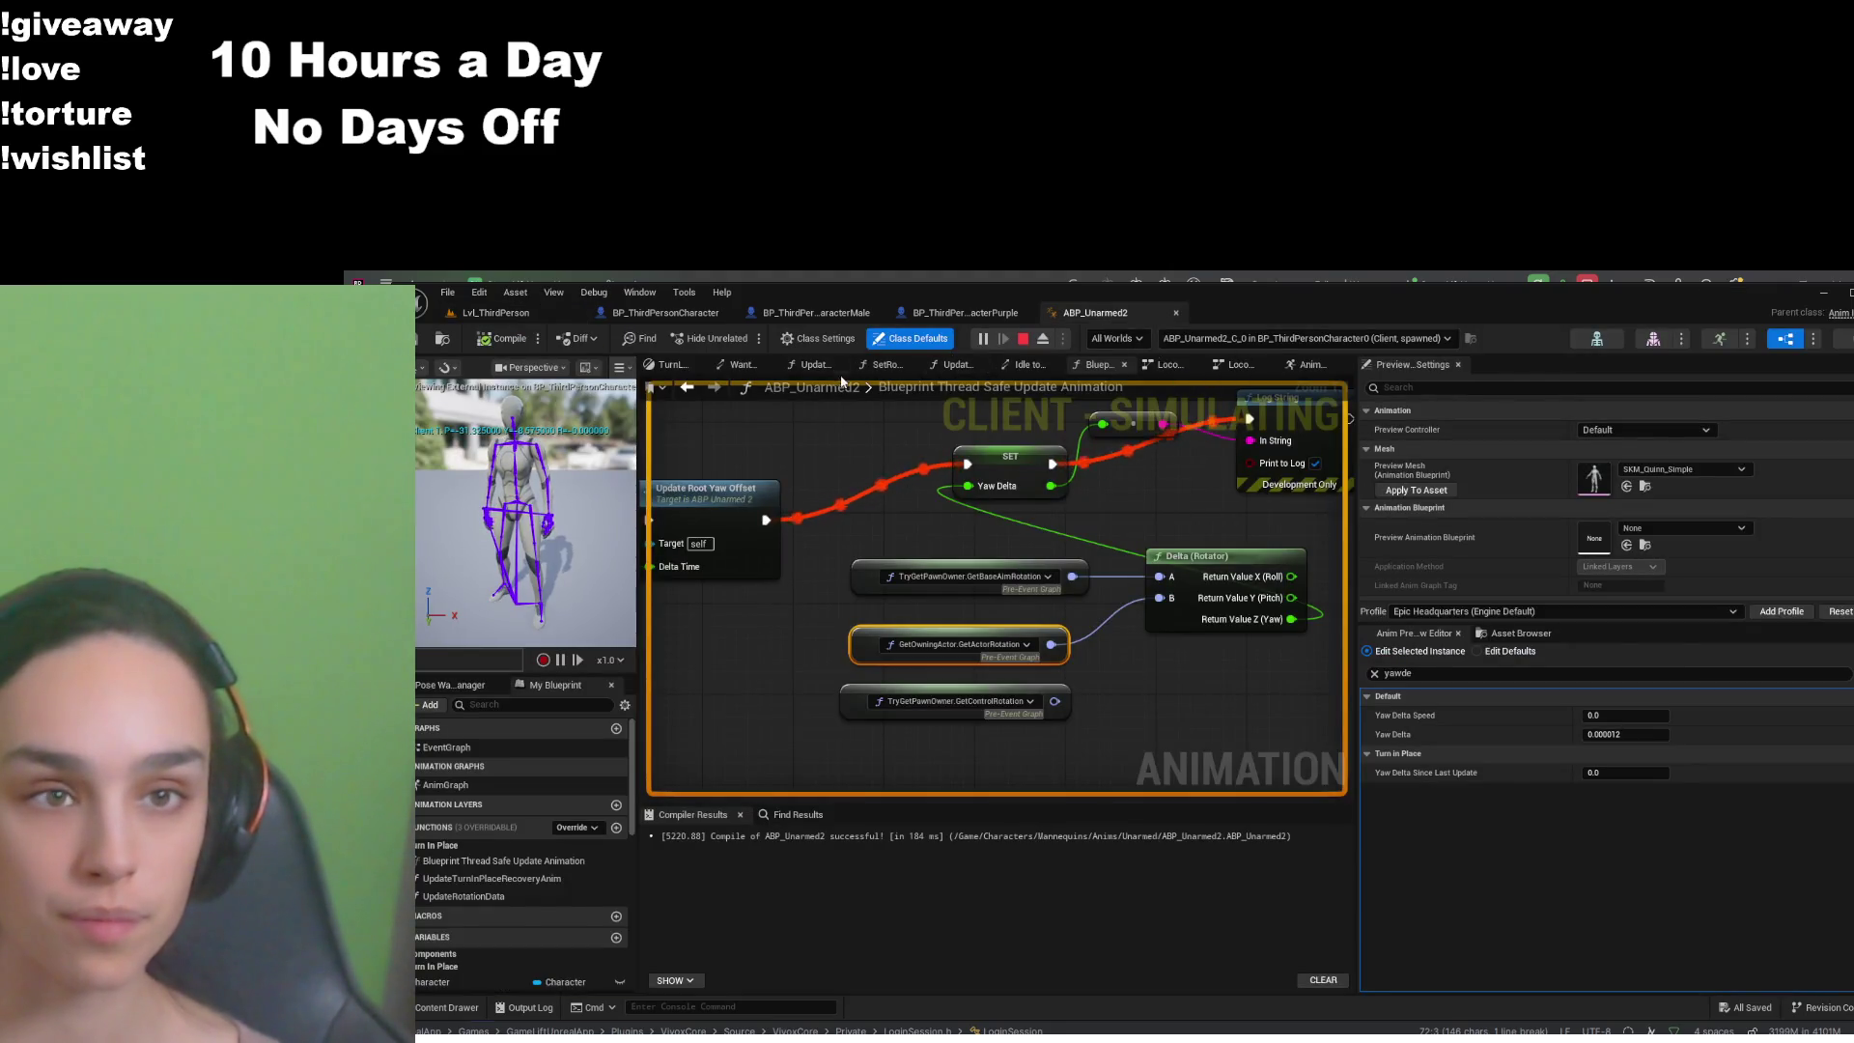
middle_click(1070, 315)
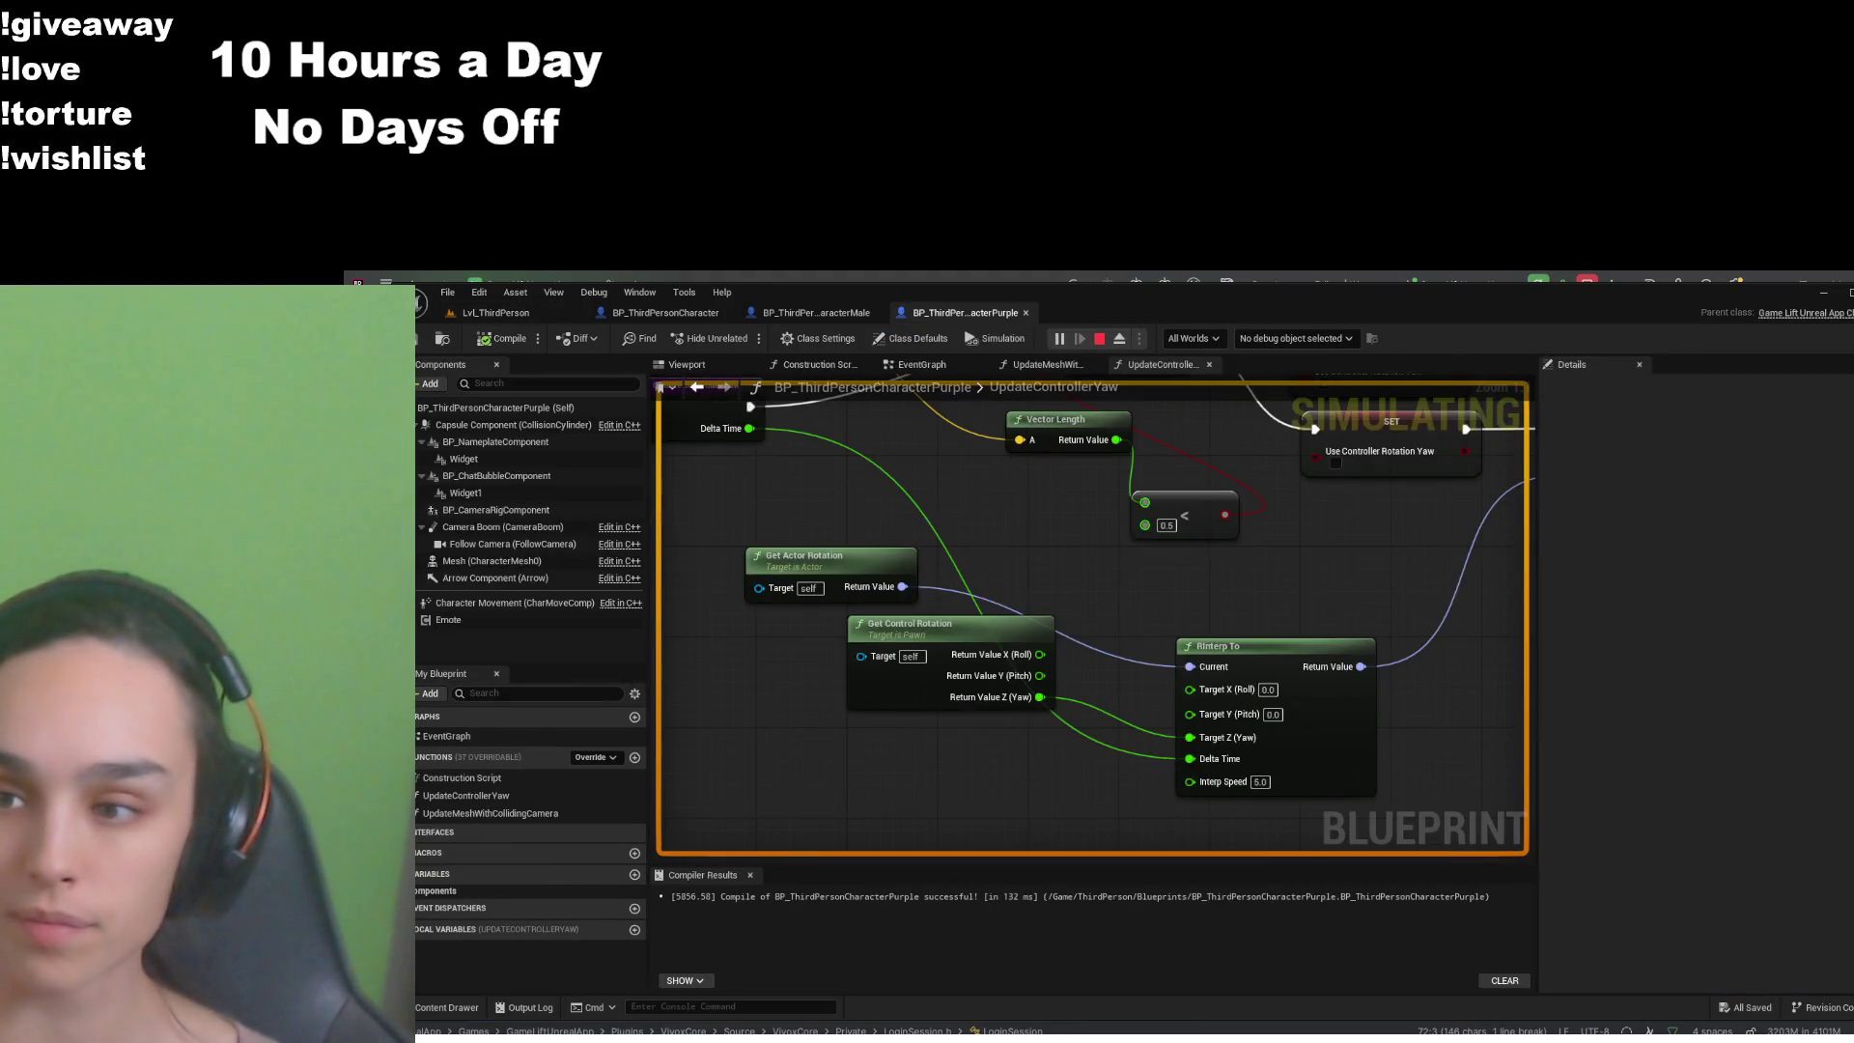
click(504, 316)
click(1003, 644)
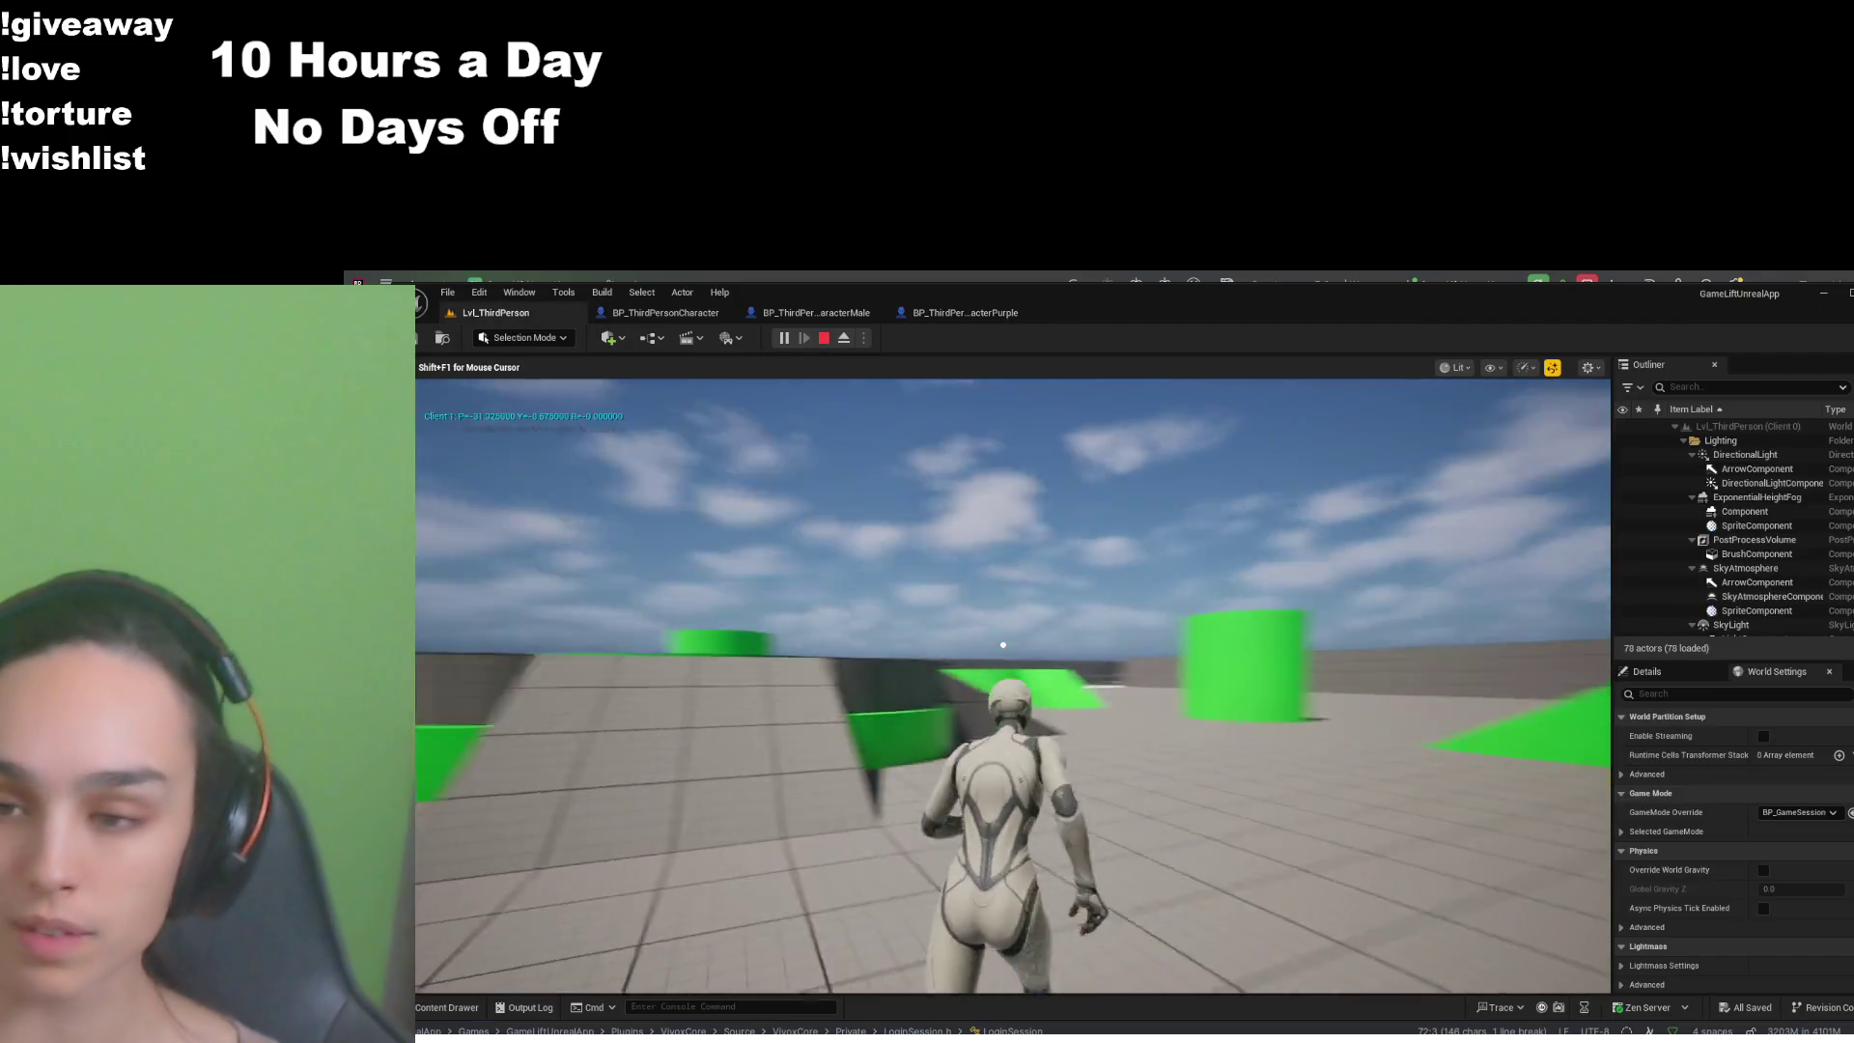
key(w)
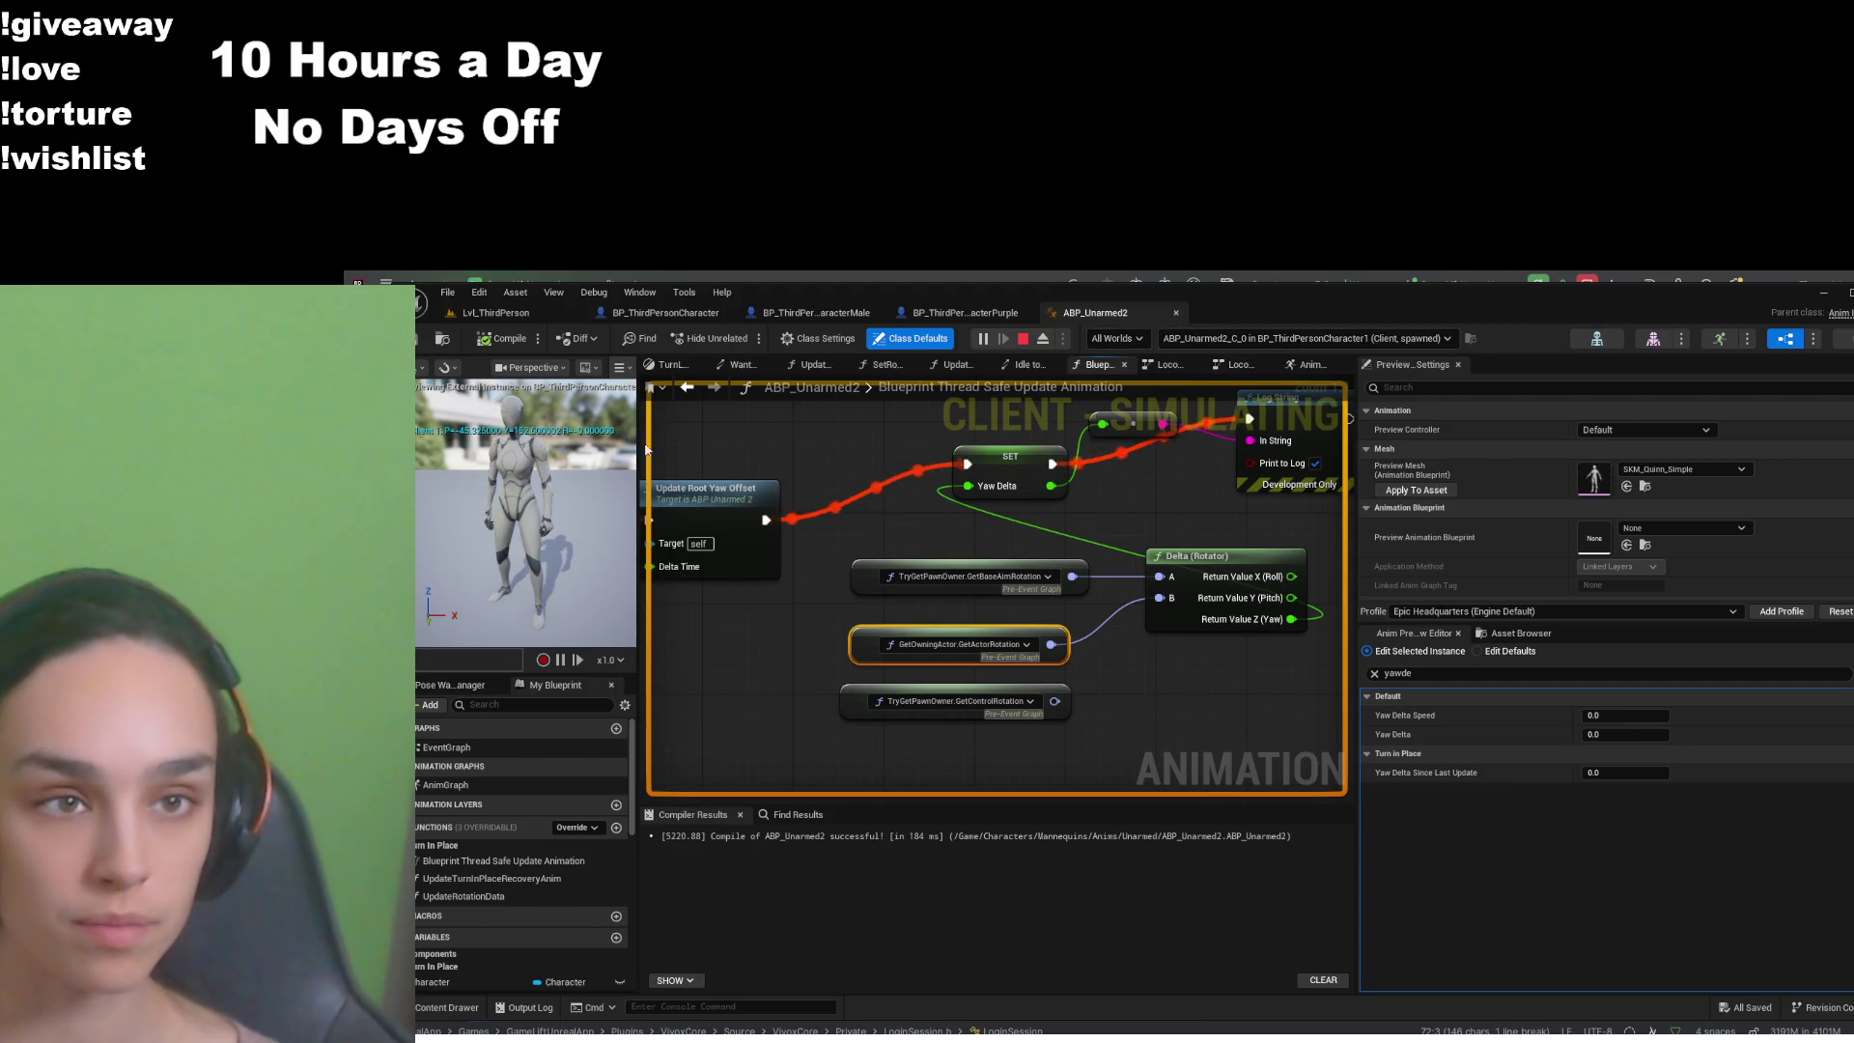
click(1176, 312)
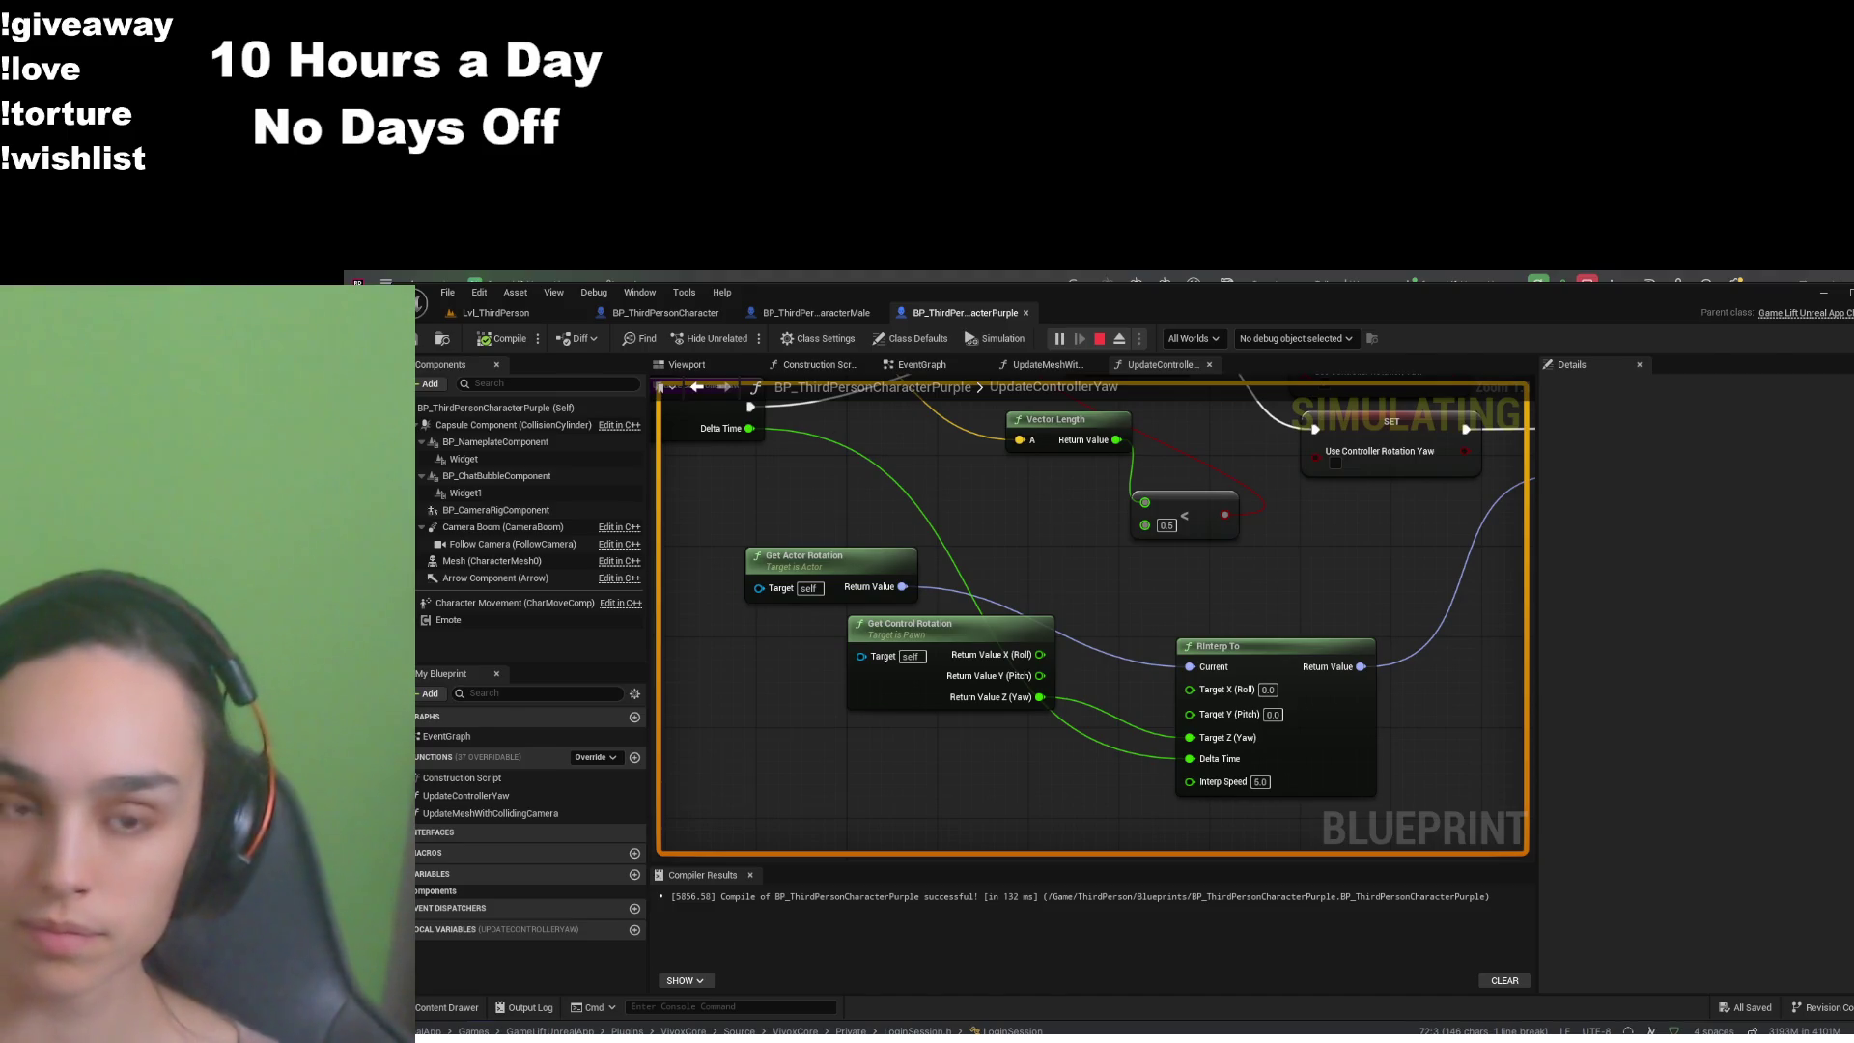
- Run the character with W past the green cylinder to the ramp, free the cursor, and stop play
click(496, 311)
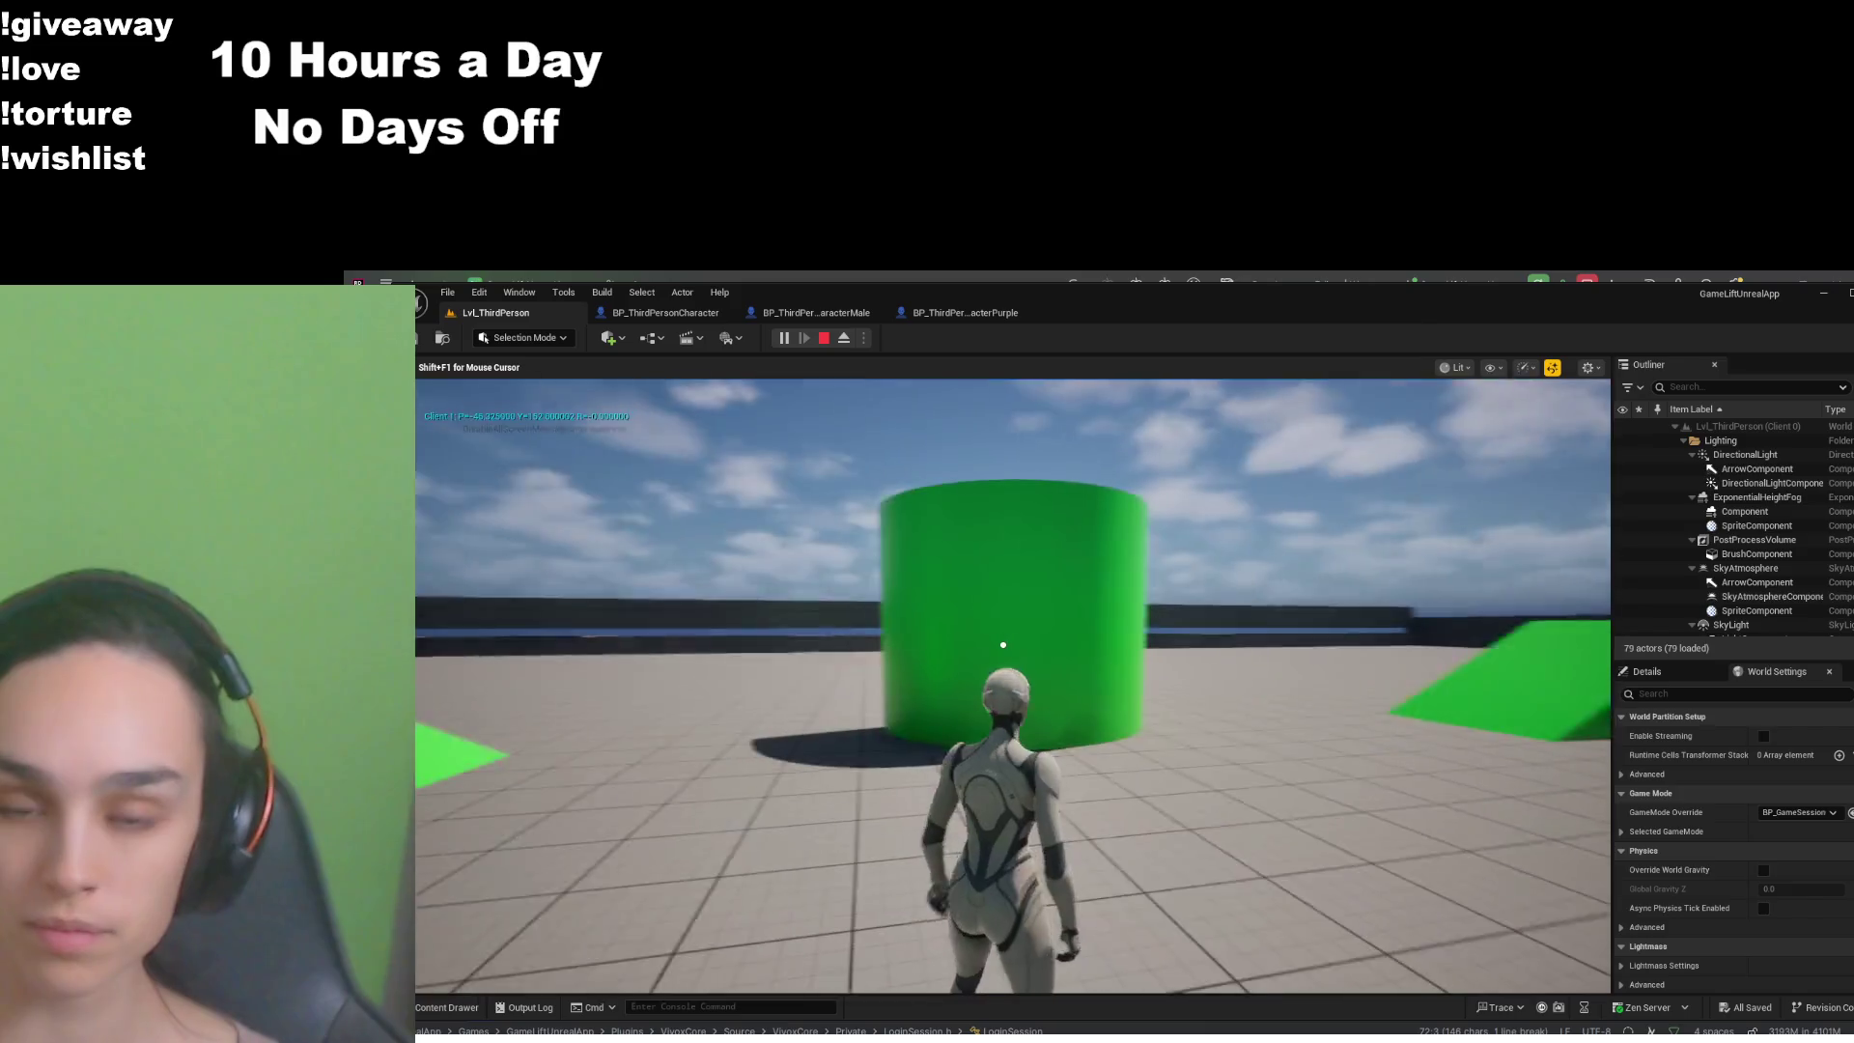
key(w)
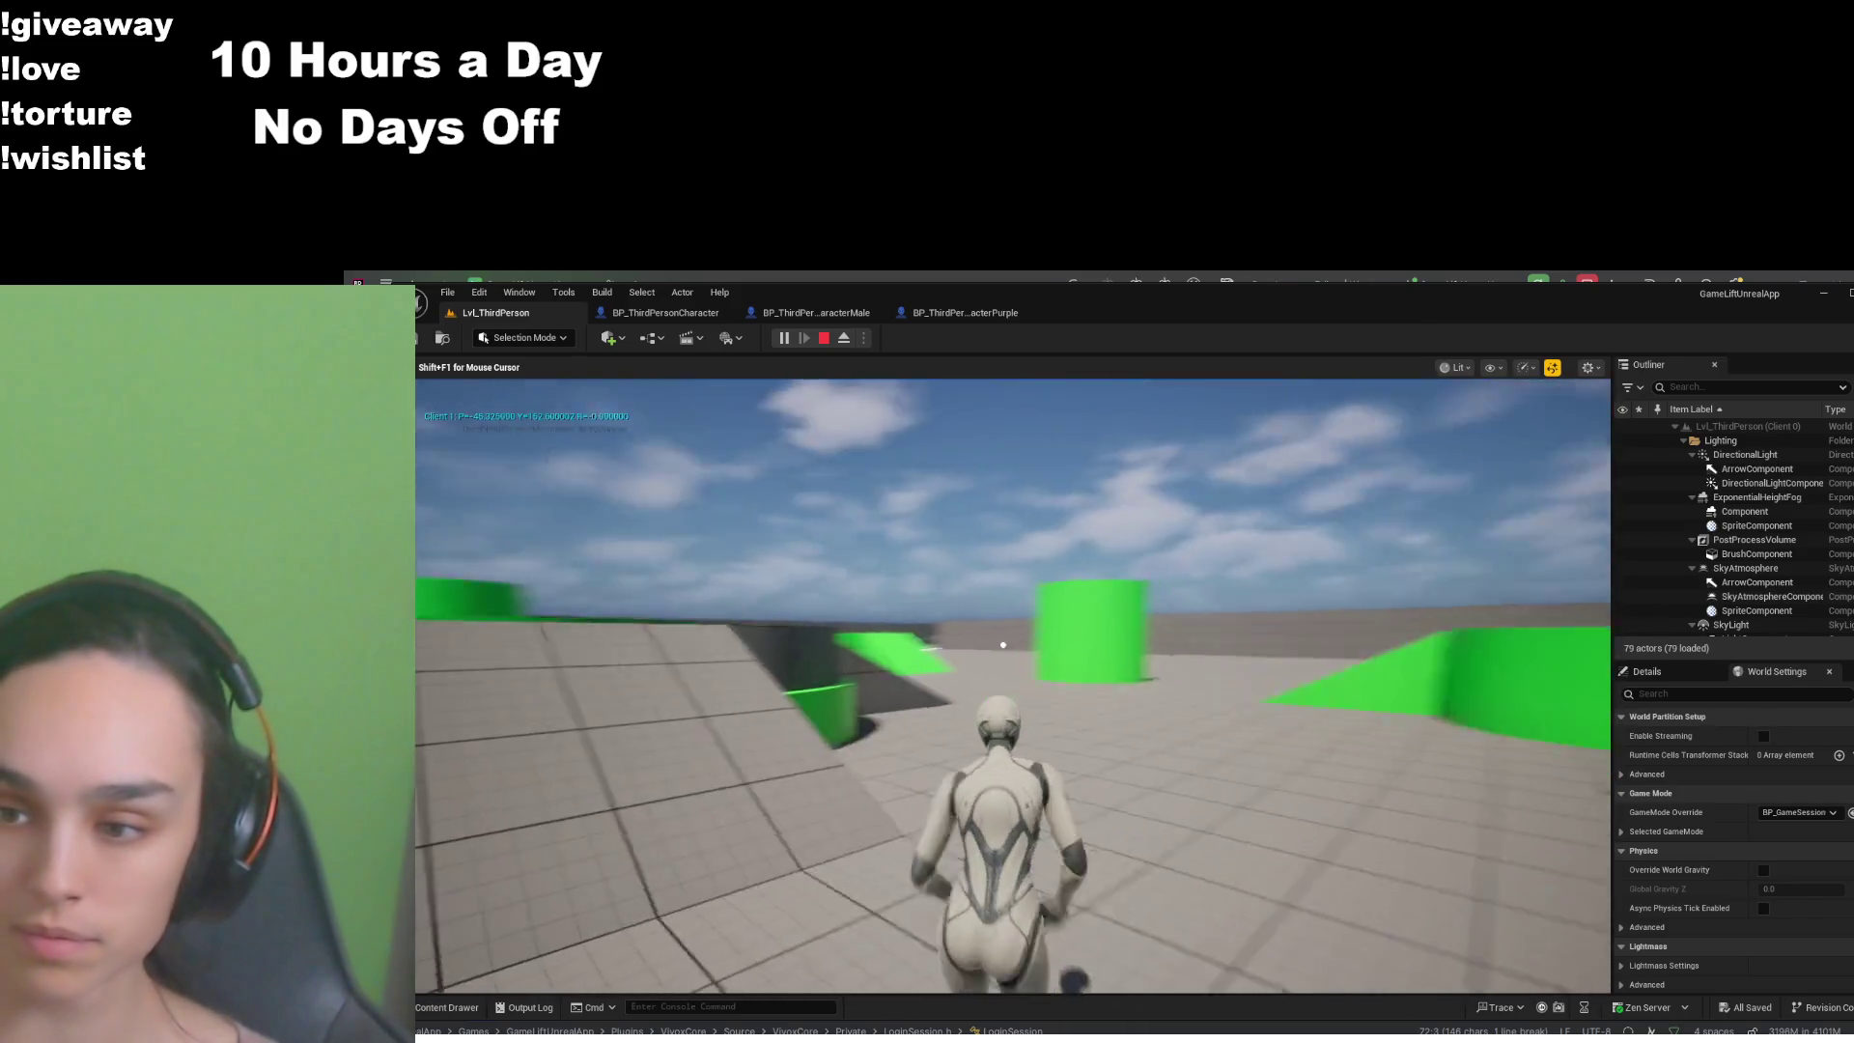
key(w)
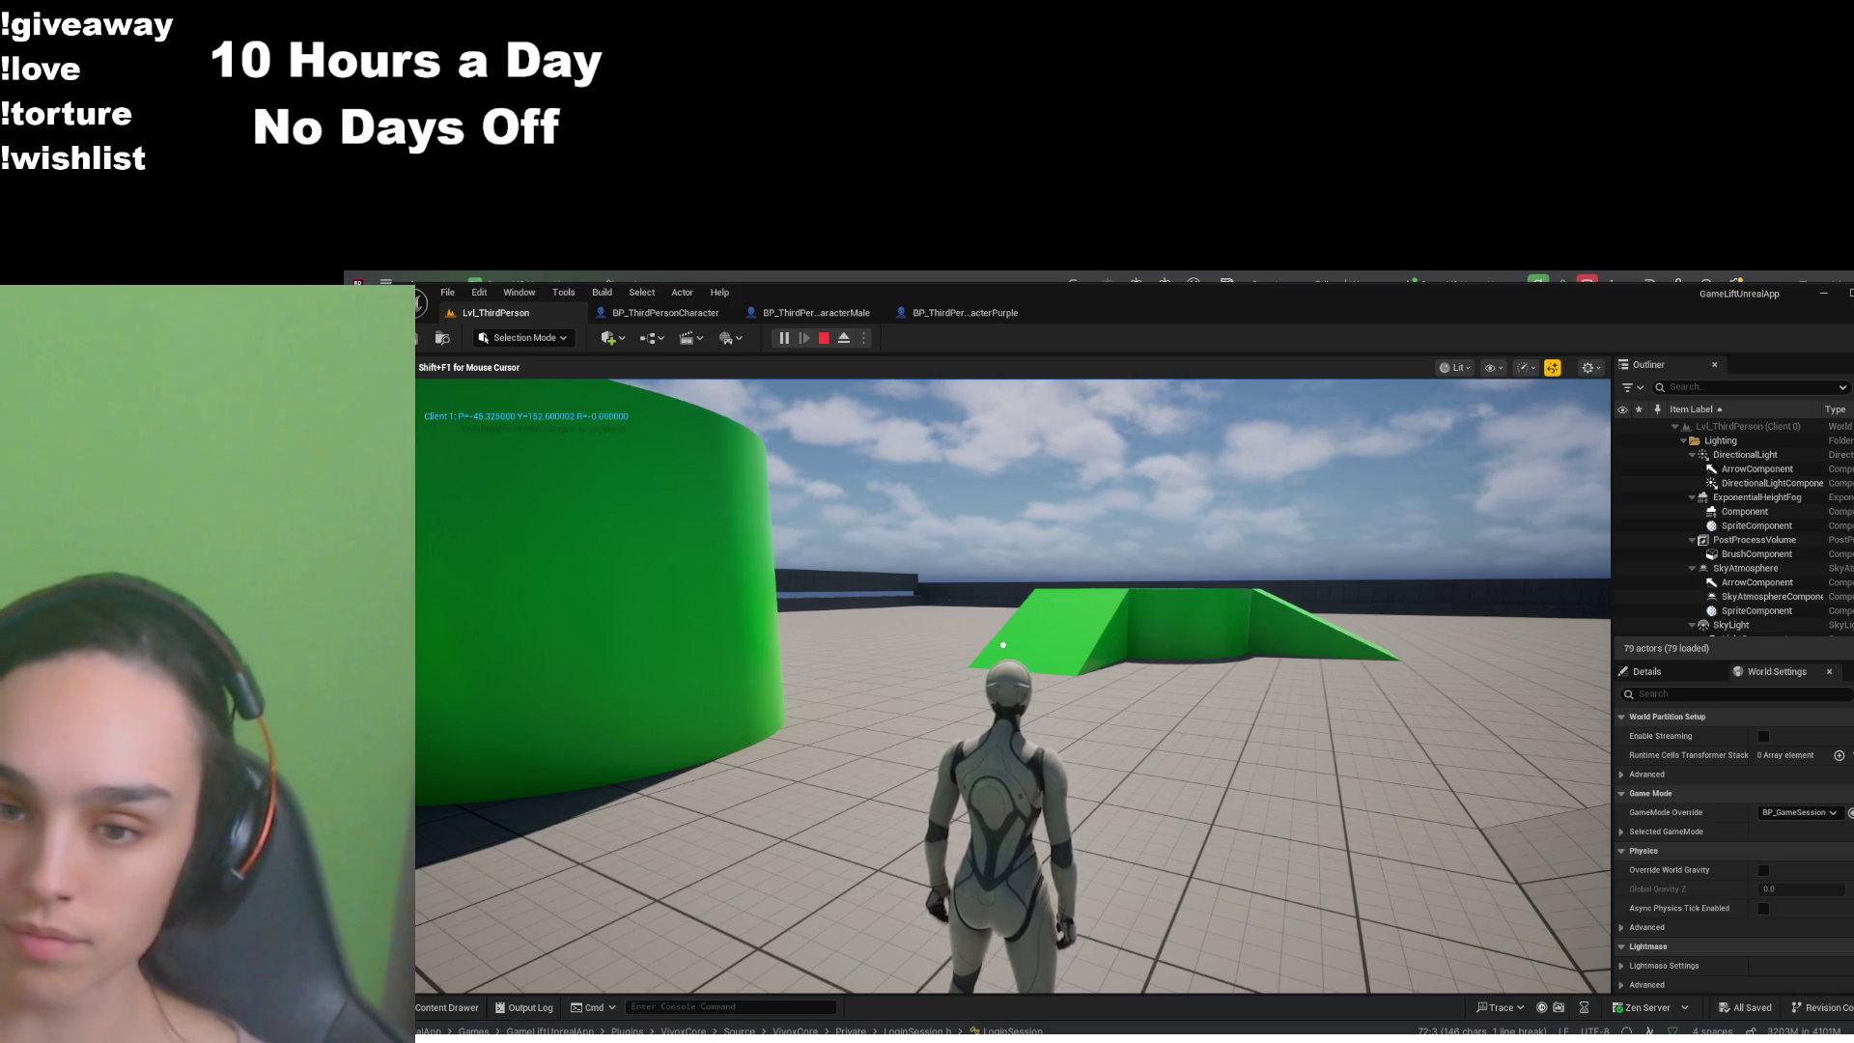
key(shift+F1)
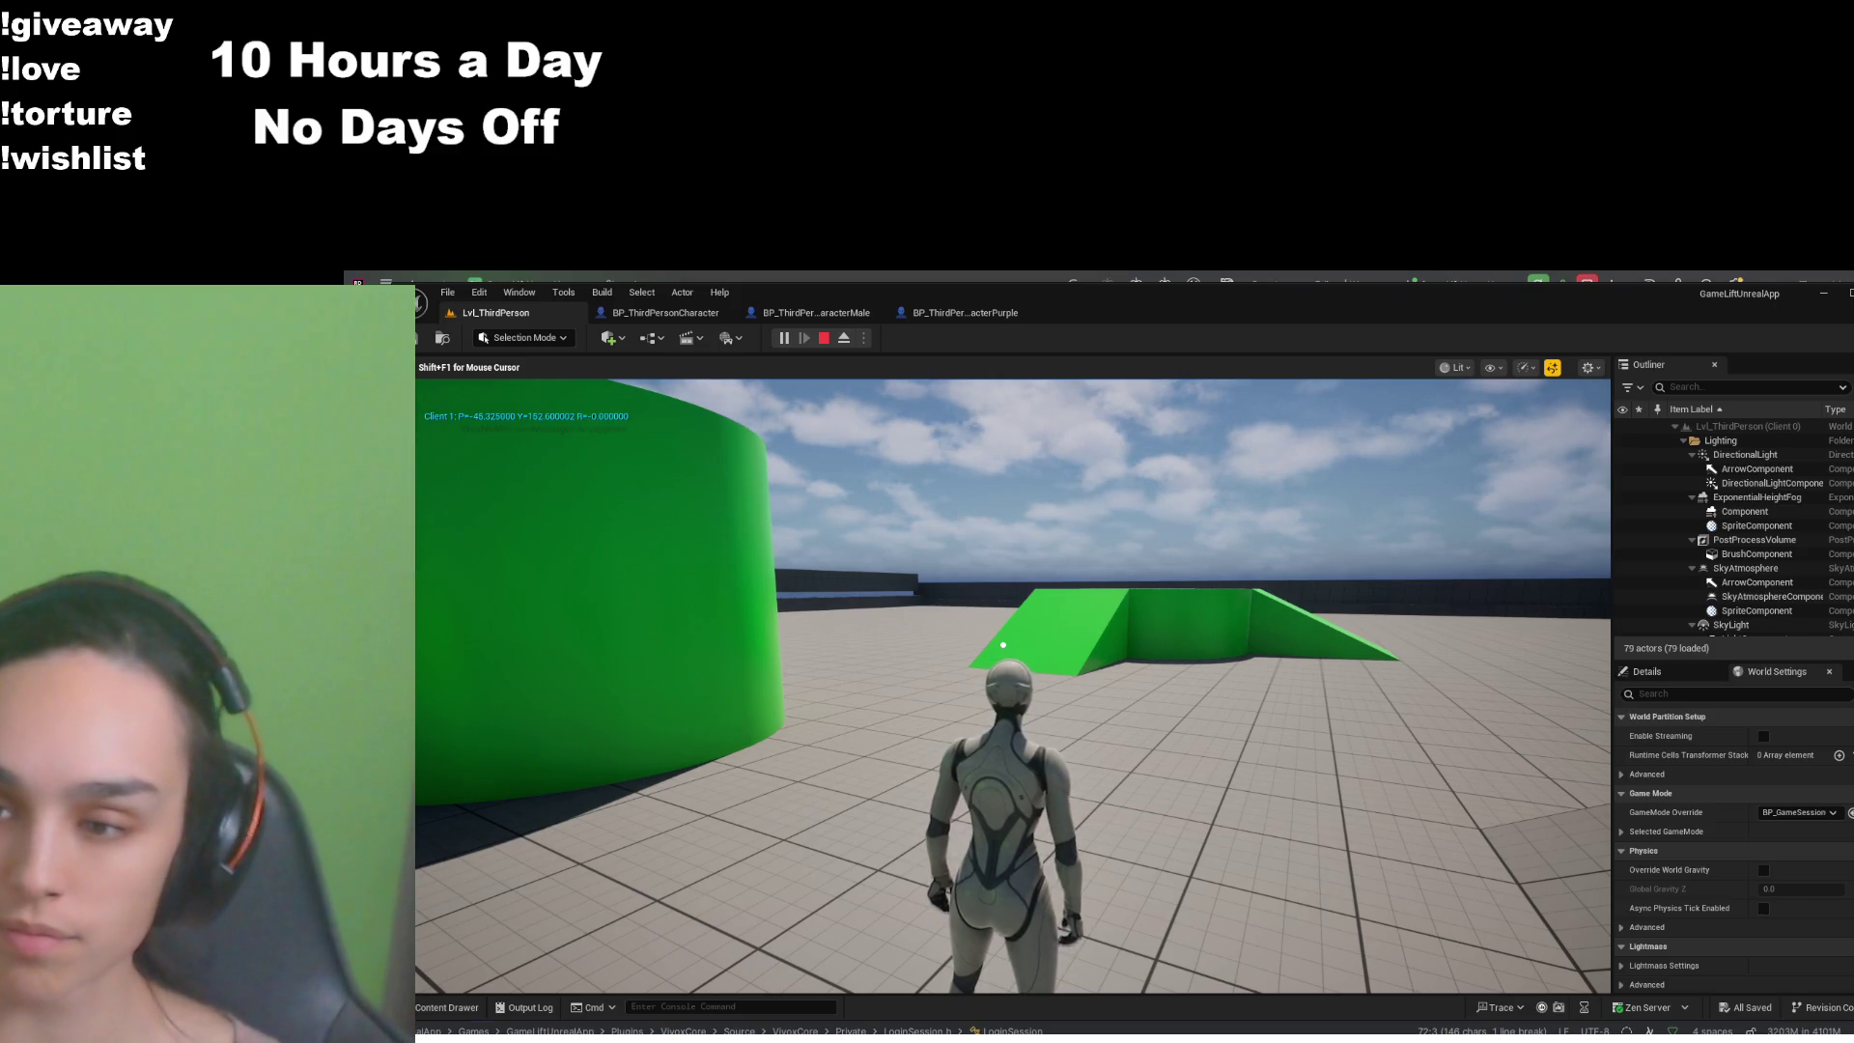
click(823, 339)
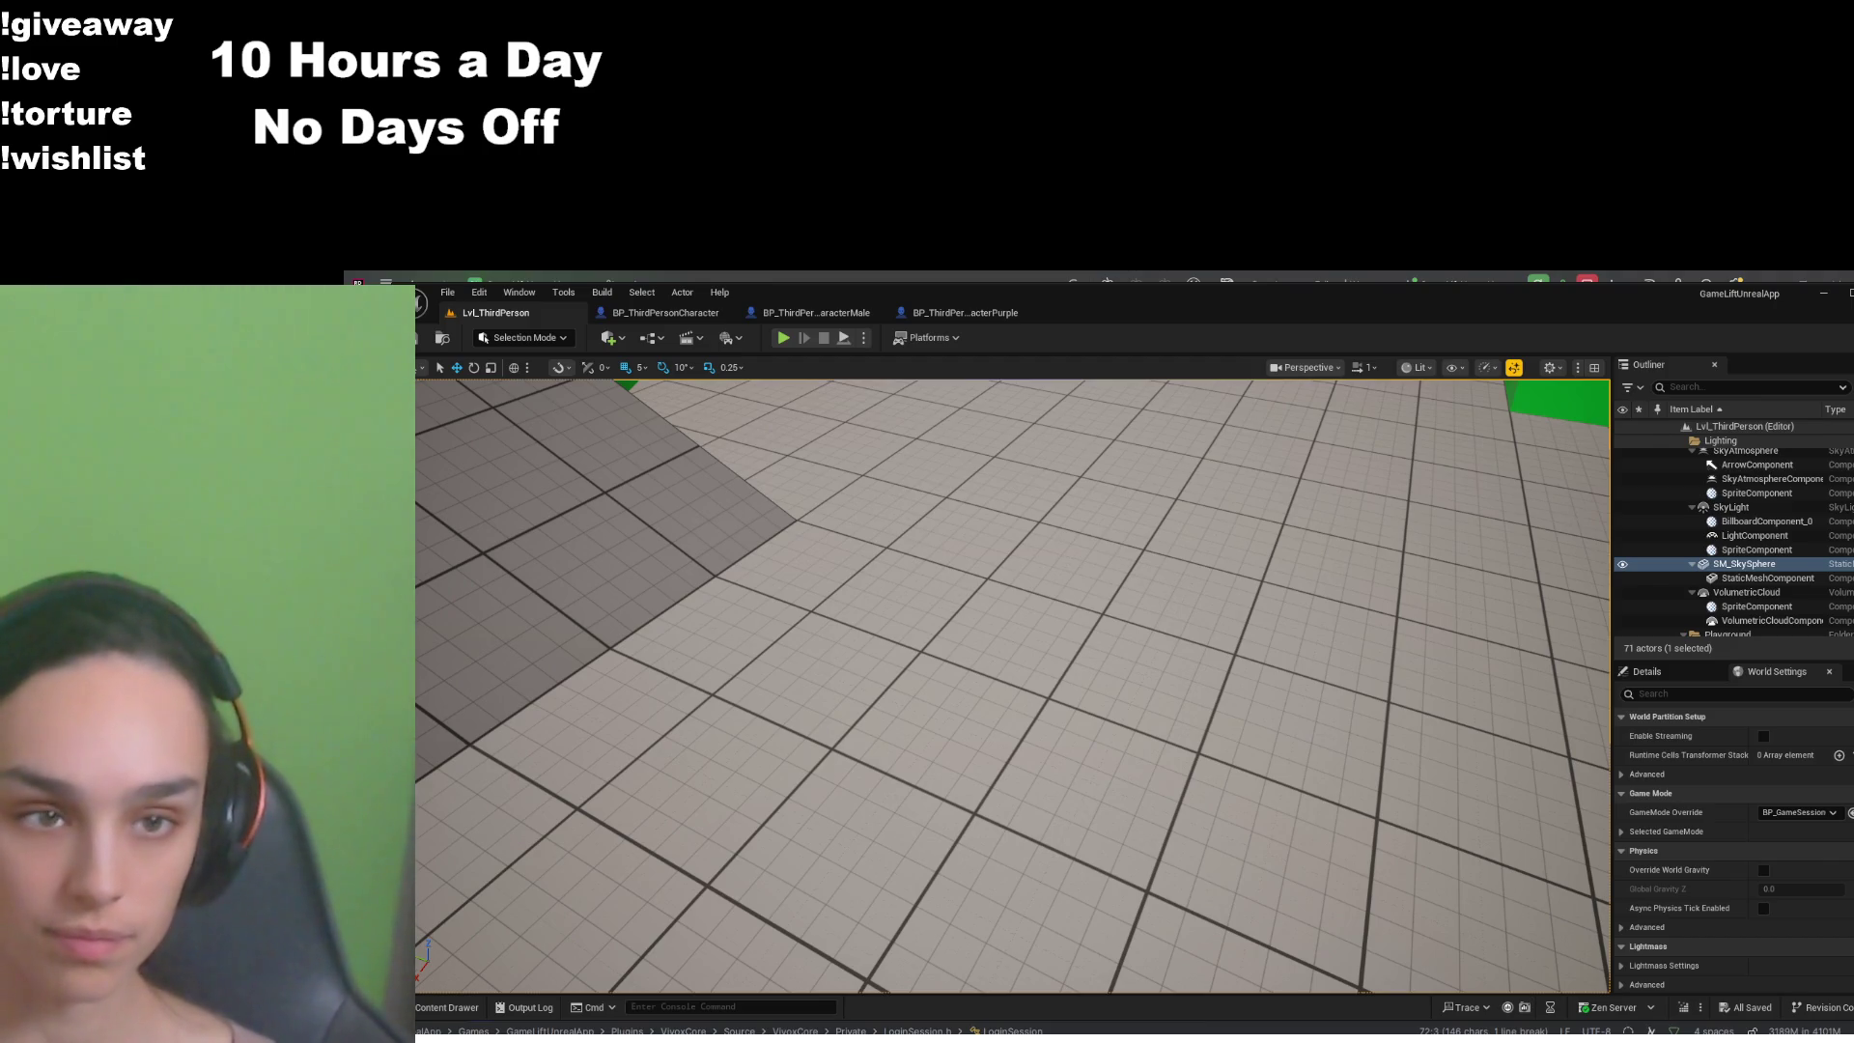
- Switch to the BP_ThirdPersonCharacterMale tab showing its UpdateControllerYaw function graph
click(811, 312)
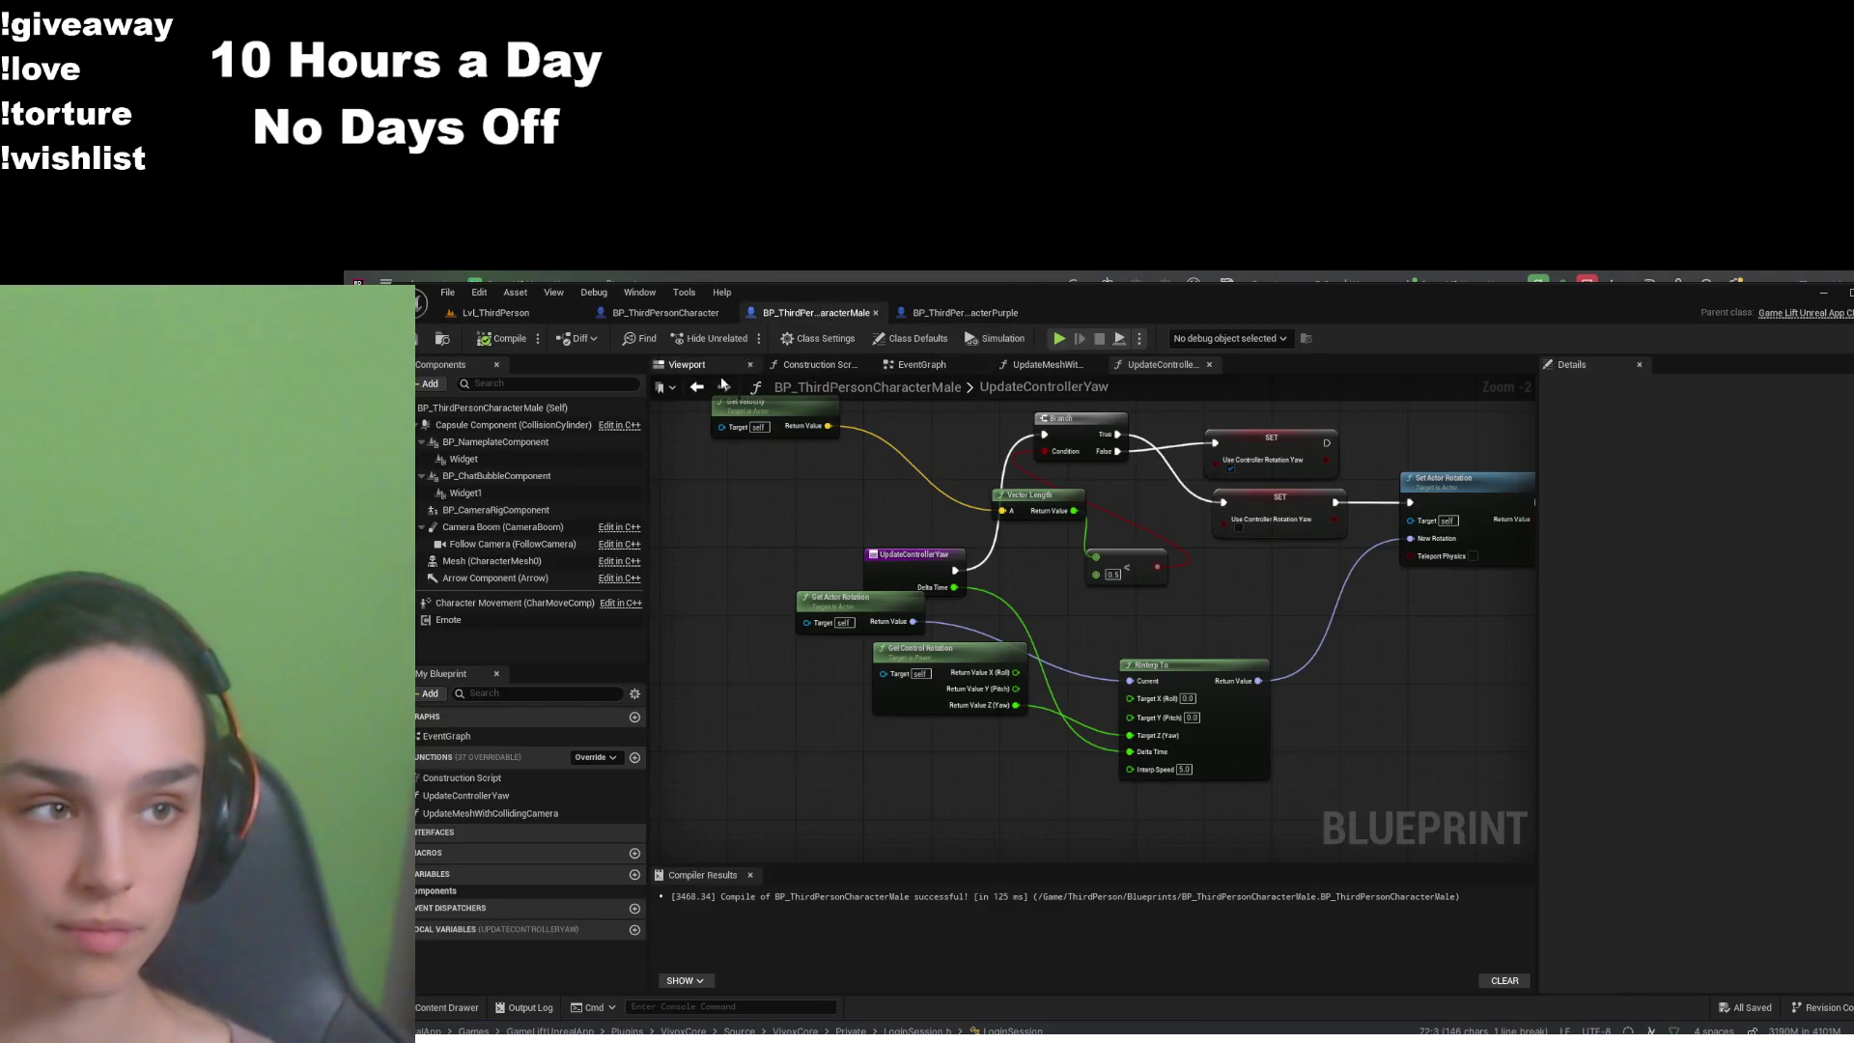
- Filter the (Self) class defaults by 'yaw' and widen the Details panel to show Rotation Rate and Use Controller Rotation Yaw
click(492, 407)
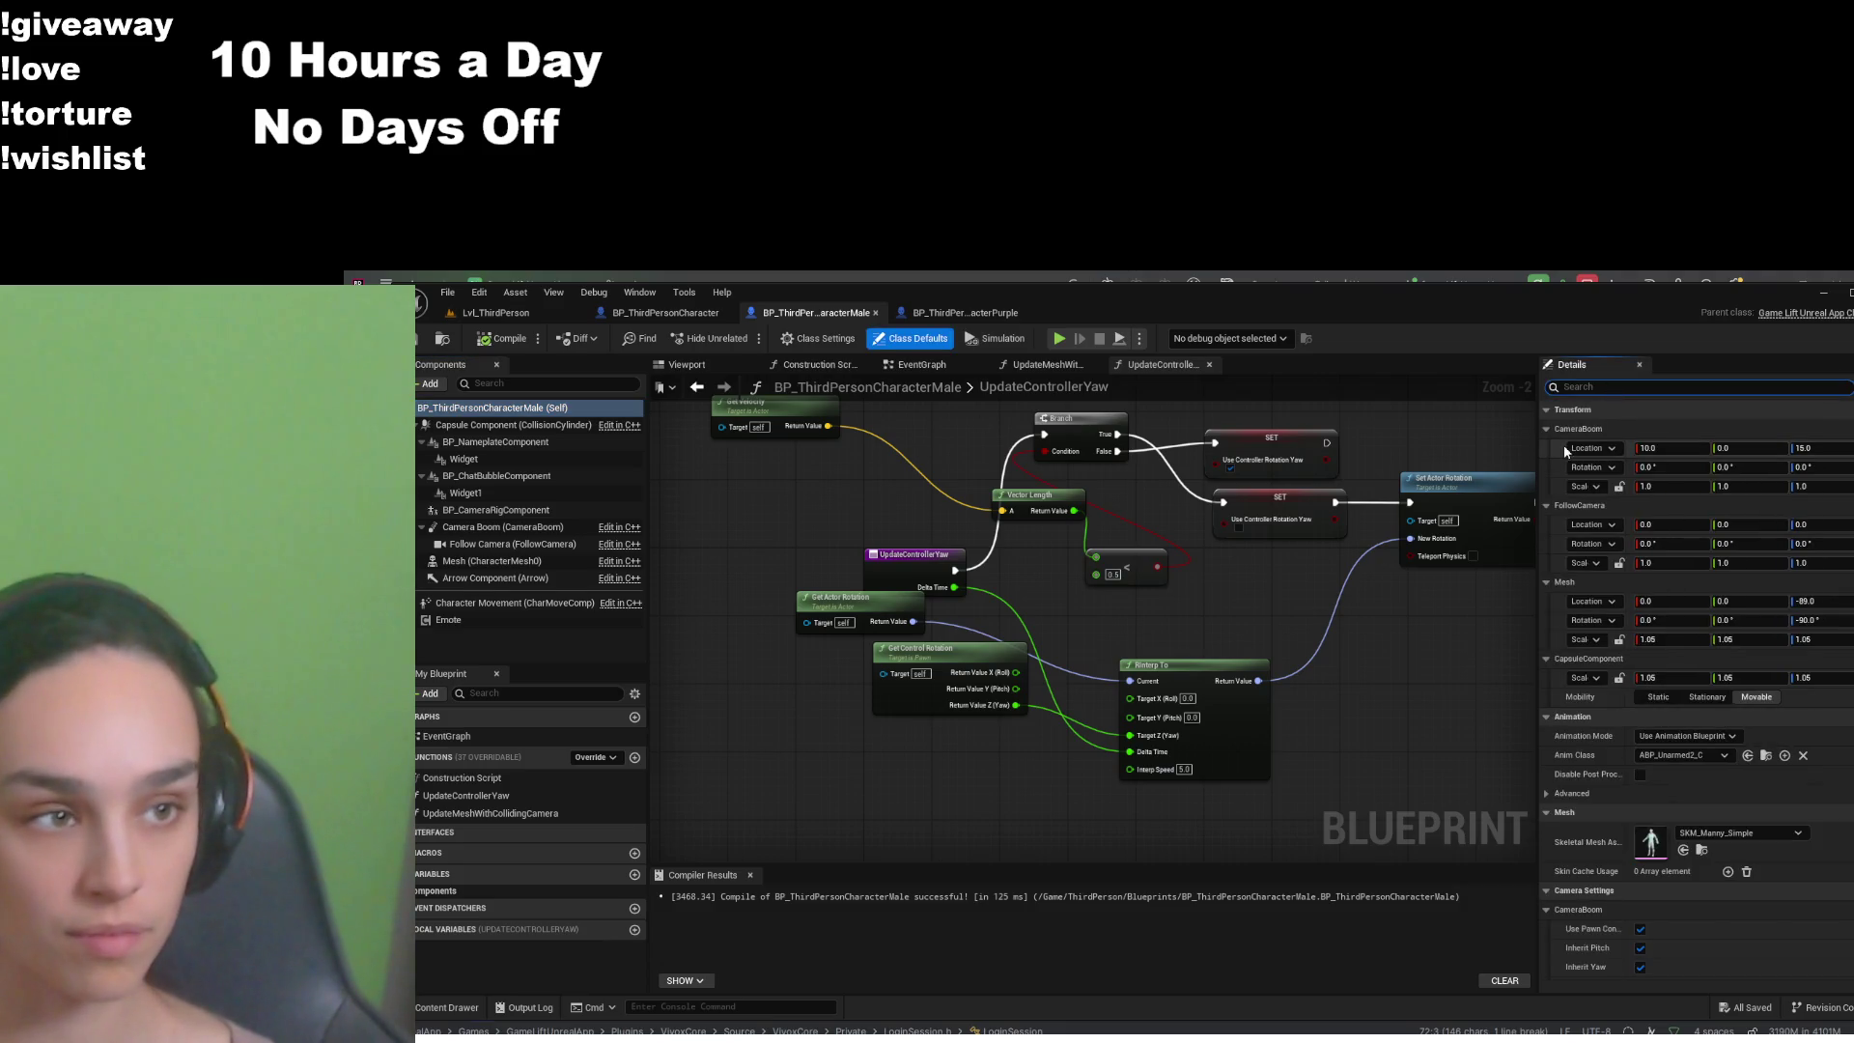
text(yaw)
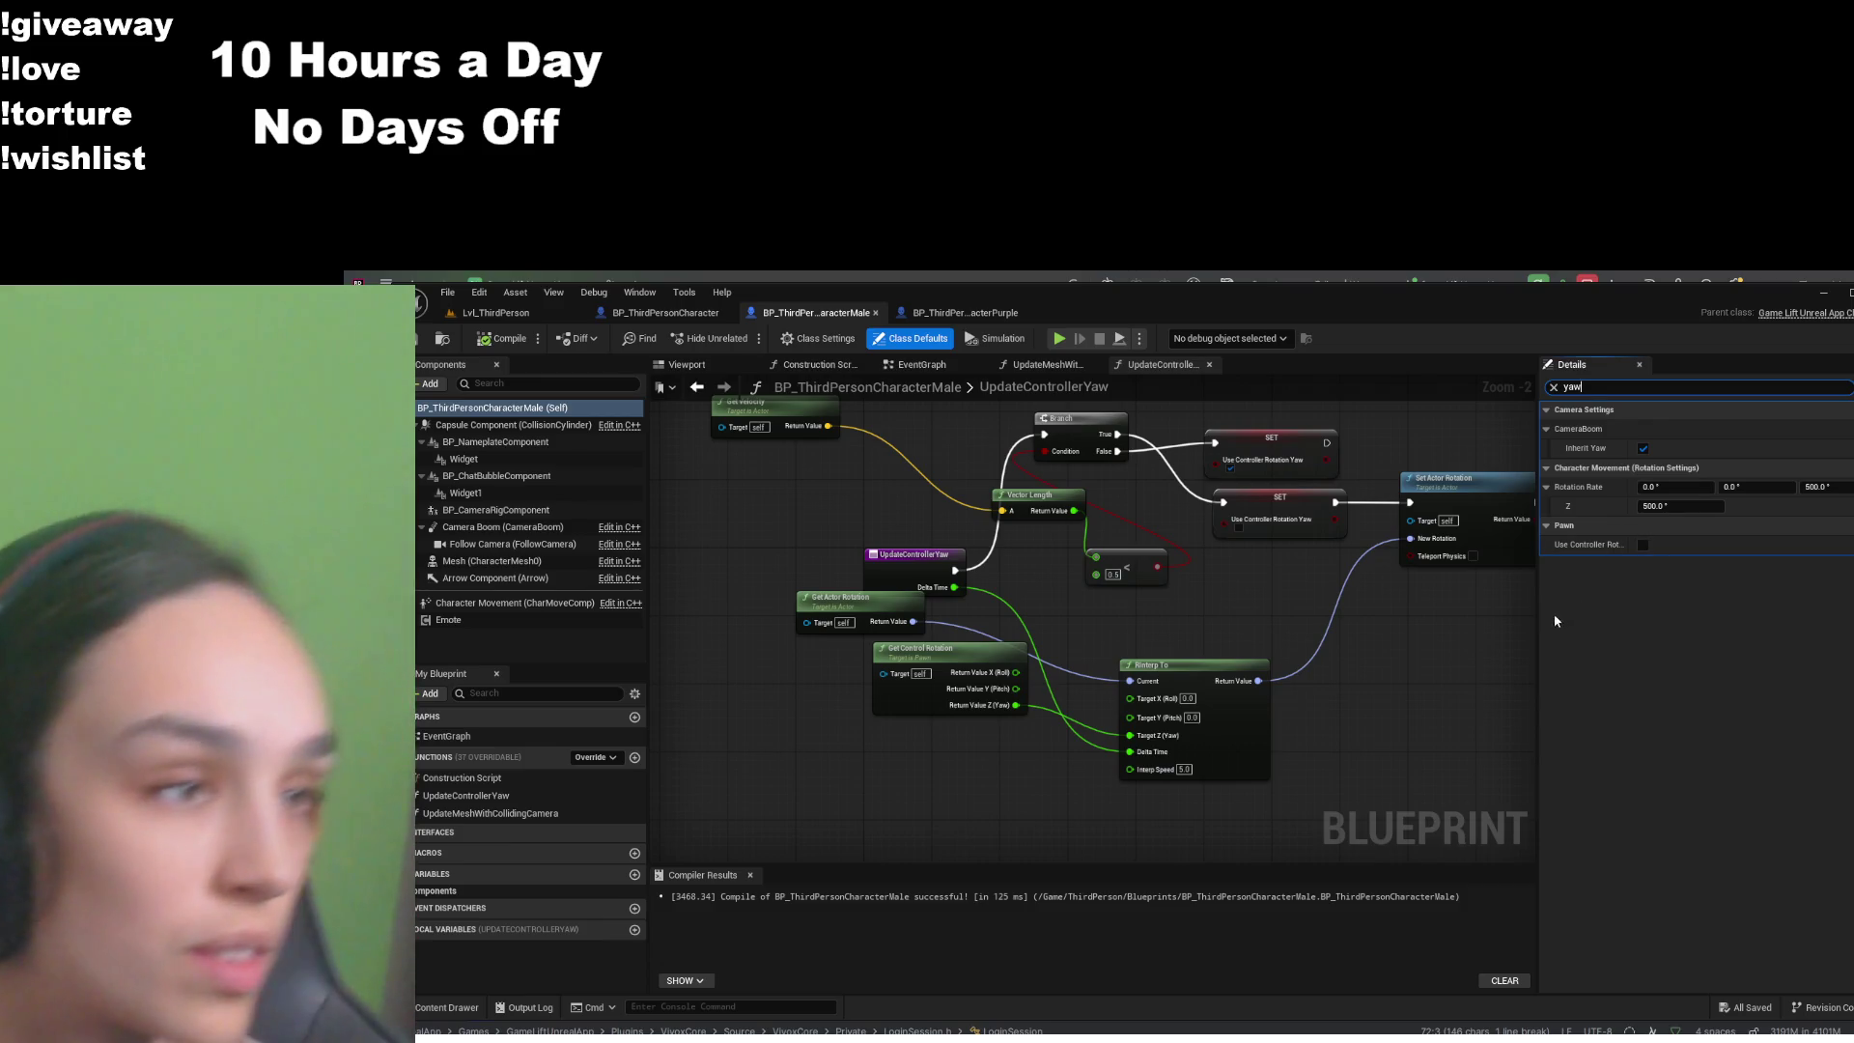
drag(1539, 618, 1317, 635)
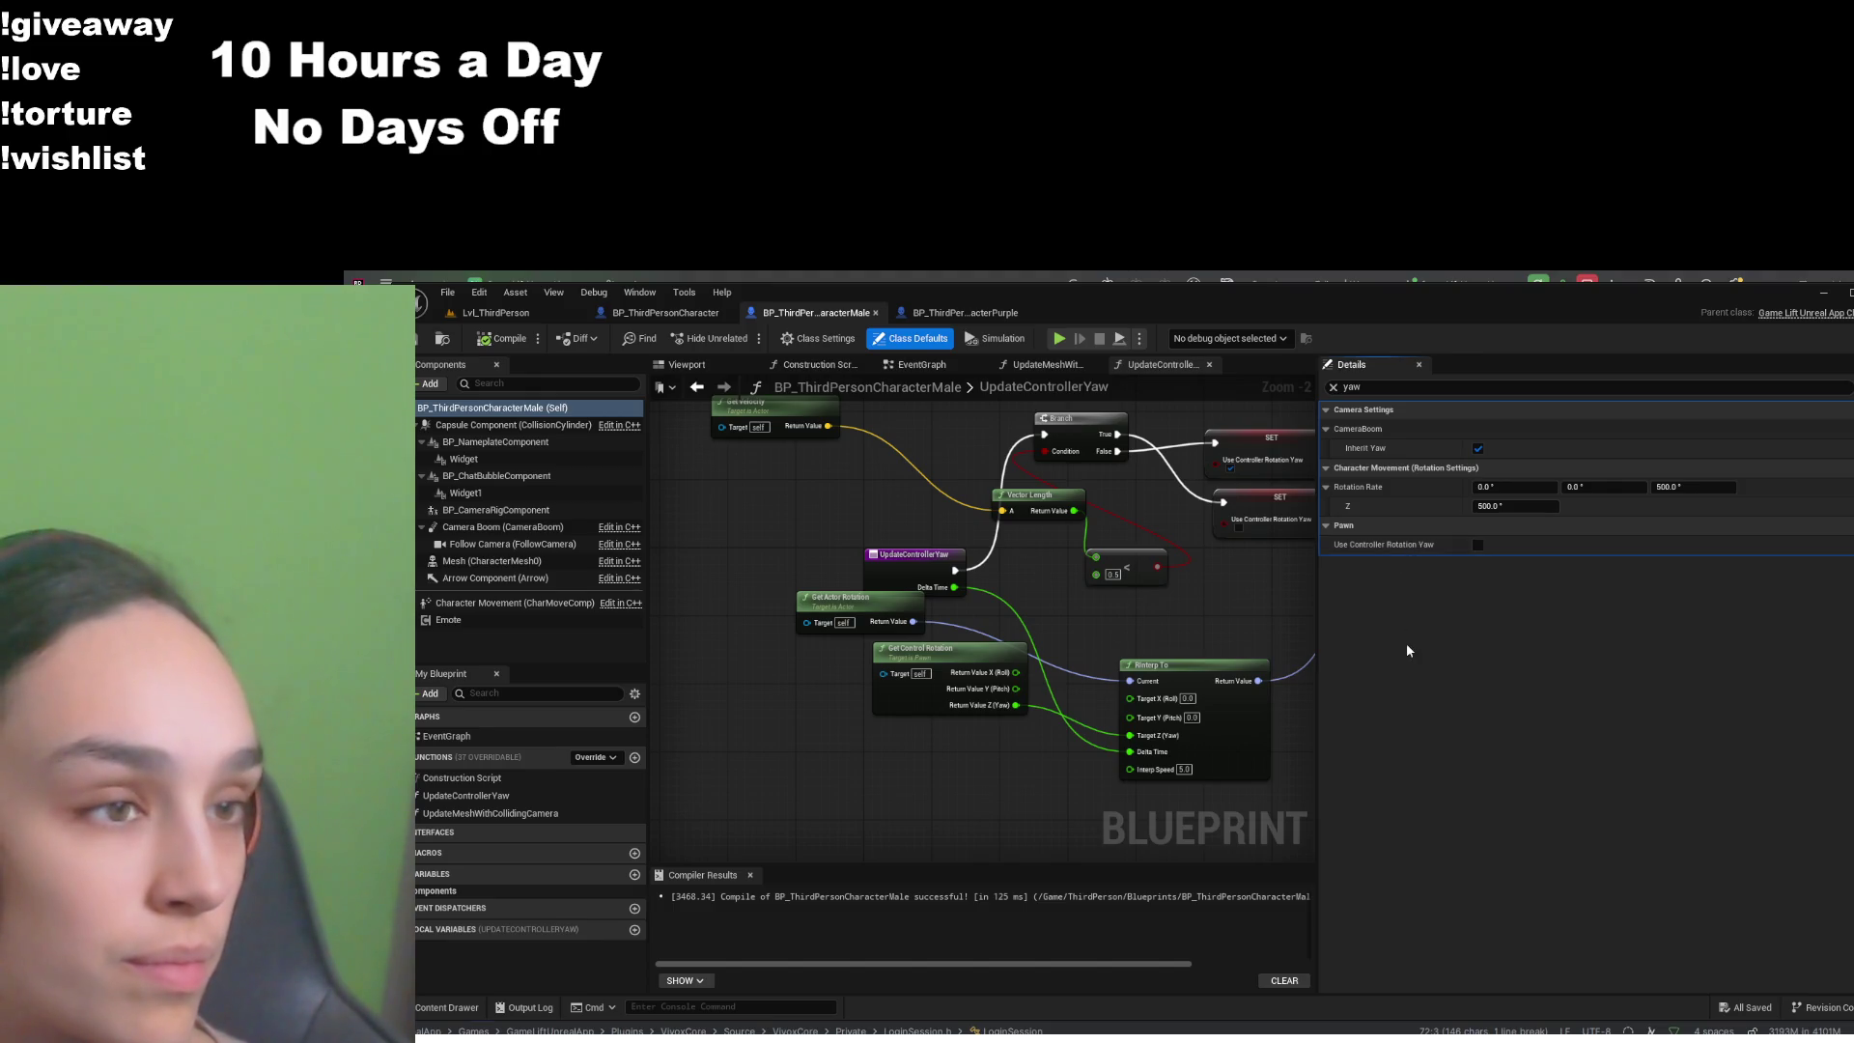
click(1361, 387)
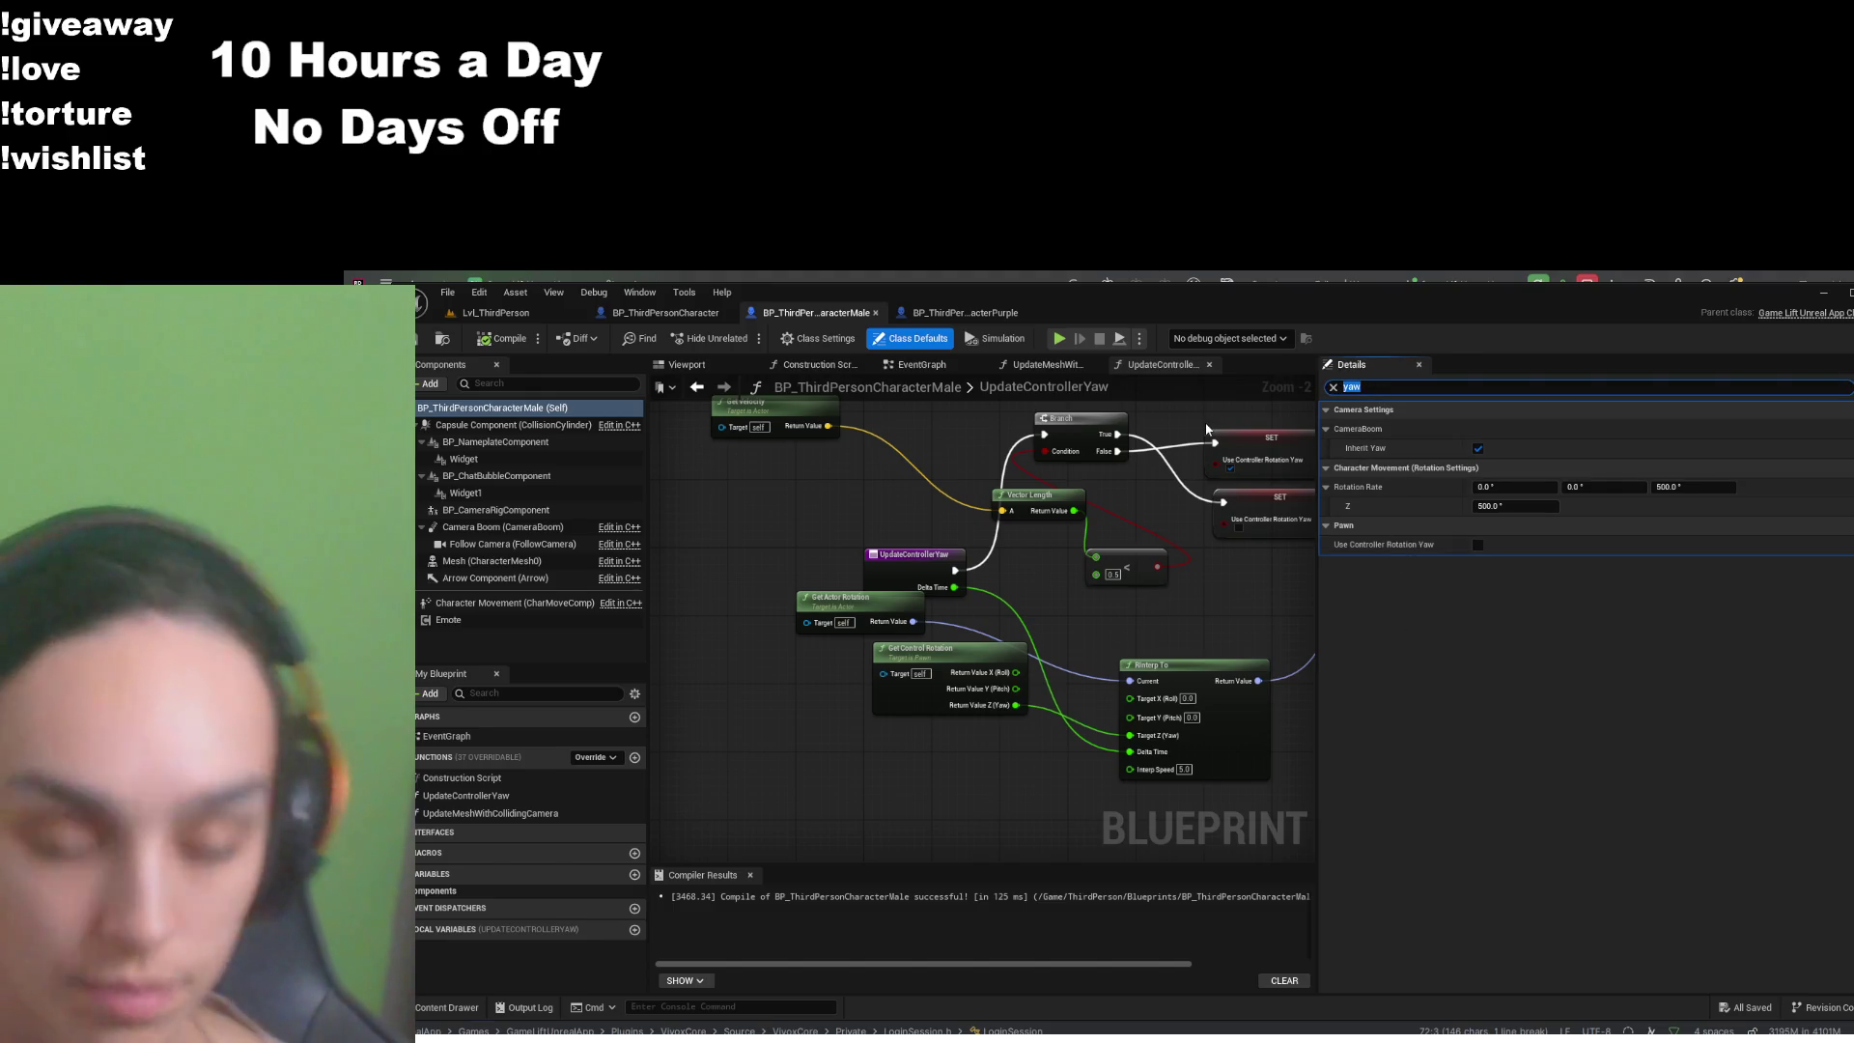
- Filter Details by 'replica' and inspect the Character Movement component's replication settings
text(replic)
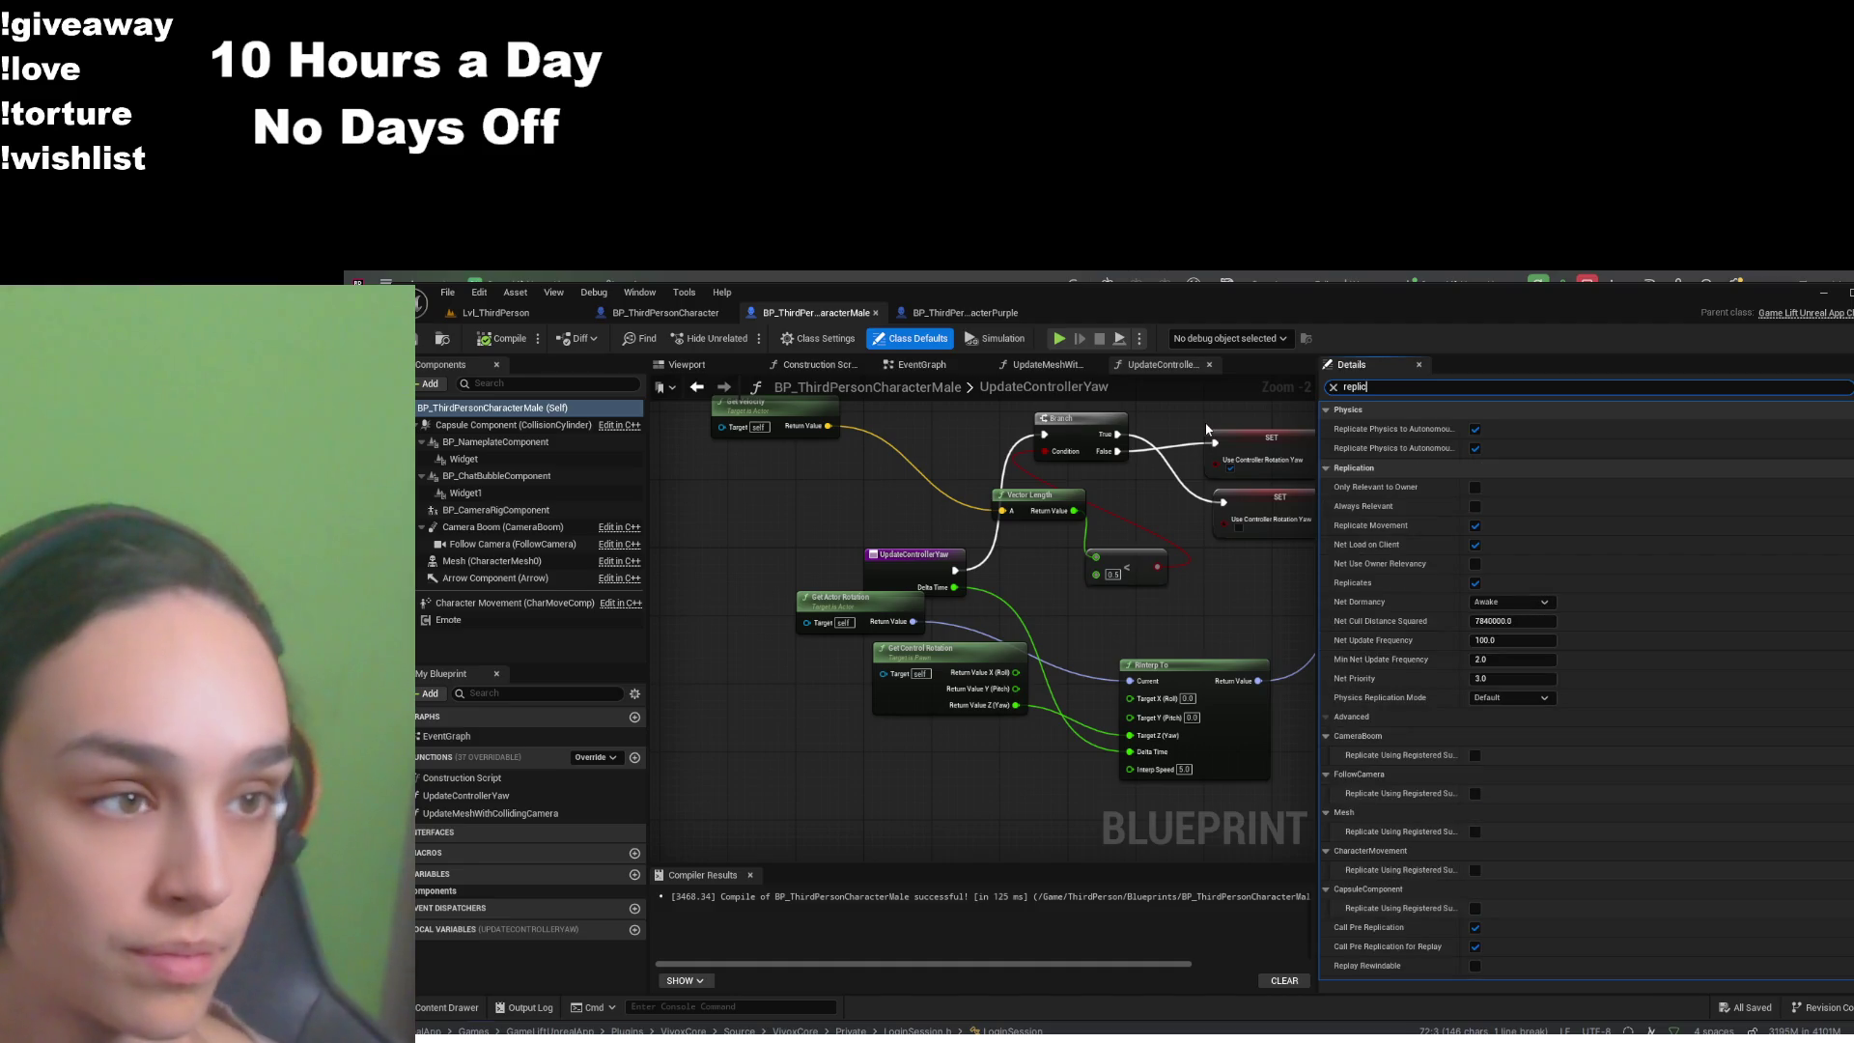
text(a)
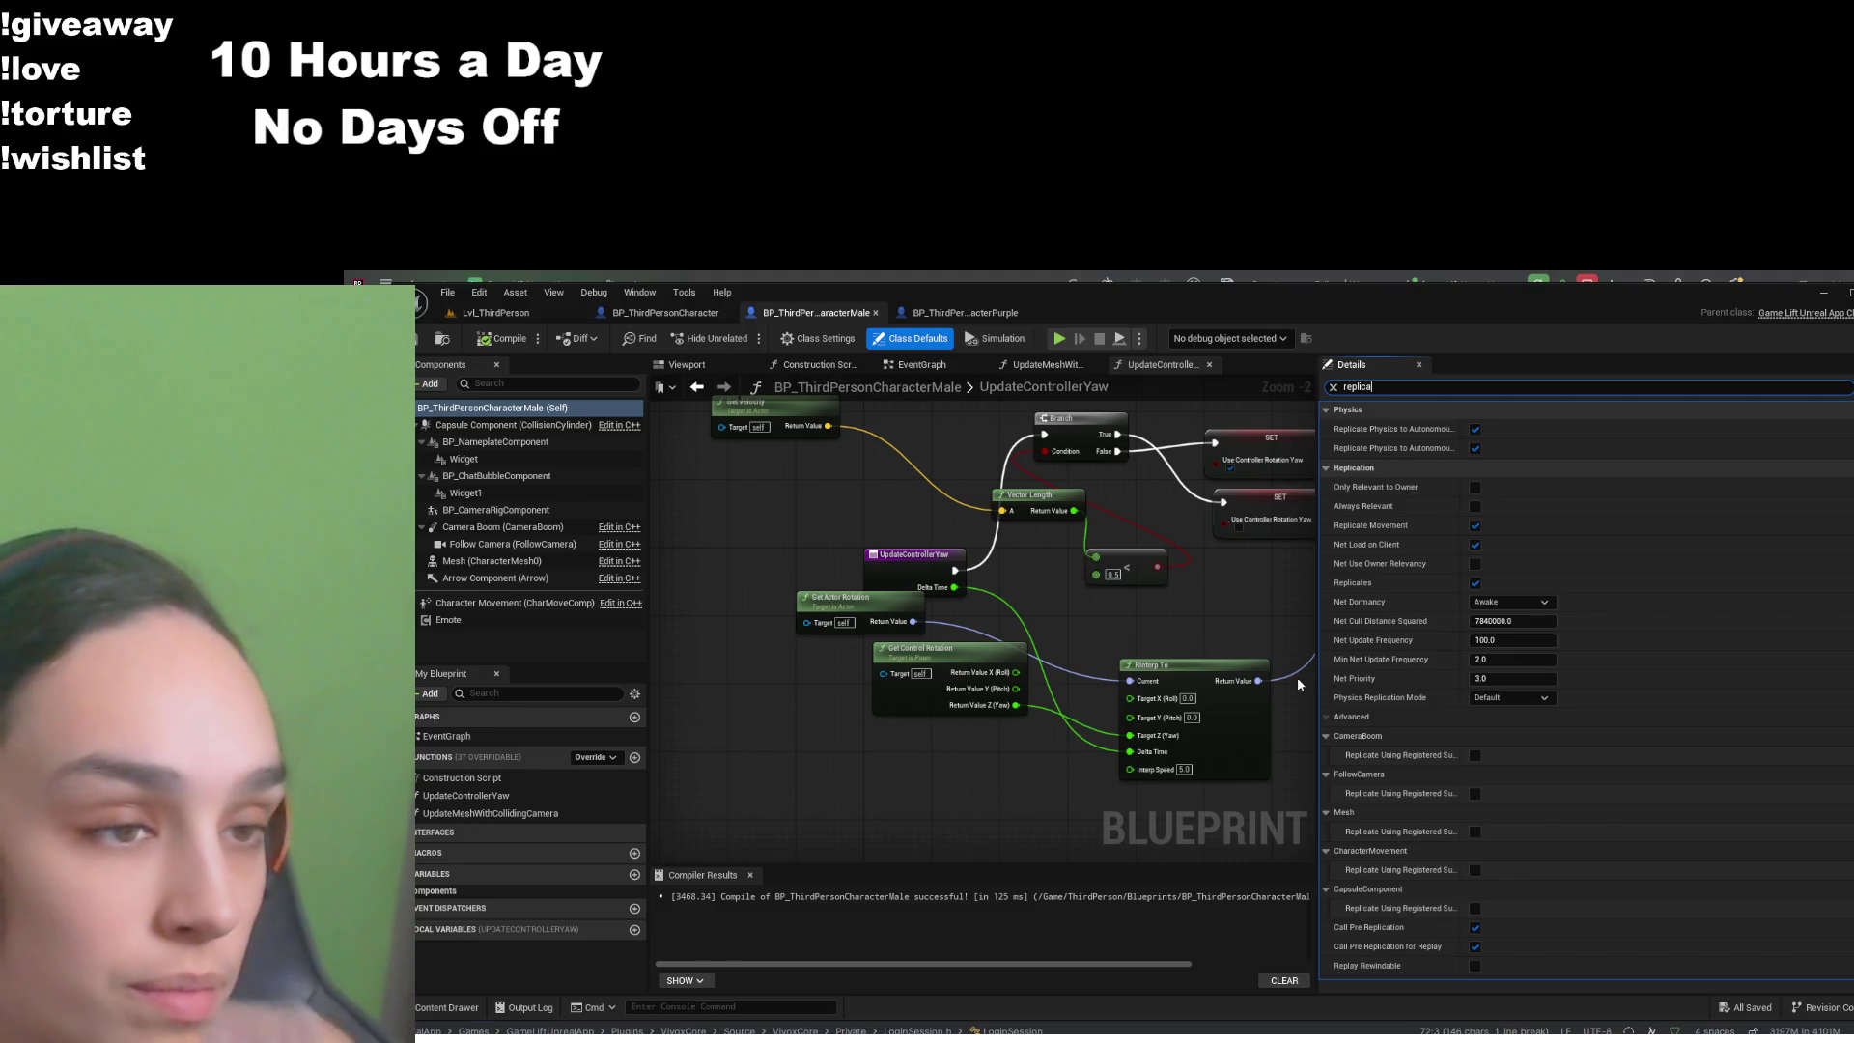
scroll(1423, 692, down, 3)
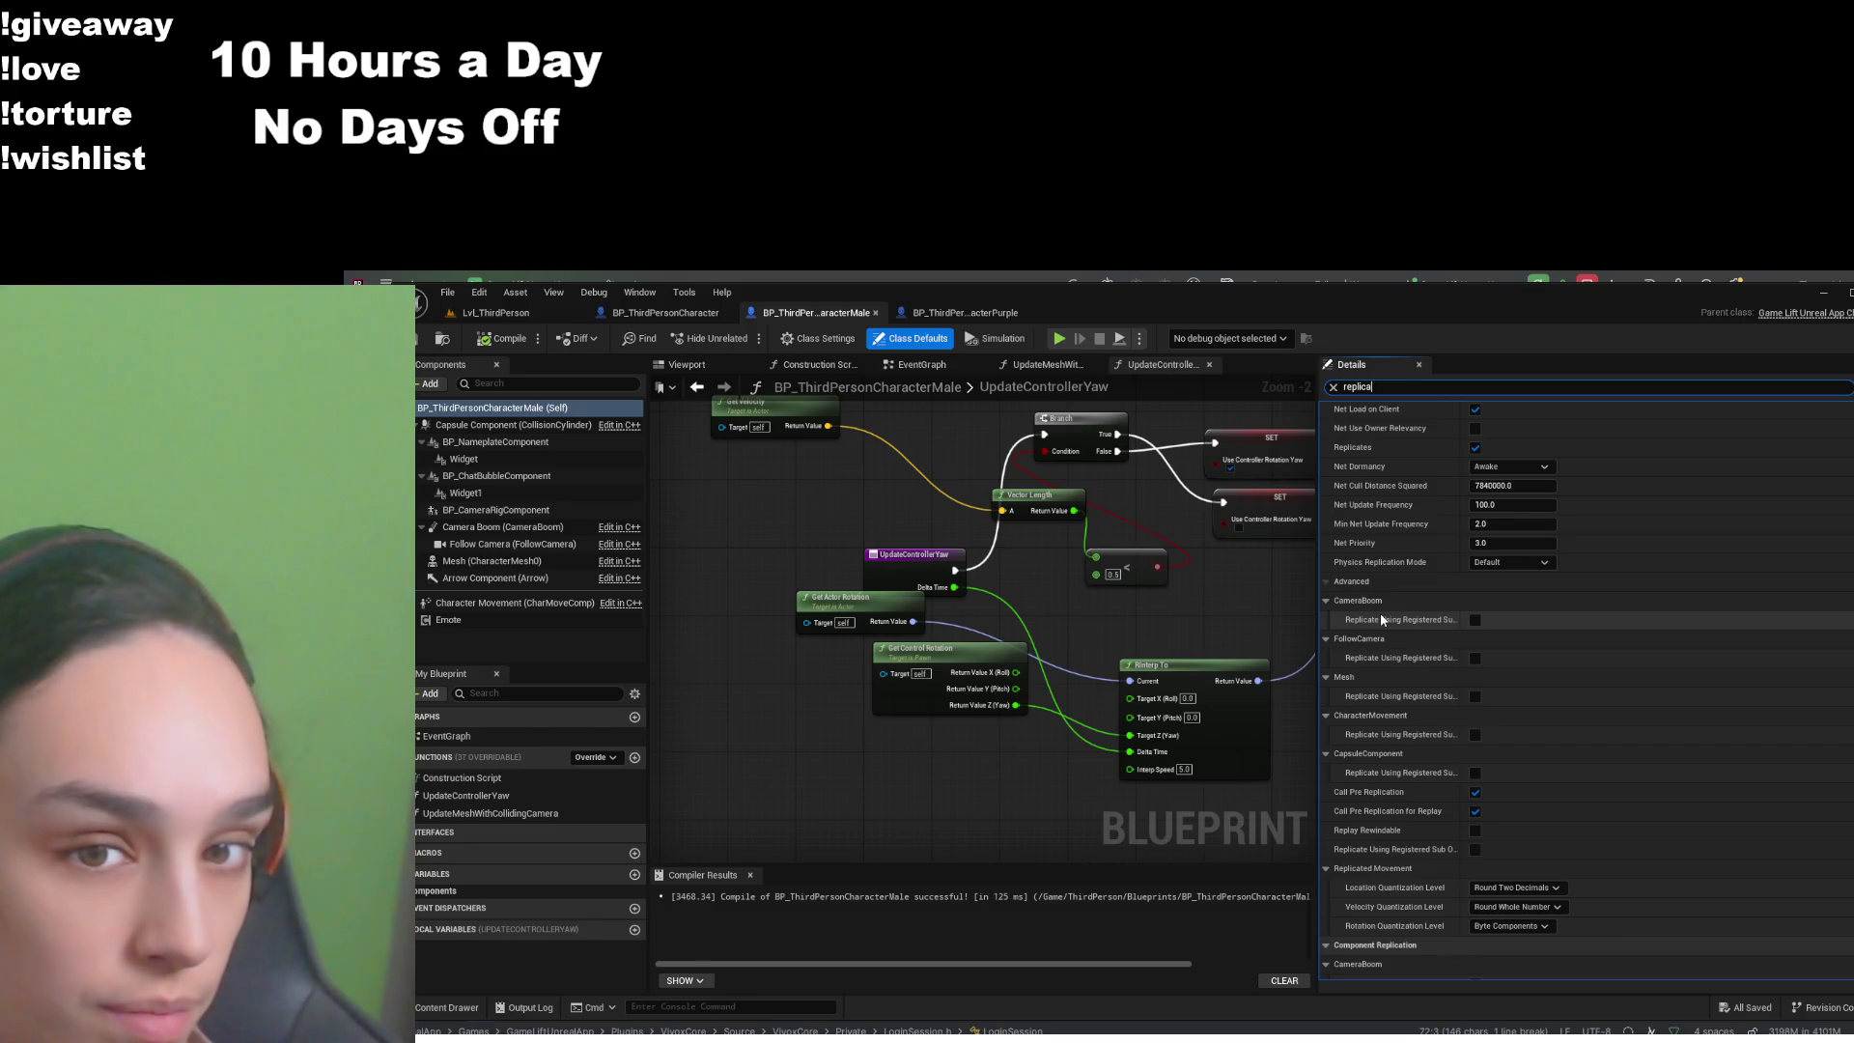
click(483, 602)
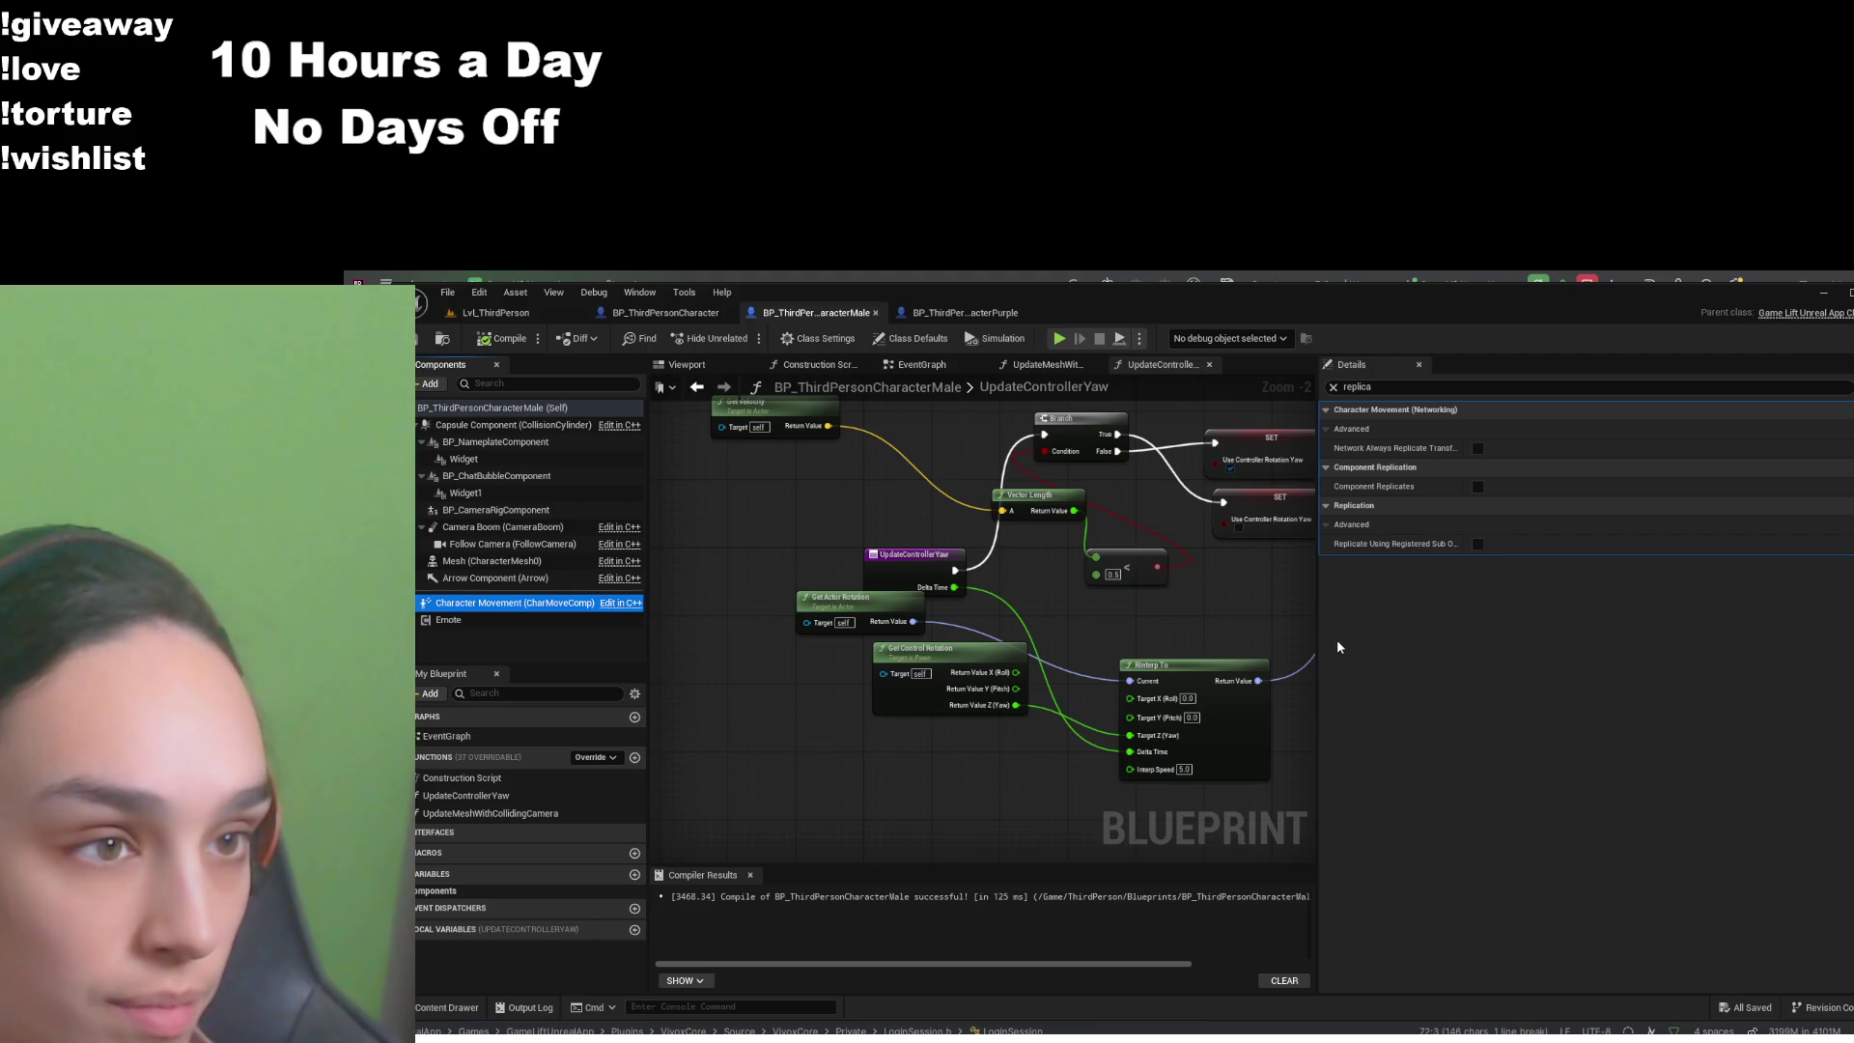
- Re-check the 'yaw' filter, then show the (Self) defaults filtered by 'replic' for Replicates and Replicate Movement
click(1390, 387)
text(ya)
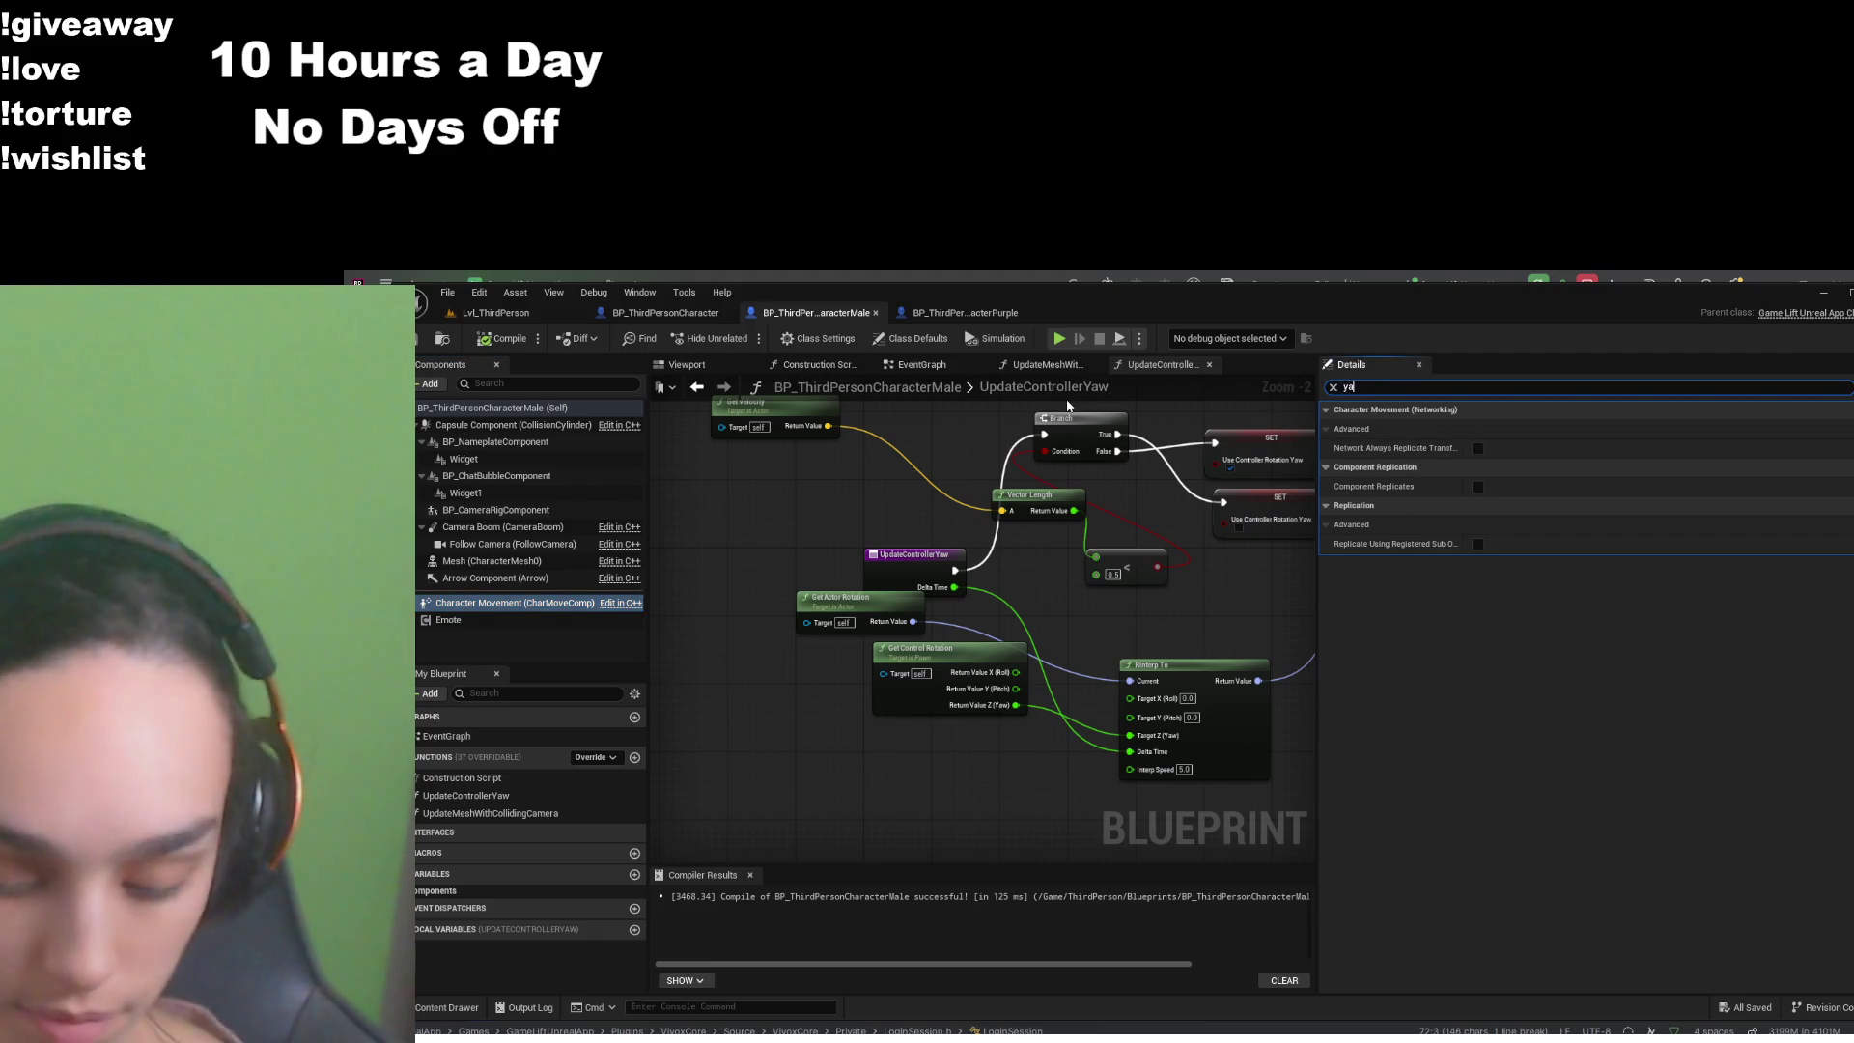
text(w)
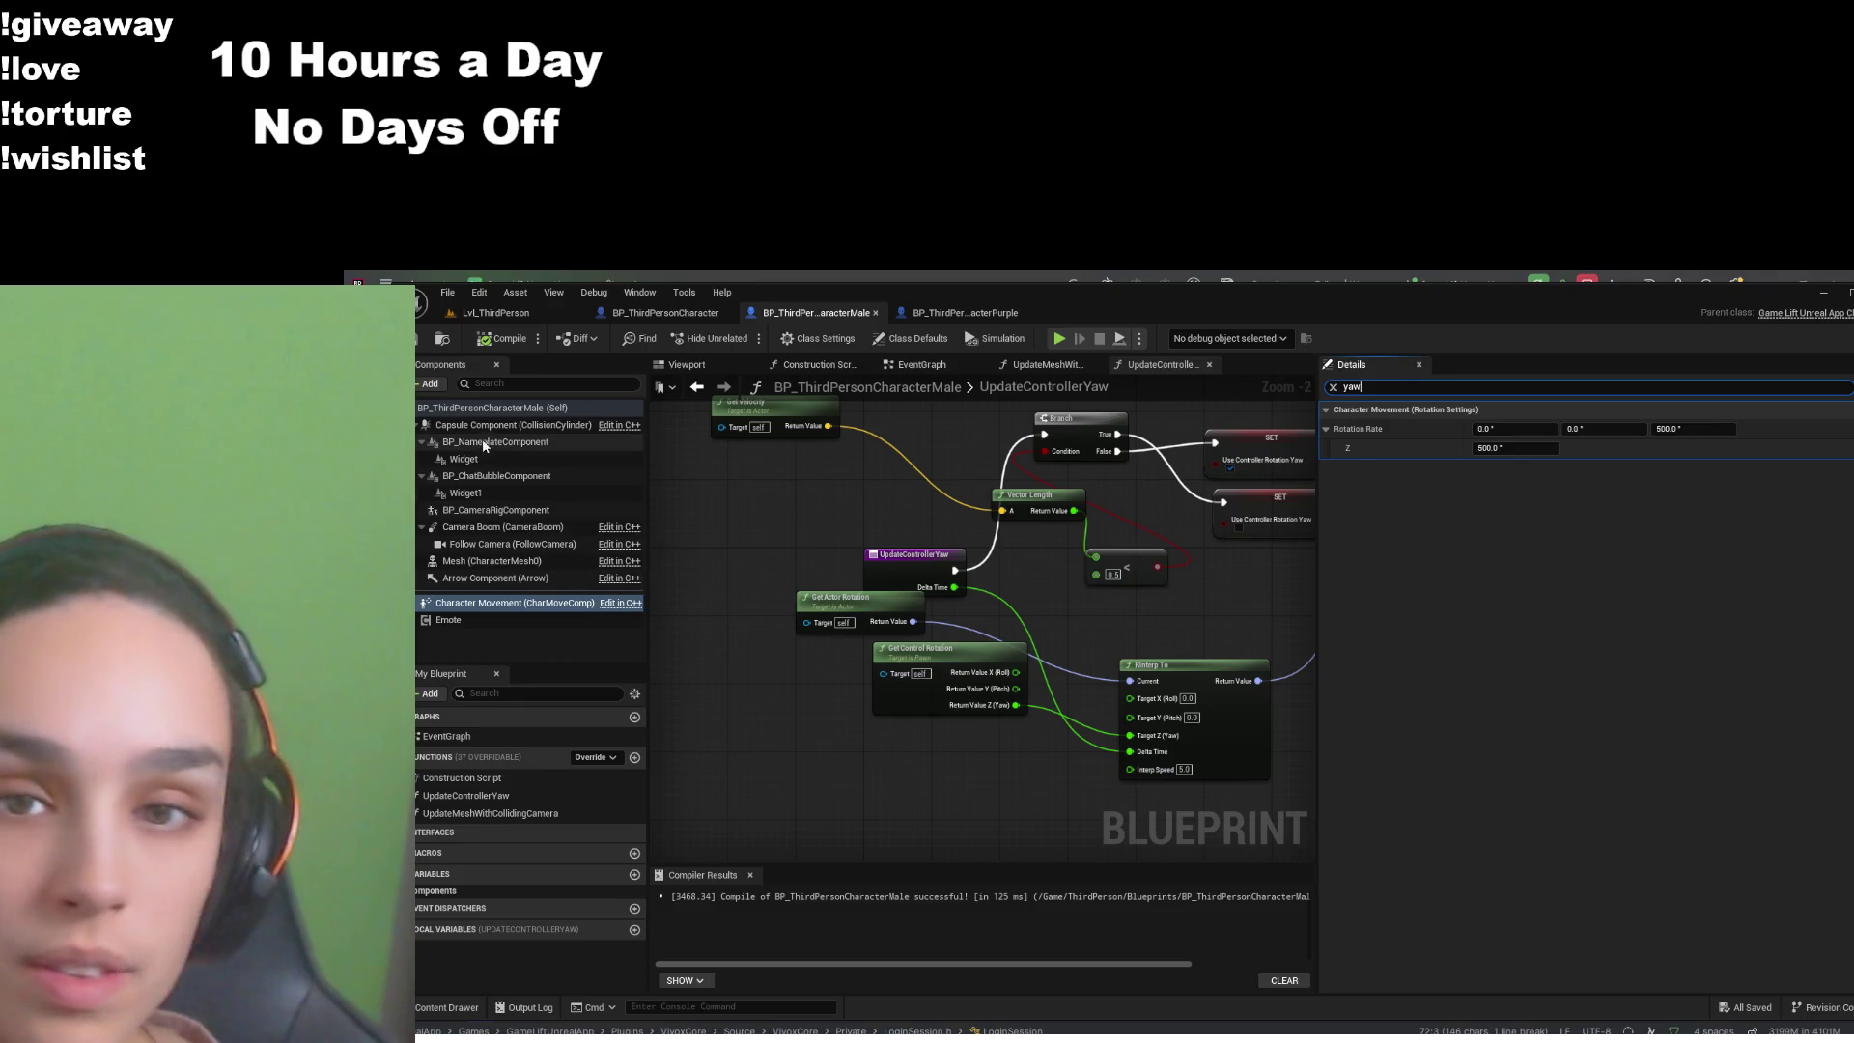
click(492, 407)
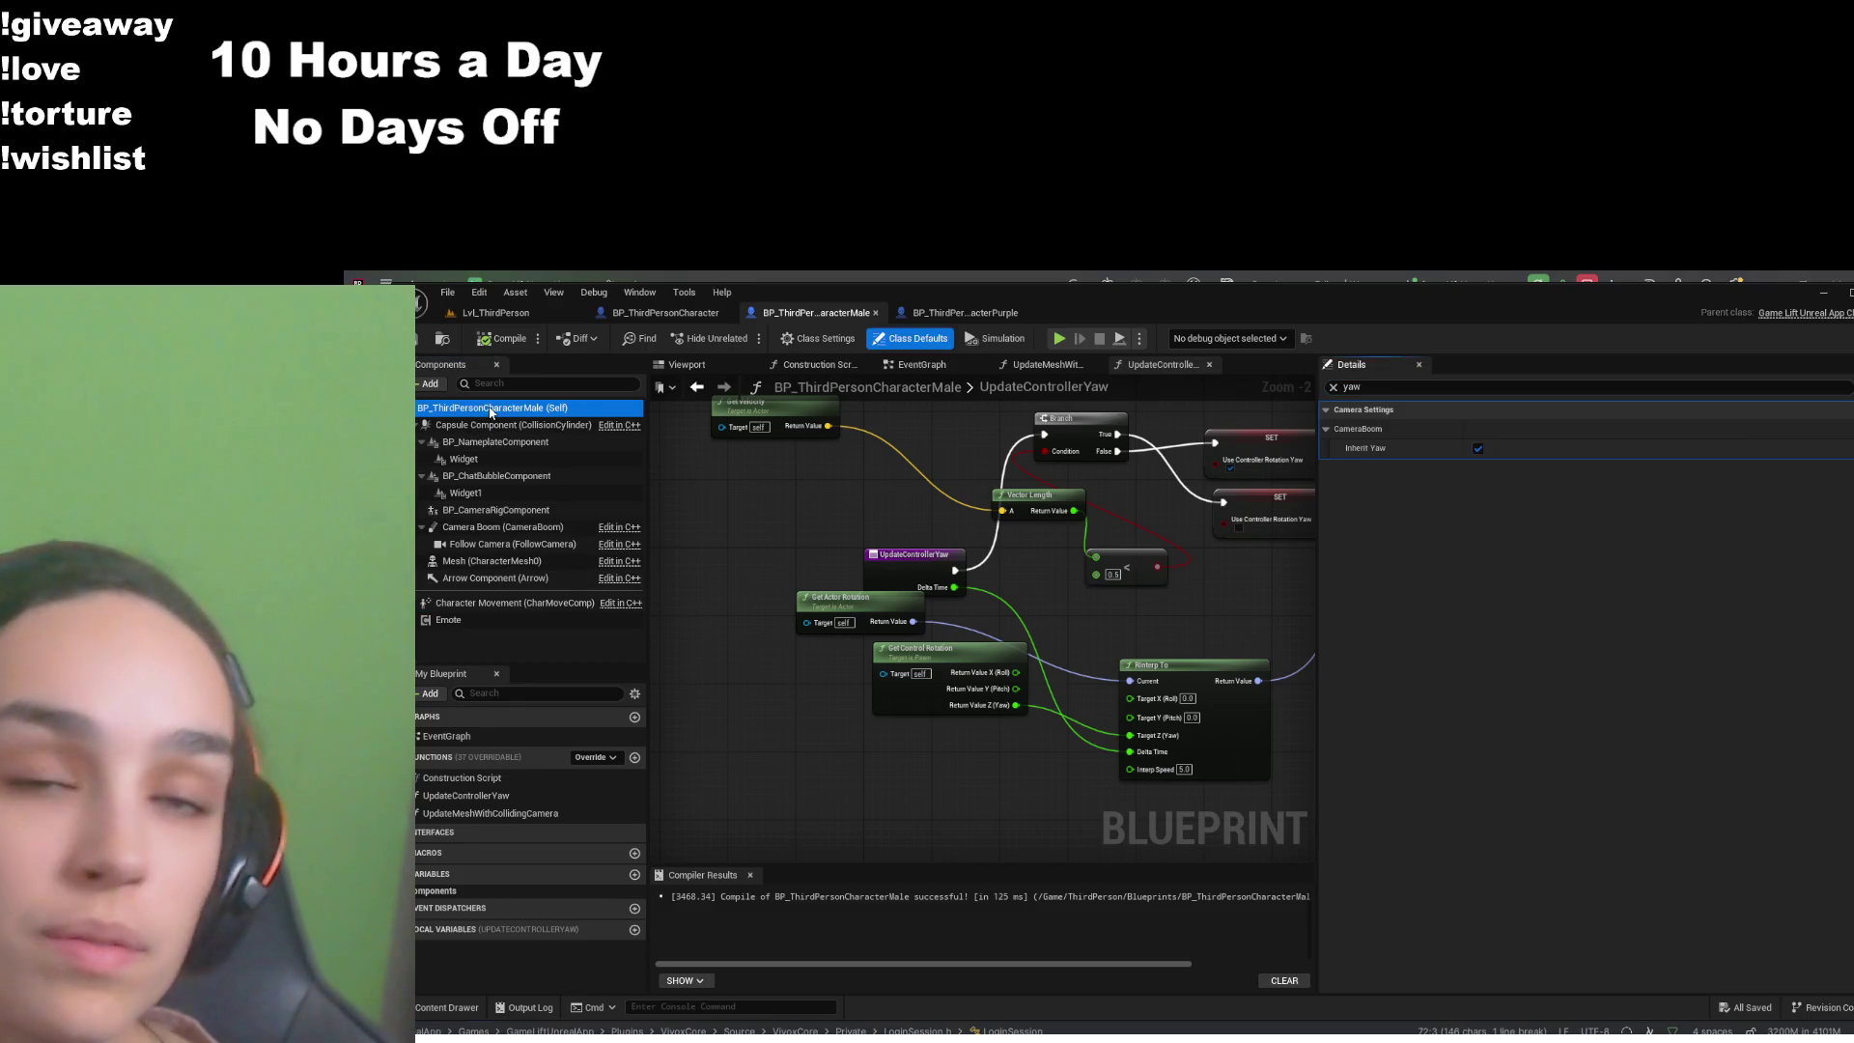
double_click(1346, 386)
text(rep)
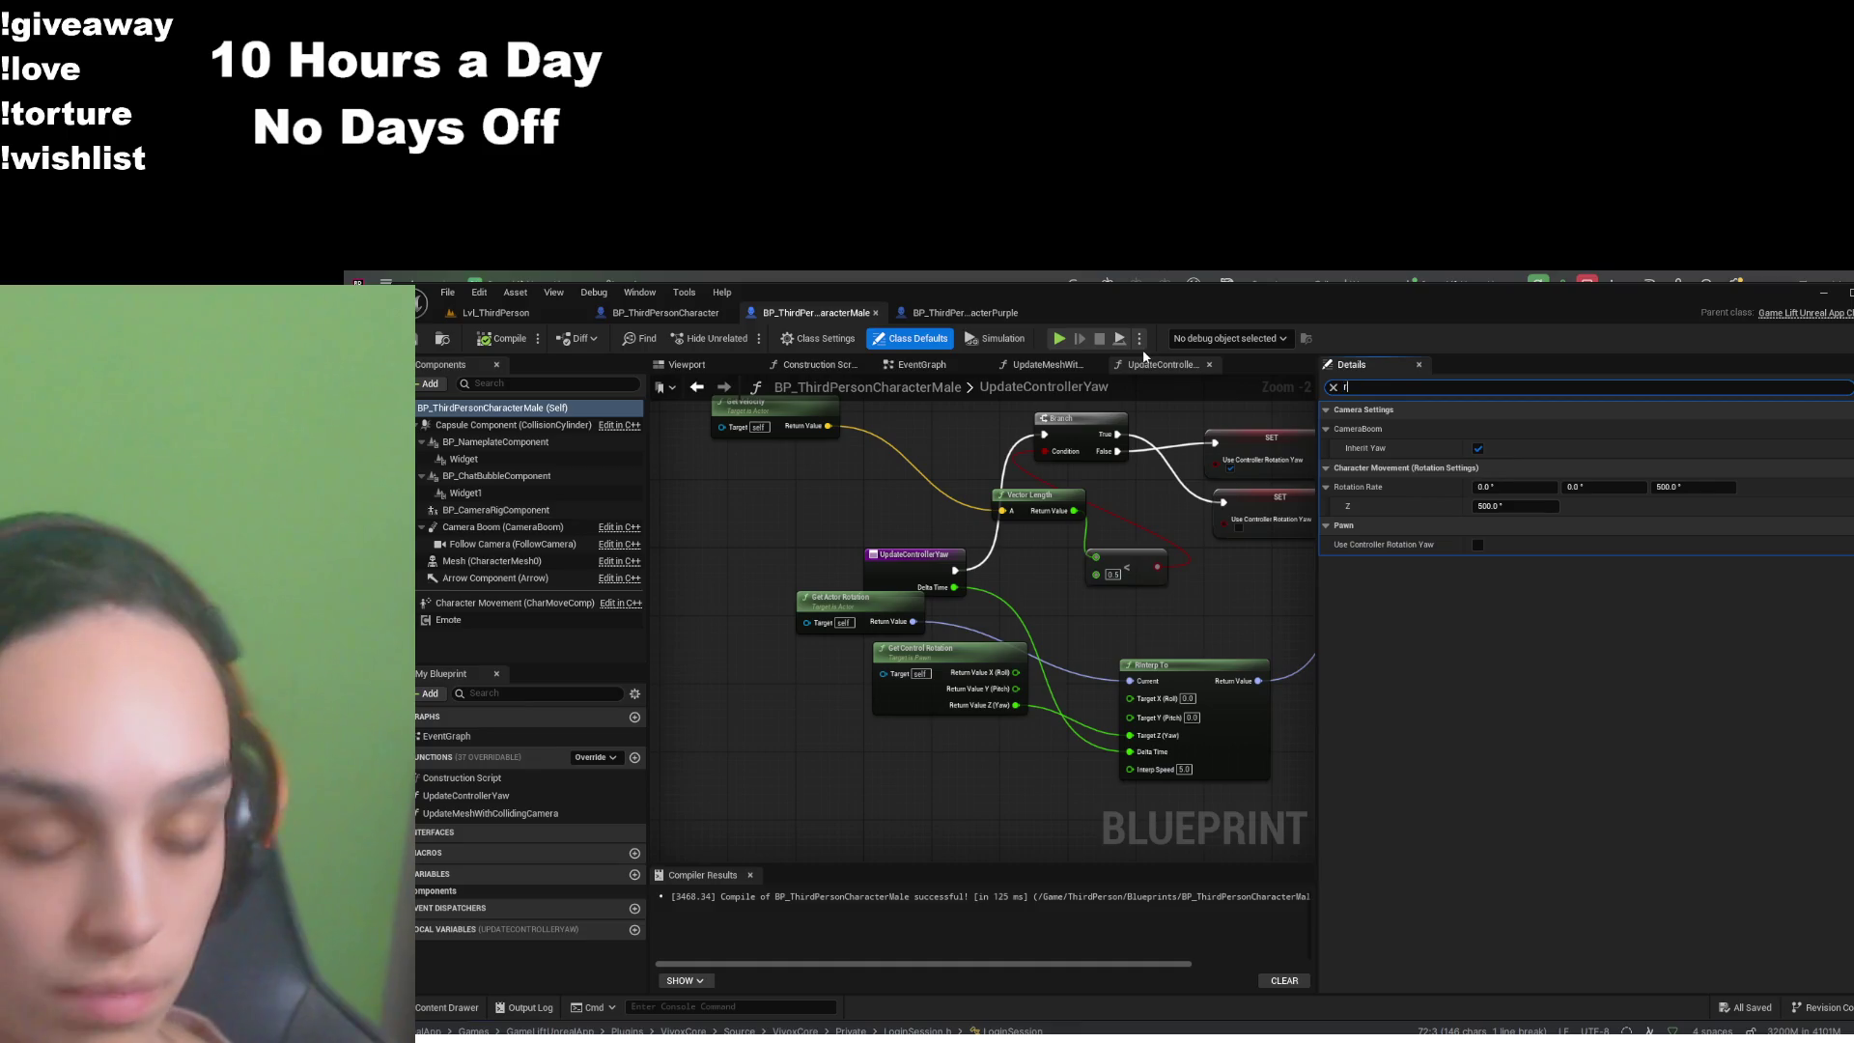
text(lic)
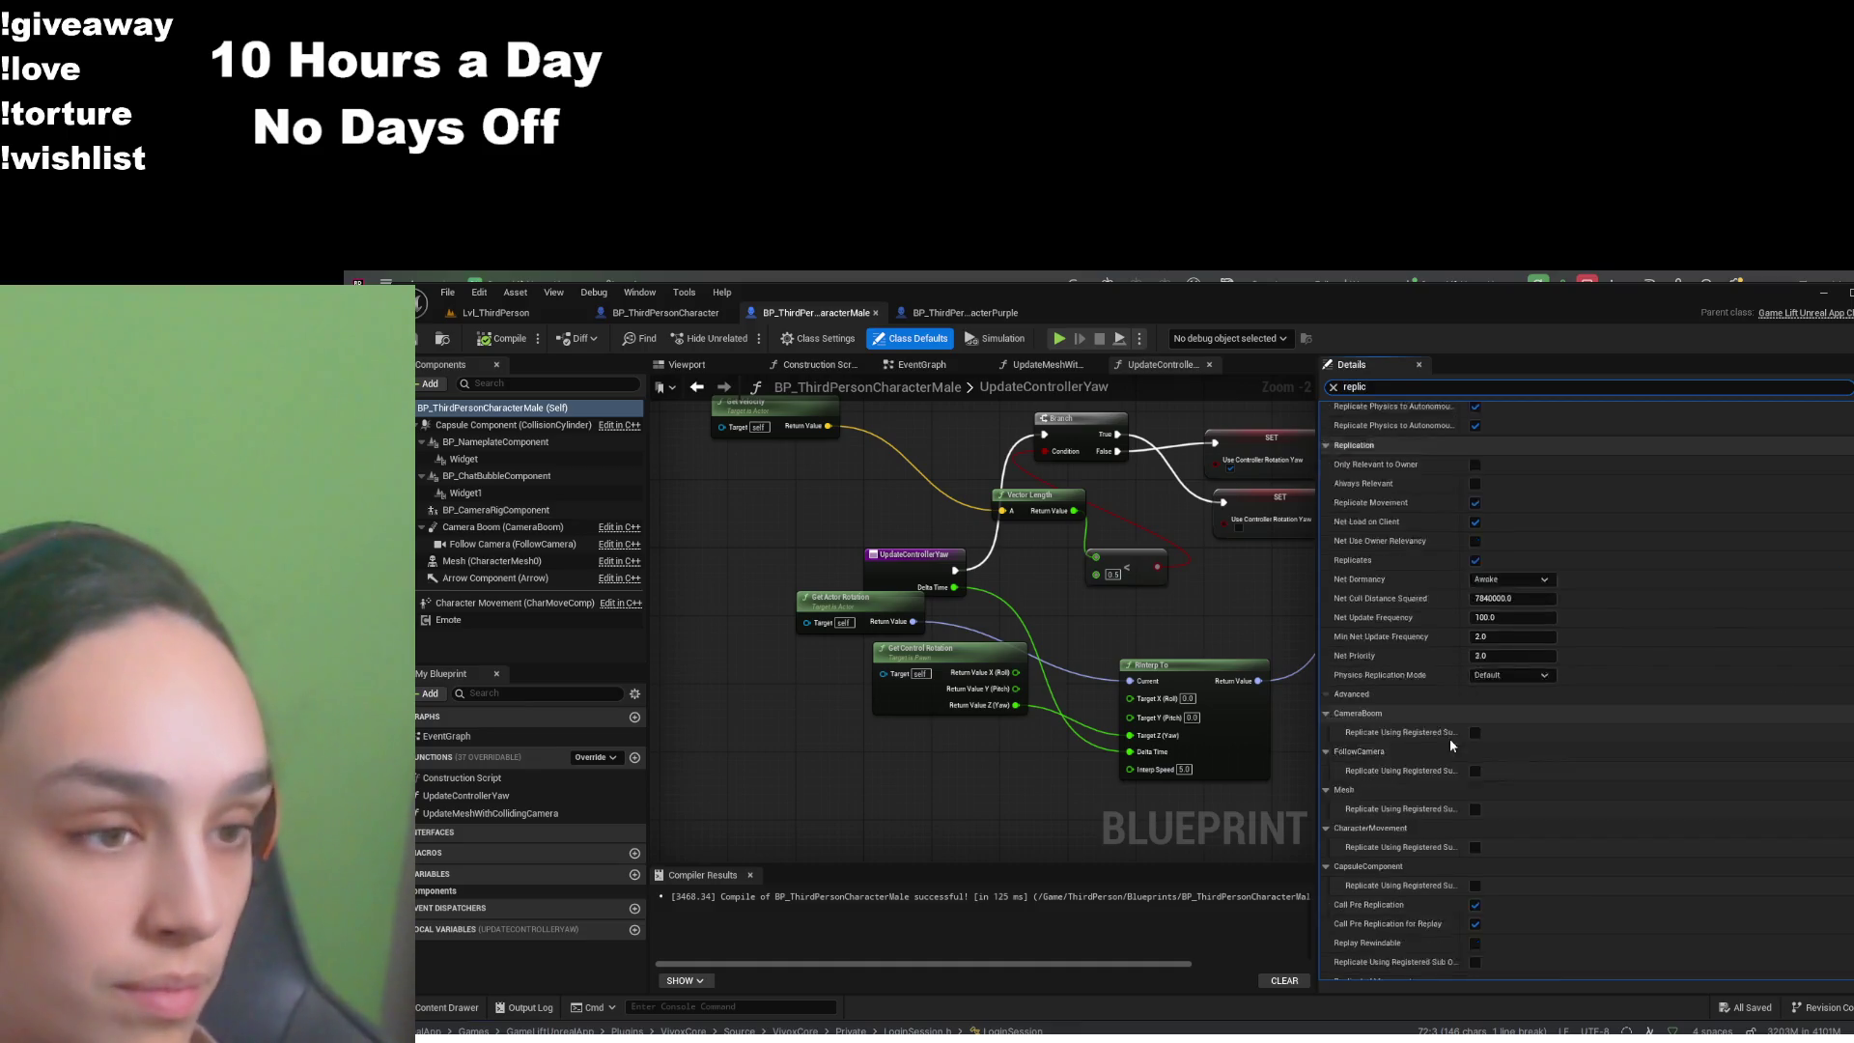
scroll(1383, 835, down, 5)
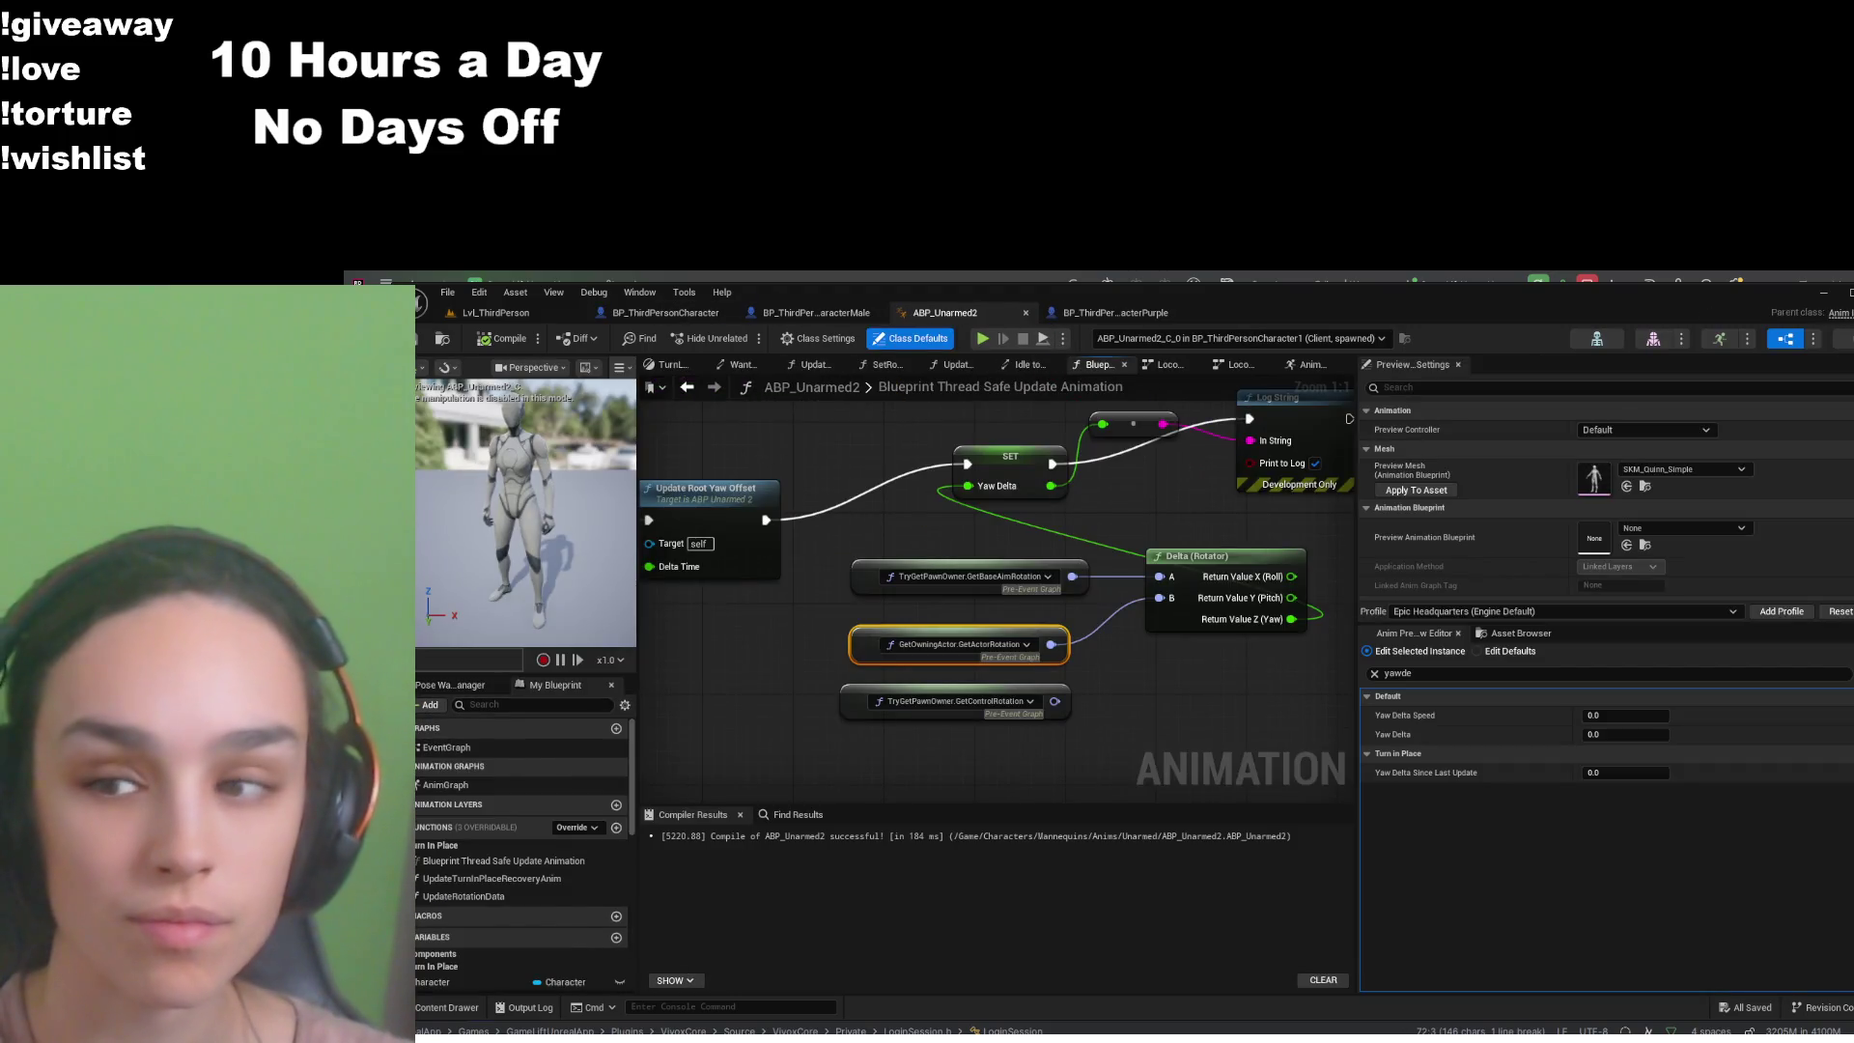
mouse_move(641, 733)
mouse_down()
mouse_move(941, 695)
mouse_move(1040, 703)
mouse_up()
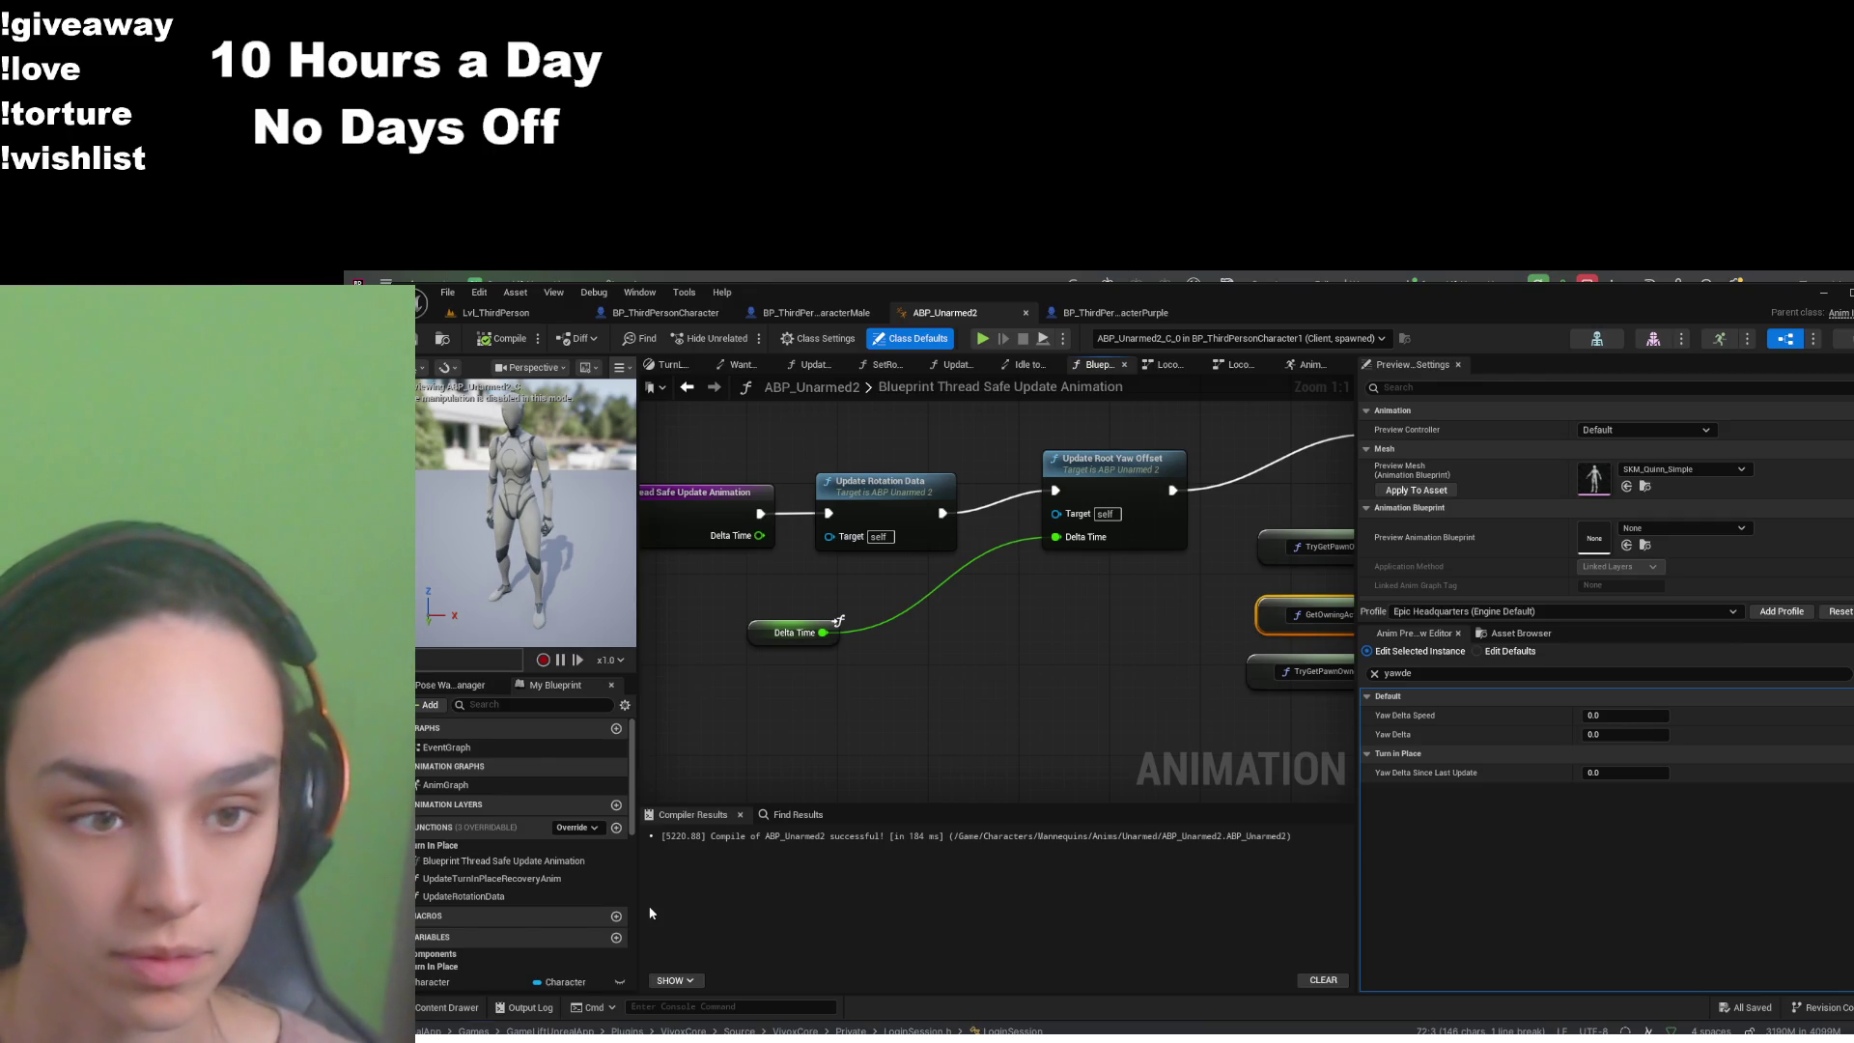
drag(1014, 772, 842, 709)
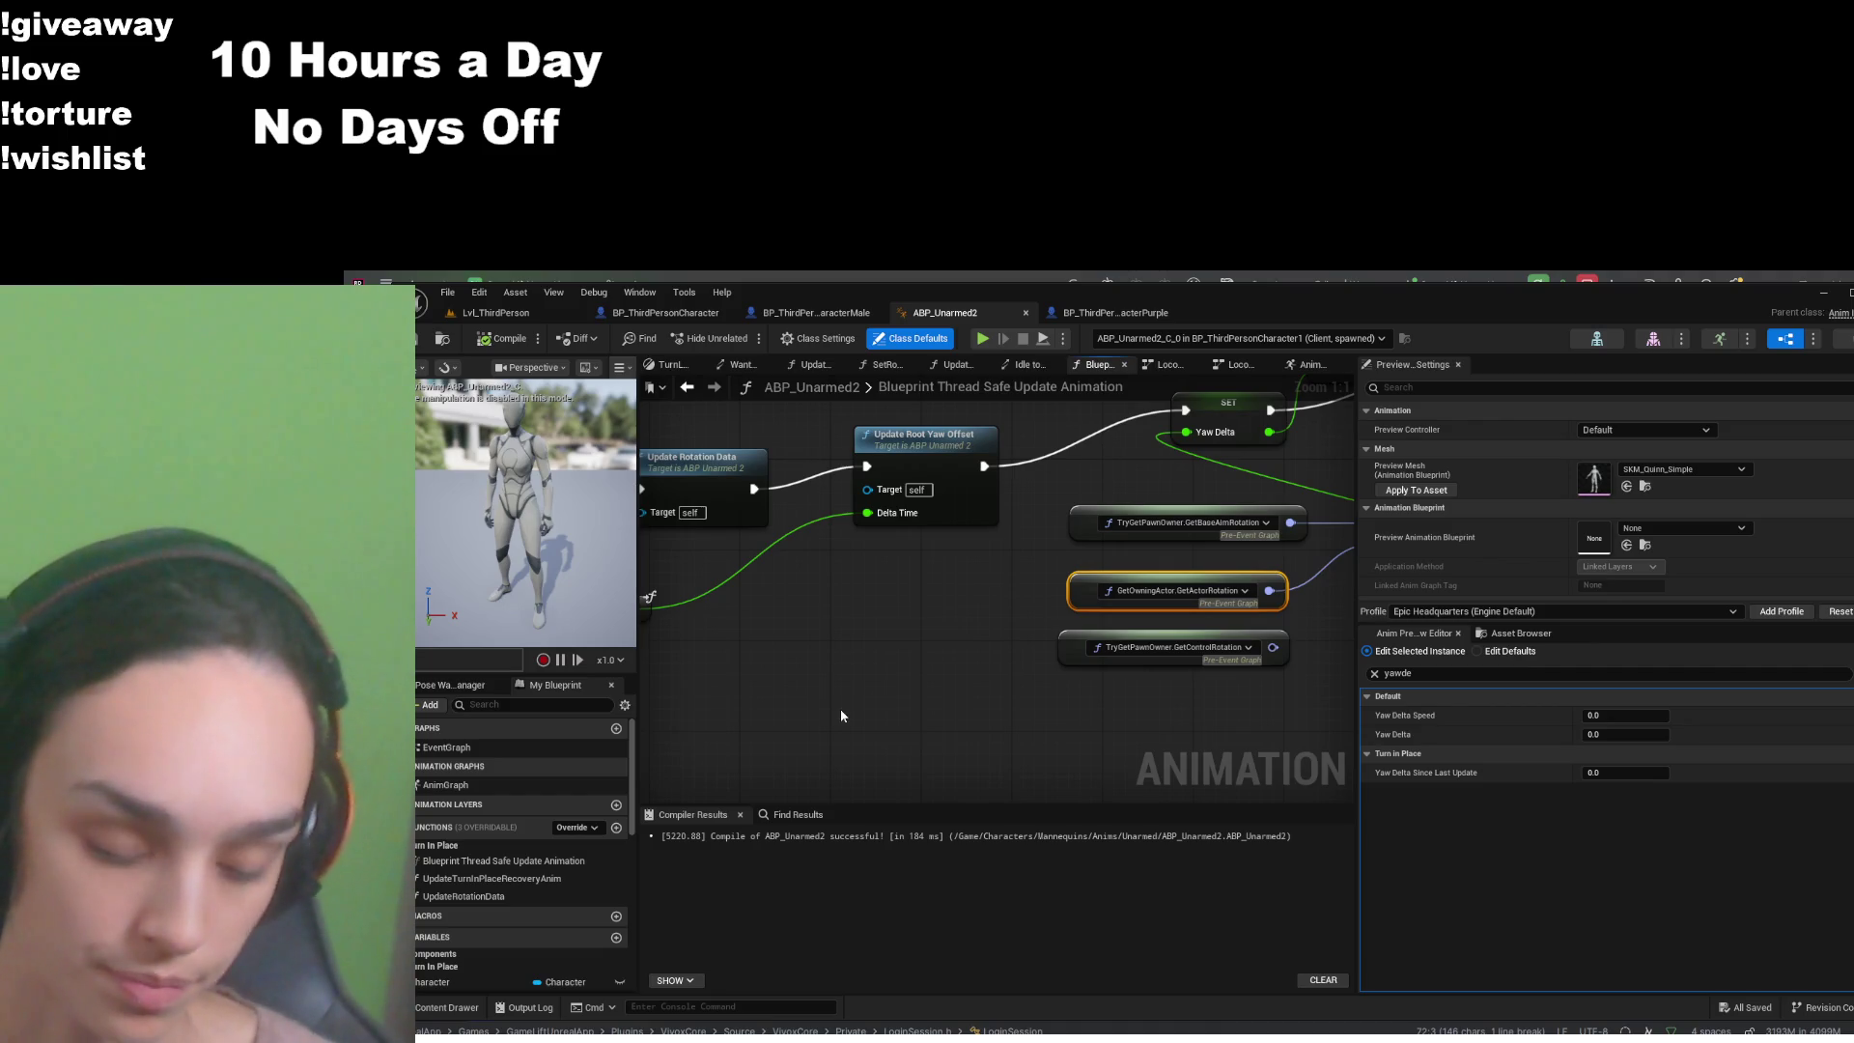
scroll(1035, 617, down, 2)
mouse_move(1035, 617)
mouse_down()
mouse_move(1070, 670)
mouse_move(994, 759)
mouse_up()
scroll(1070, 670, up, 1)
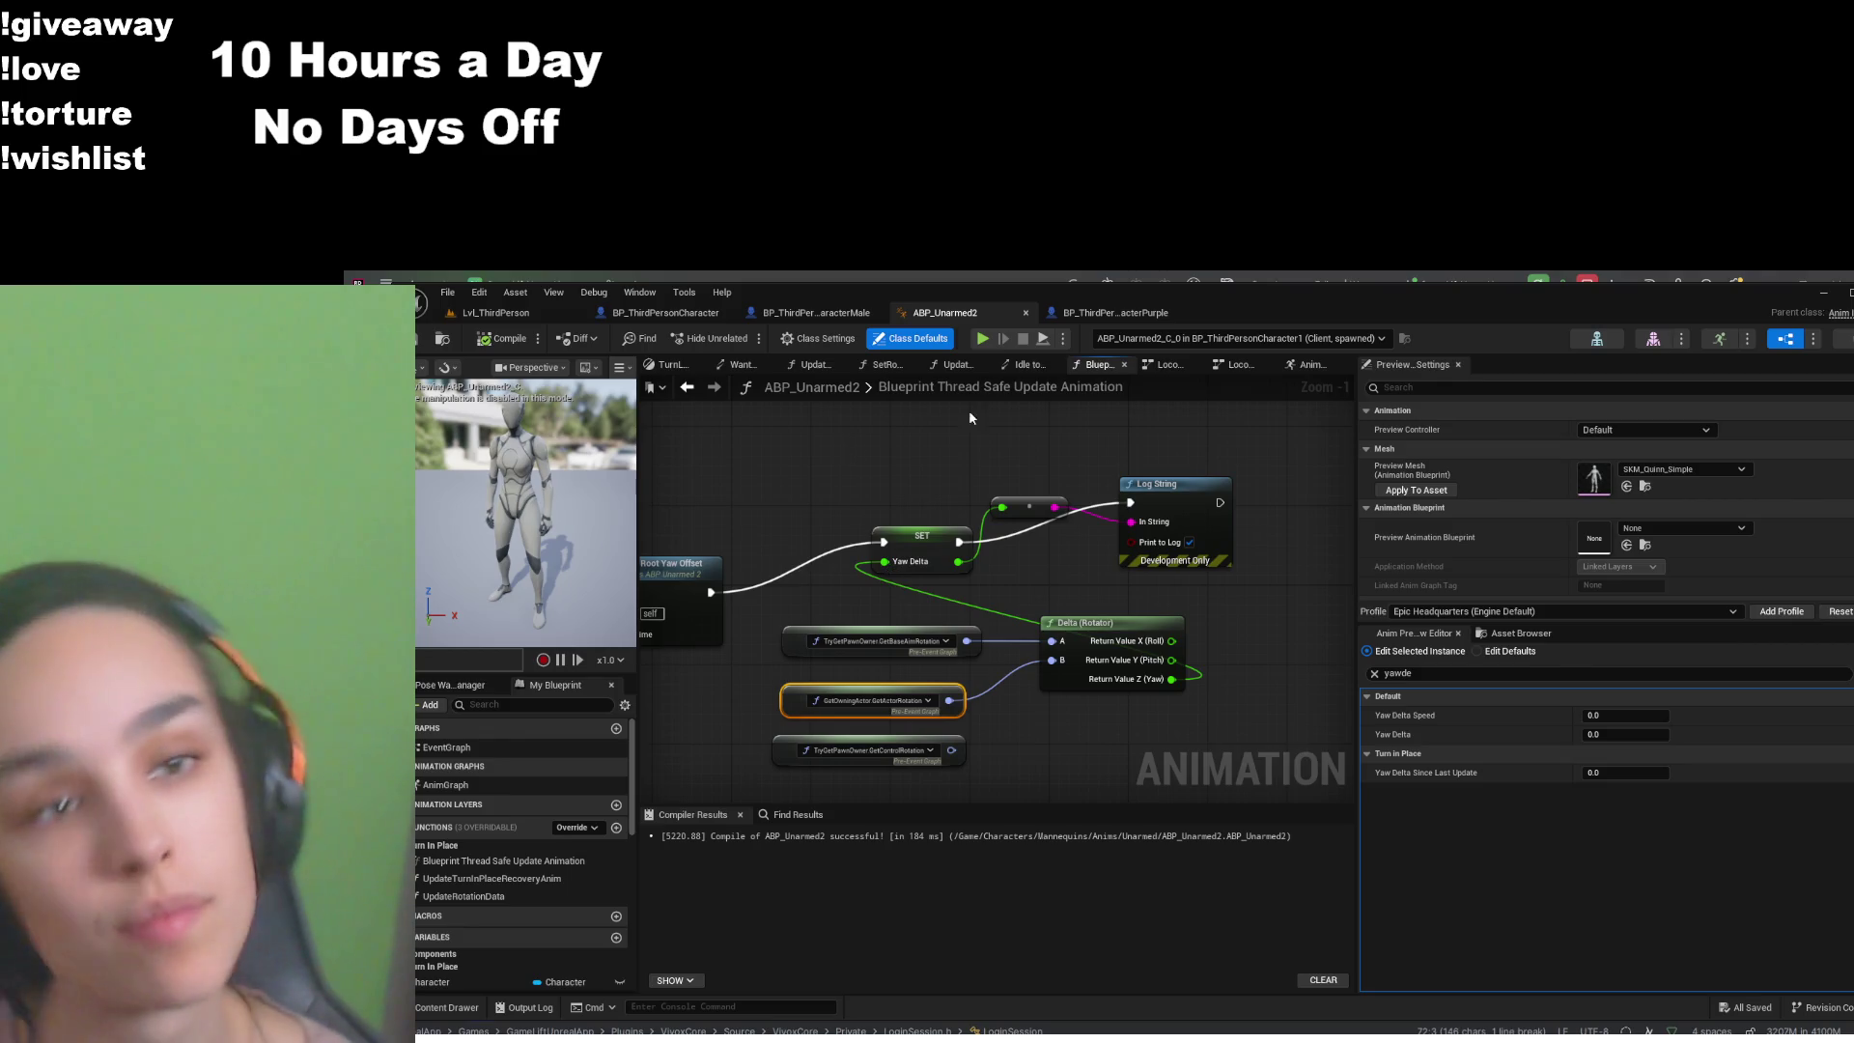
click(1103, 318)
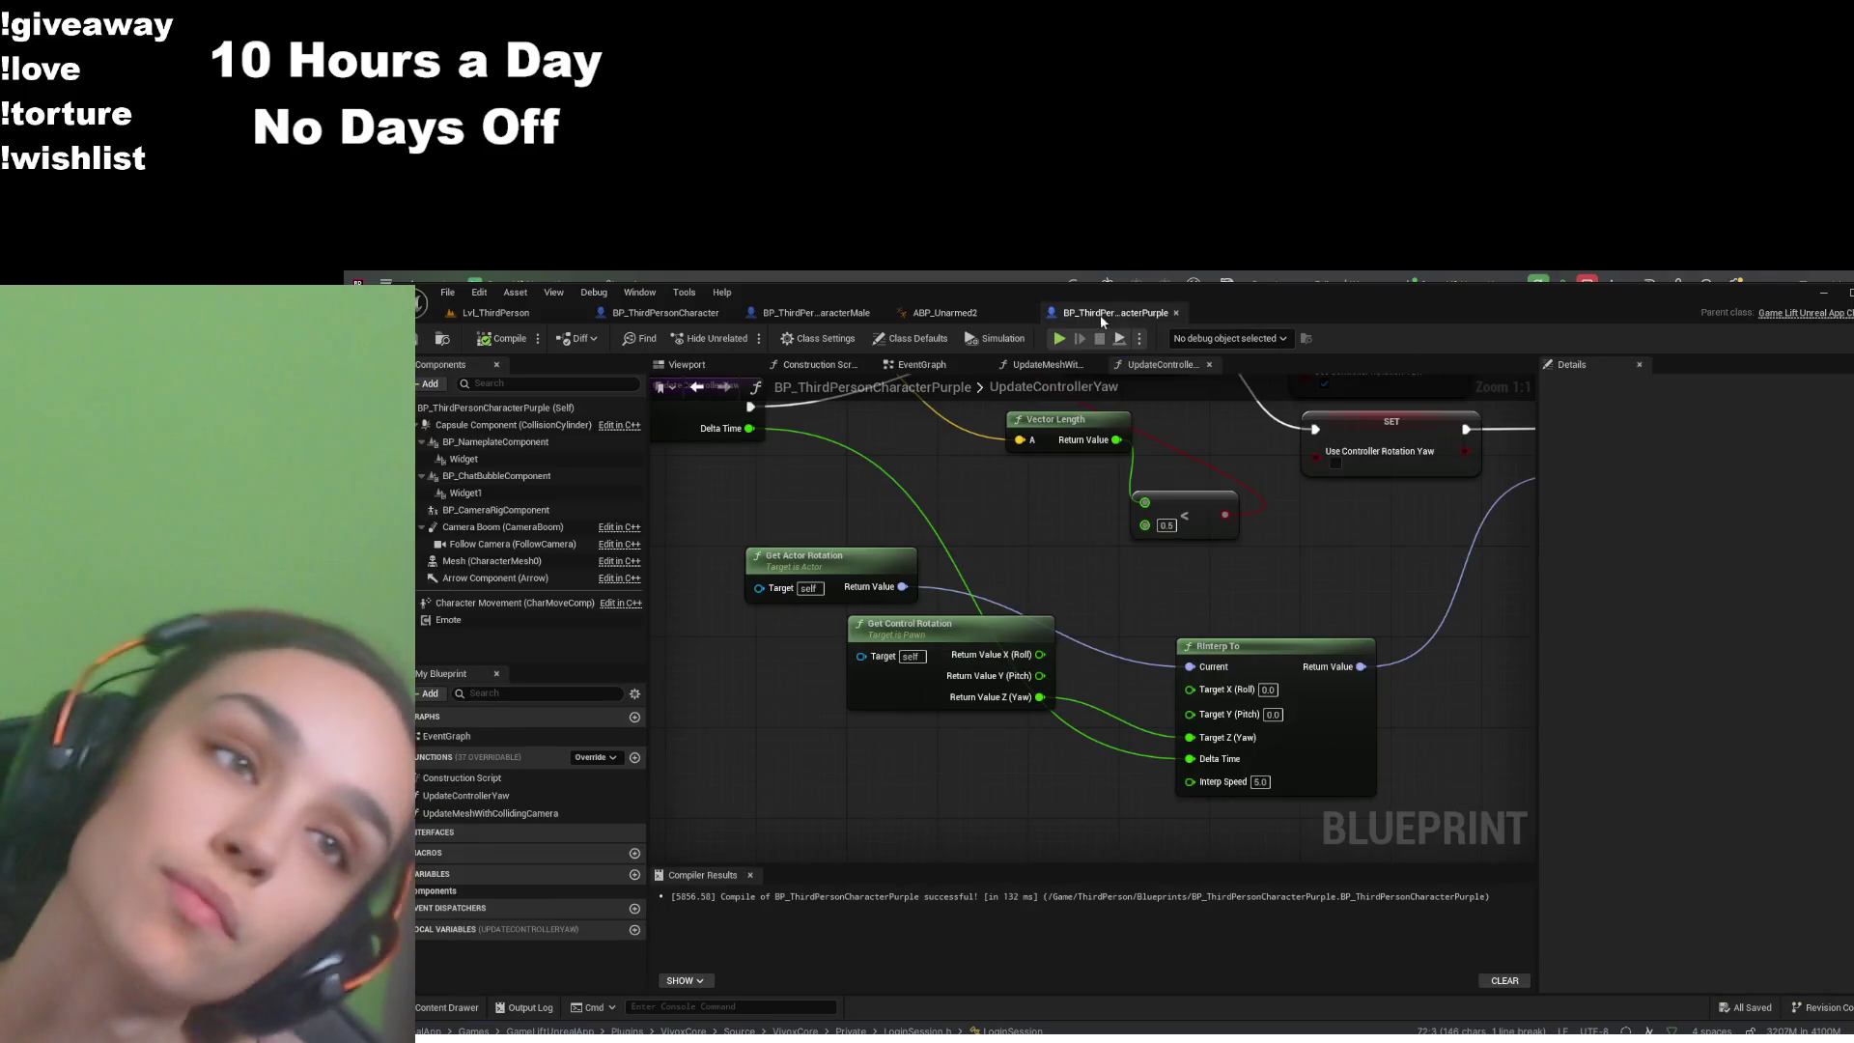
- Glance at the UpdateMeshWithCollidingCamera graph, then return to ABP_Unarmed2's Yaw Delta update graph
scroll(1072, 552, down, 4)
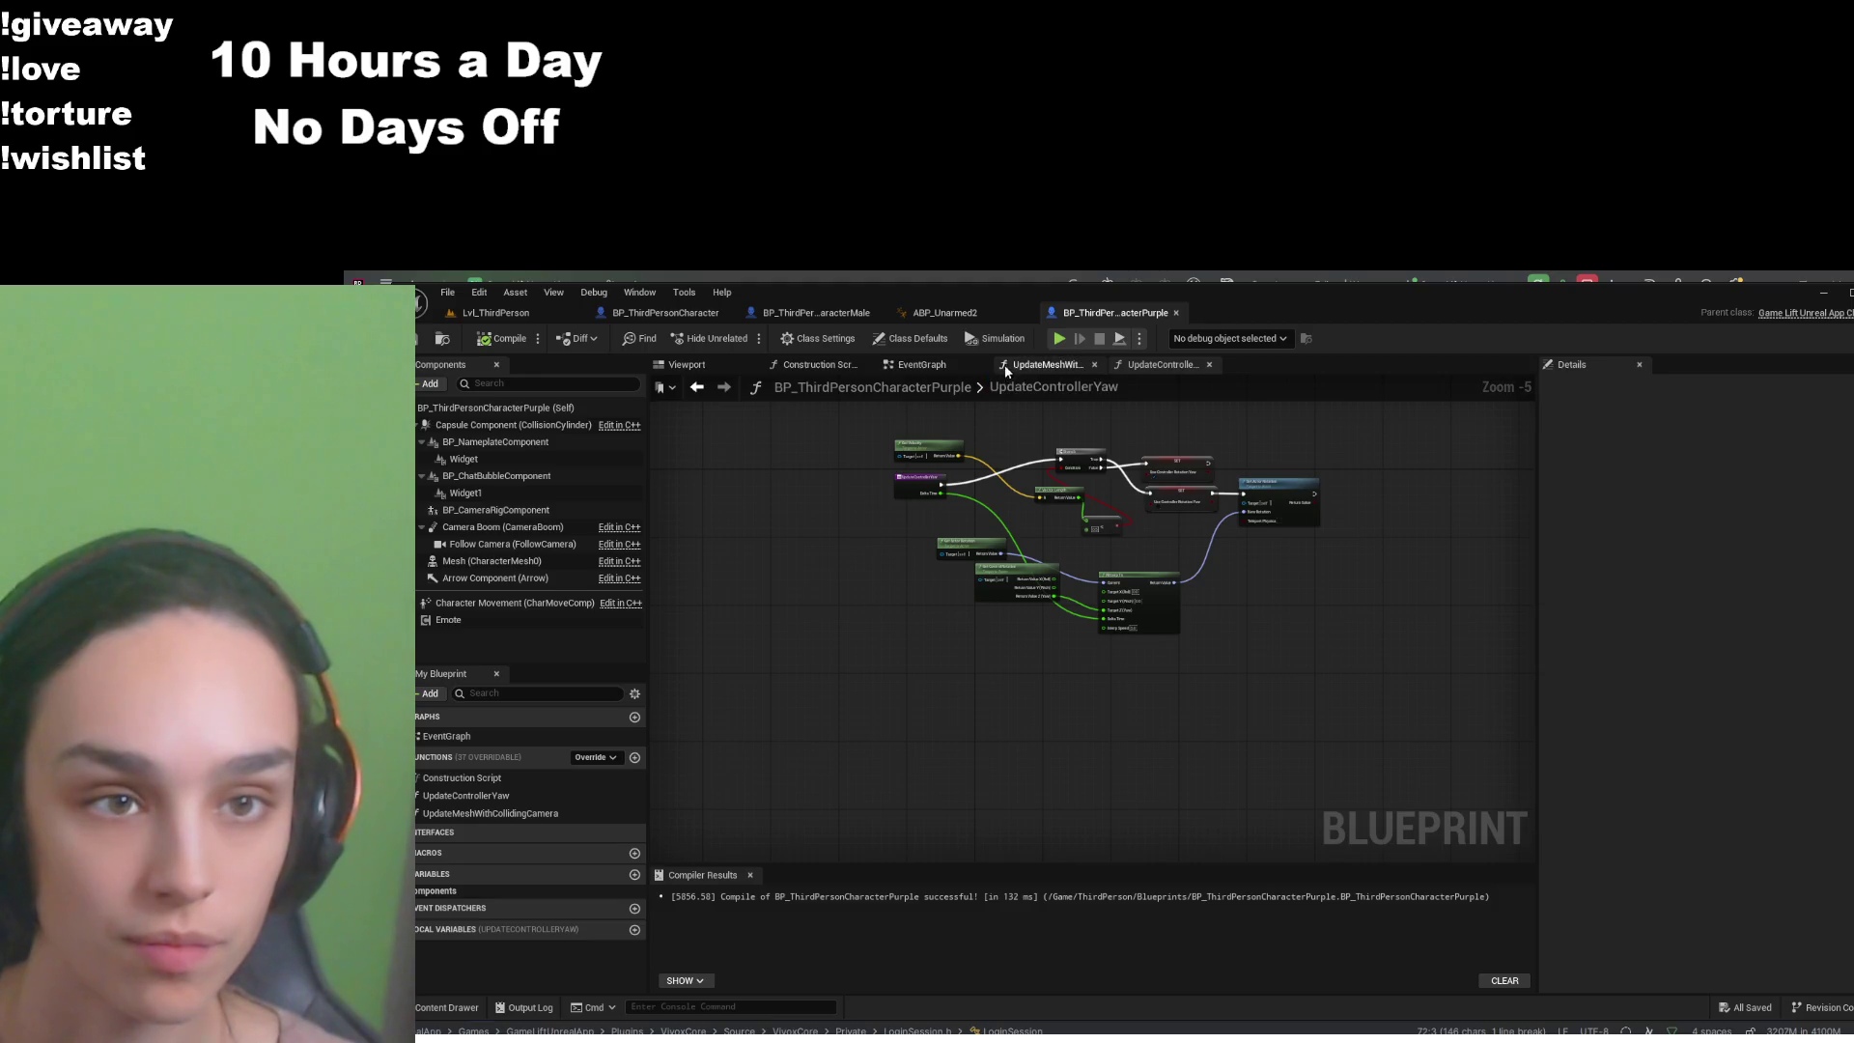
click(1048, 365)
scroll(911, 506, up, 4)
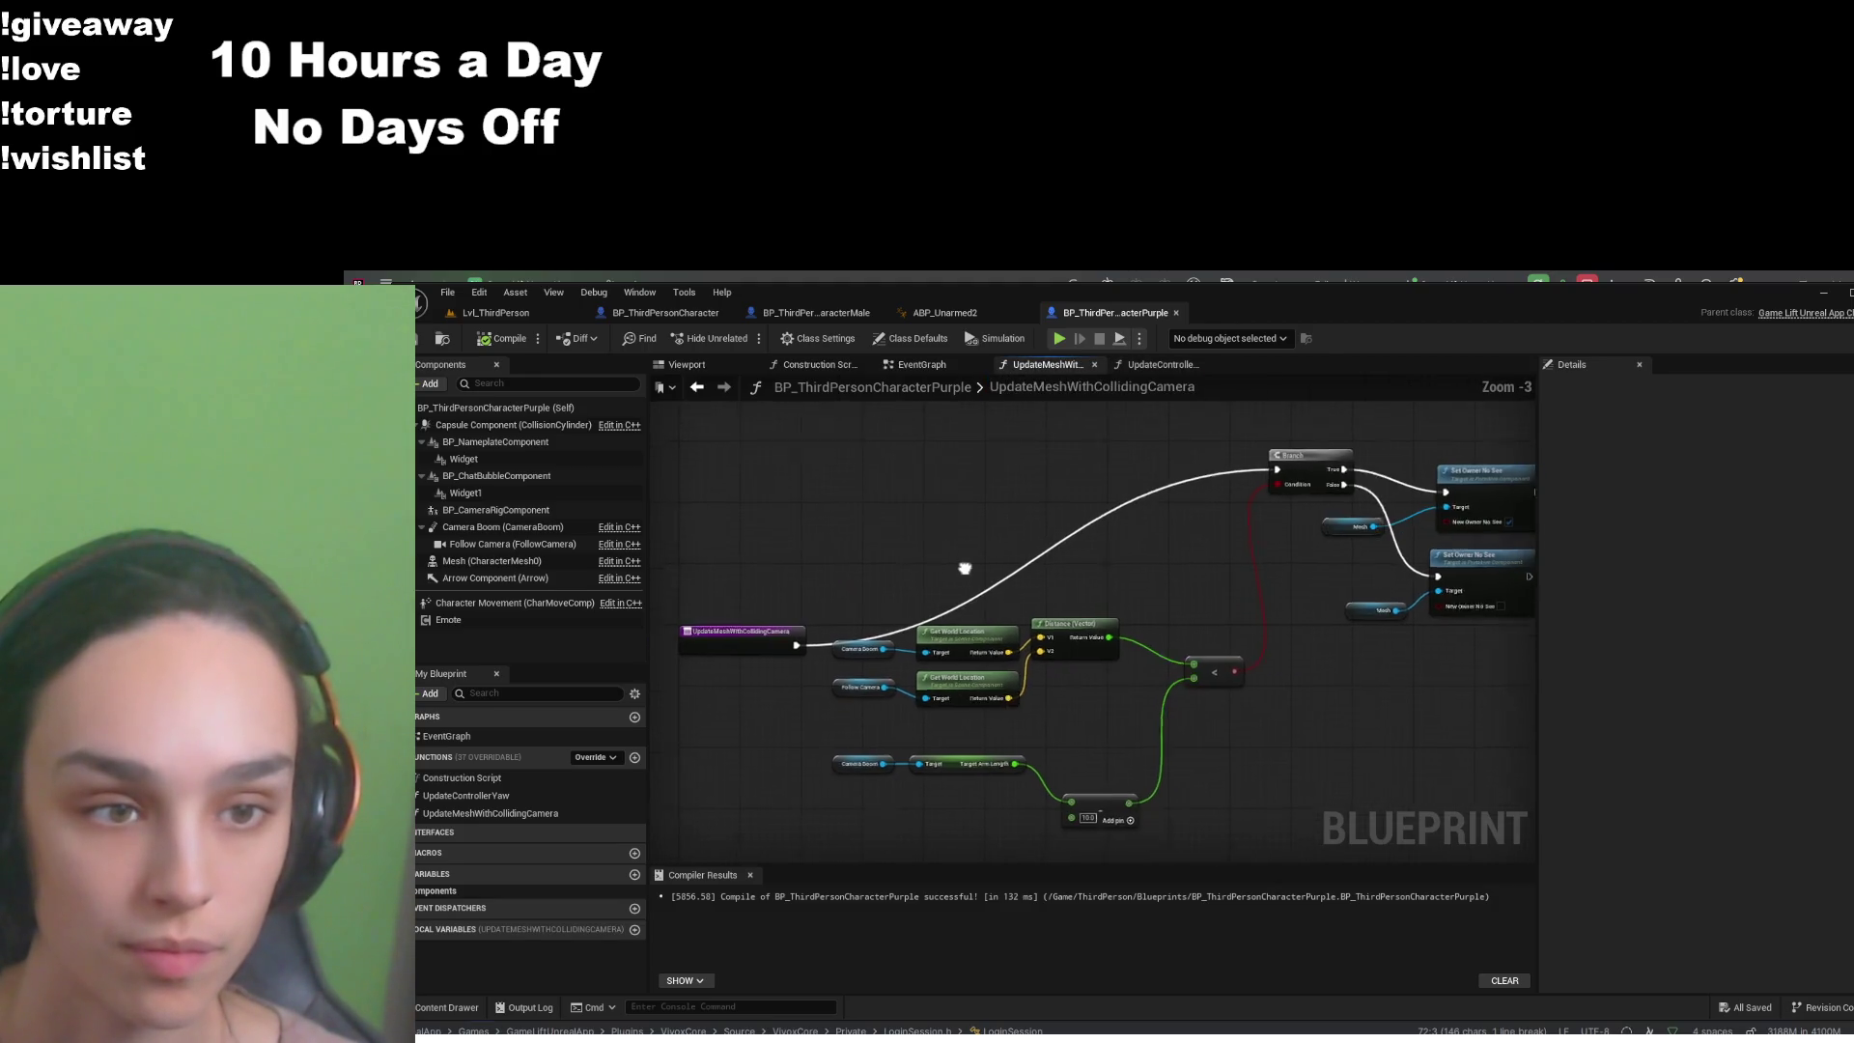
click(944, 313)
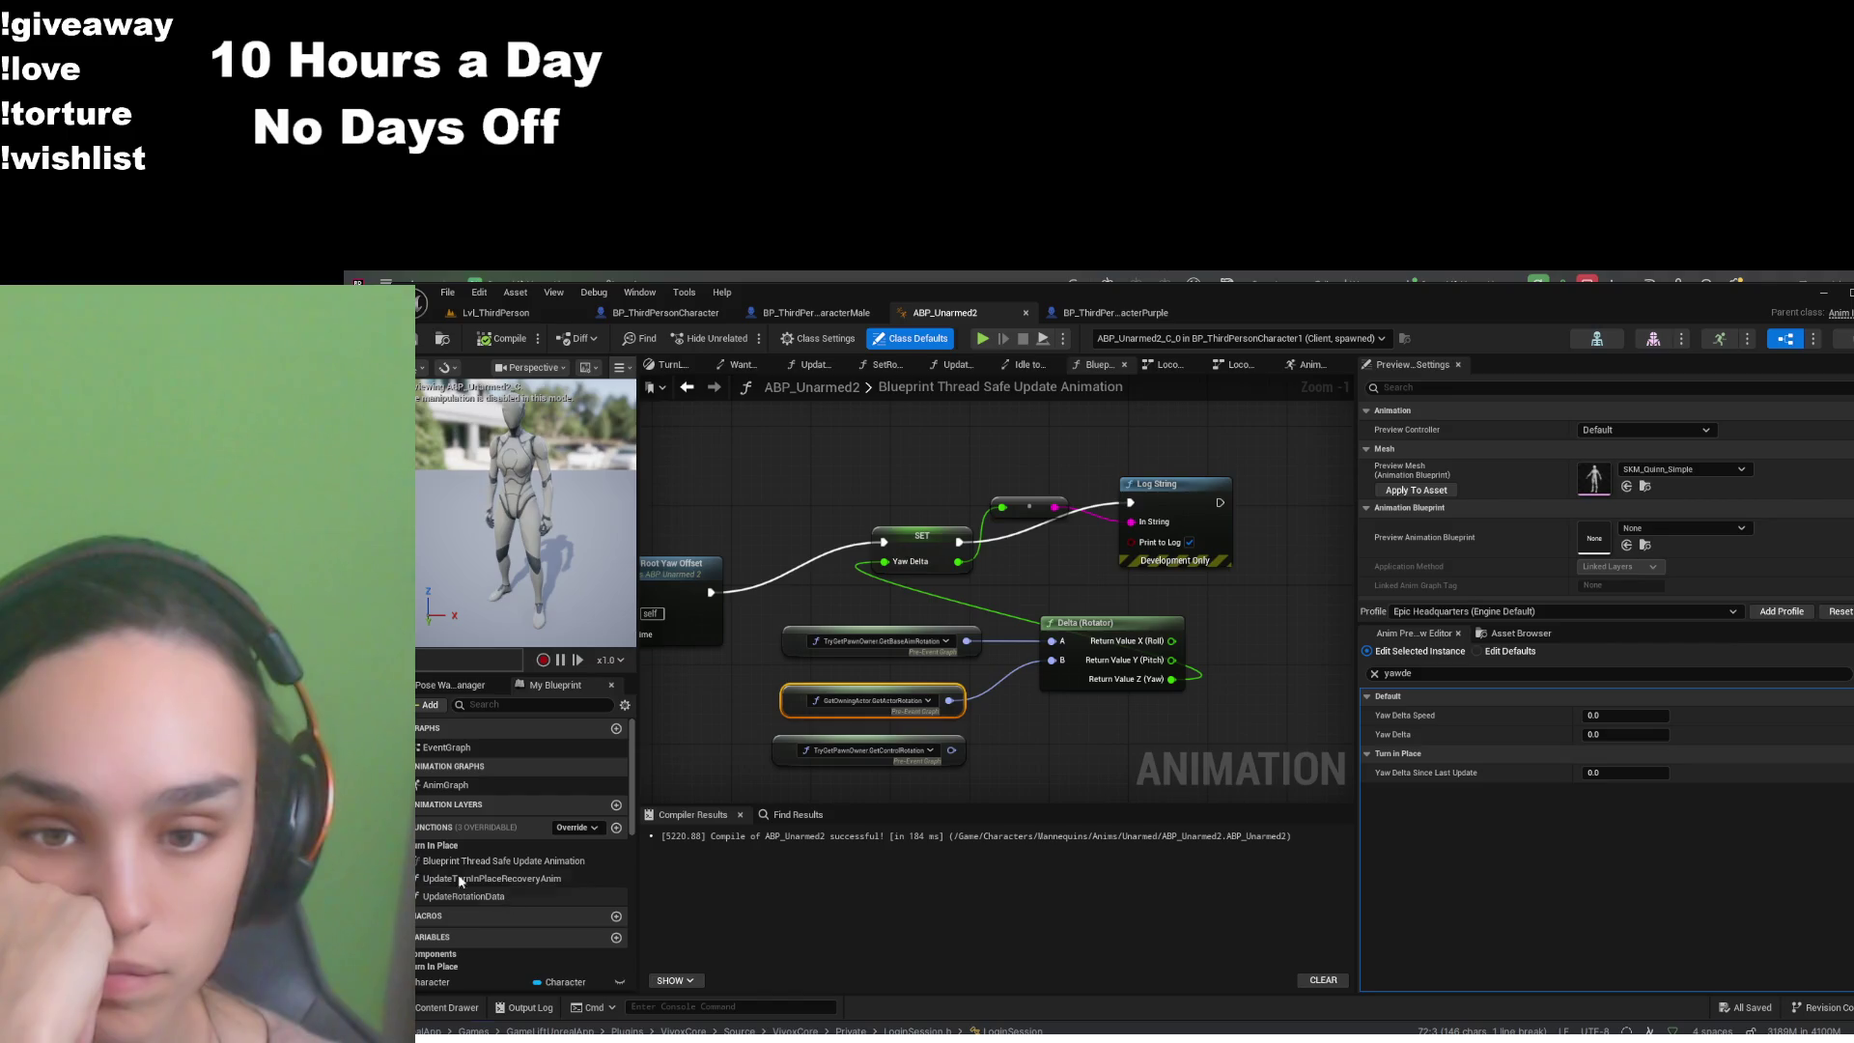
click(449, 846)
- Open UpdateRootYawOffset and close the Preview Settings, Find Results and Compiler Results panels
scroll(502, 831, down, 2)
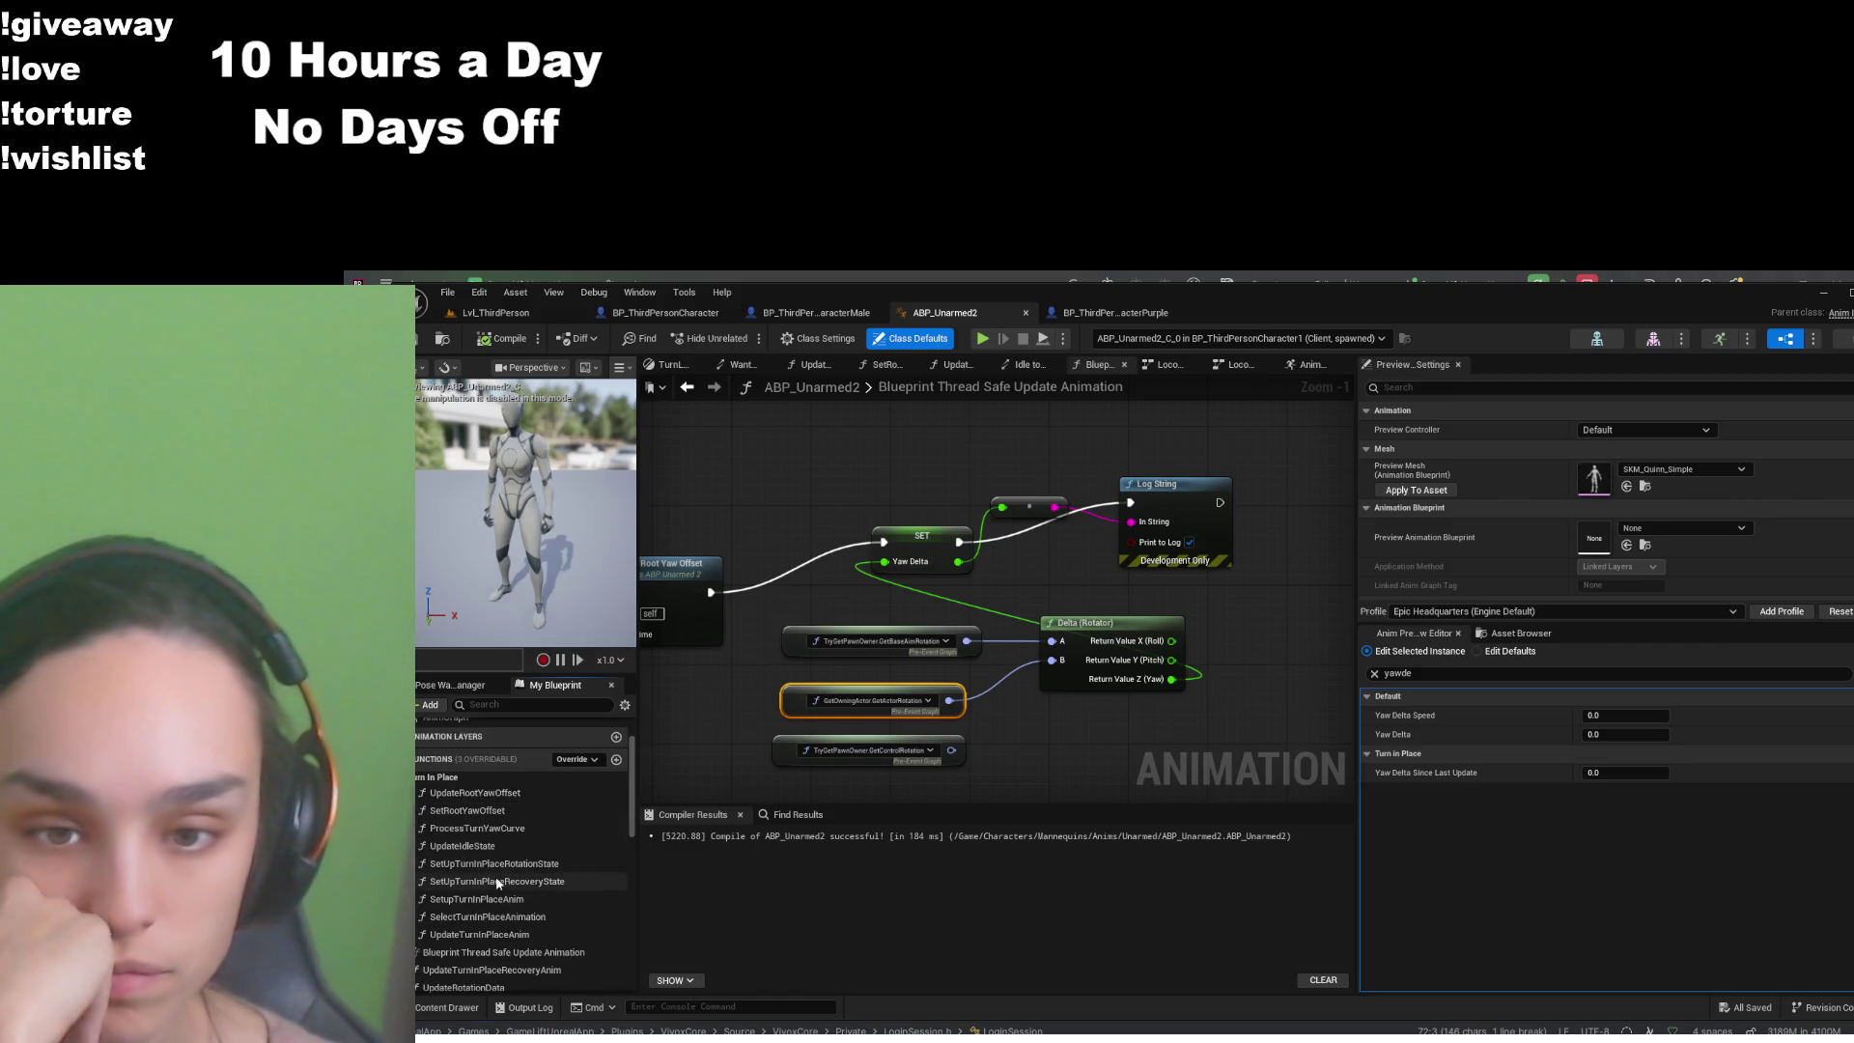
double_click(502, 791)
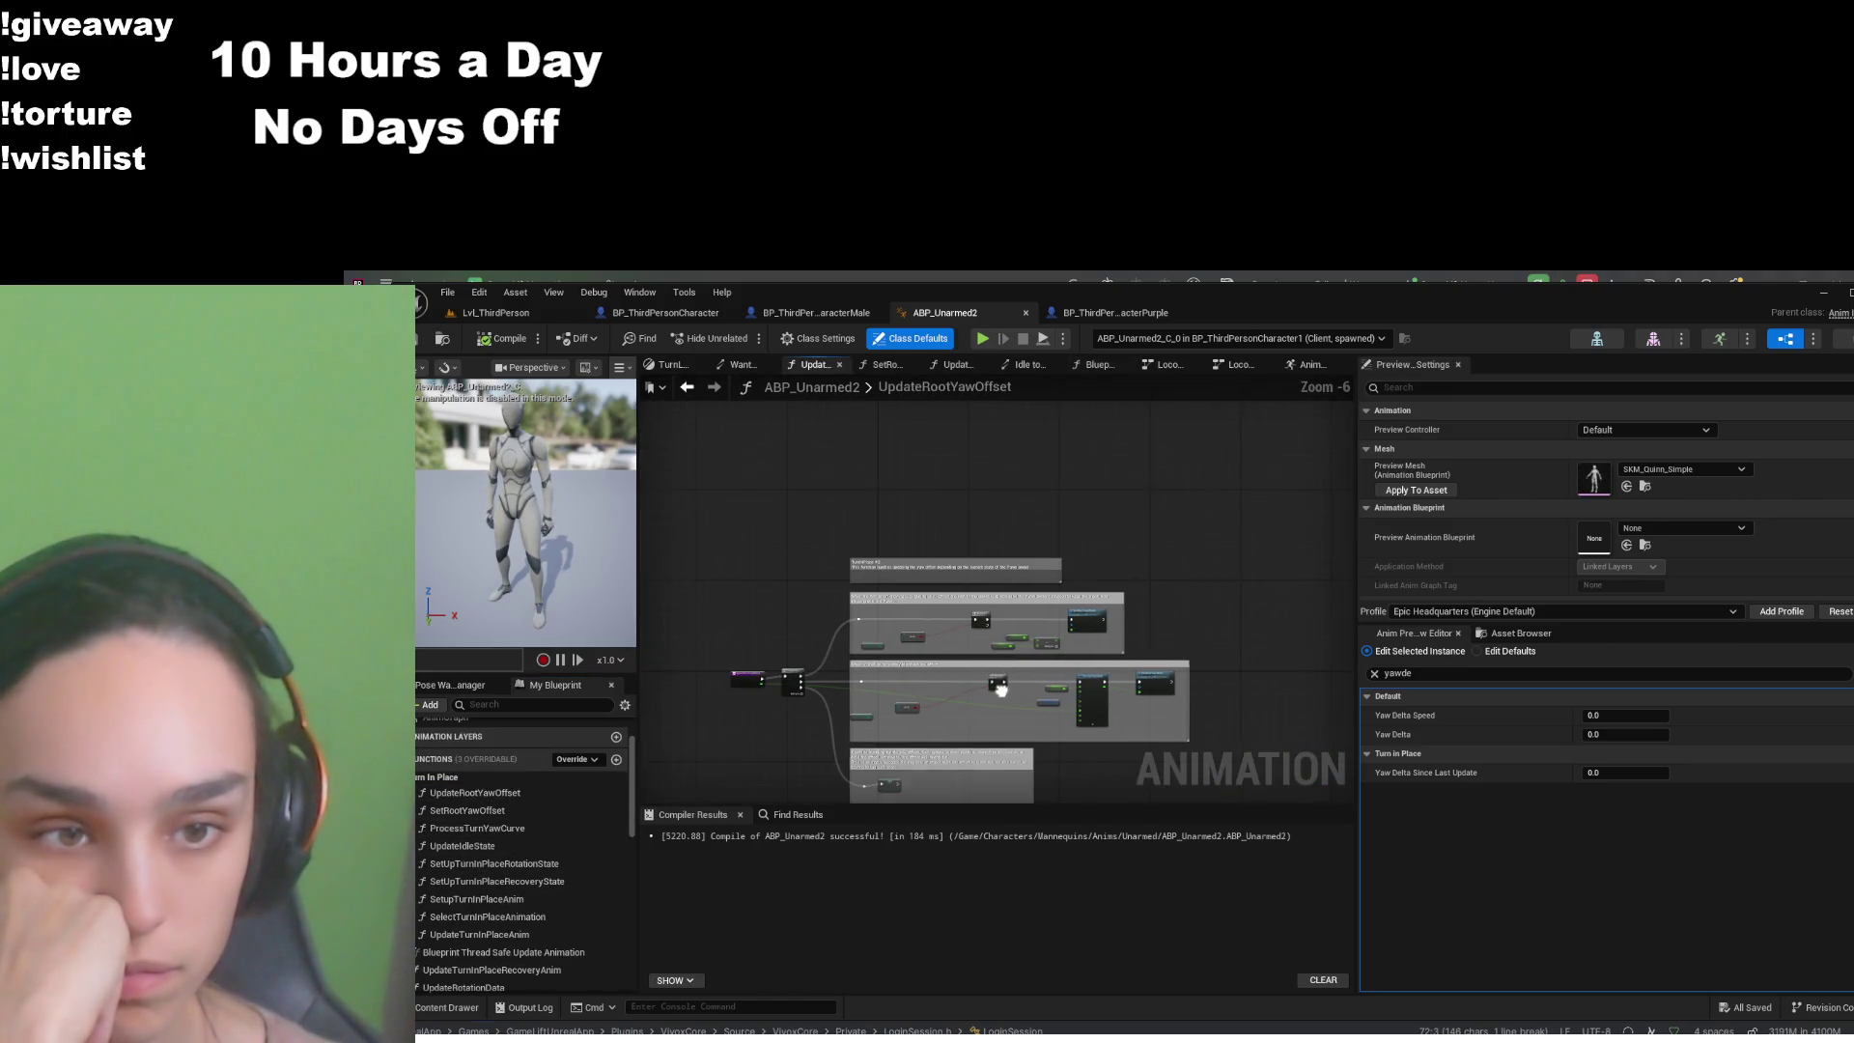
click(1461, 364)
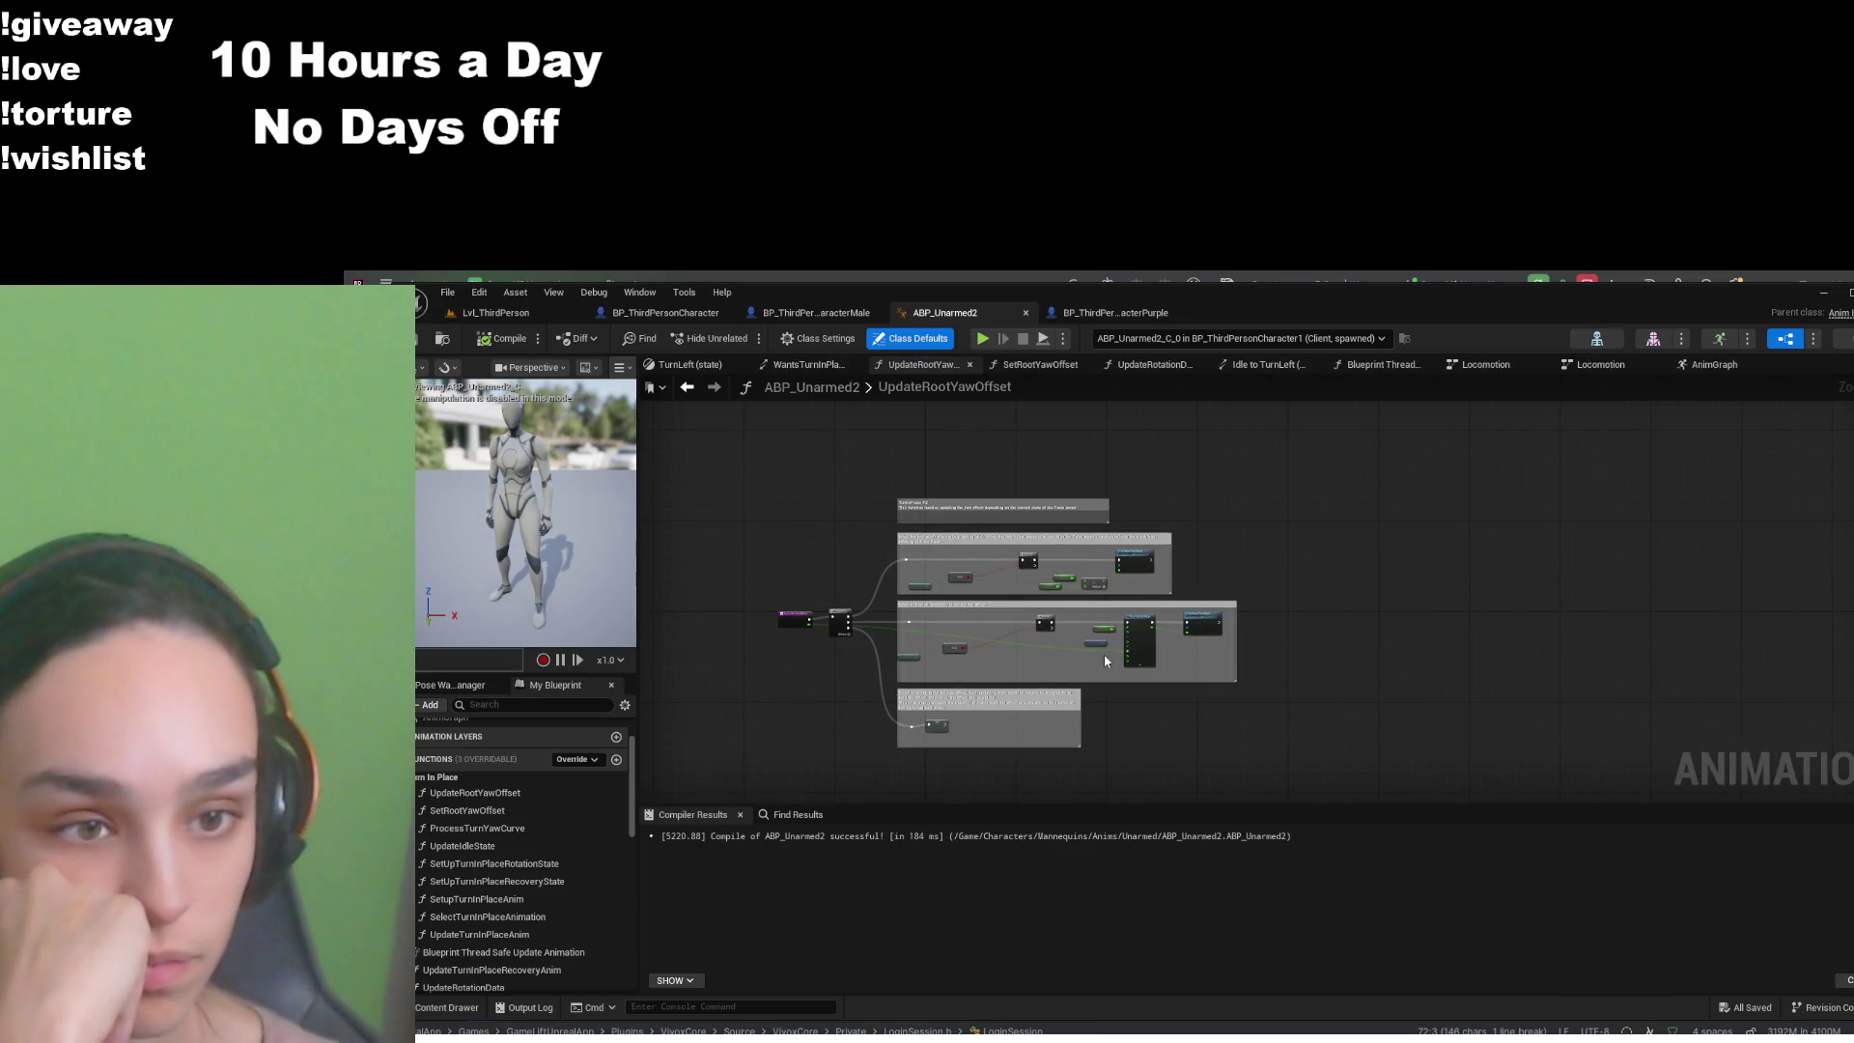
scroll(1103, 656, up, 5)
scroll(1048, 662, down, 2)
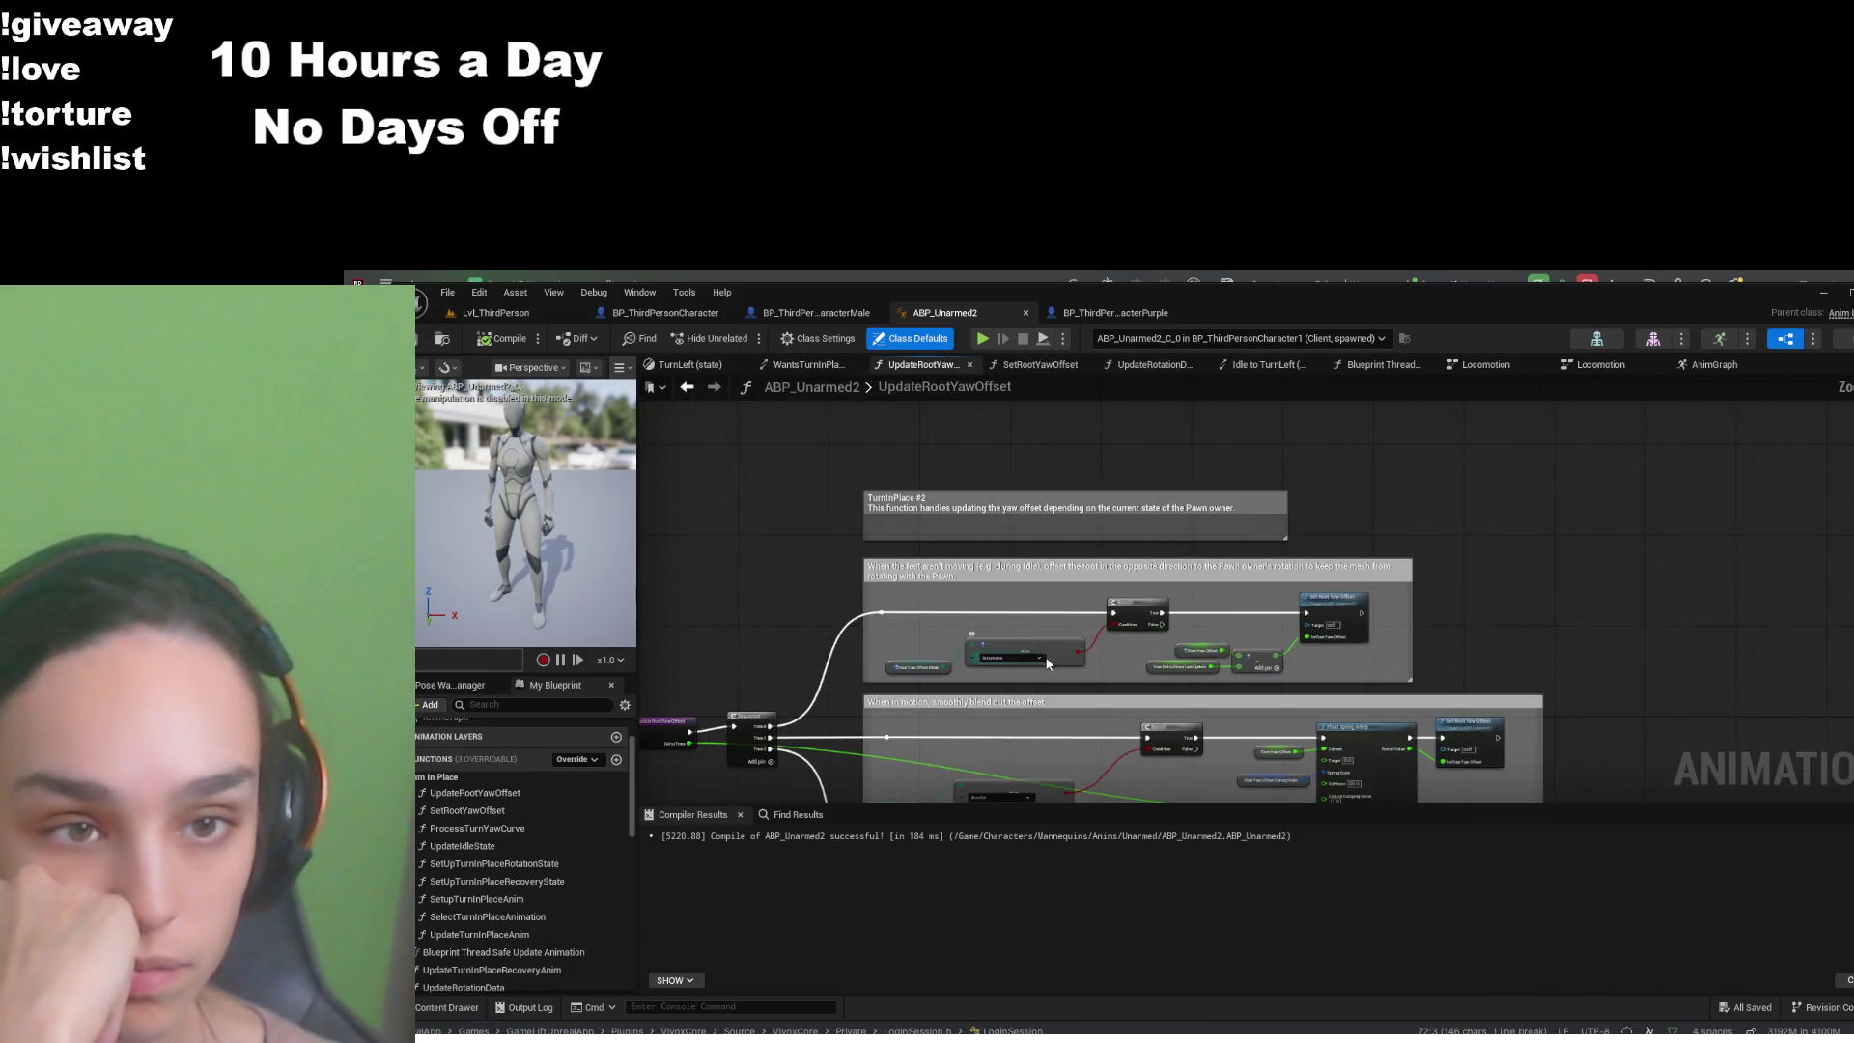
drag(1048, 662, 1106, 498)
click(854, 814)
click(740, 813)
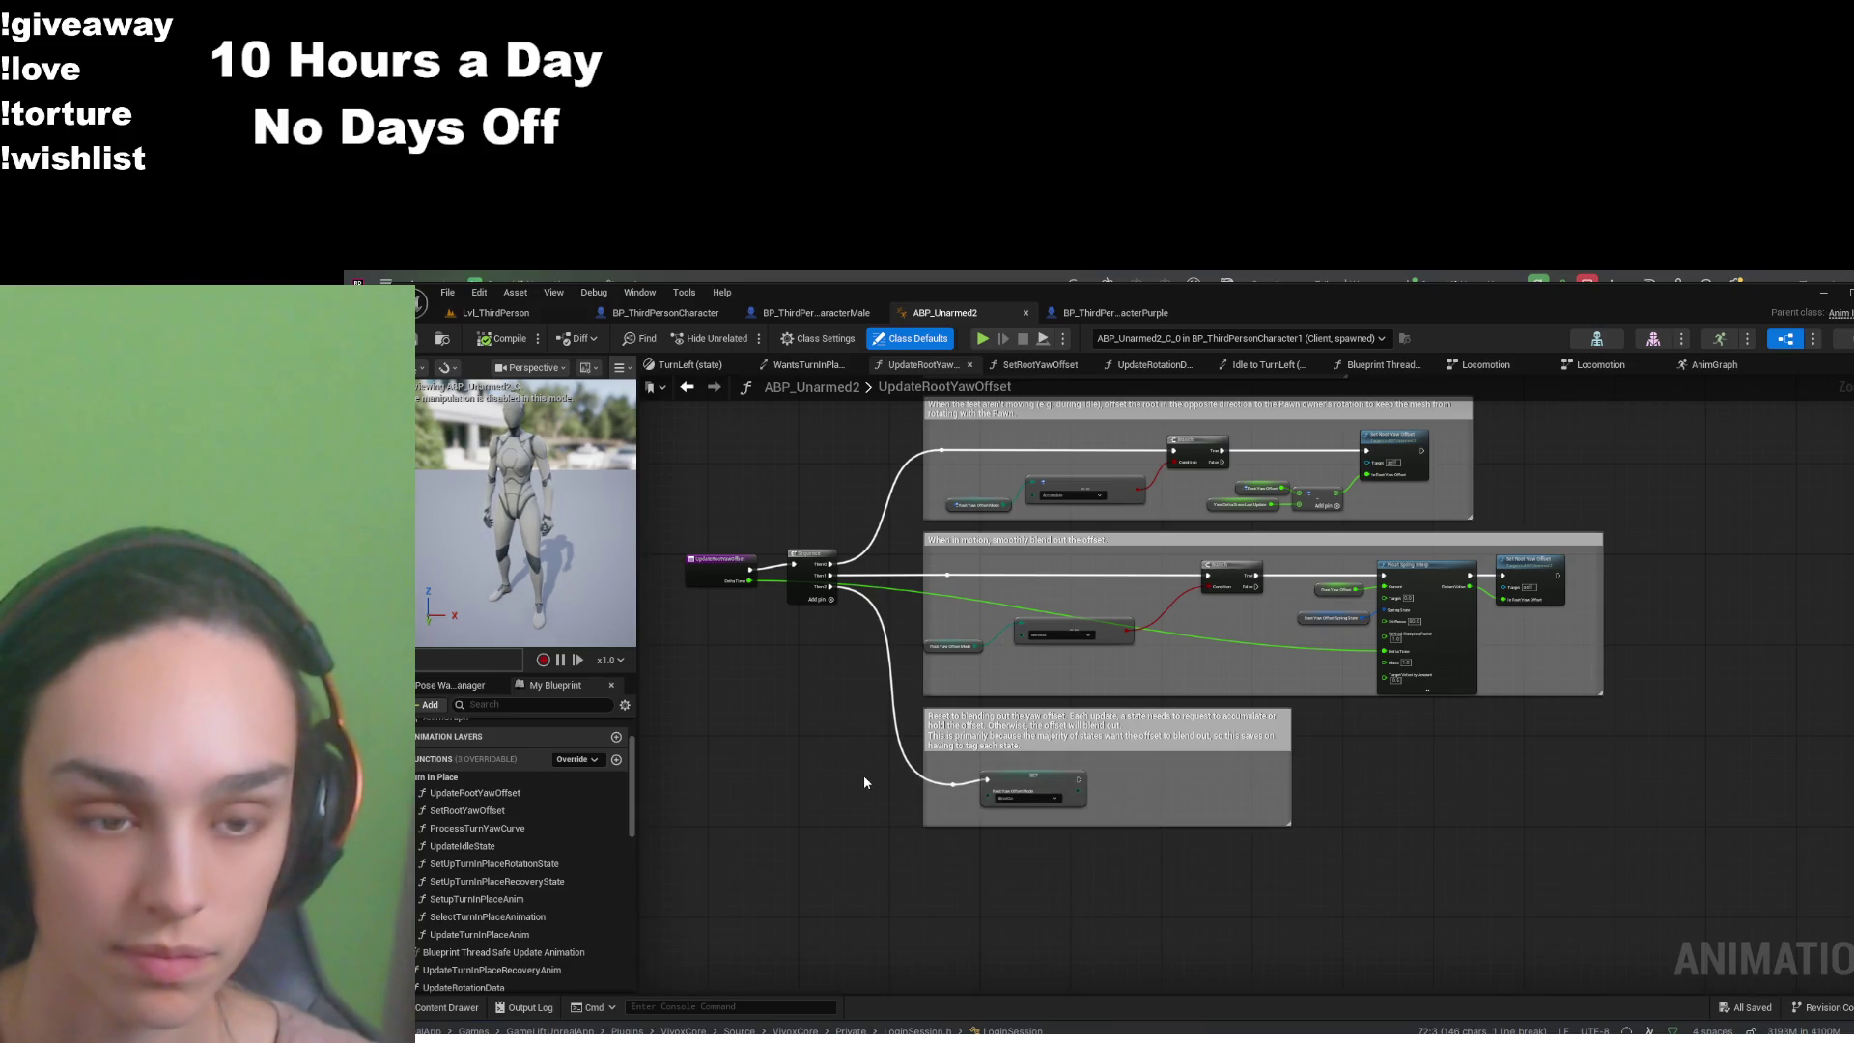
scroll(864, 774, up, 2)
scroll(880, 805, down, 2)
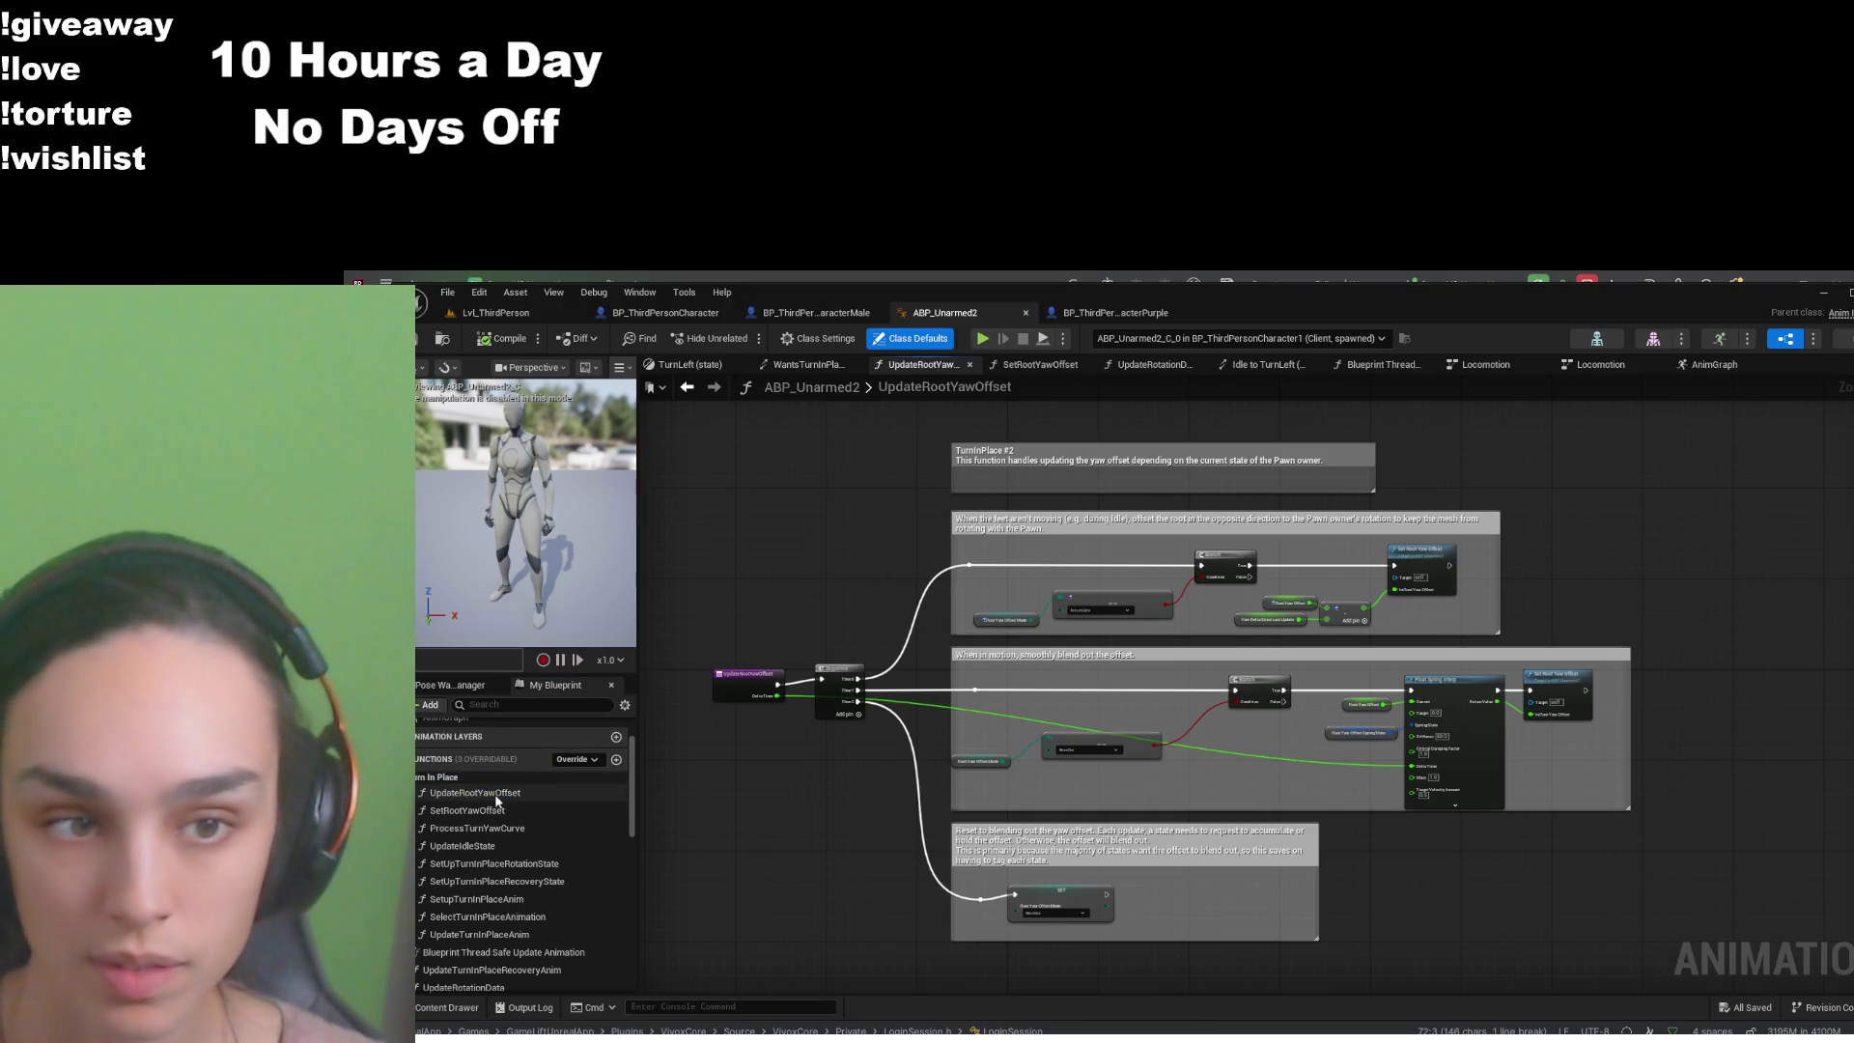
- Review the SetRootYawOffset and ProcessTurnYawCurve turn-in-place function graphs
double_click(467, 810)
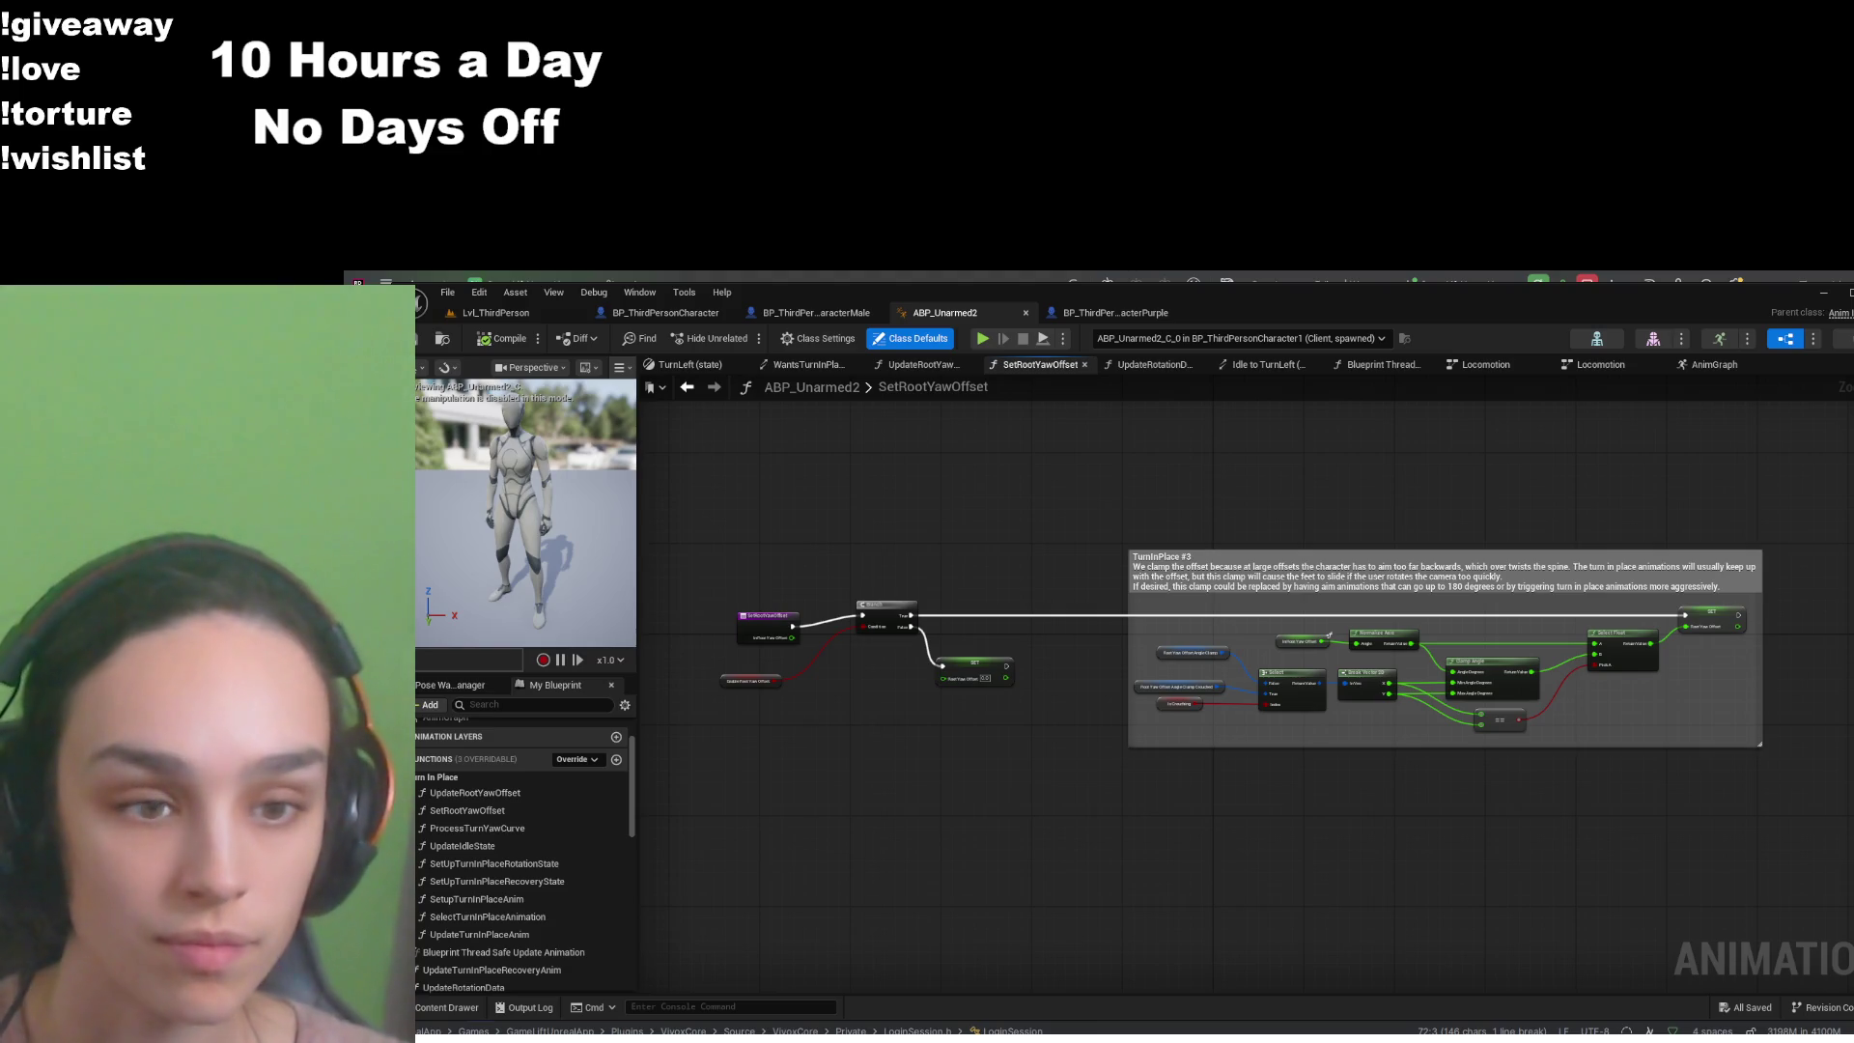
double_click(513, 829)
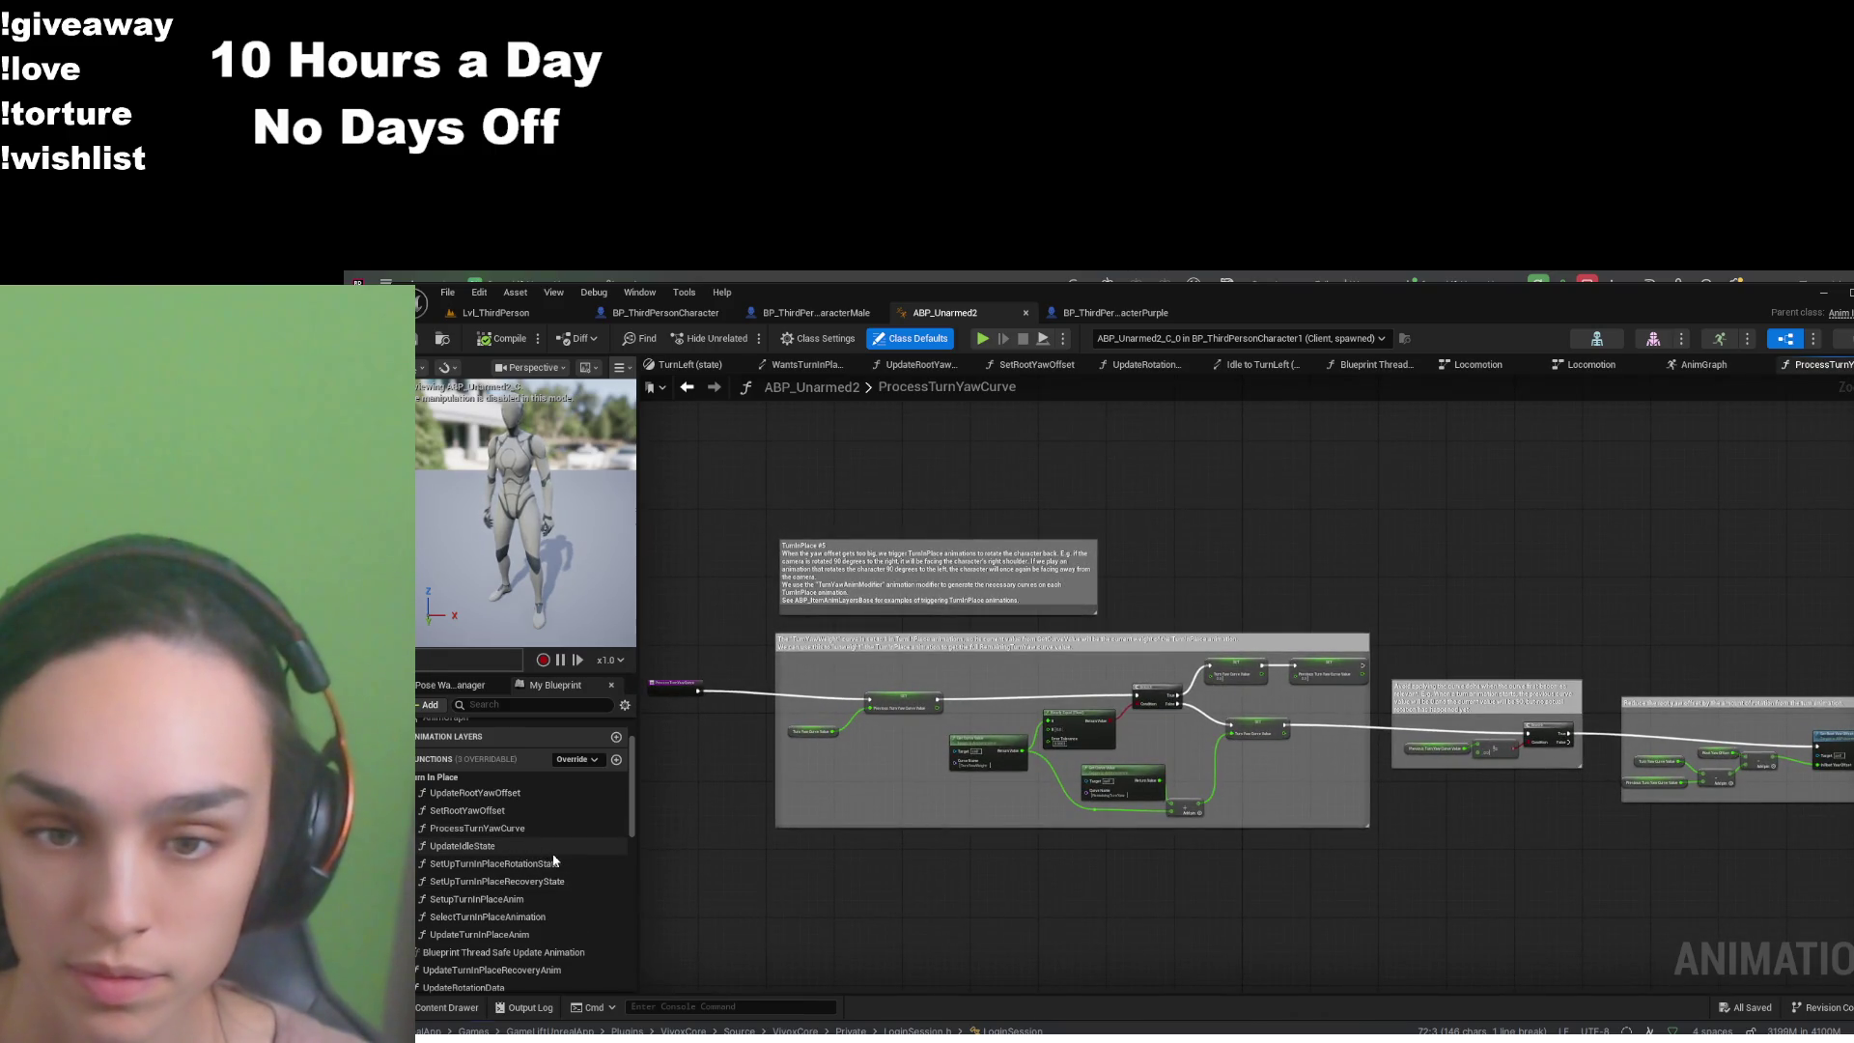
click(1115, 312)
- Review BP_ThirdPersonCharacterPurple's EventGraph and UpdateControllerYaw function, then return to ABP_Unarmed2
click(922, 364)
scroll(1165, 719, down, 3)
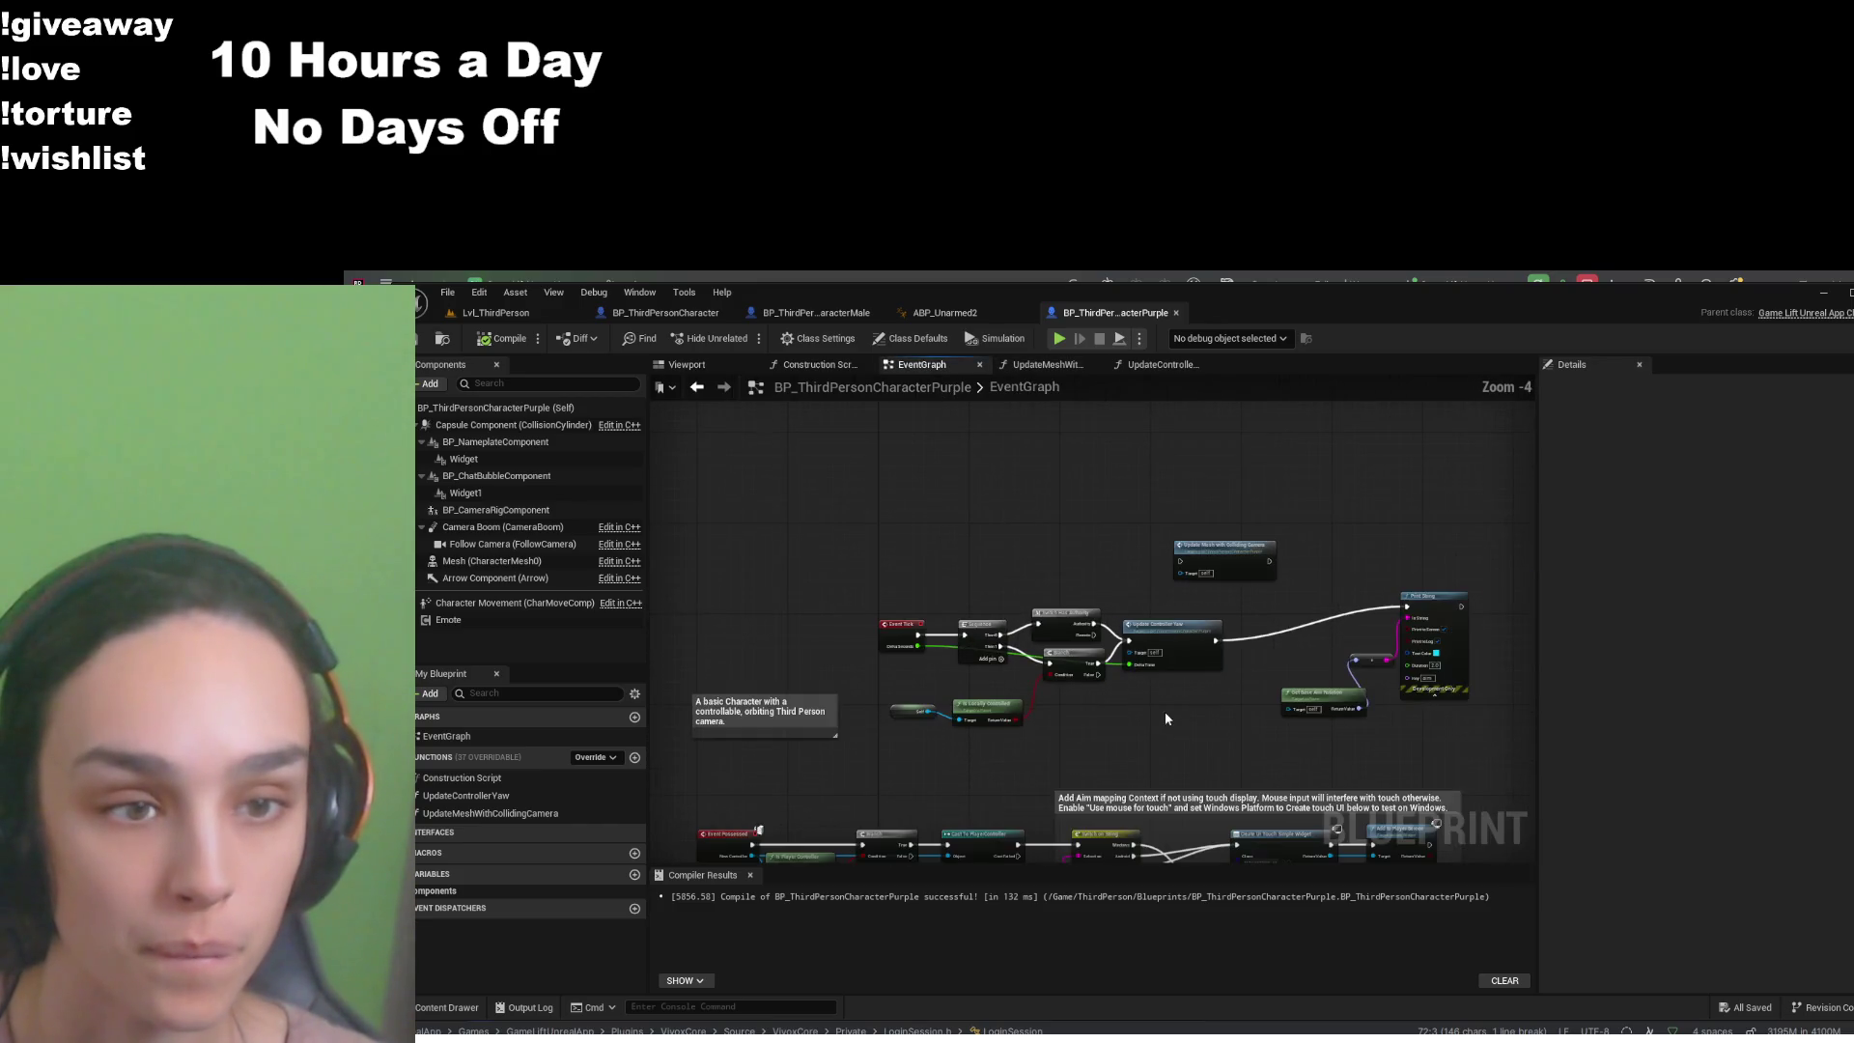
scroll(1167, 719, up, 1)
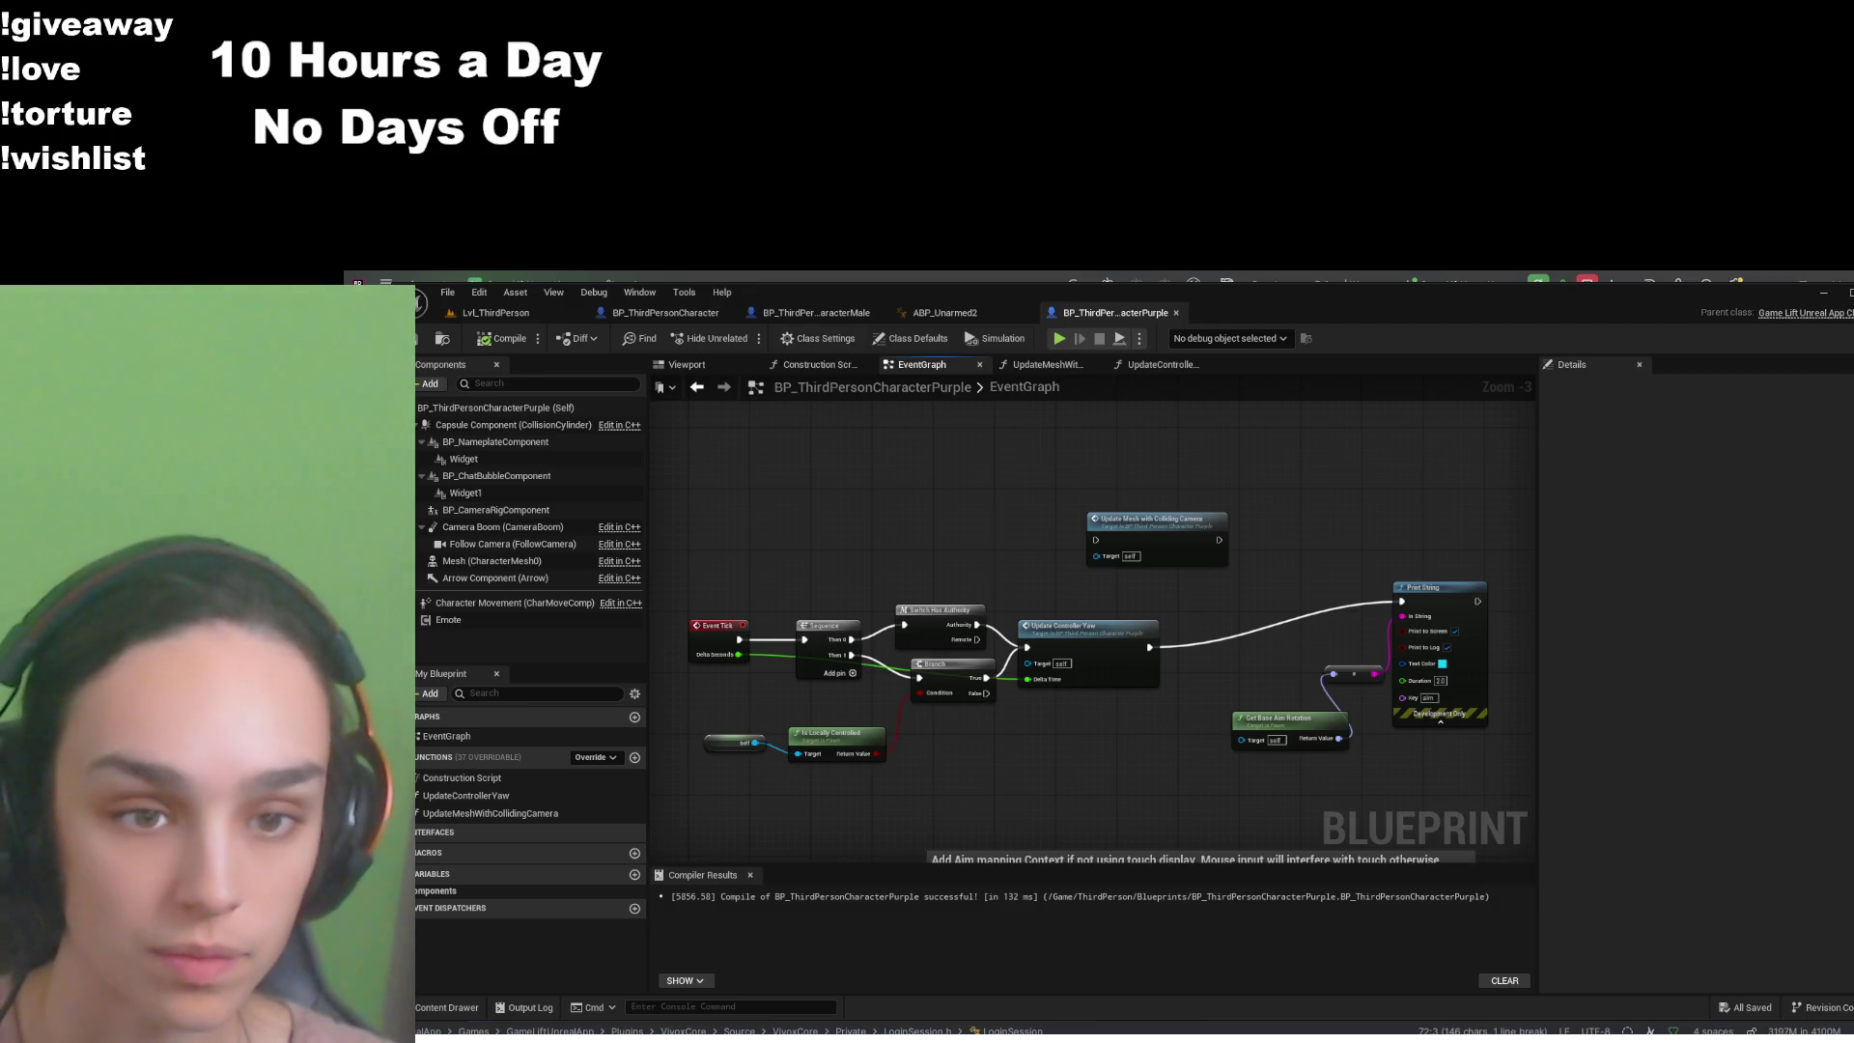
double_click(1075, 651)
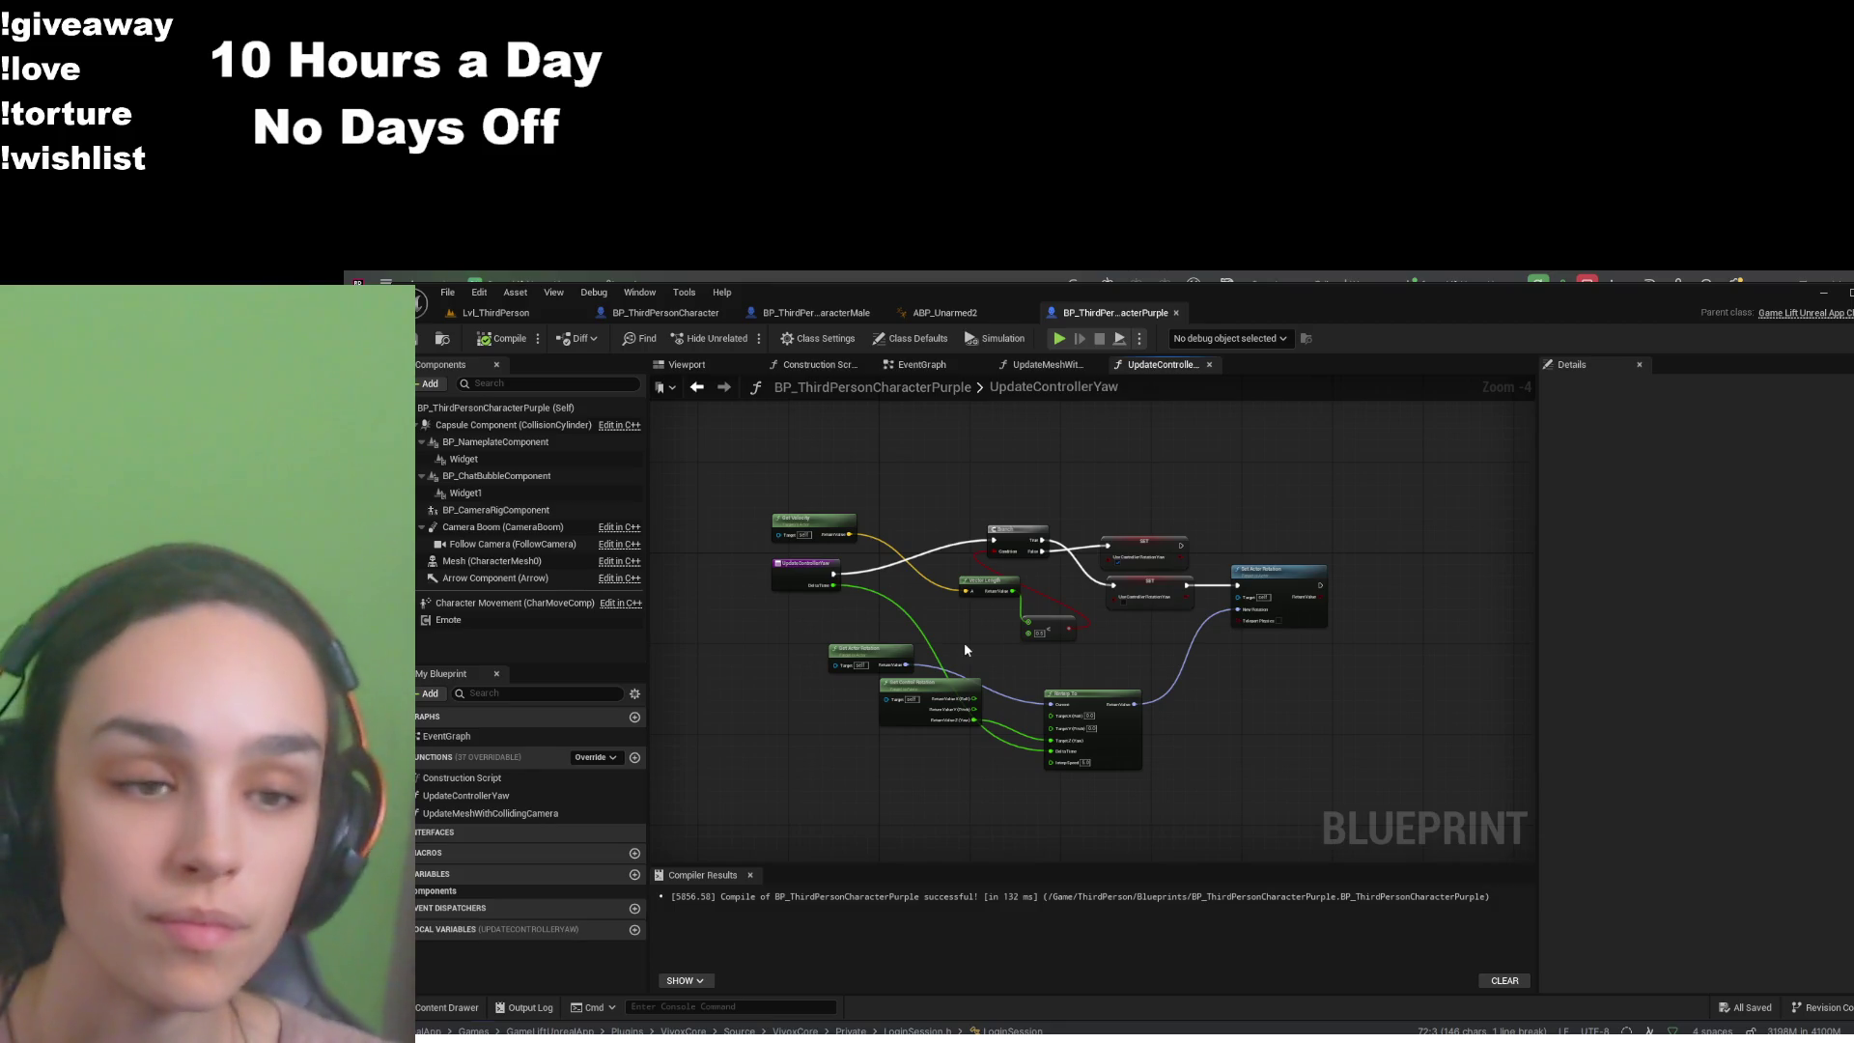
click(941, 312)
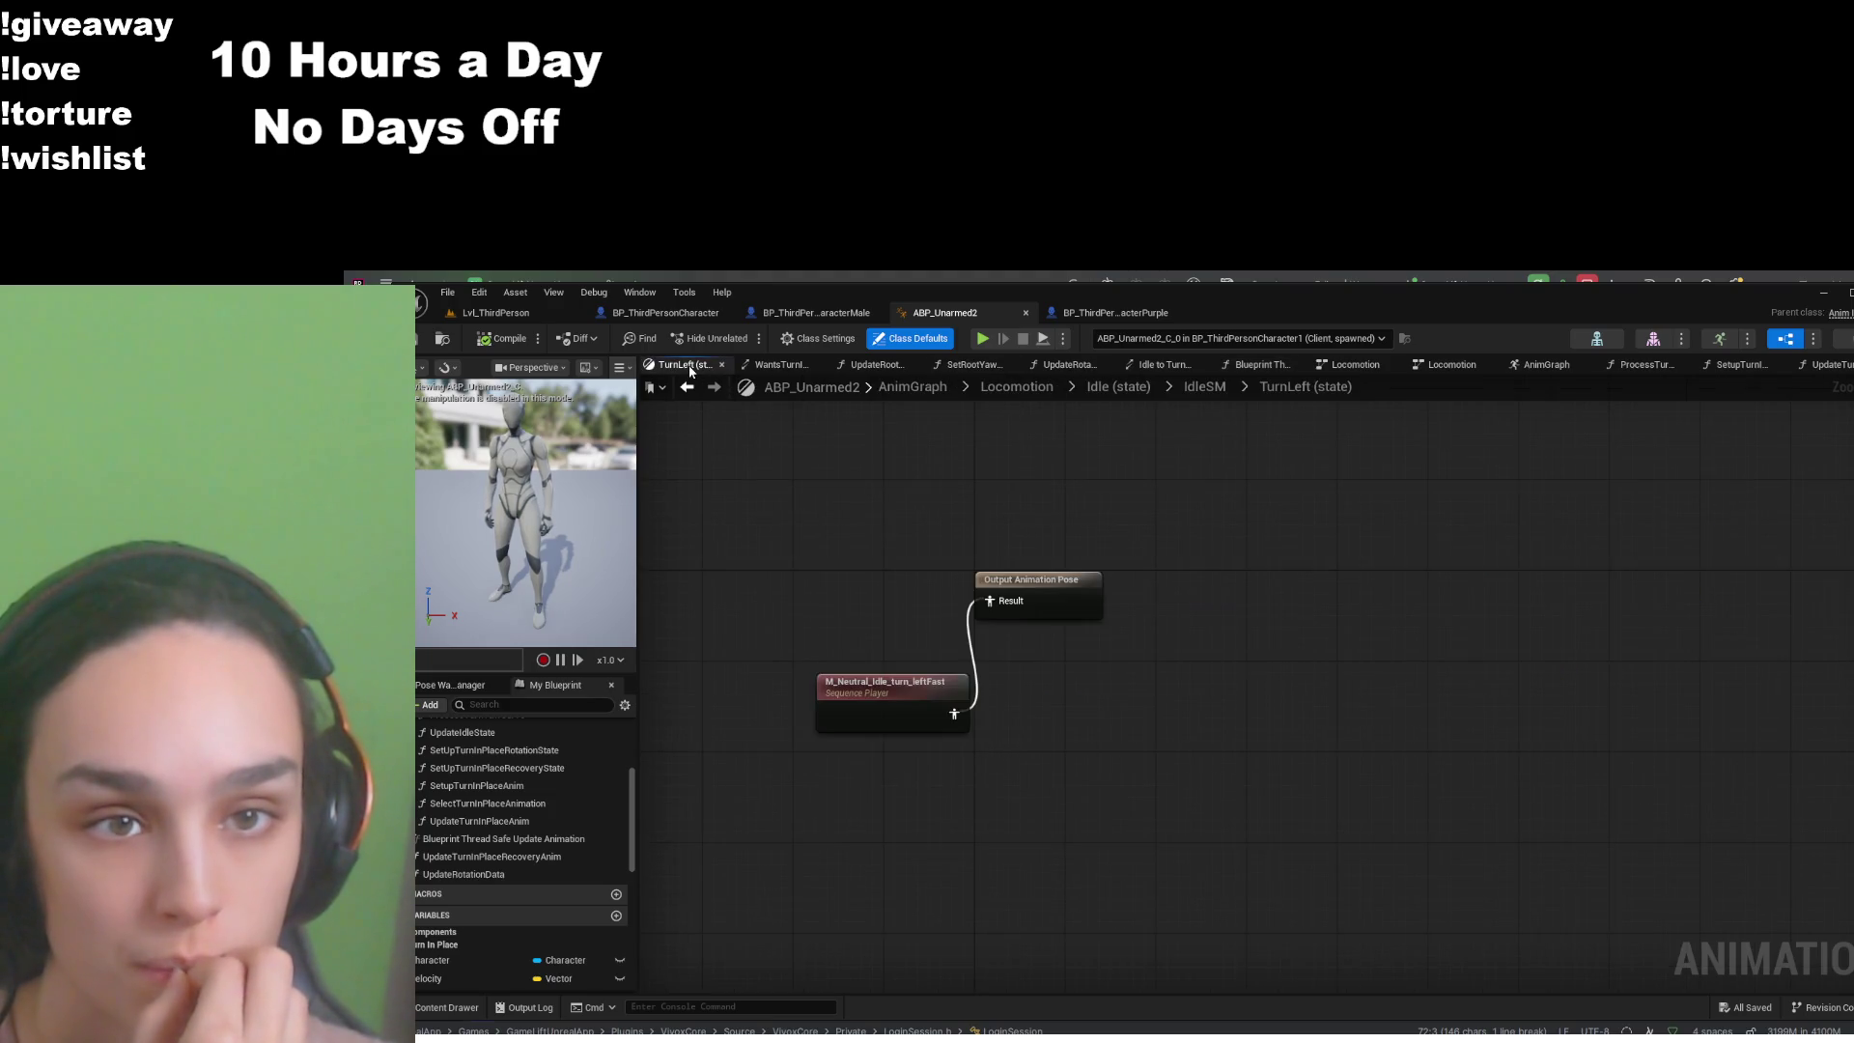
- Open the Locomotion Idle state graph and briefly preview the MM_Idle animation asset
click(1015, 388)
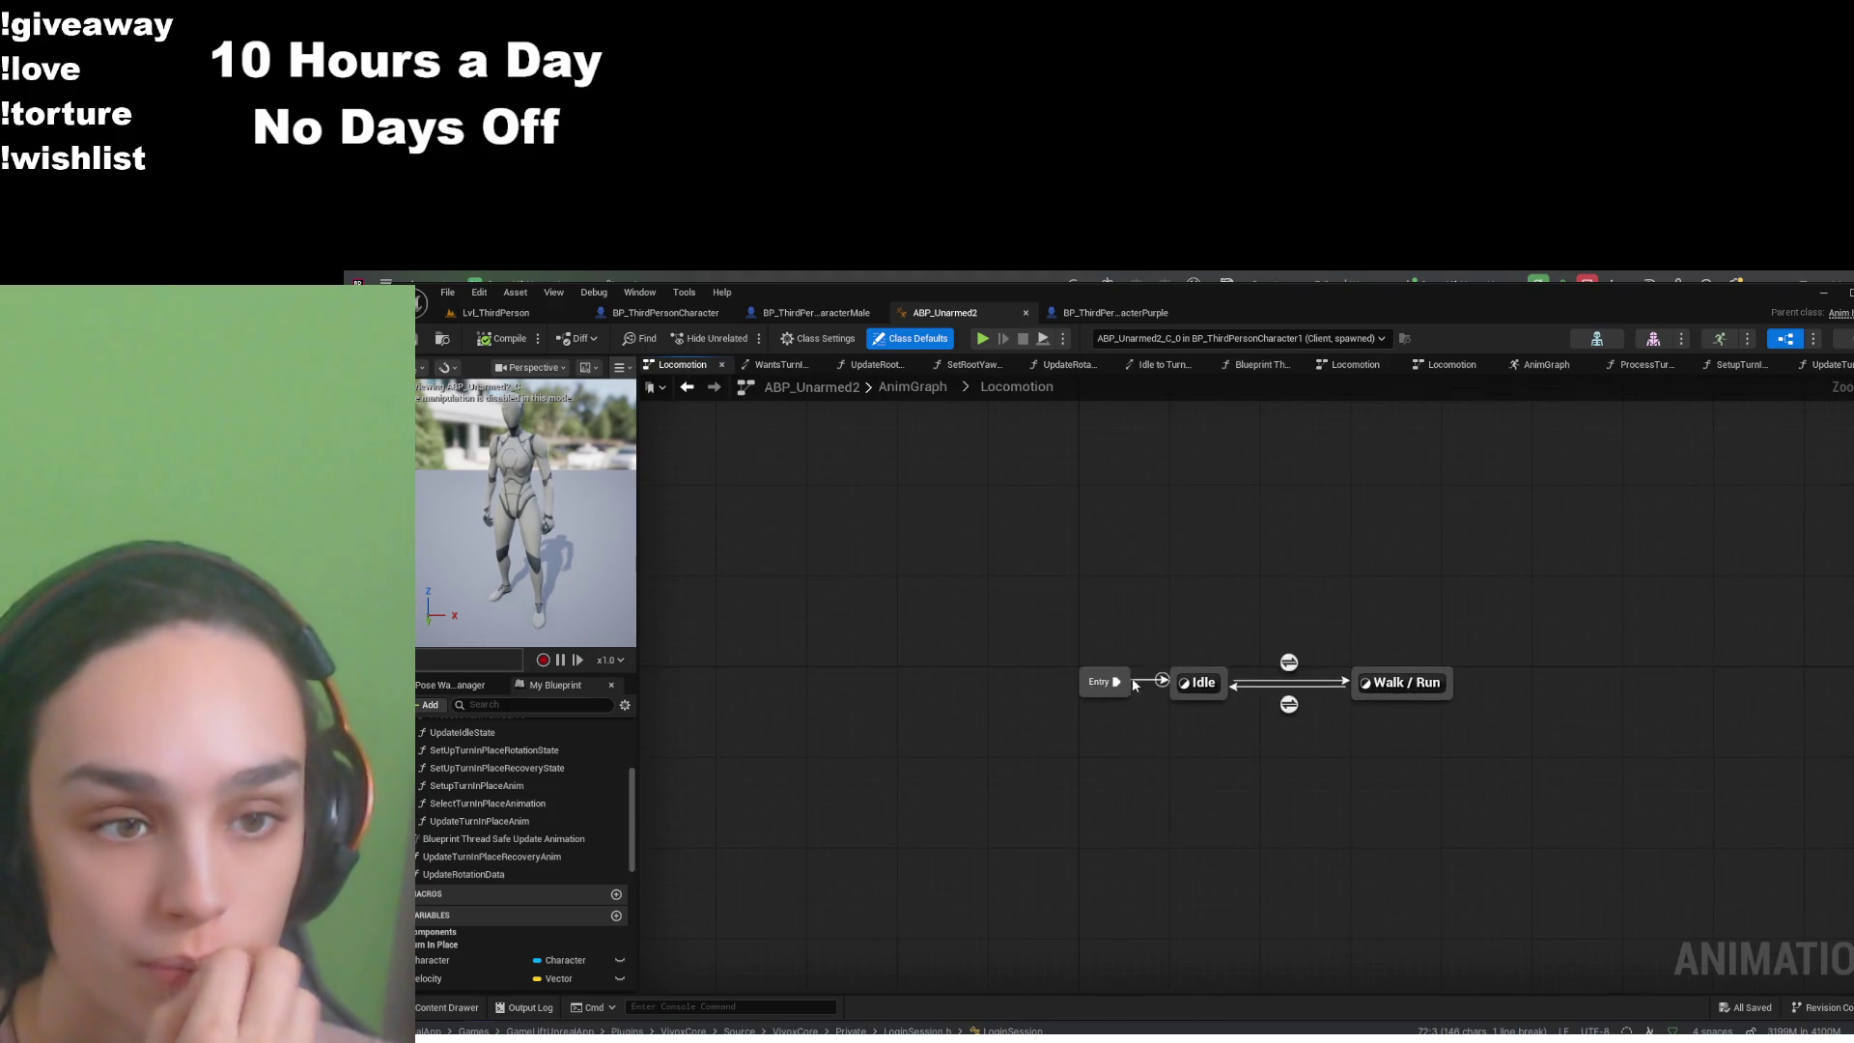
double_click(1197, 679)
double_click(1093, 608)
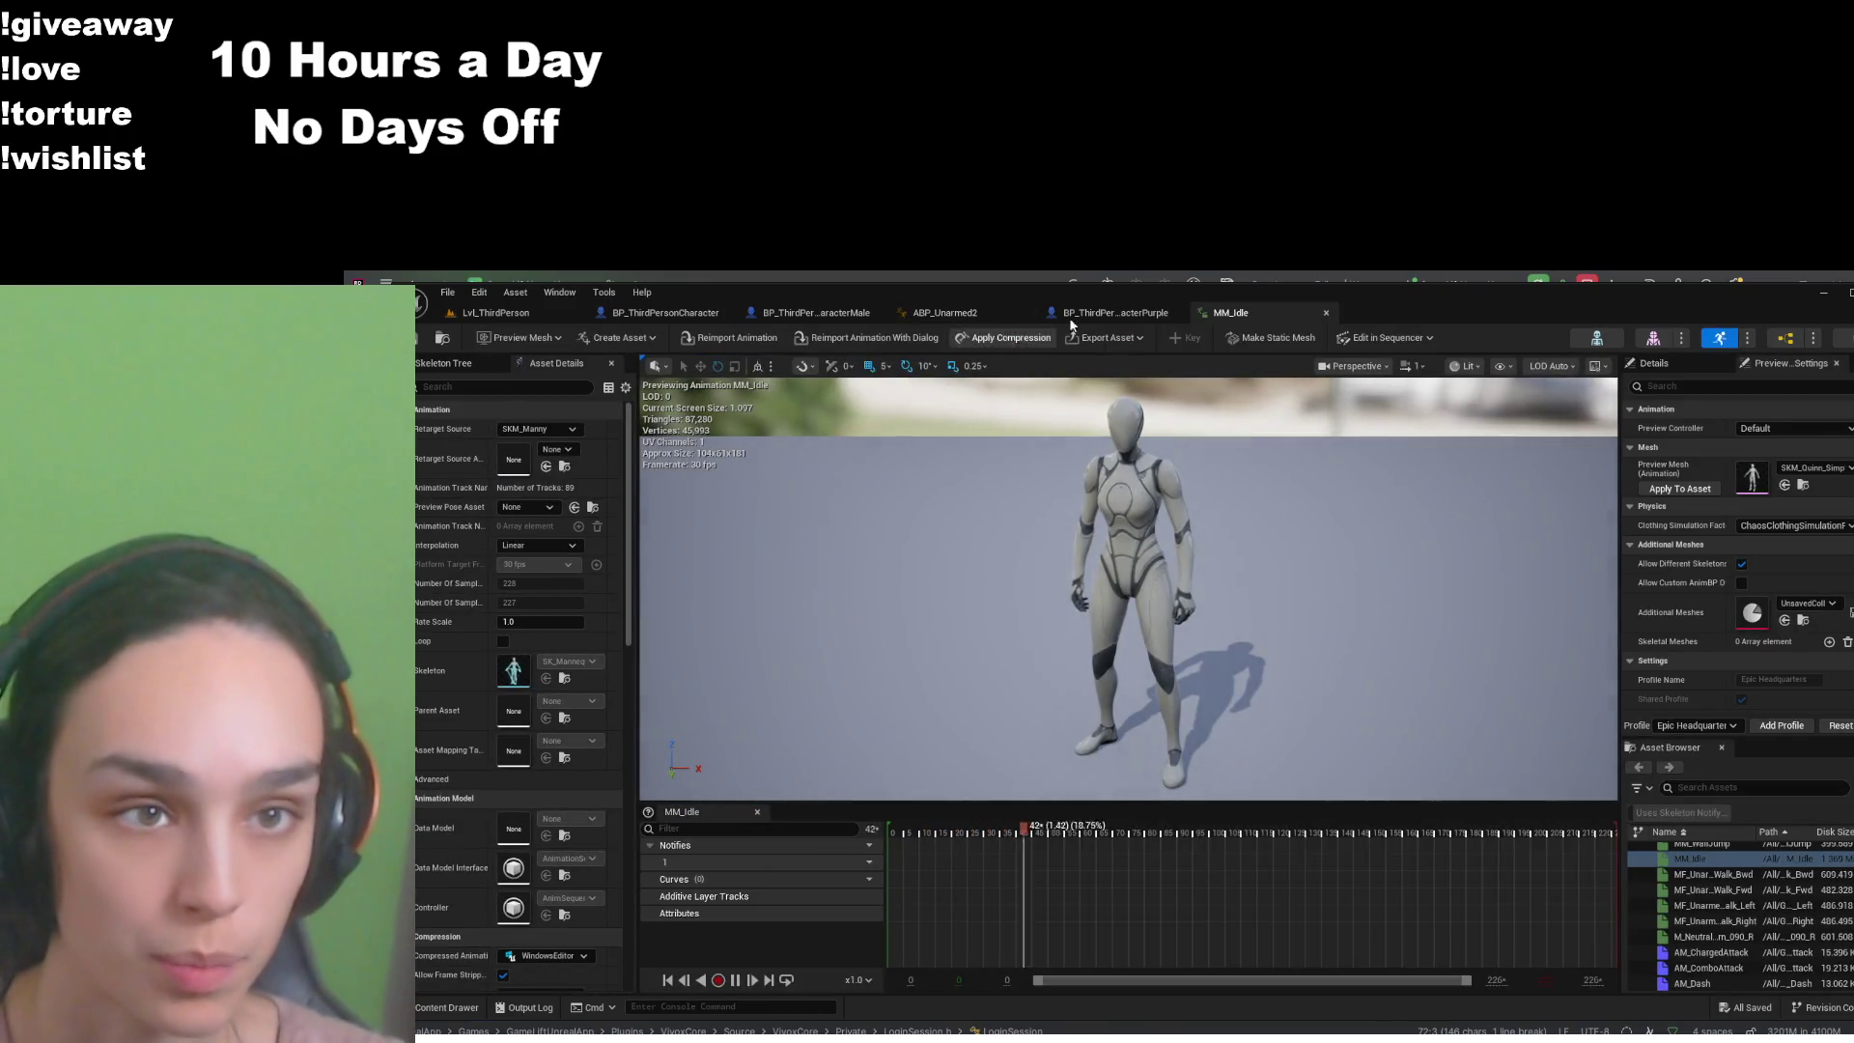
click(1326, 312)
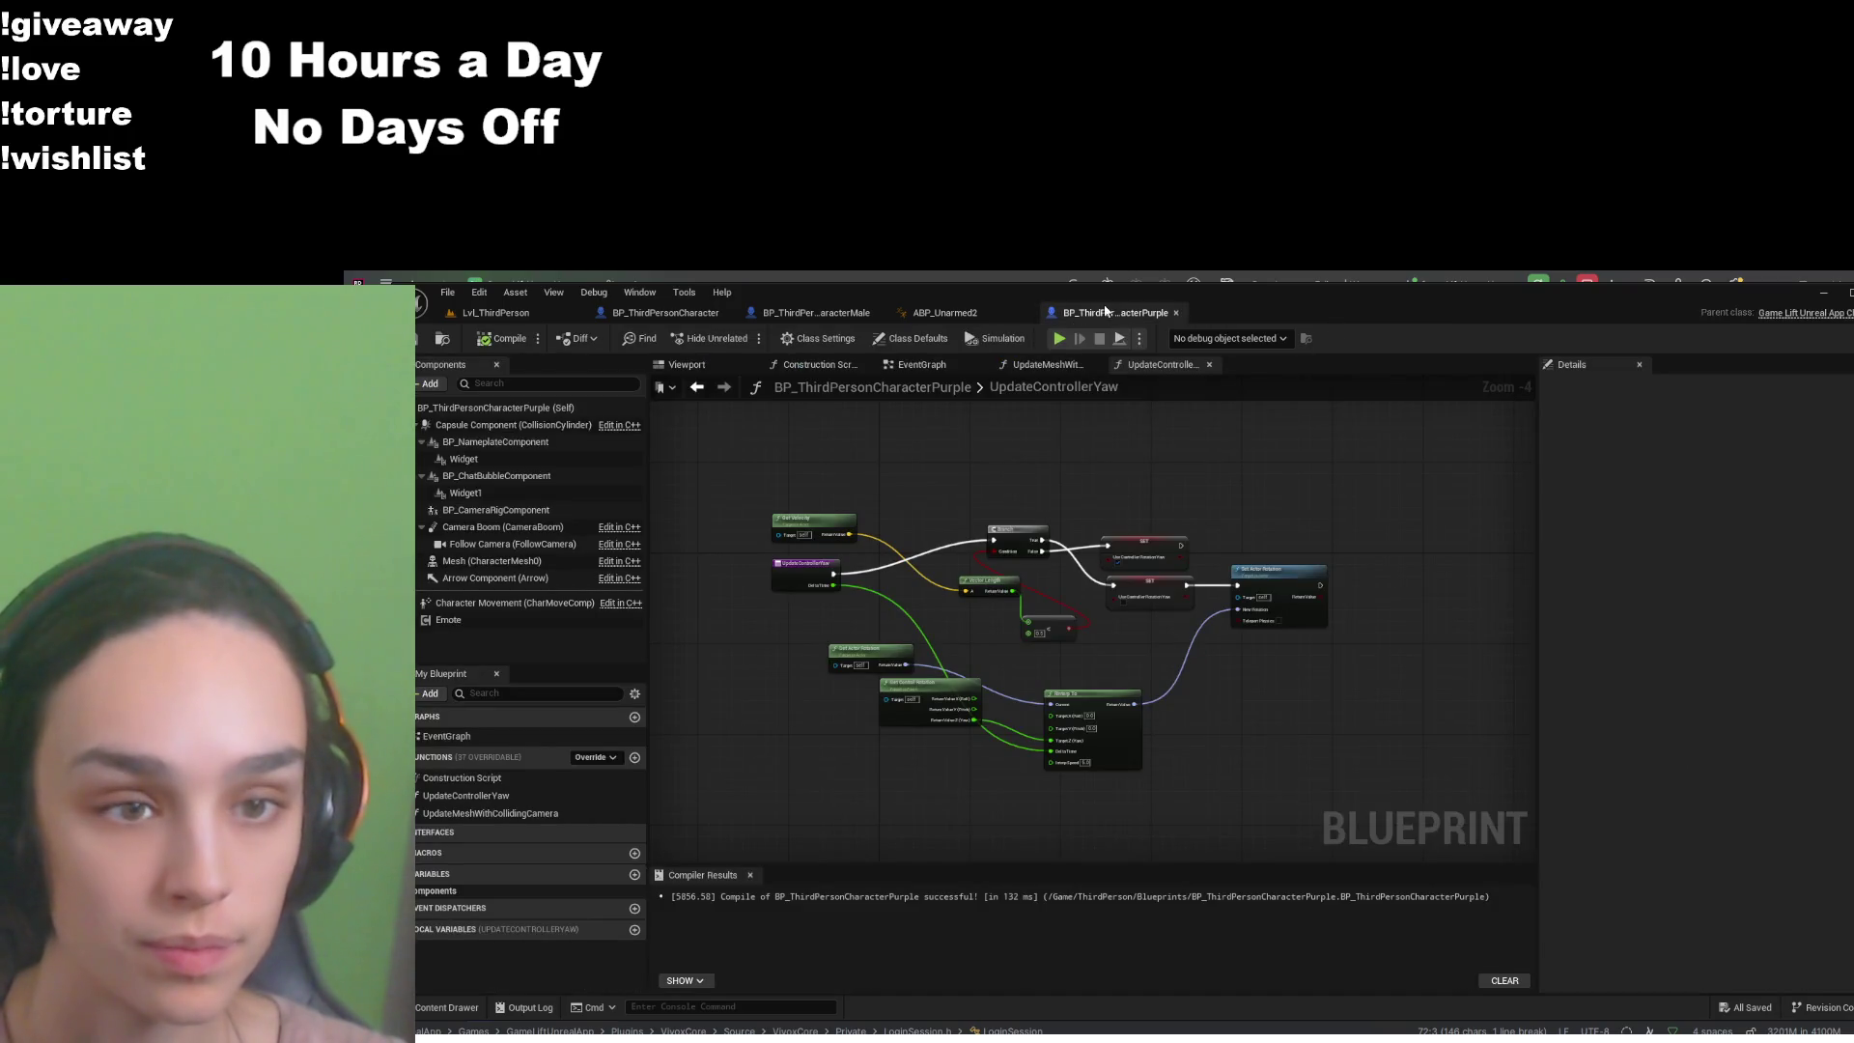
click(943, 312)
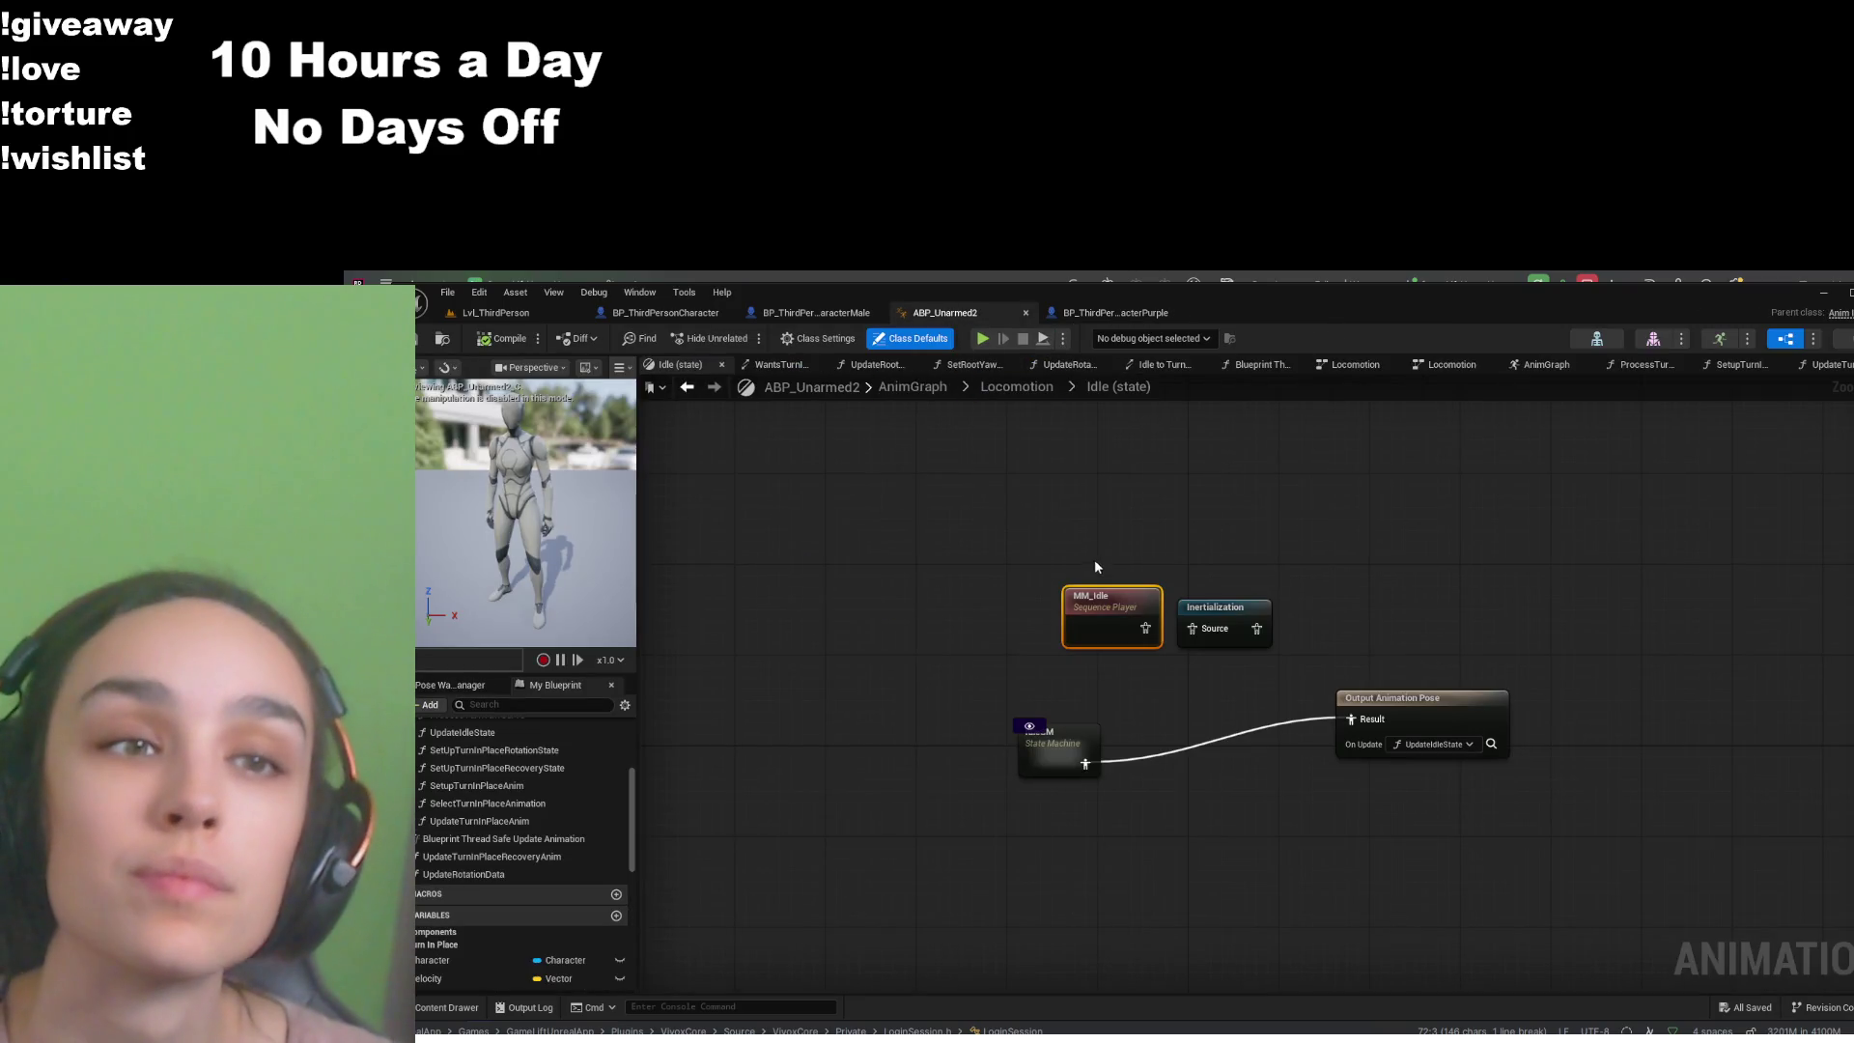
- Open IdleSM's Idle to TurnLeft transition rule, which checks Yaw Delta below -10.0
double_click(1056, 747)
drag(974, 656, 1261, 581)
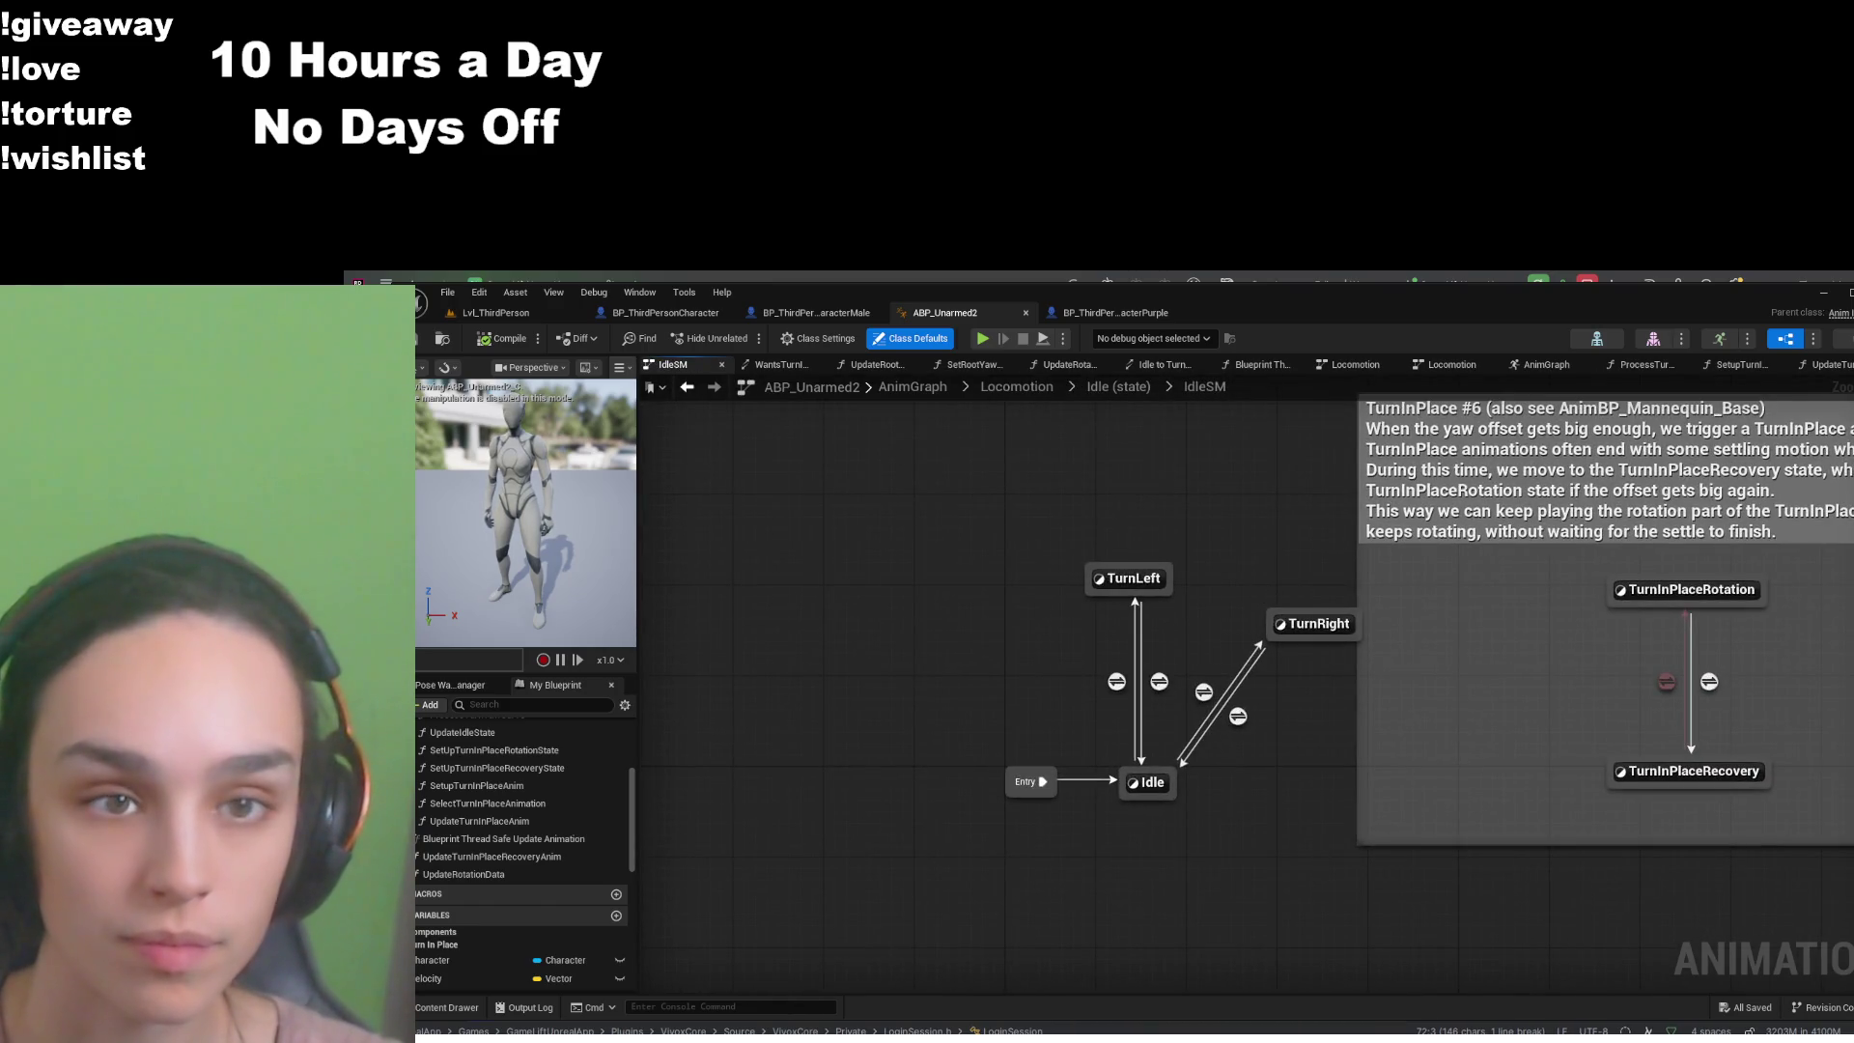
double_click(1117, 682)
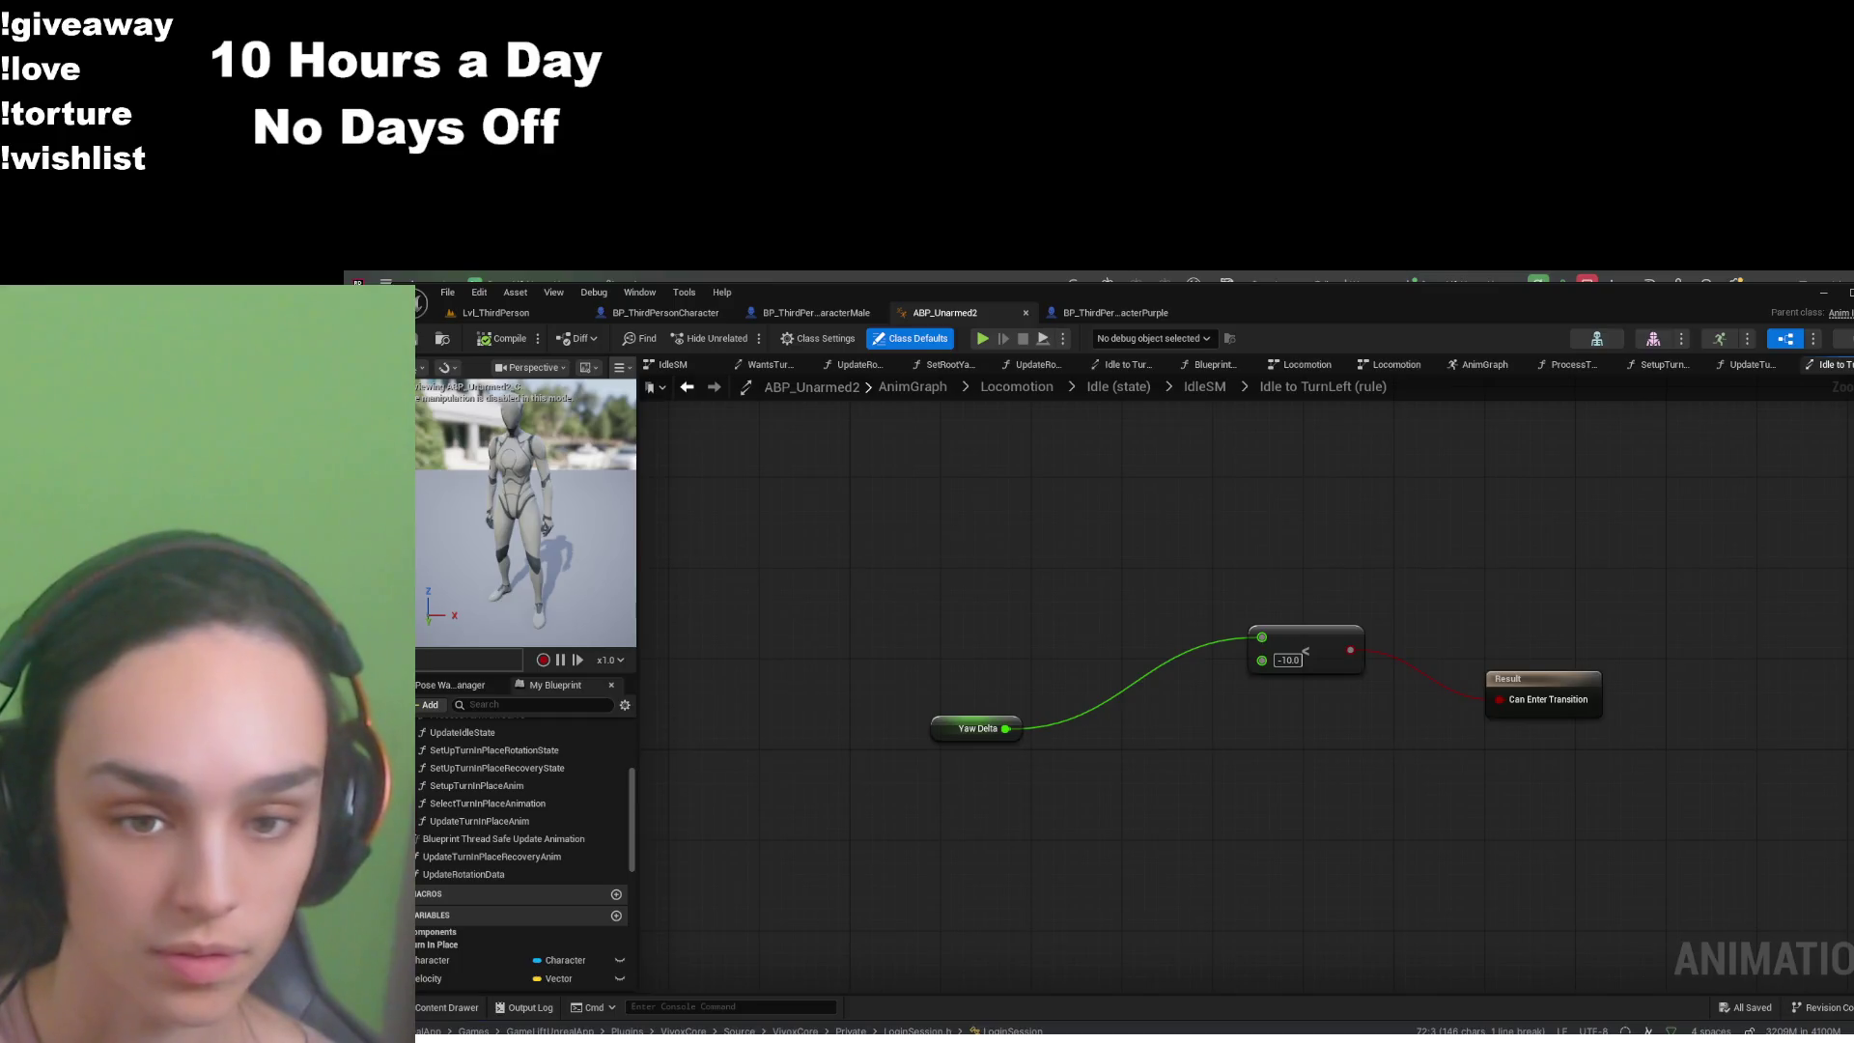
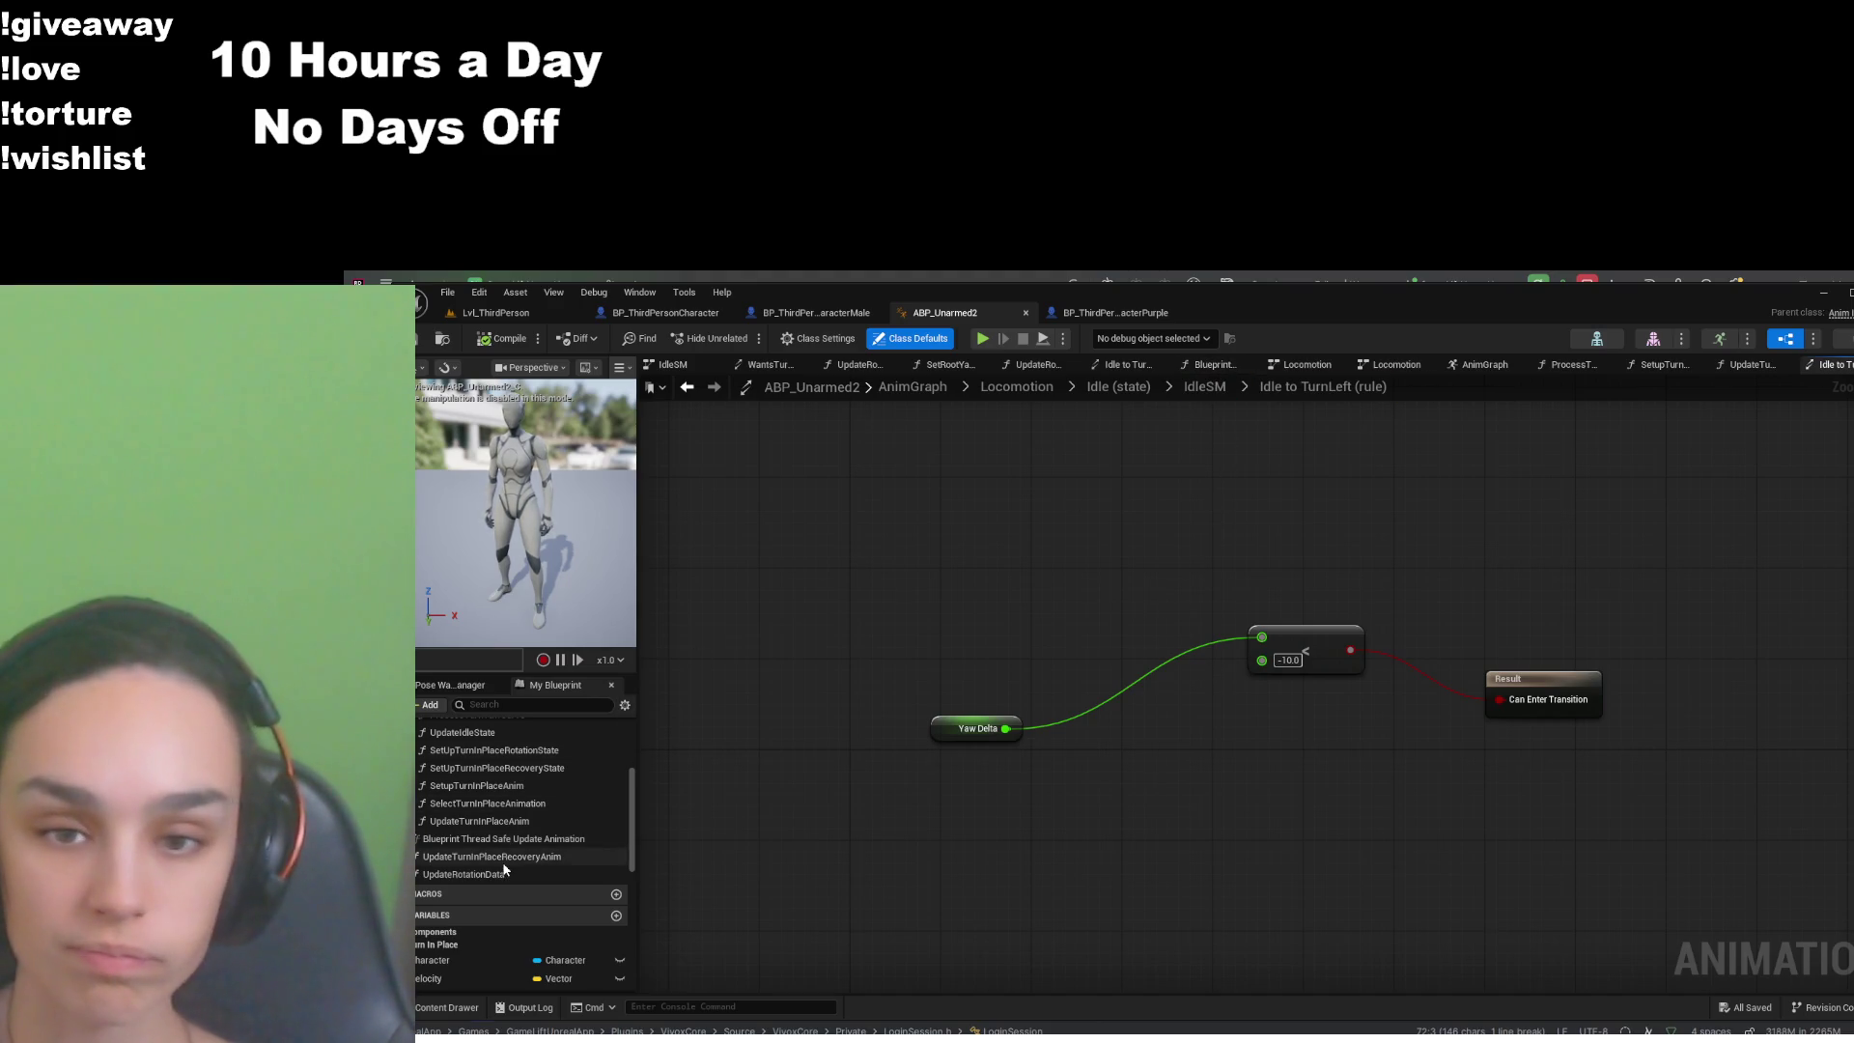
- Review how UpdateRotationData computes Yaw Delta Since Last Update, then jump to UpdateRootYawOffset
scroll(500, 860, up, 3)
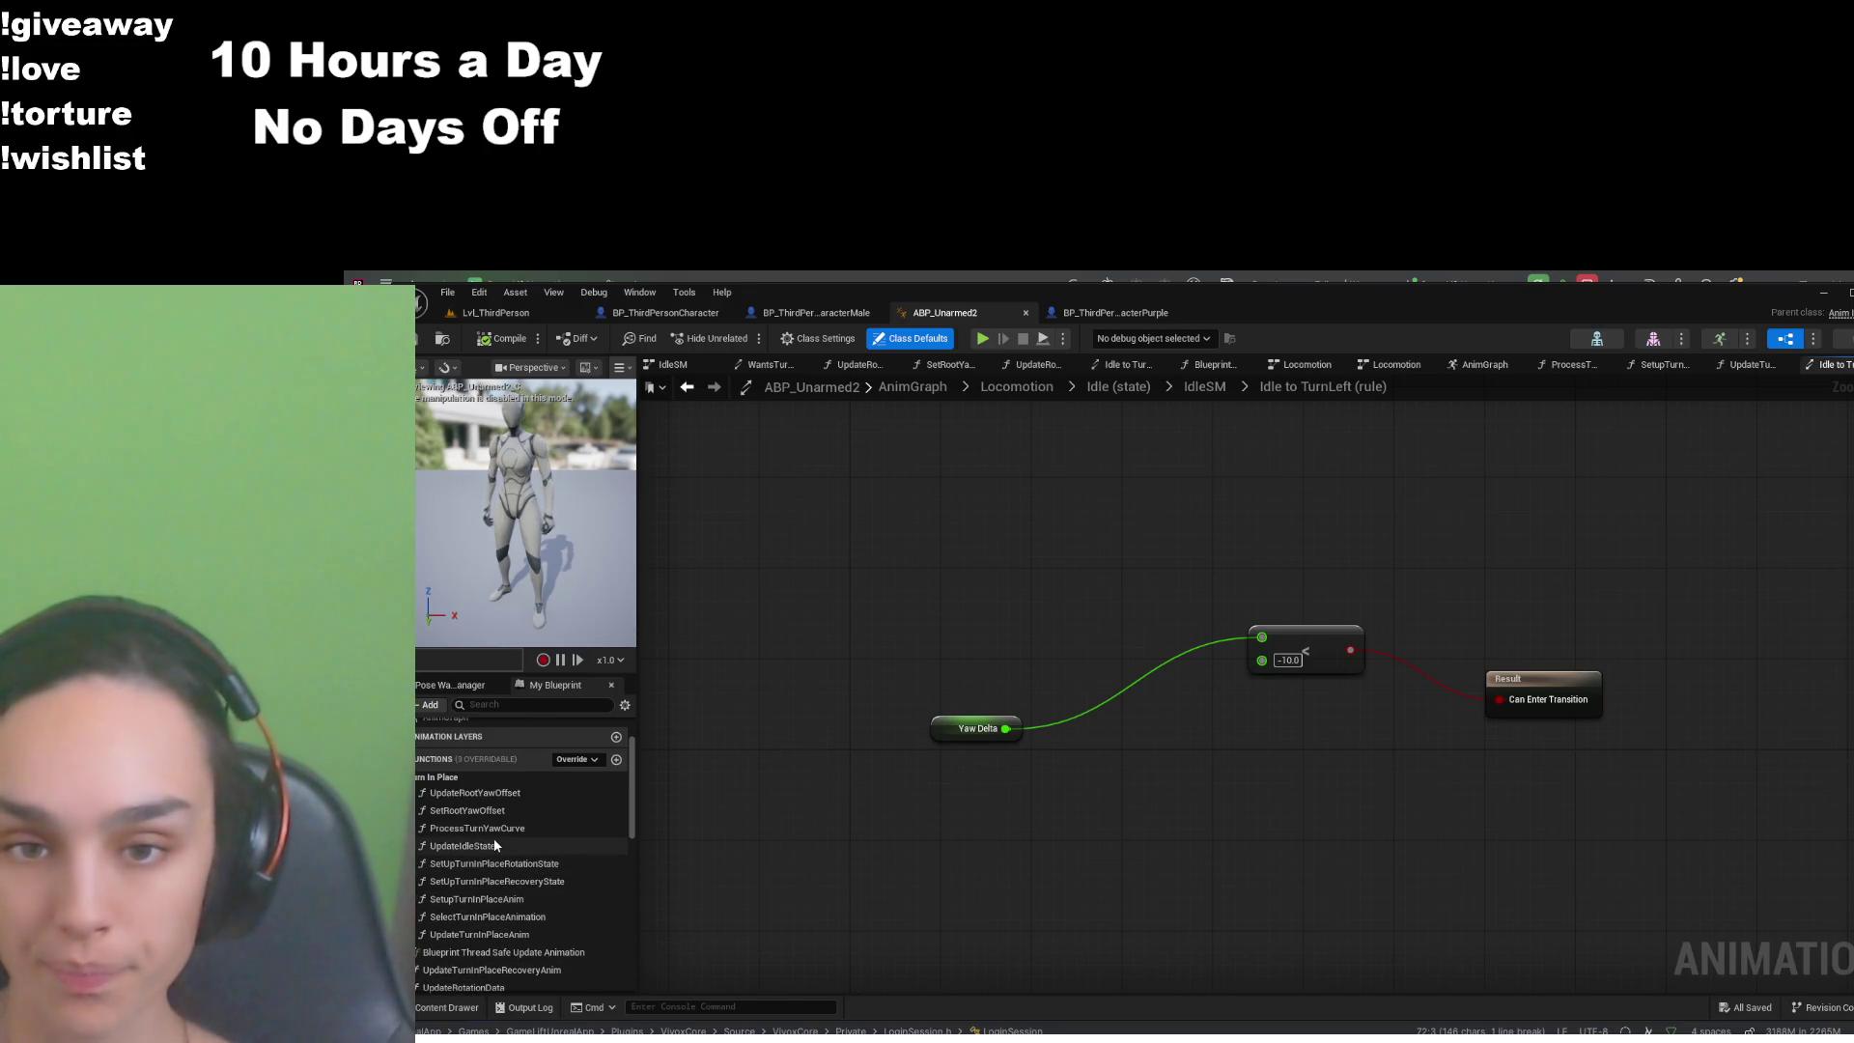
scroll(488, 821, down, 3)
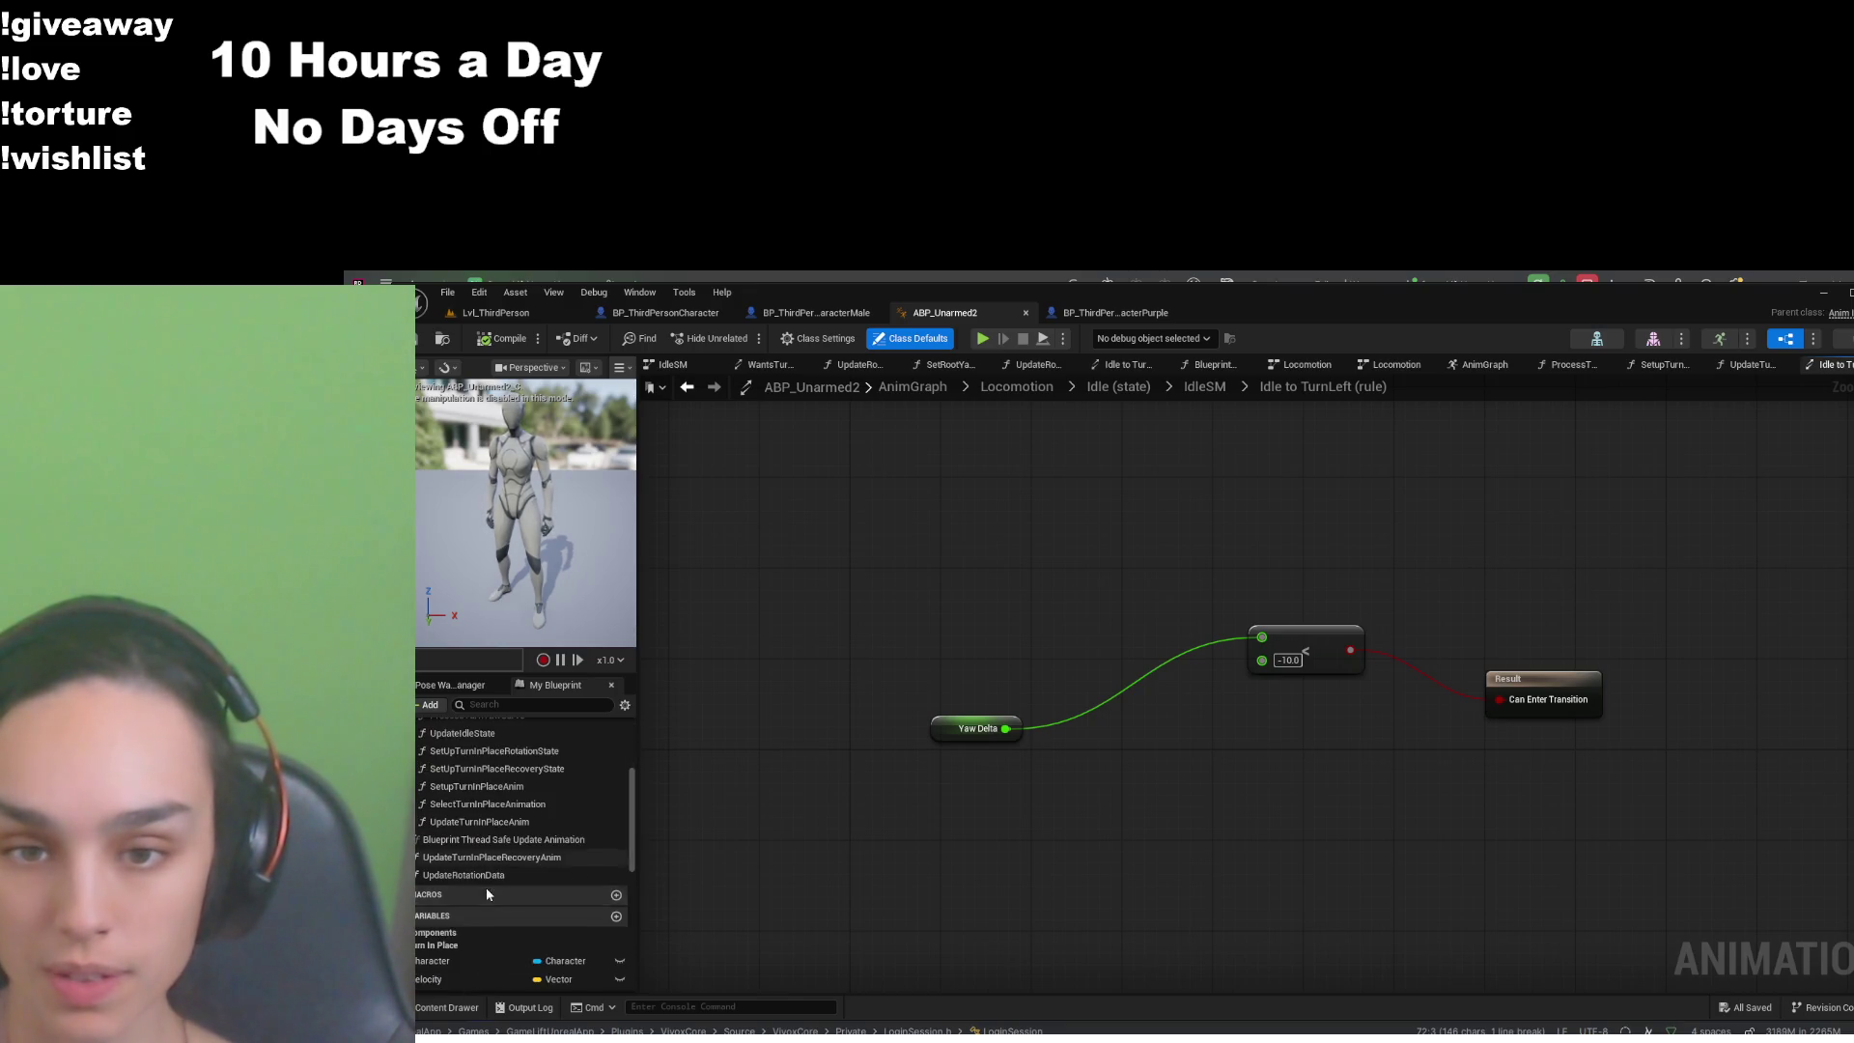
double_click(492, 839)
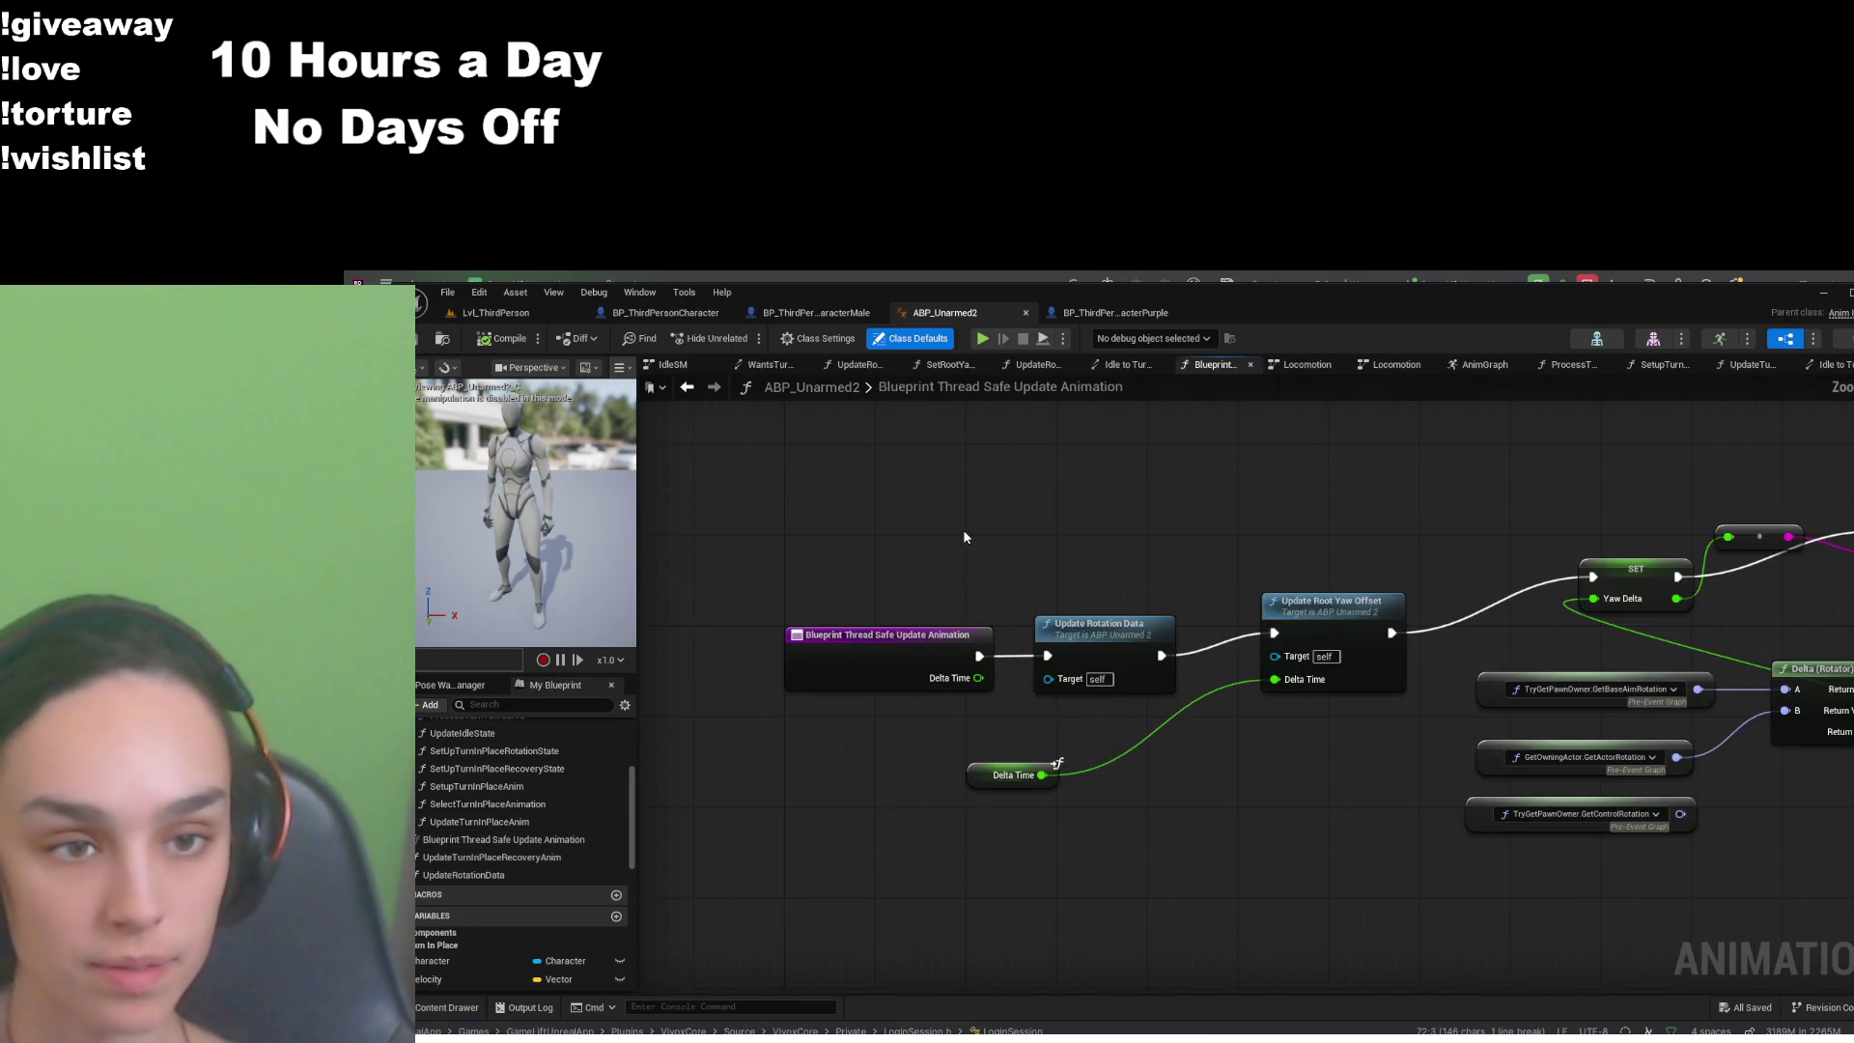
double_click(1081, 638)
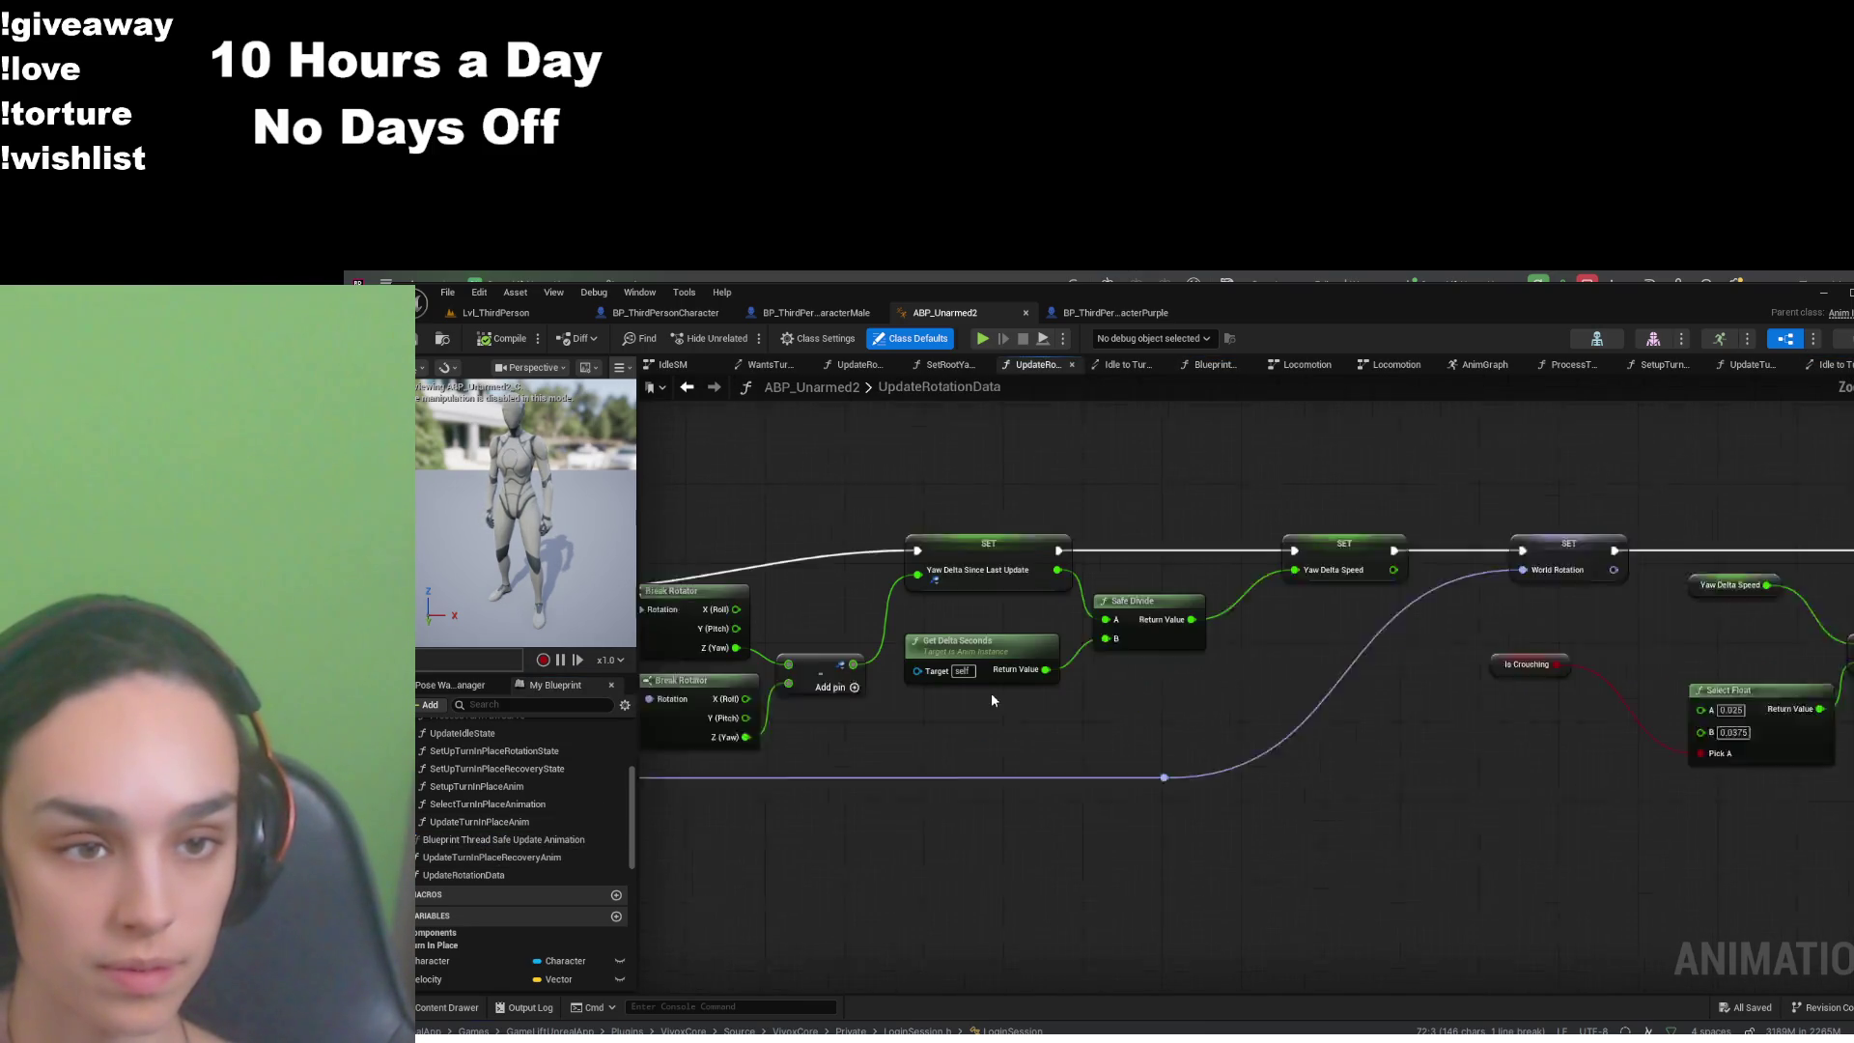
mouse_move(906, 722)
mouse_down()
mouse_move(1297, 734)
mouse_move(1161, 785)
mouse_up()
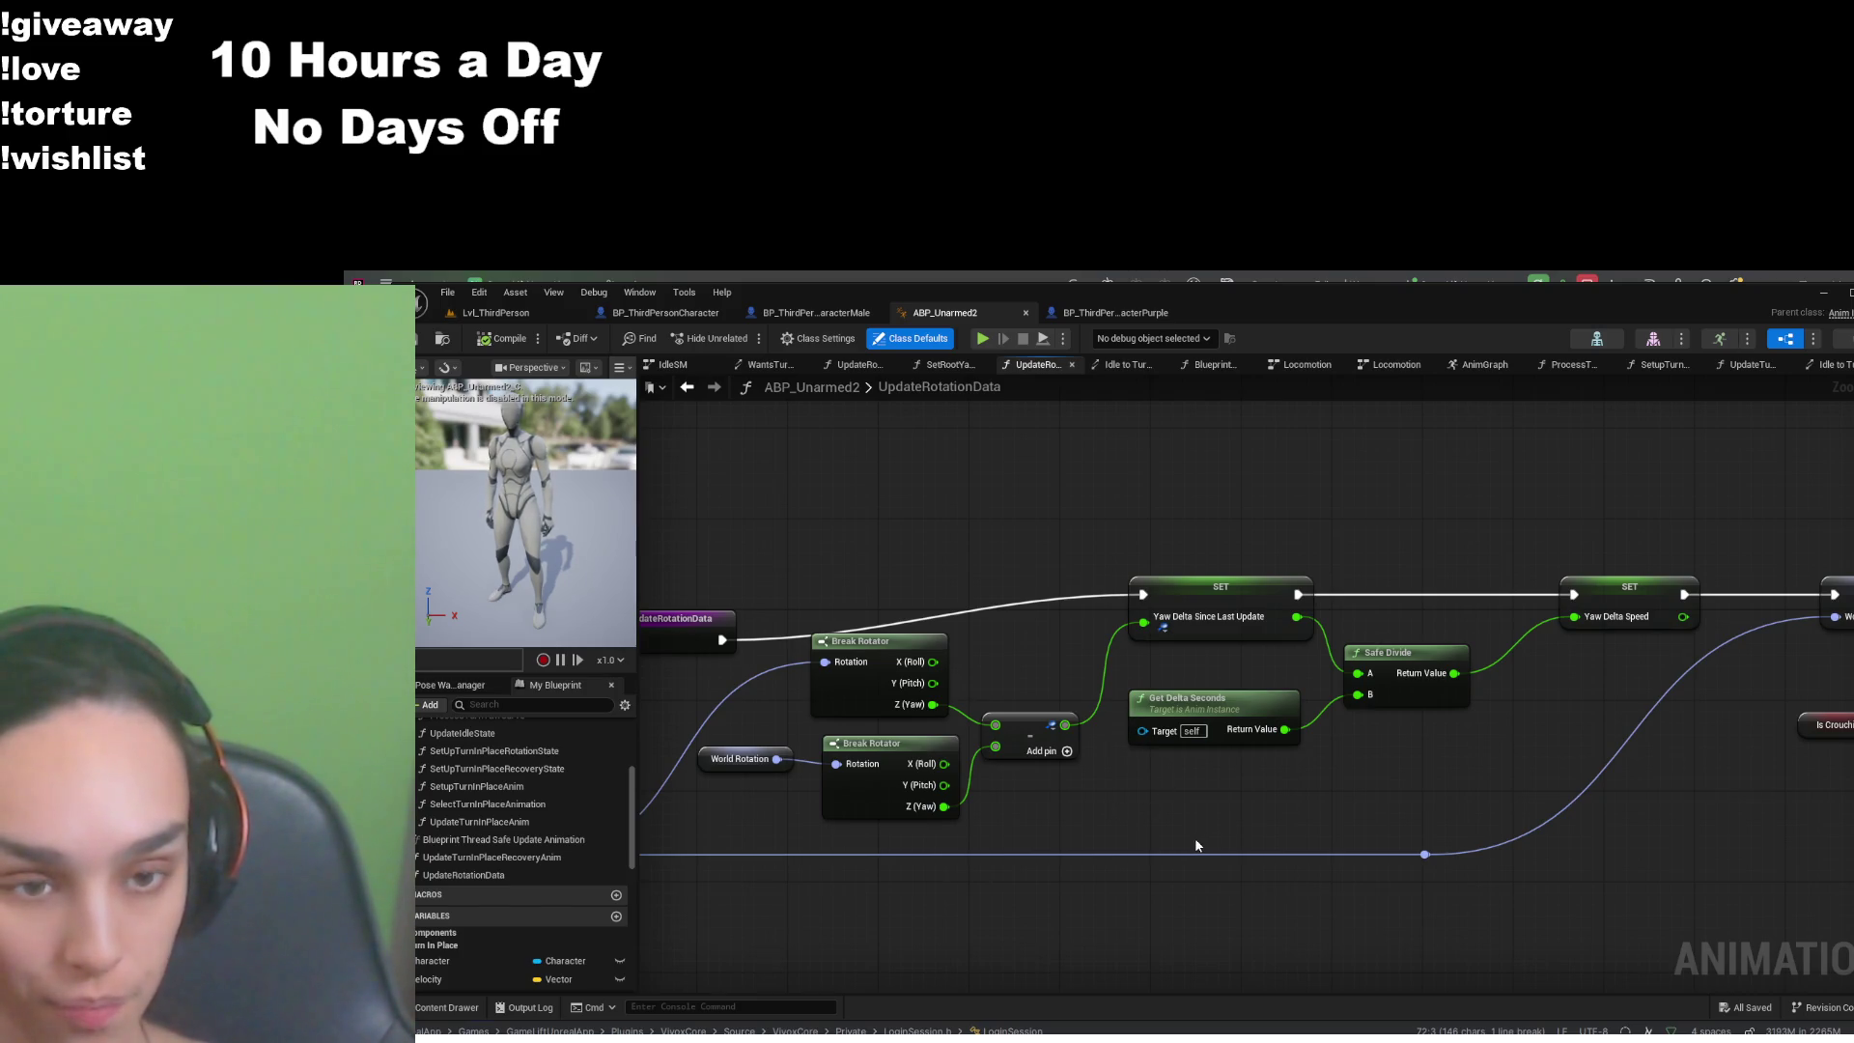
drag(1195, 837, 1181, 772)
mouse_move(1150, 845)
mouse_down()
mouse_move(1229, 825)
mouse_move(1133, 885)
mouse_up()
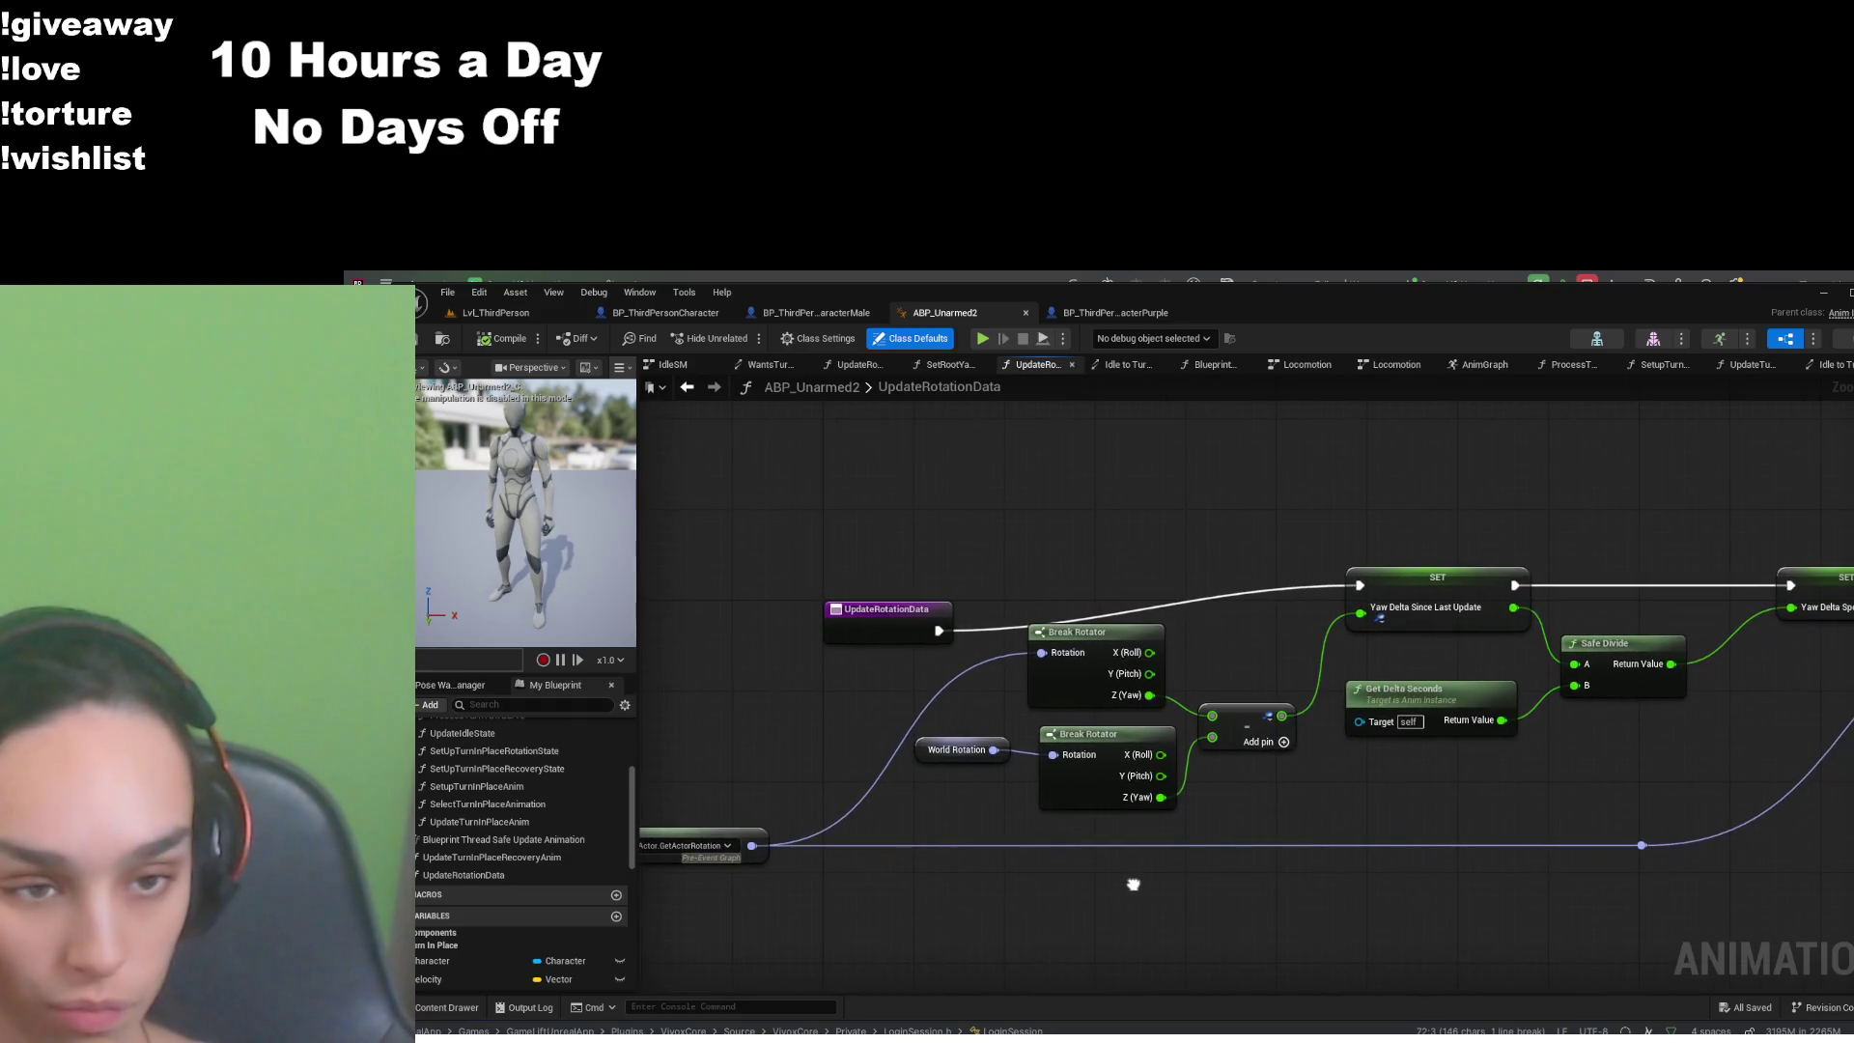
key(alt+Left)
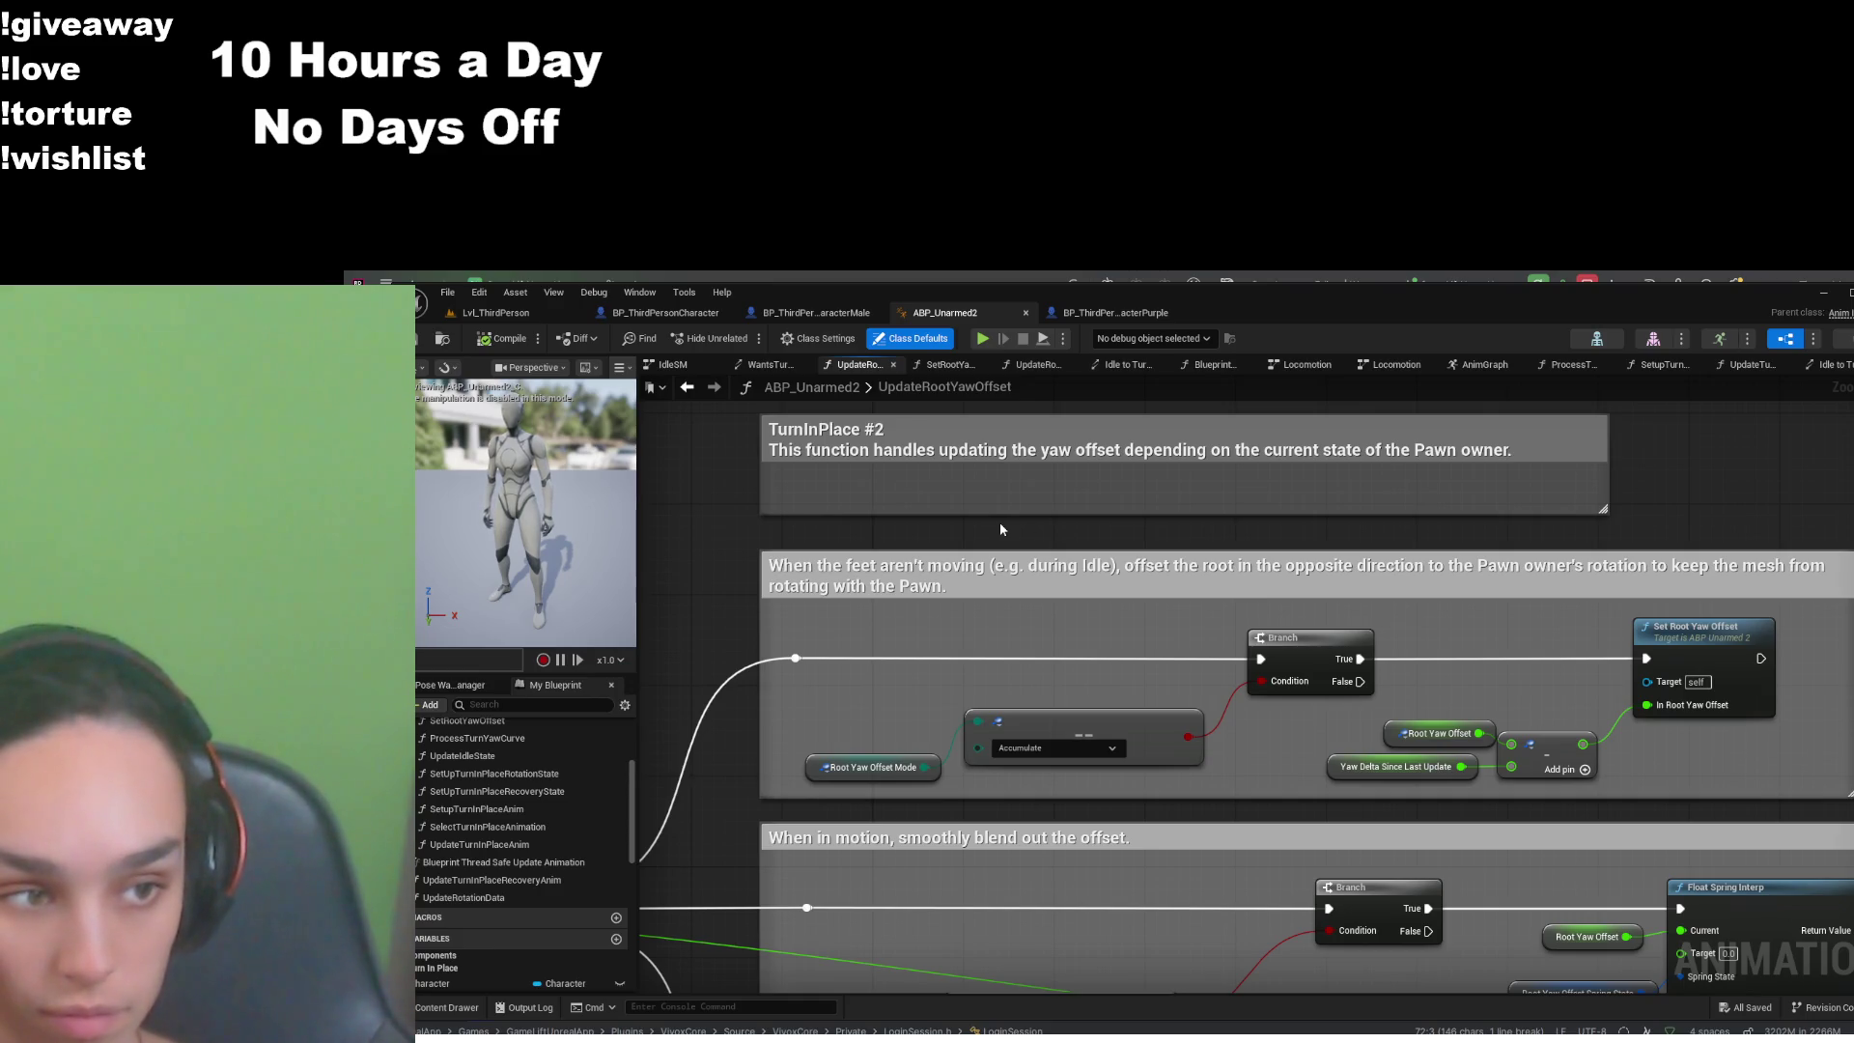
- Re-inspect UpdateRotationData's Safe Divide, Break Rotator and Yaw Delta Since Last Update calculation
scroll(494, 897, up, 2)
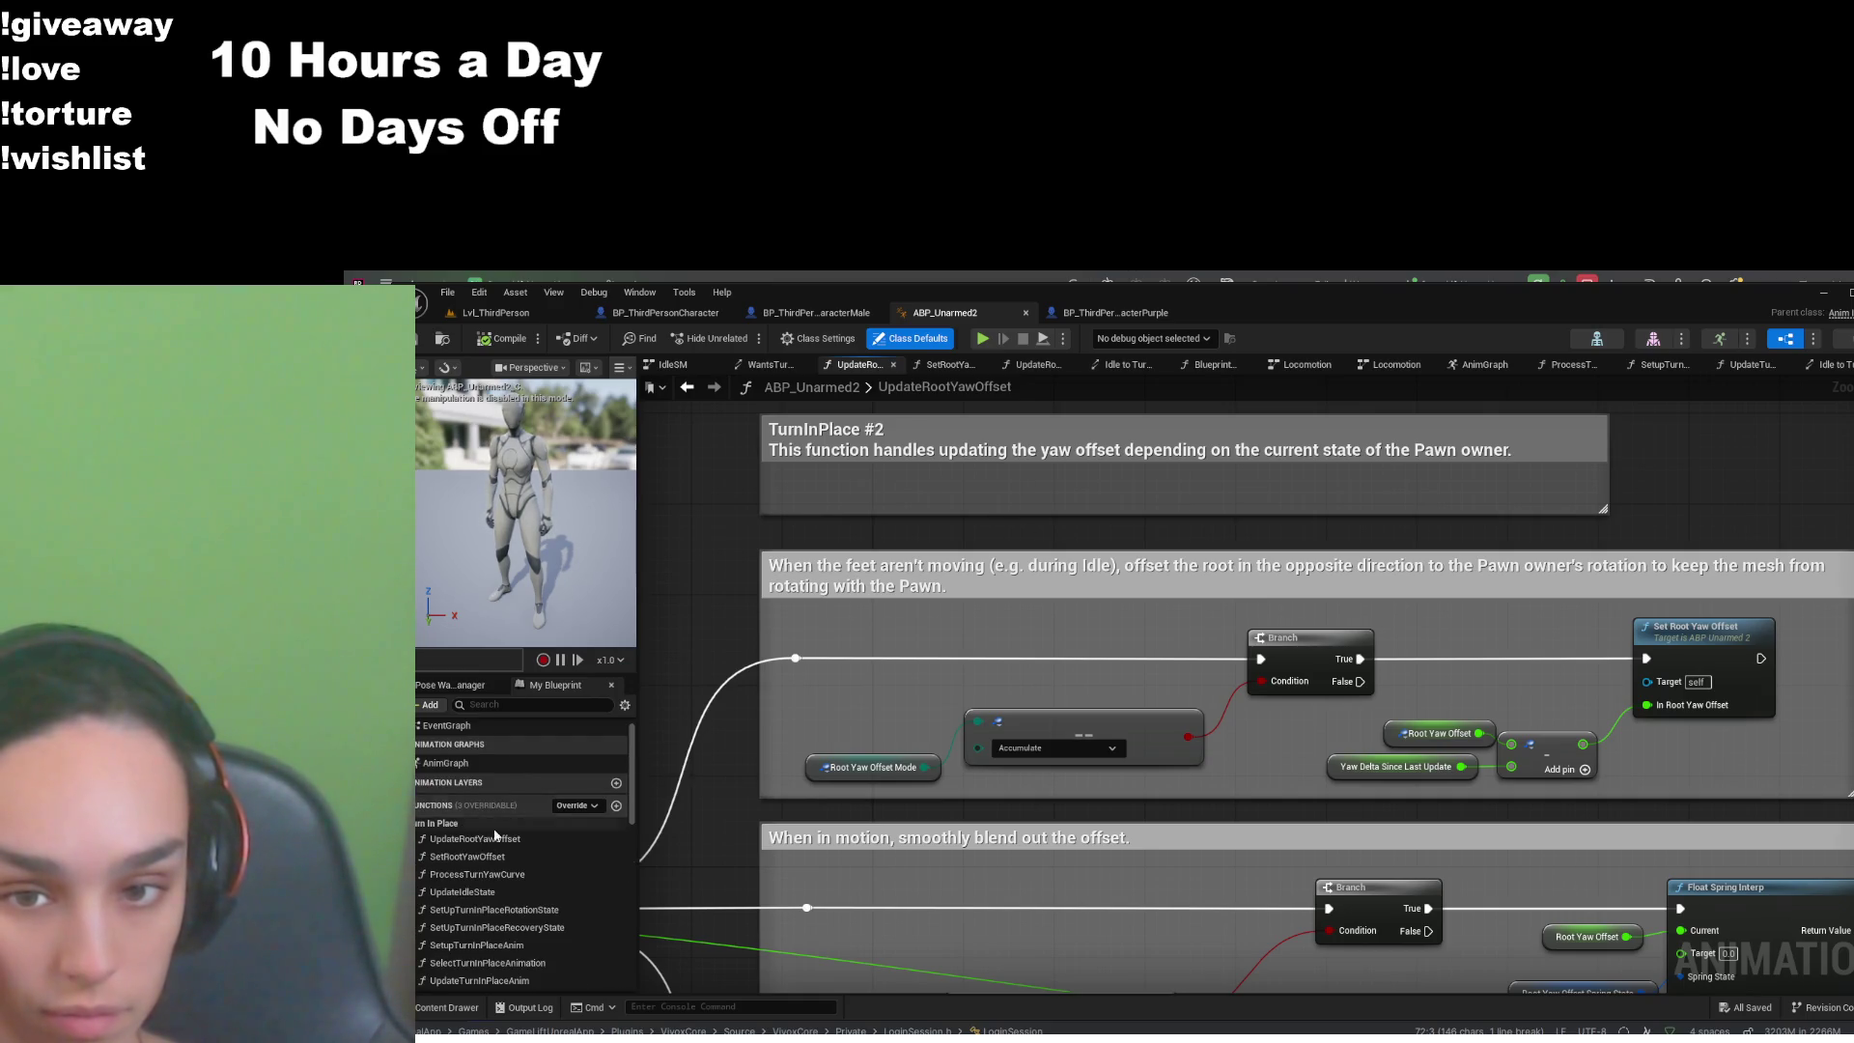
double_click(498, 887)
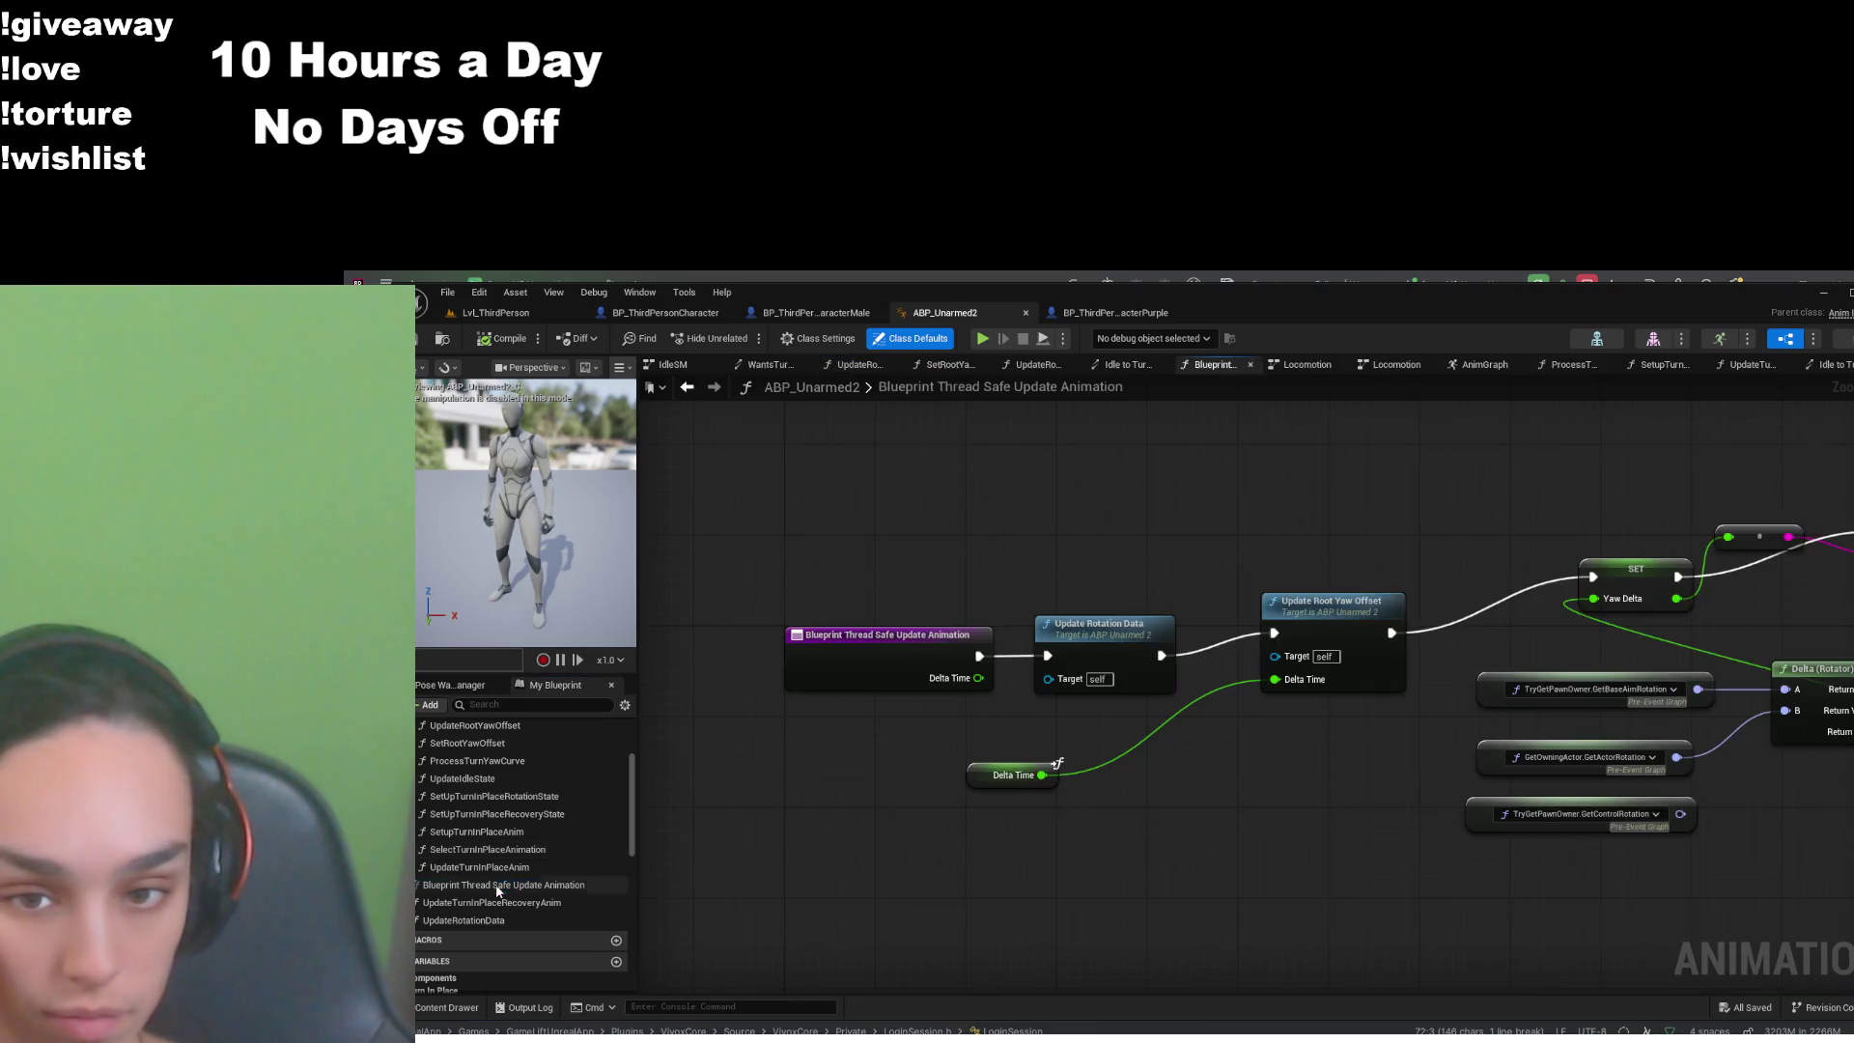
double_click(1084, 652)
drag(964, 760, 1268, 790)
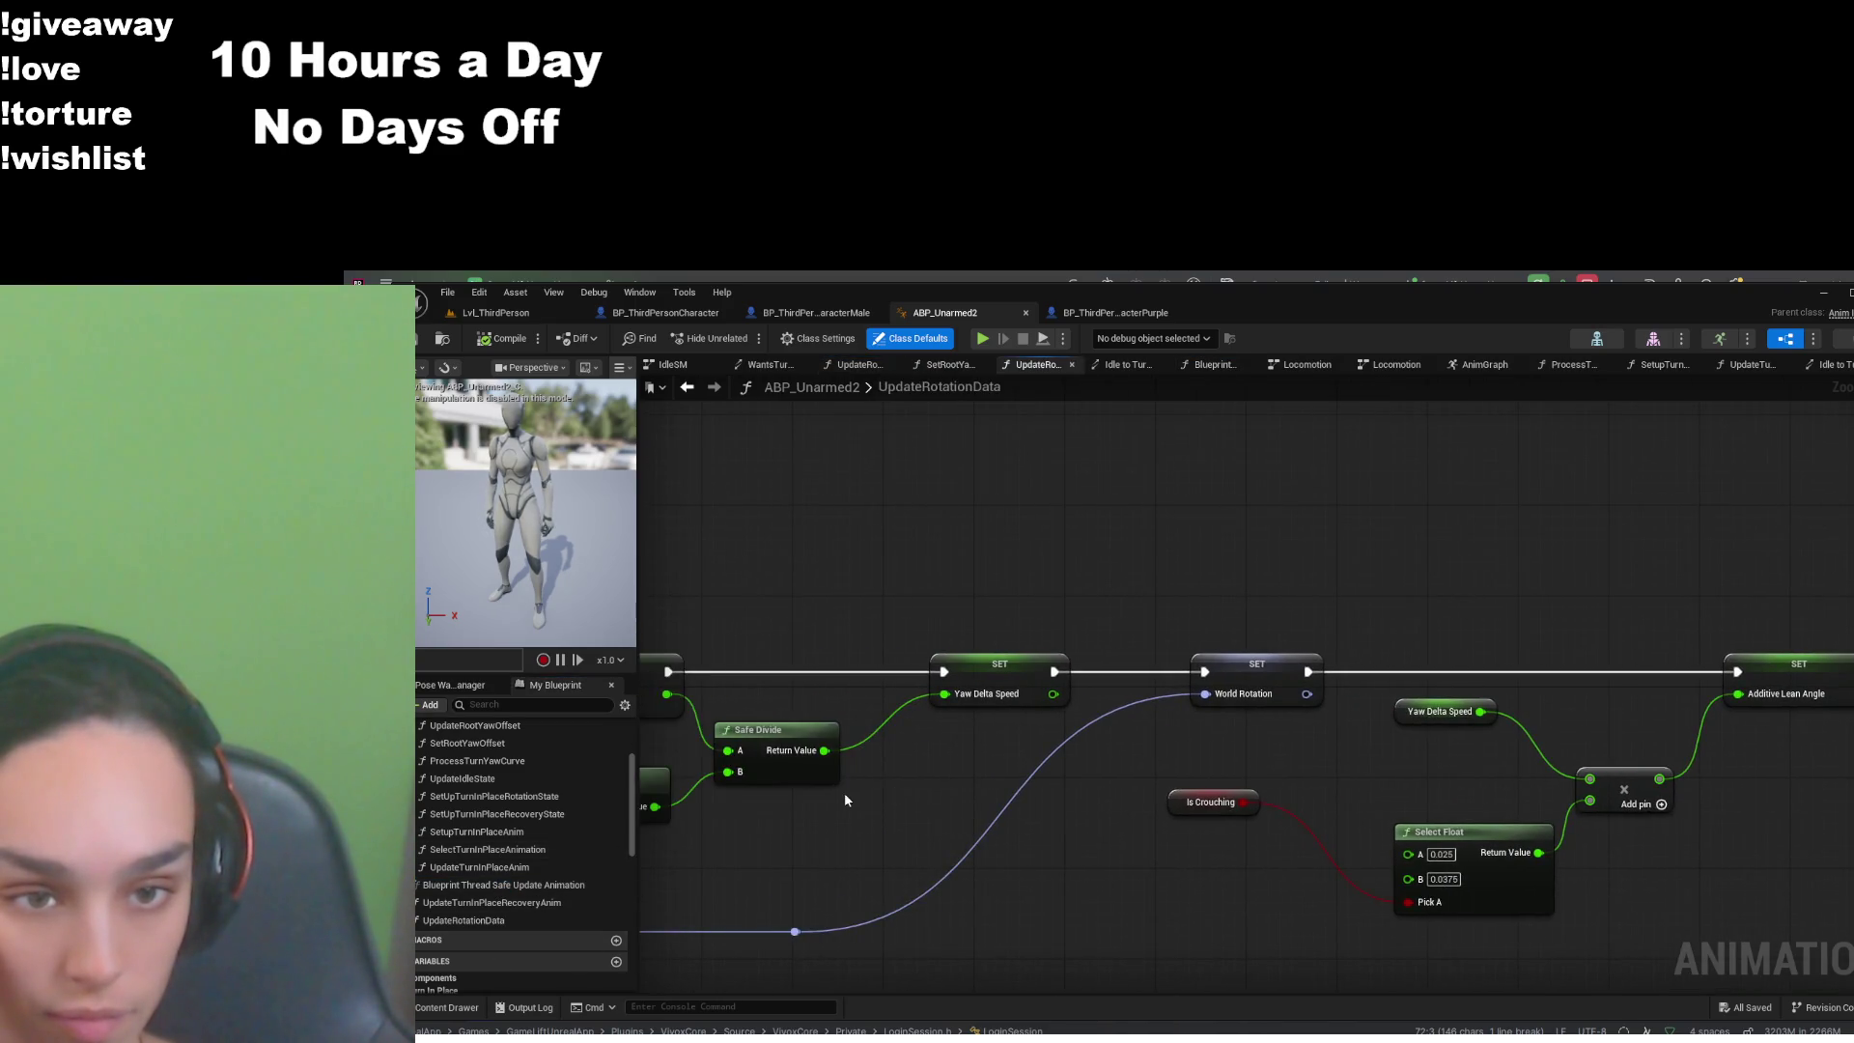
drag(844, 792, 1148, 772)
drag(913, 854, 1052, 820)
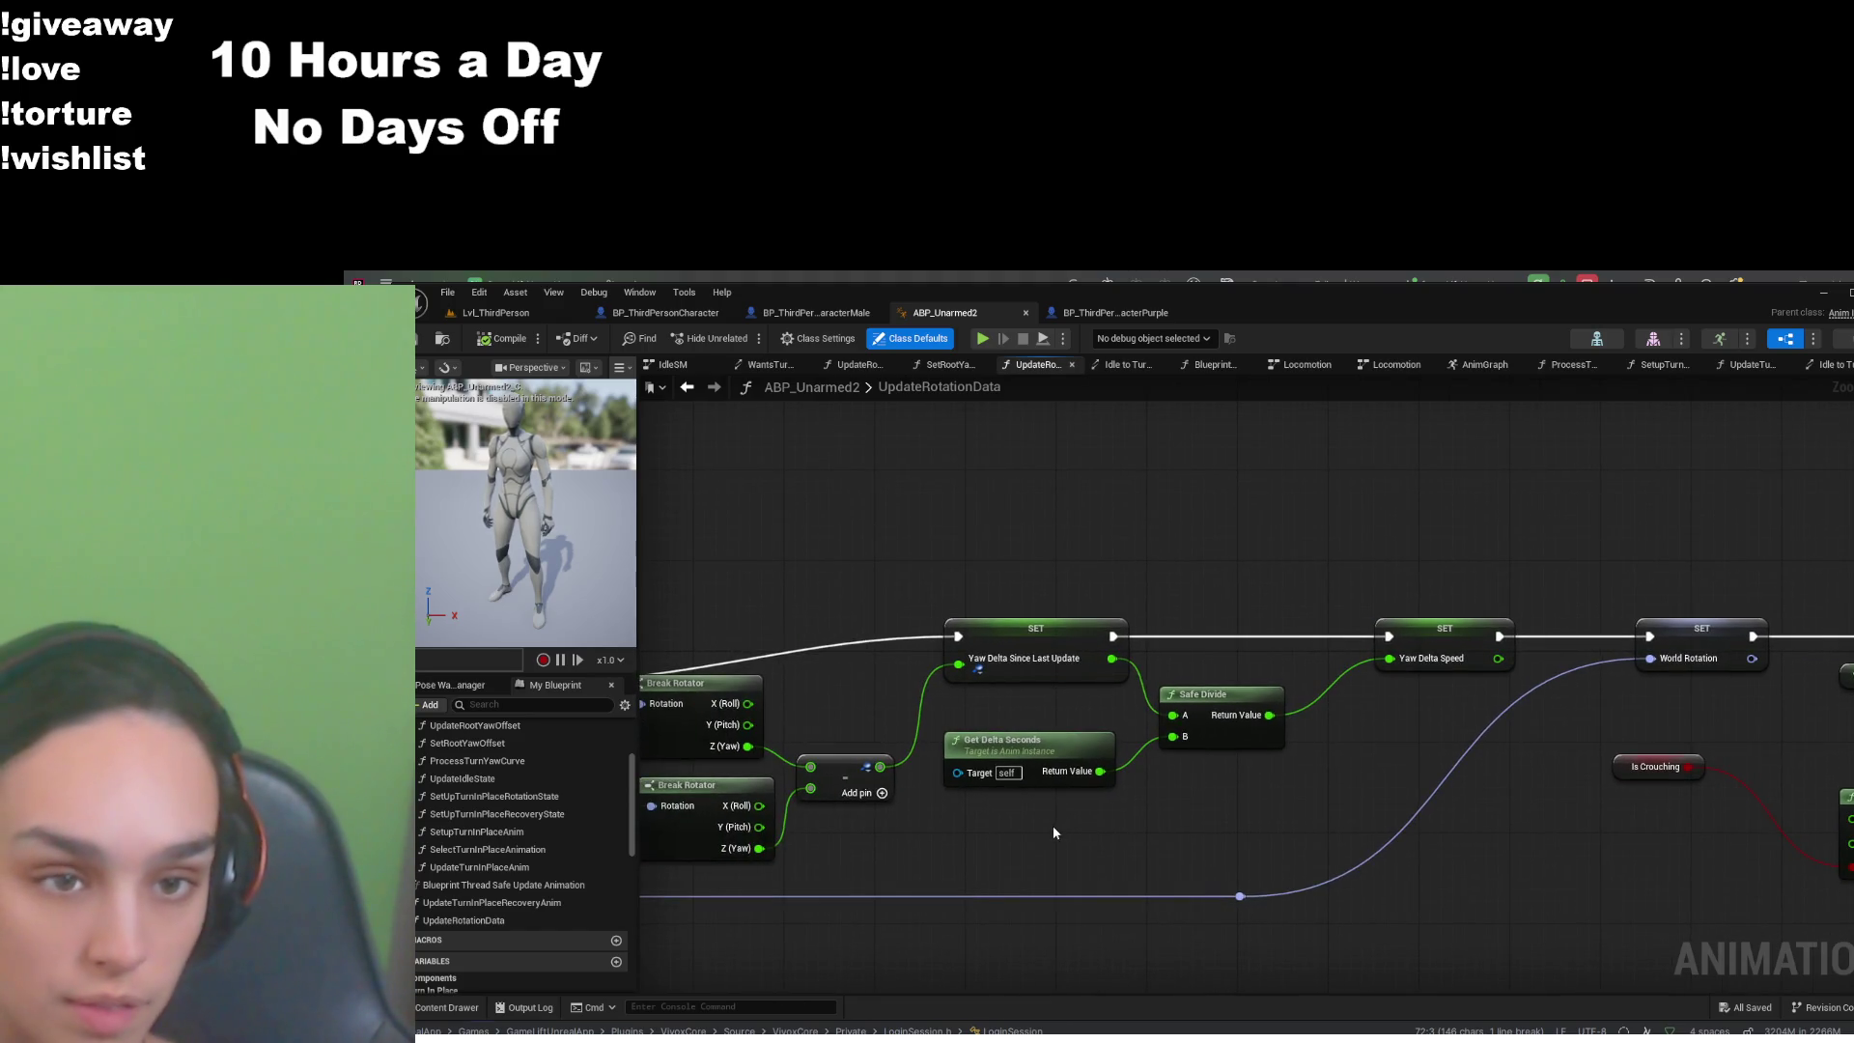
drag(1024, 825, 1313, 833)
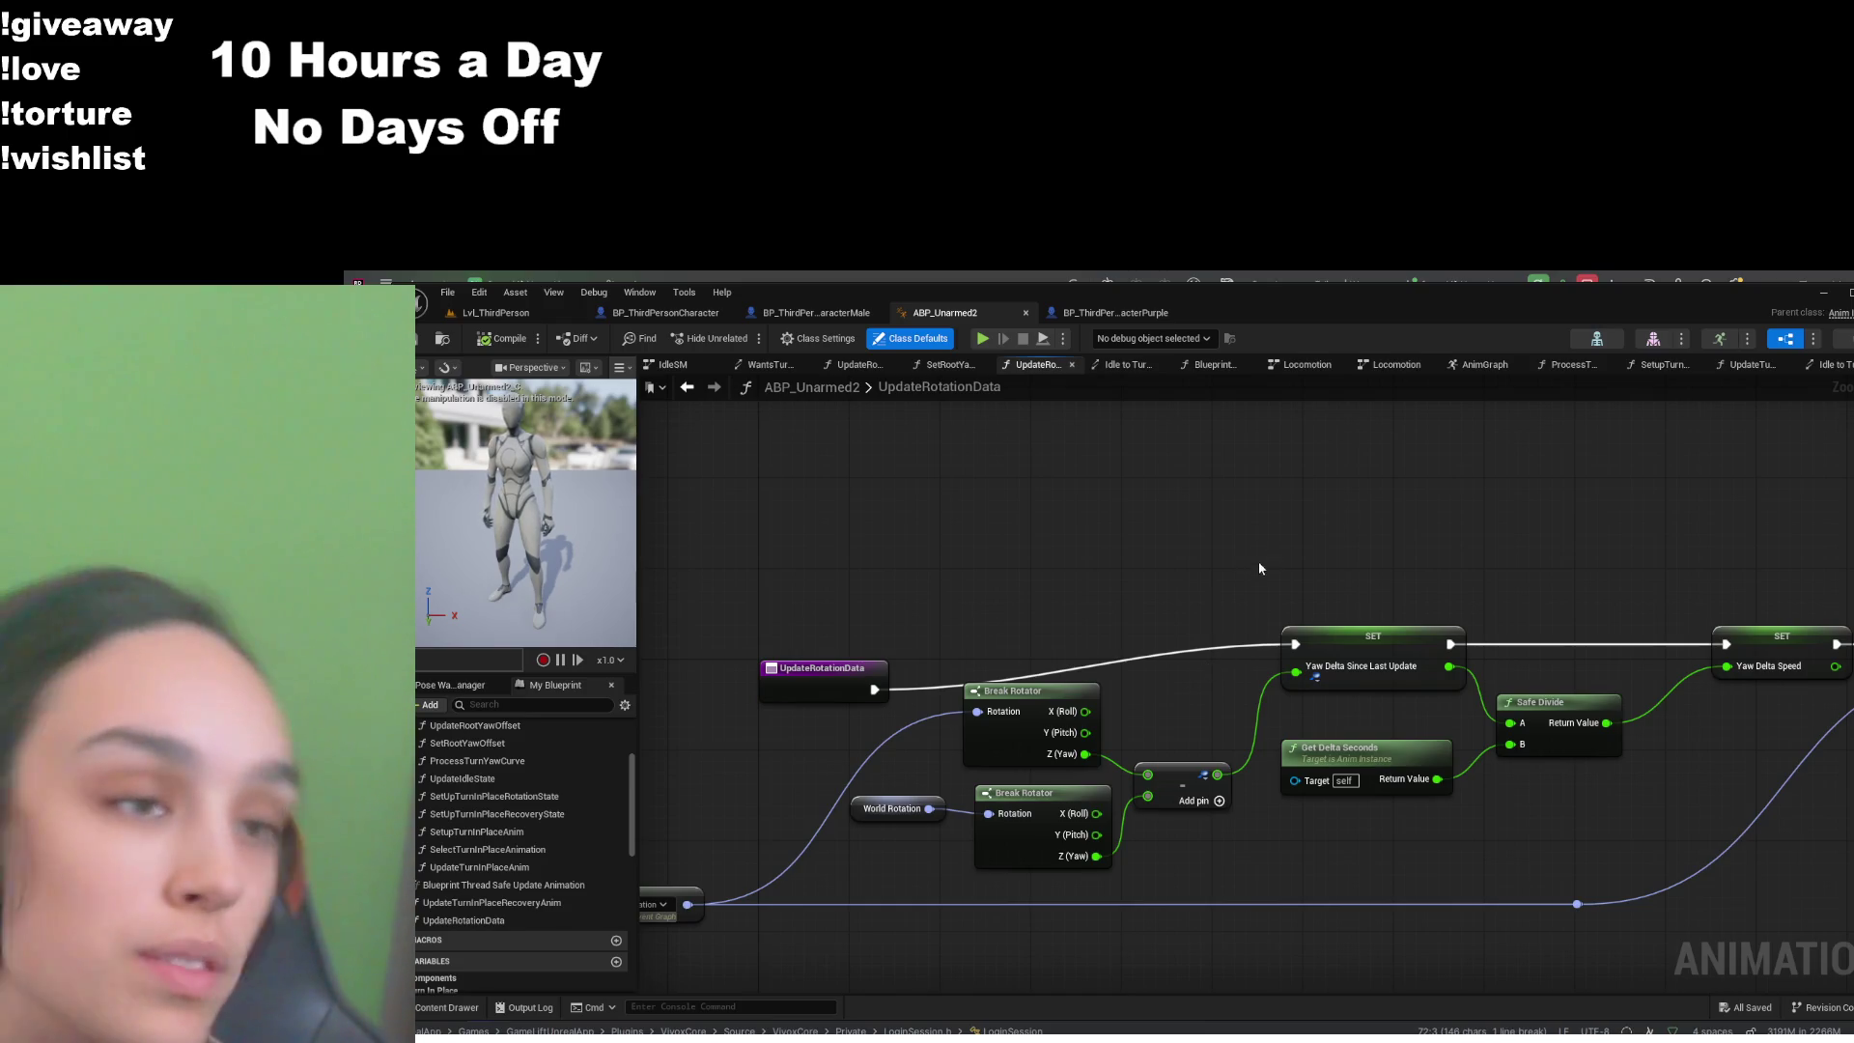
double_click(544, 886)
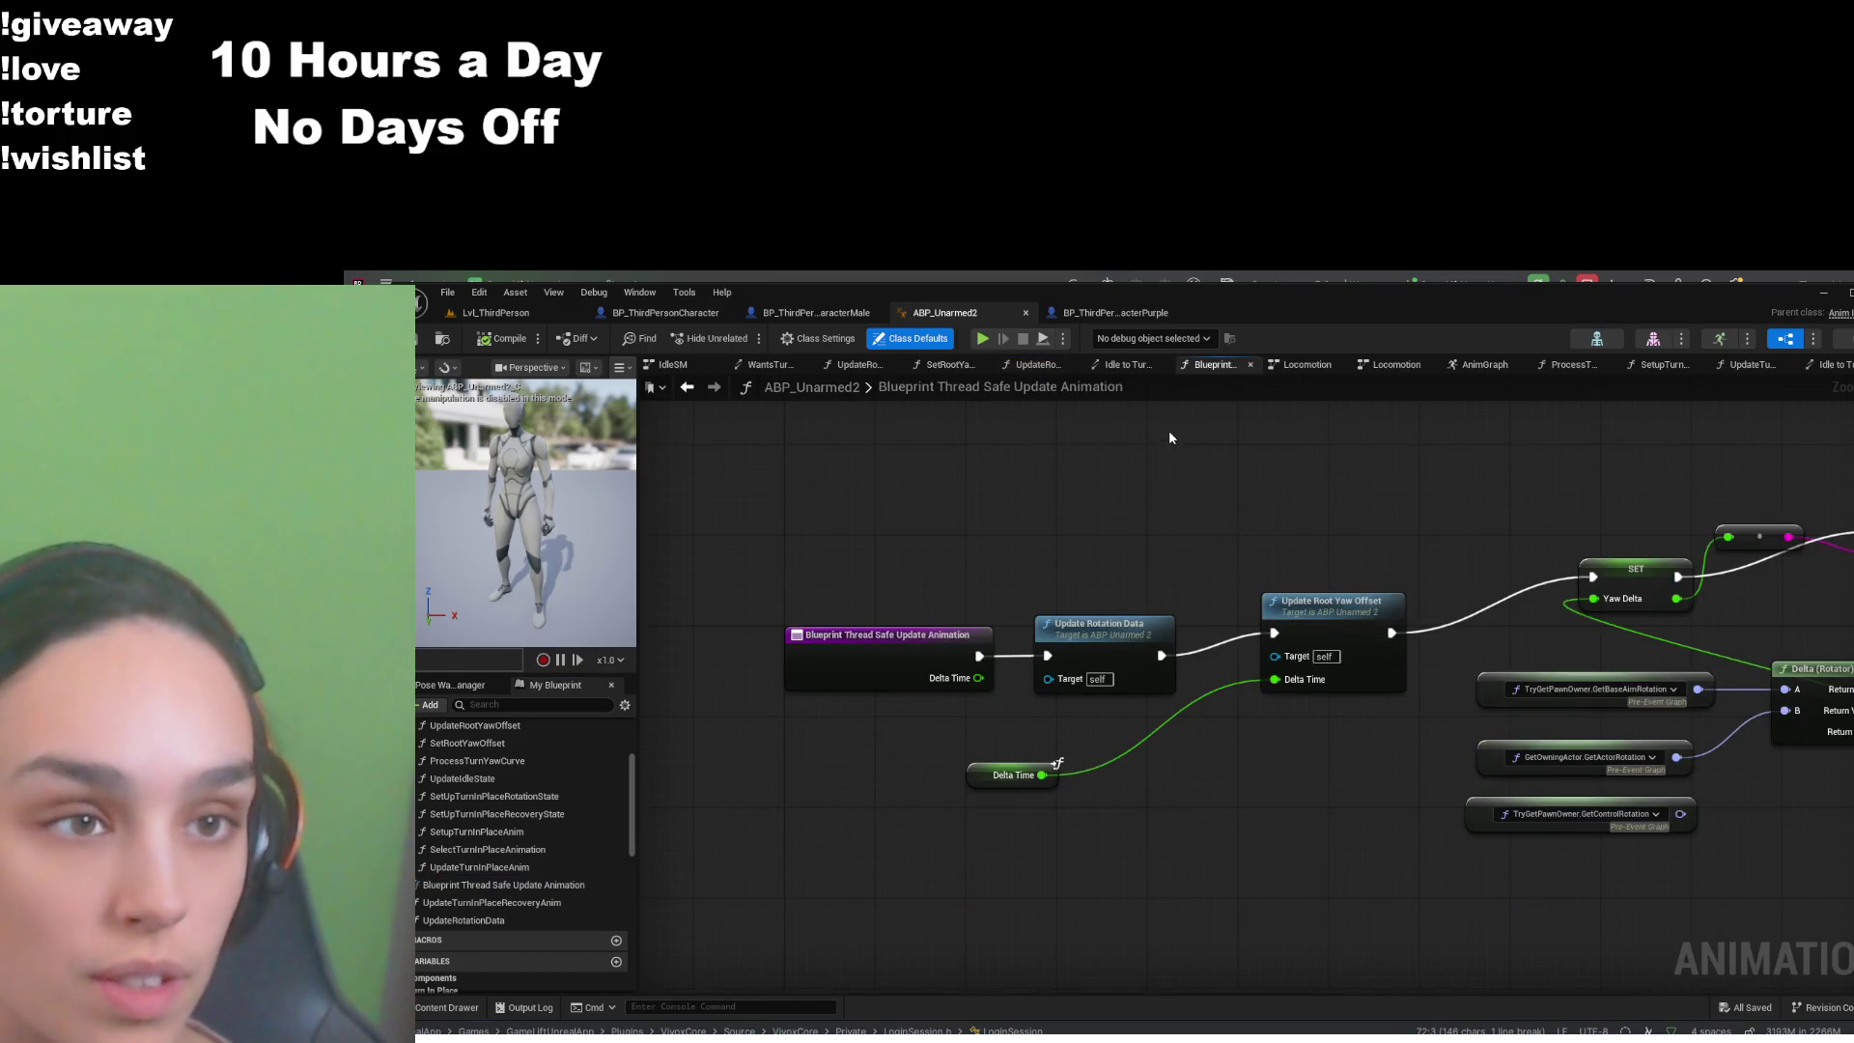
- In the Idle to TurnLeft rule, wire a Yaw Delta Since Last Update getter into the < node
click(1120, 365)
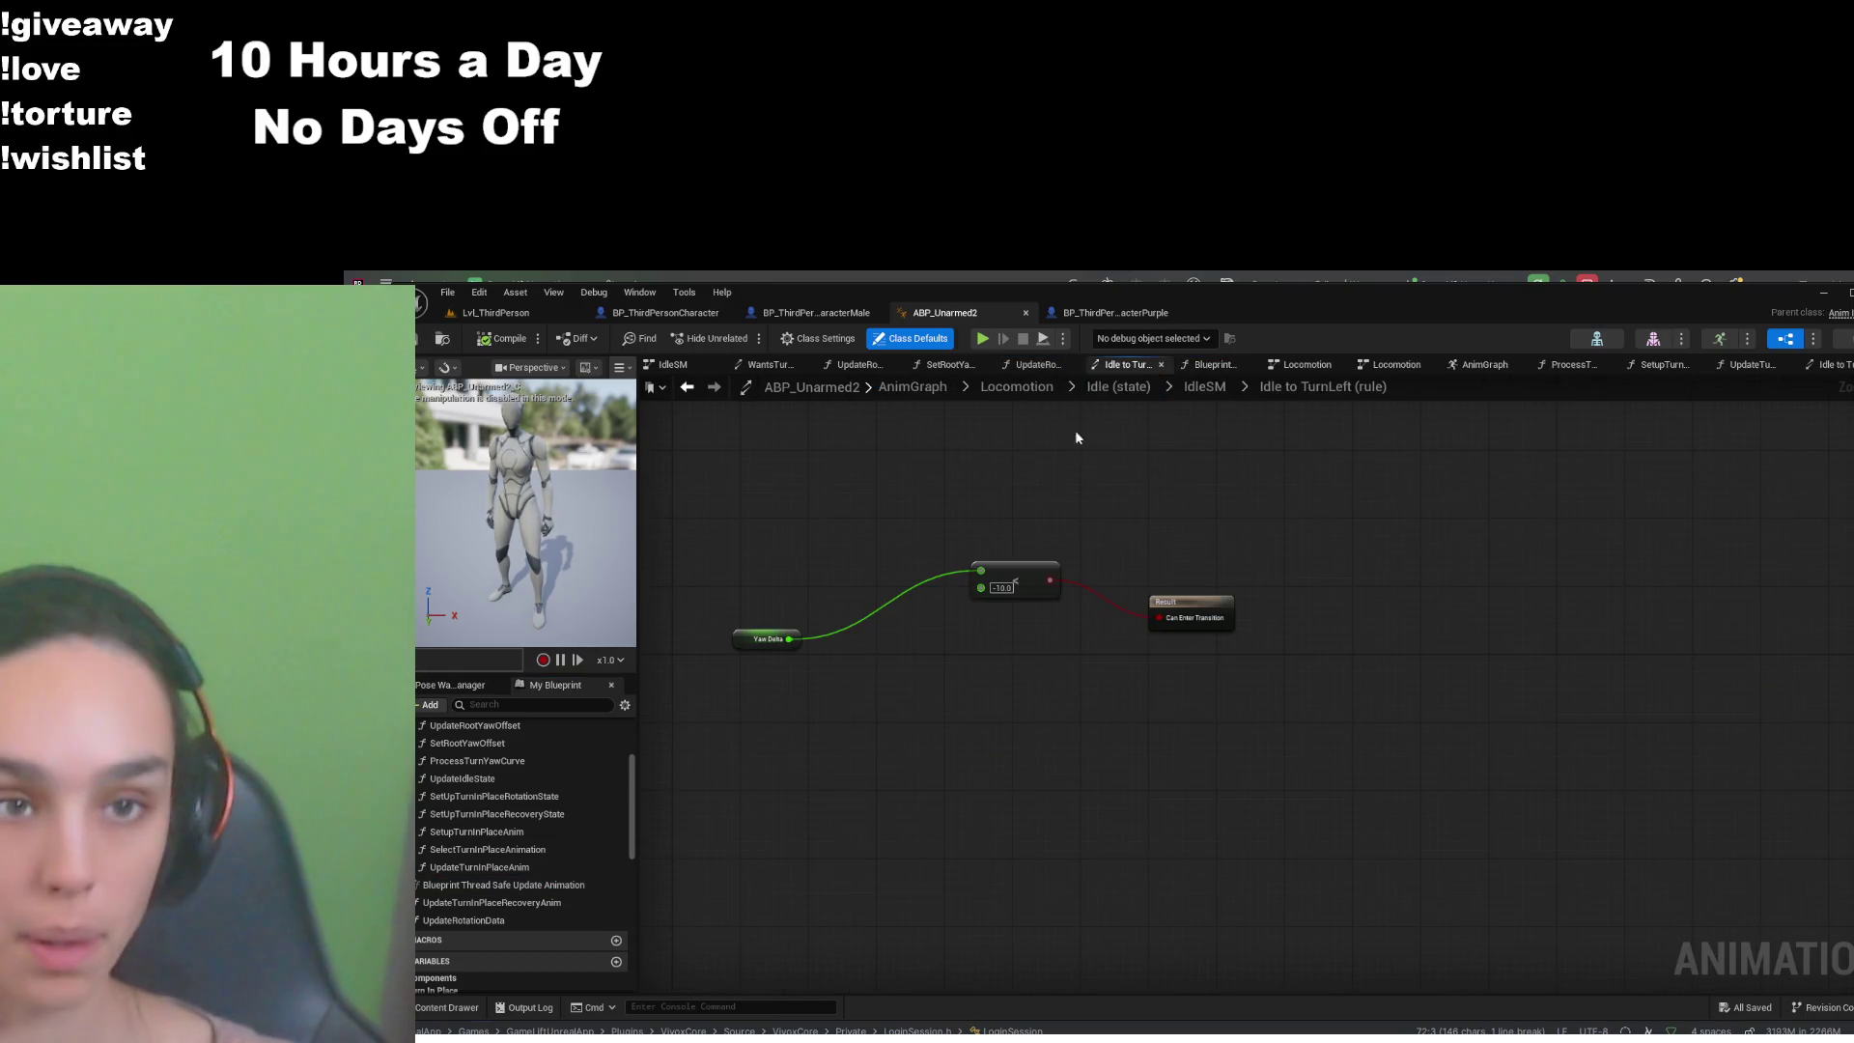
scroll(975, 670, up, 2)
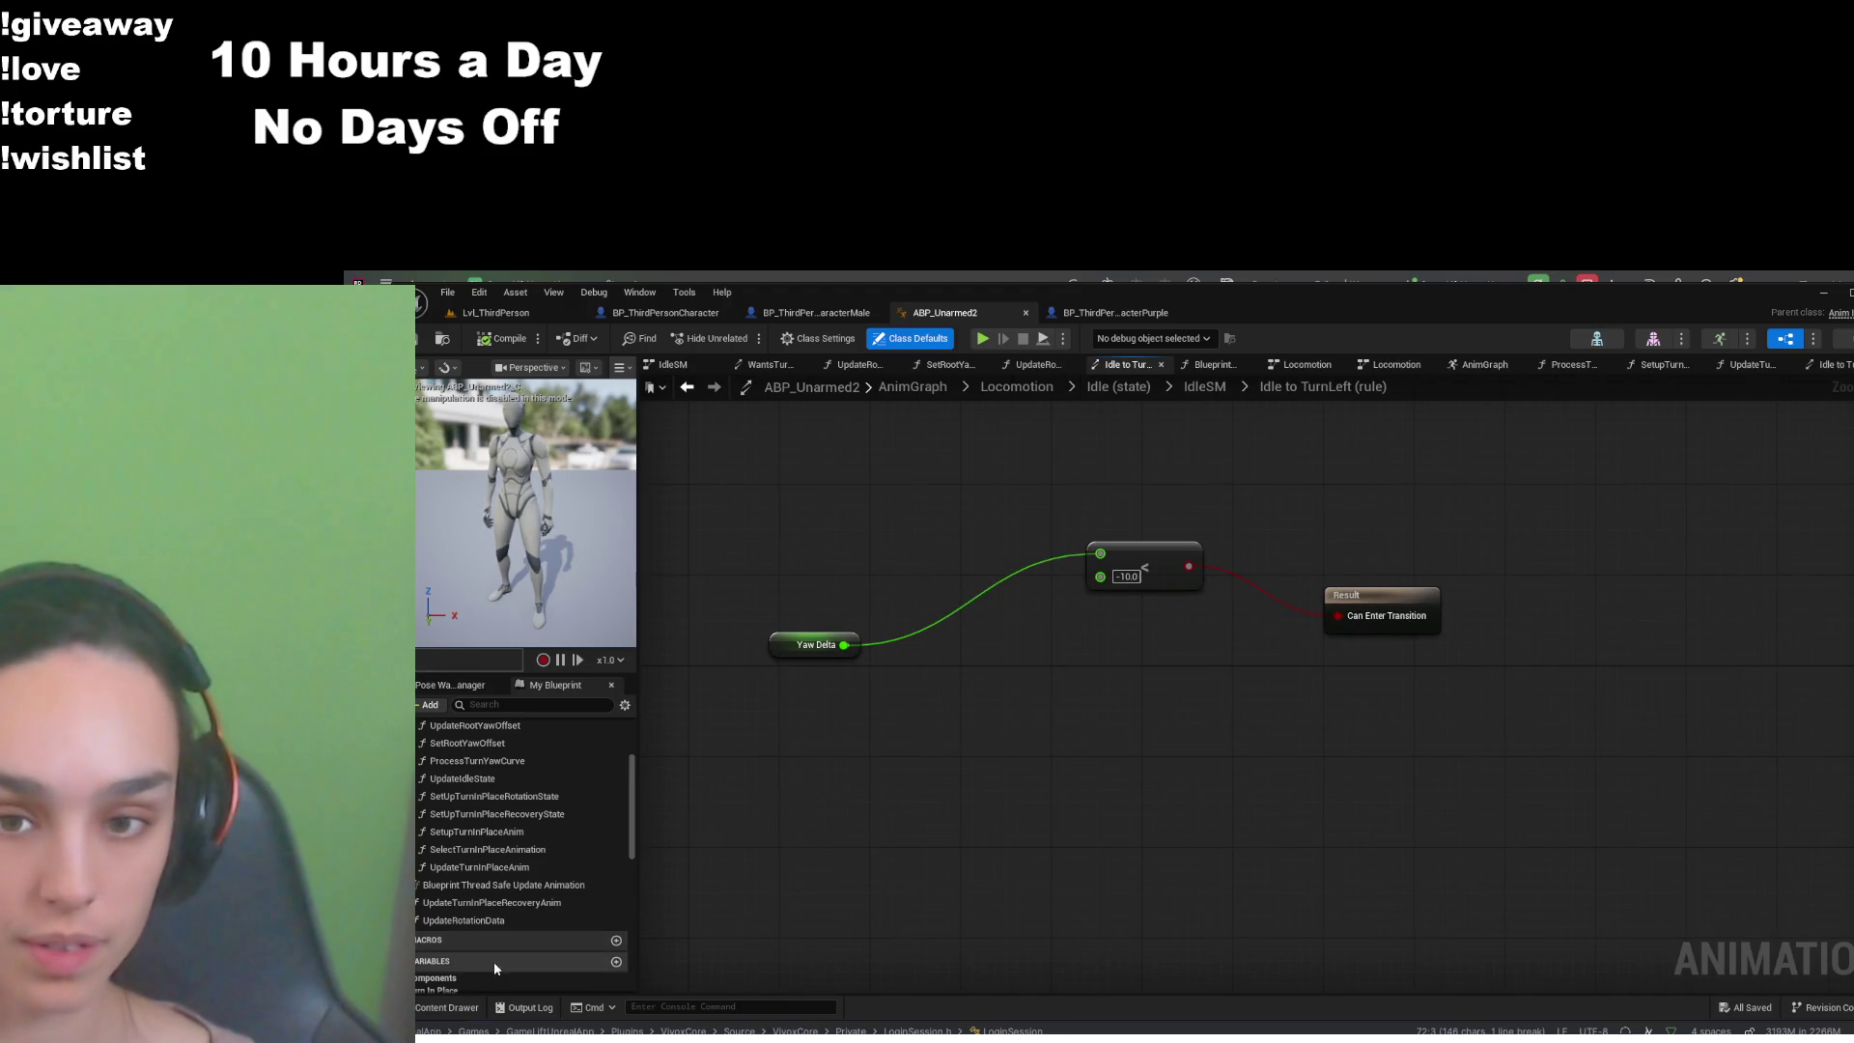
scroll(523, 907, down, 8)
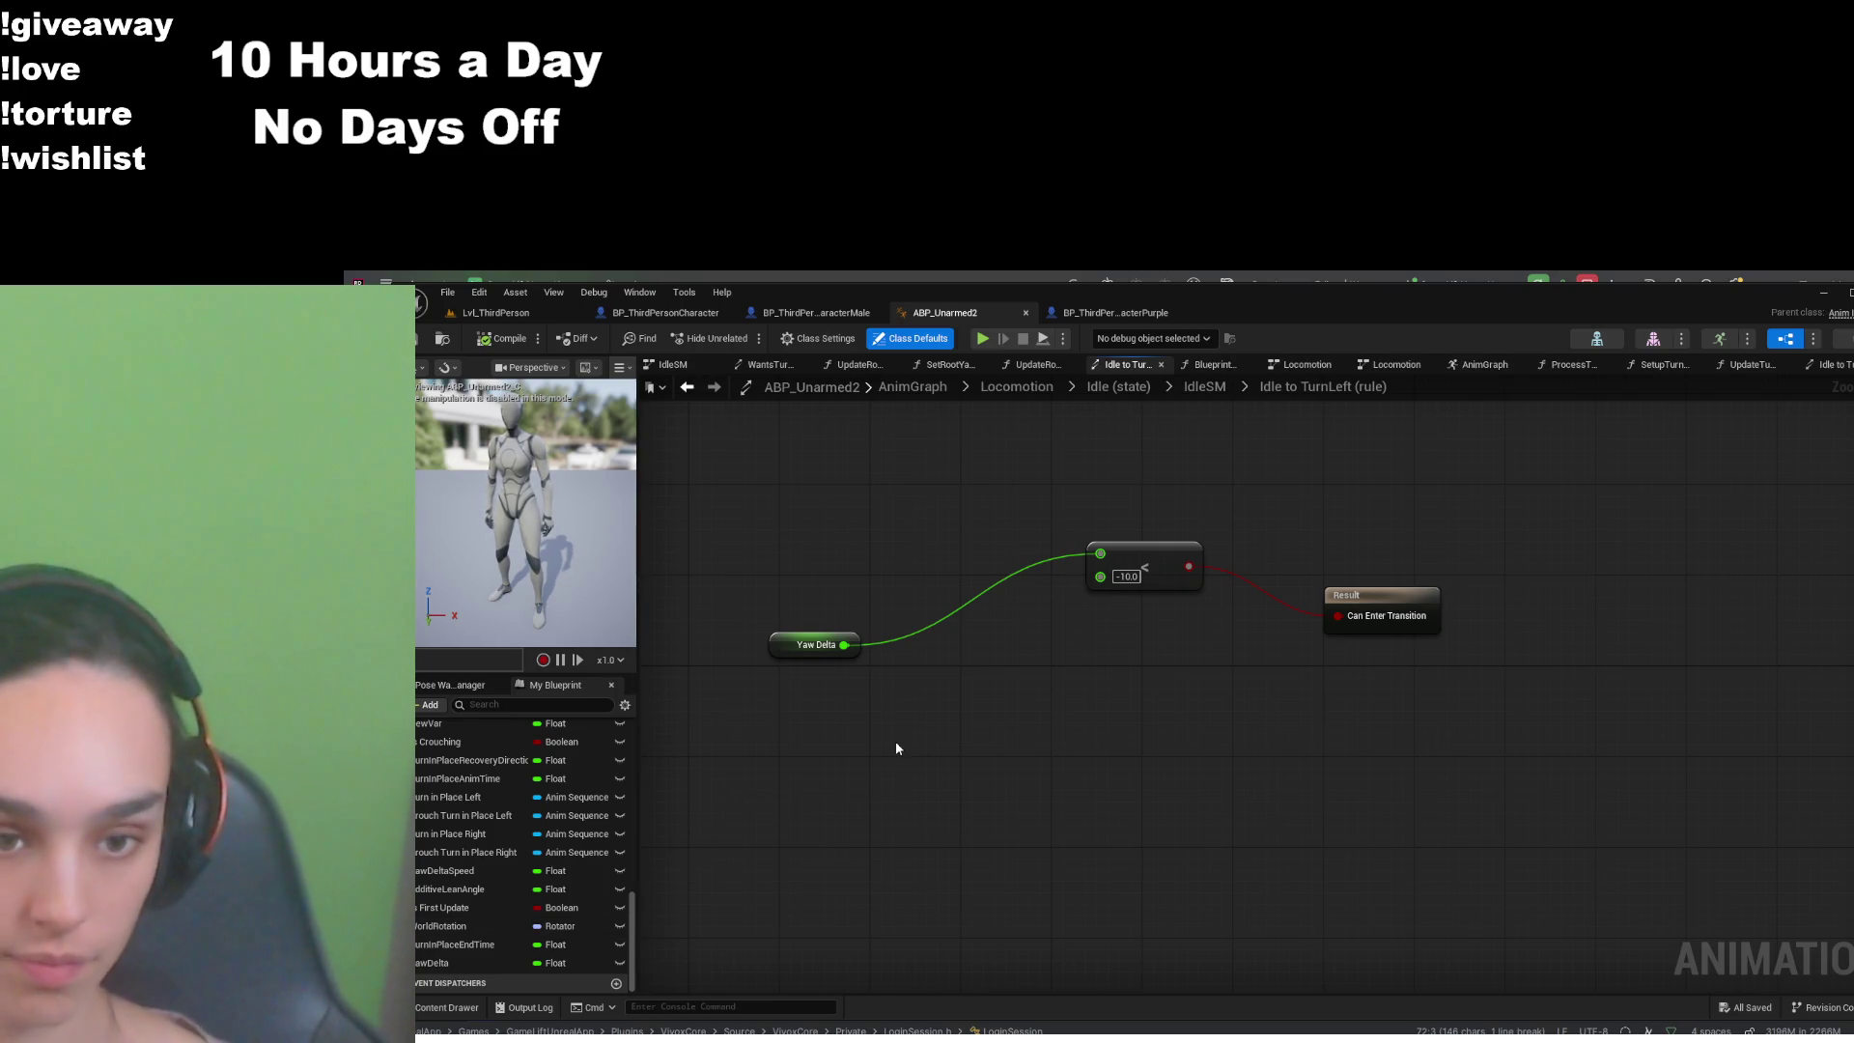
key(ctrl+v)
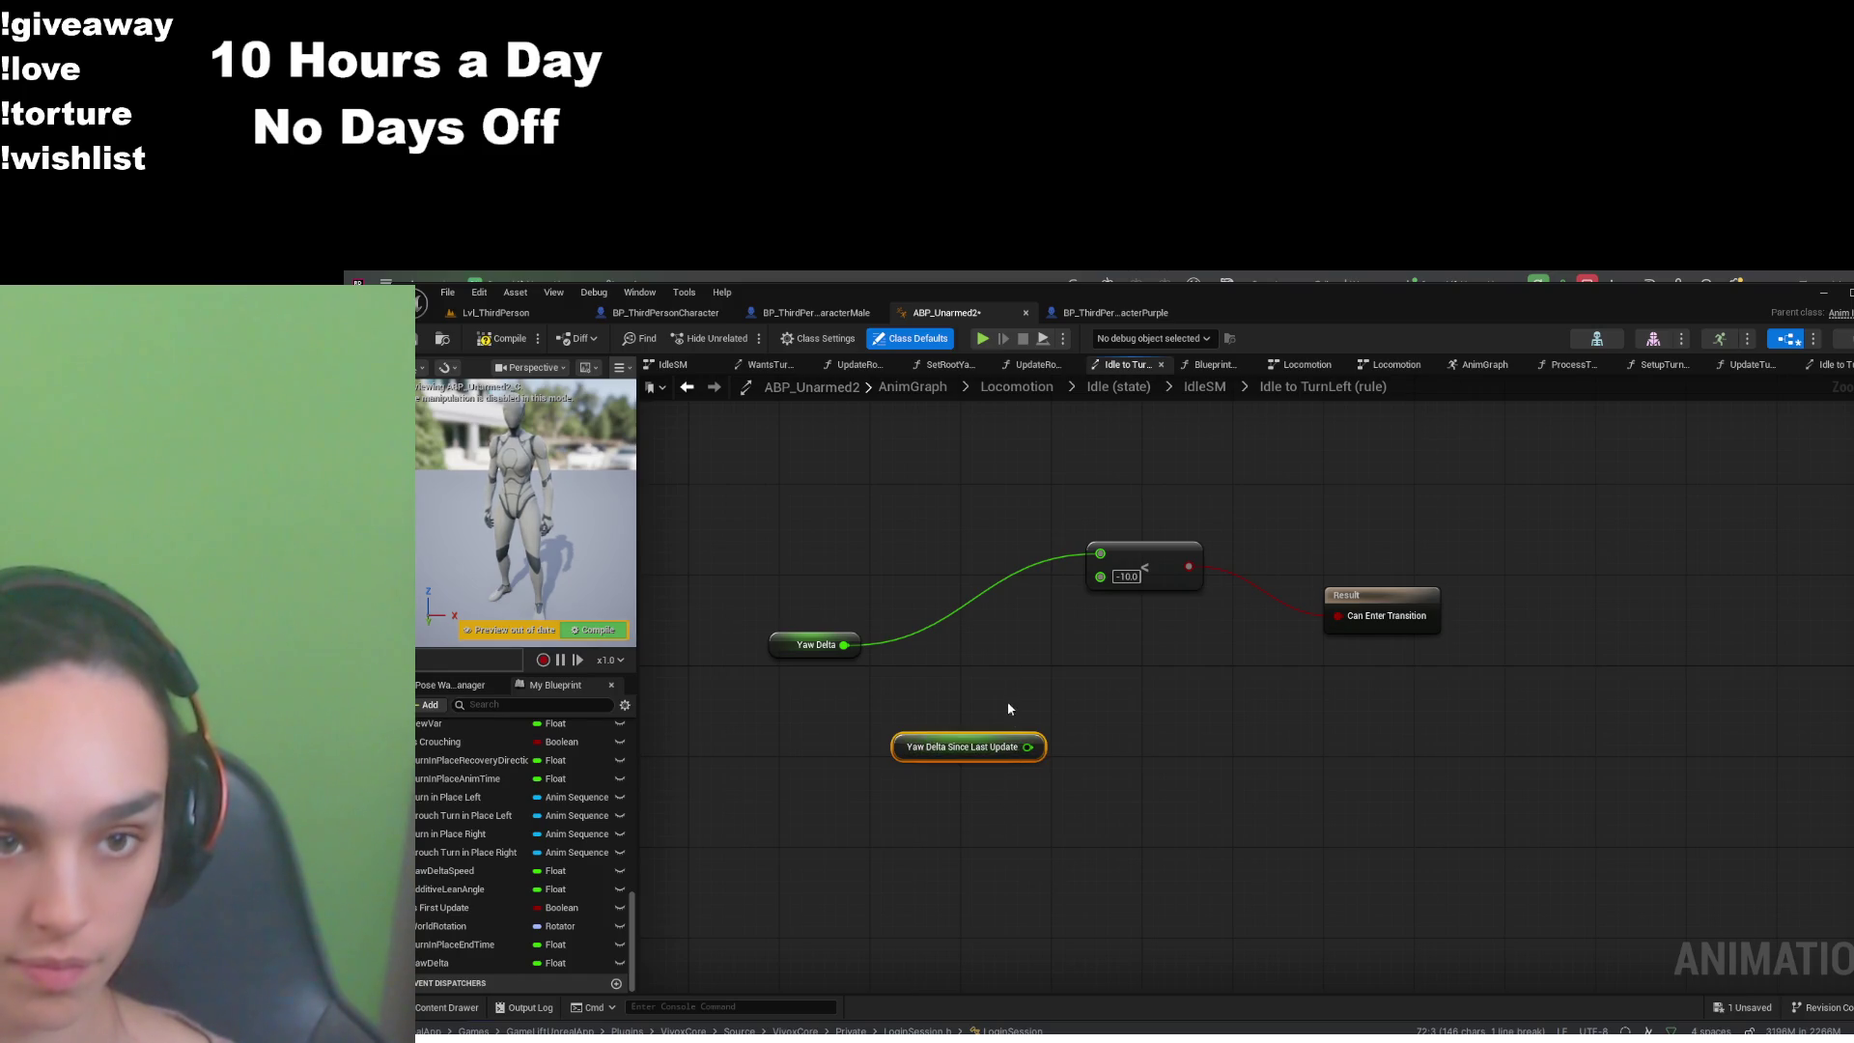
click(1100, 556)
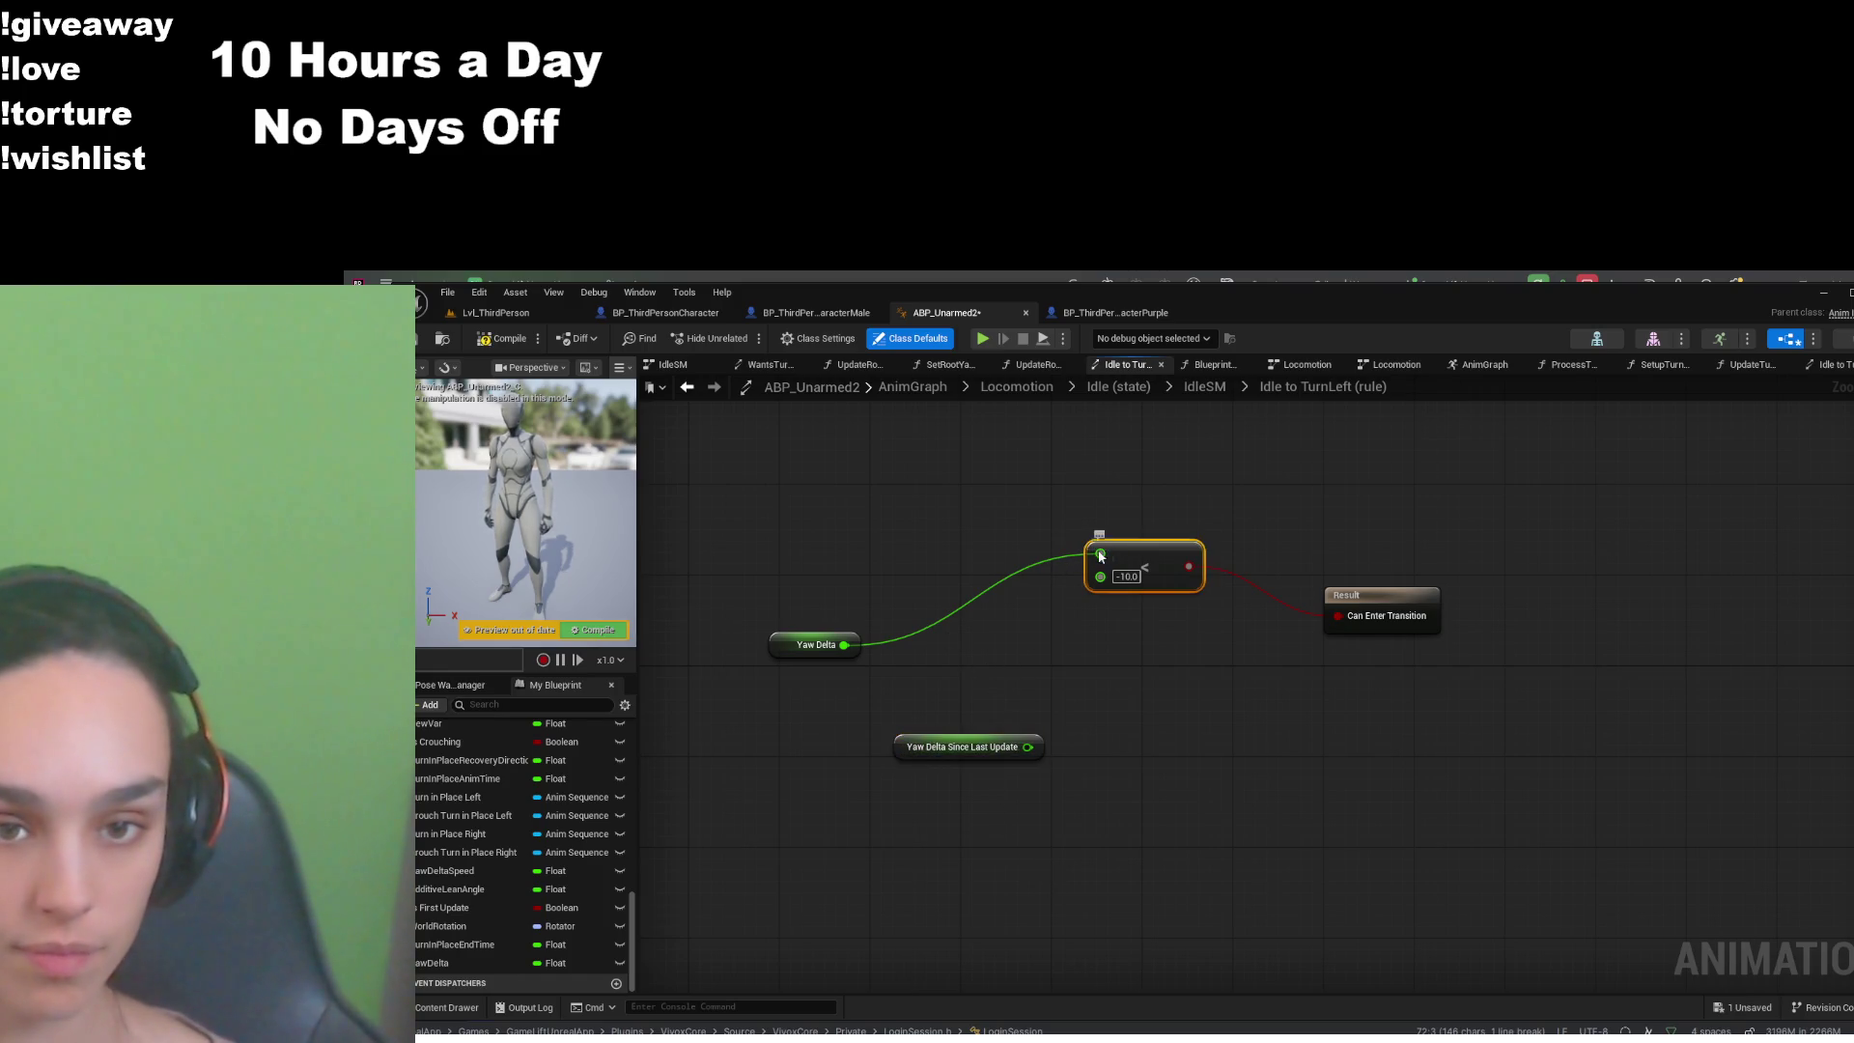
alt+click(1100, 553)
drag(1027, 746, 1100, 553)
- Compile and save ABP_Unarmed2, then return to the LvL_ThirdPerson level
click(500, 338)
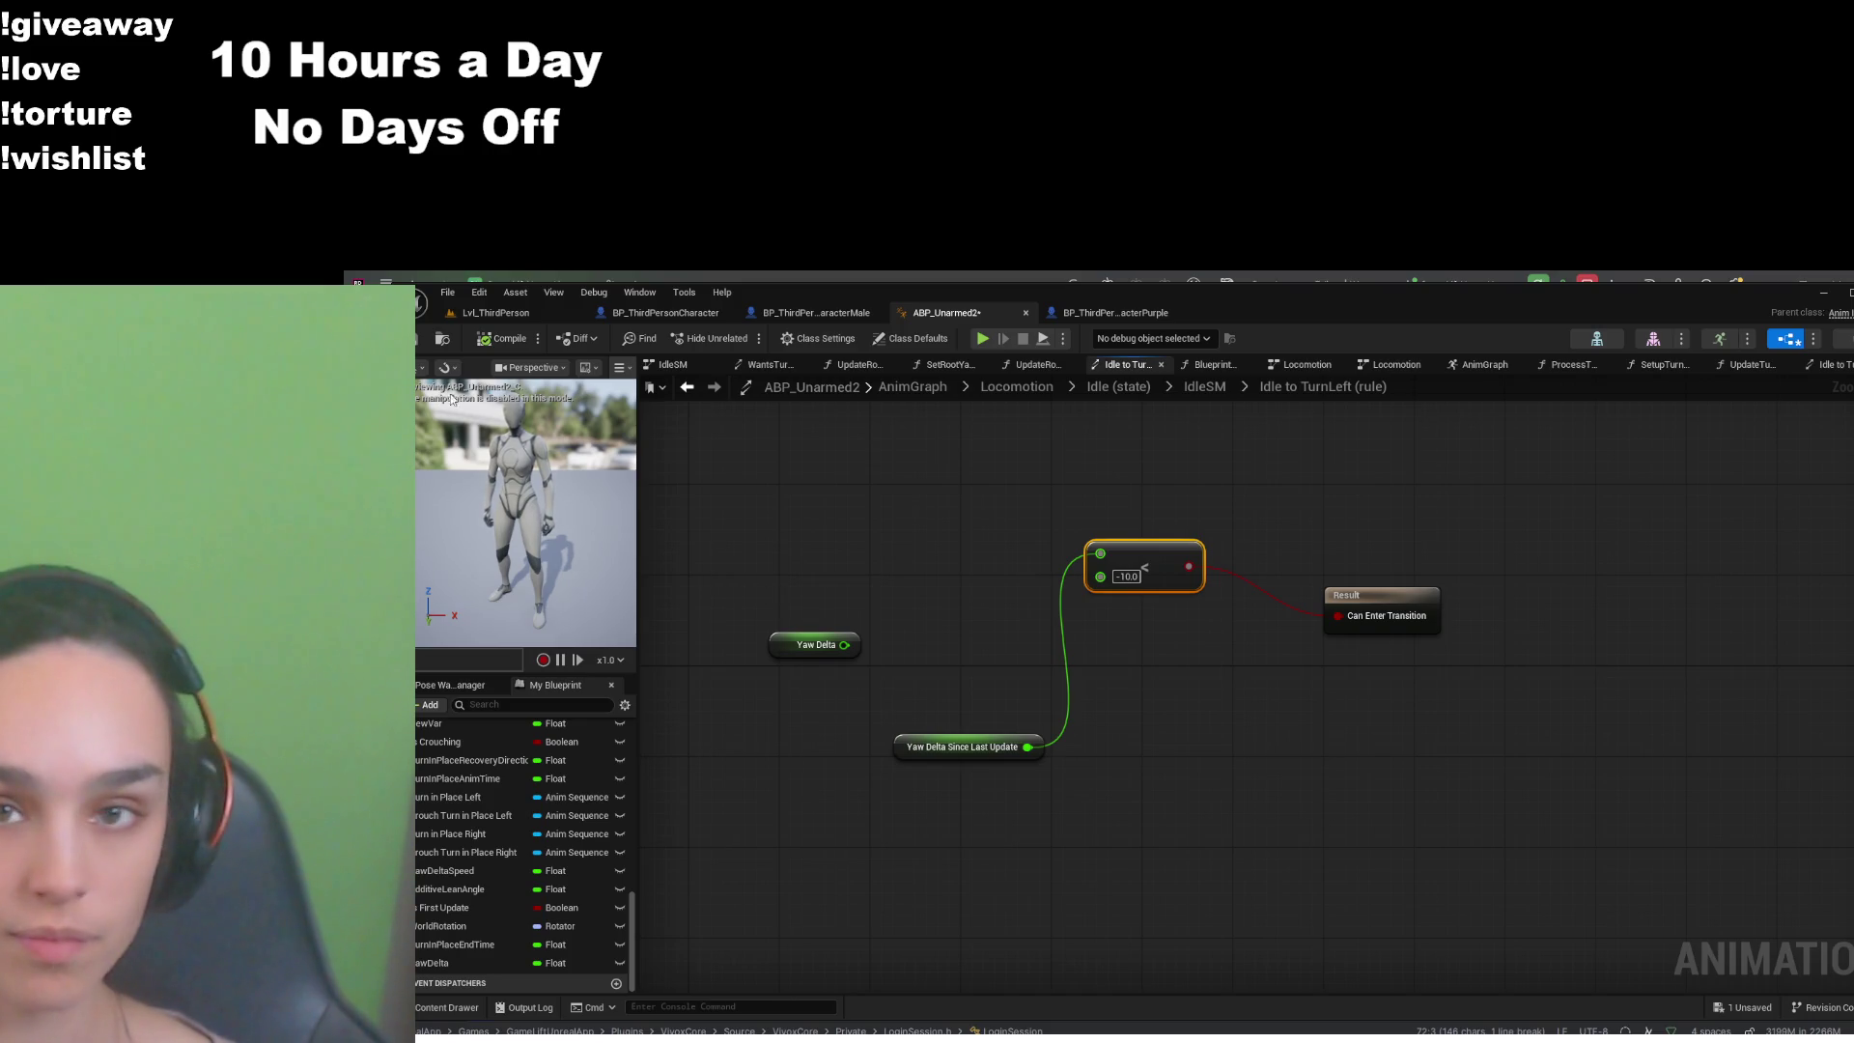
key(ctrl+s)
drag(974, 656, 984, 699)
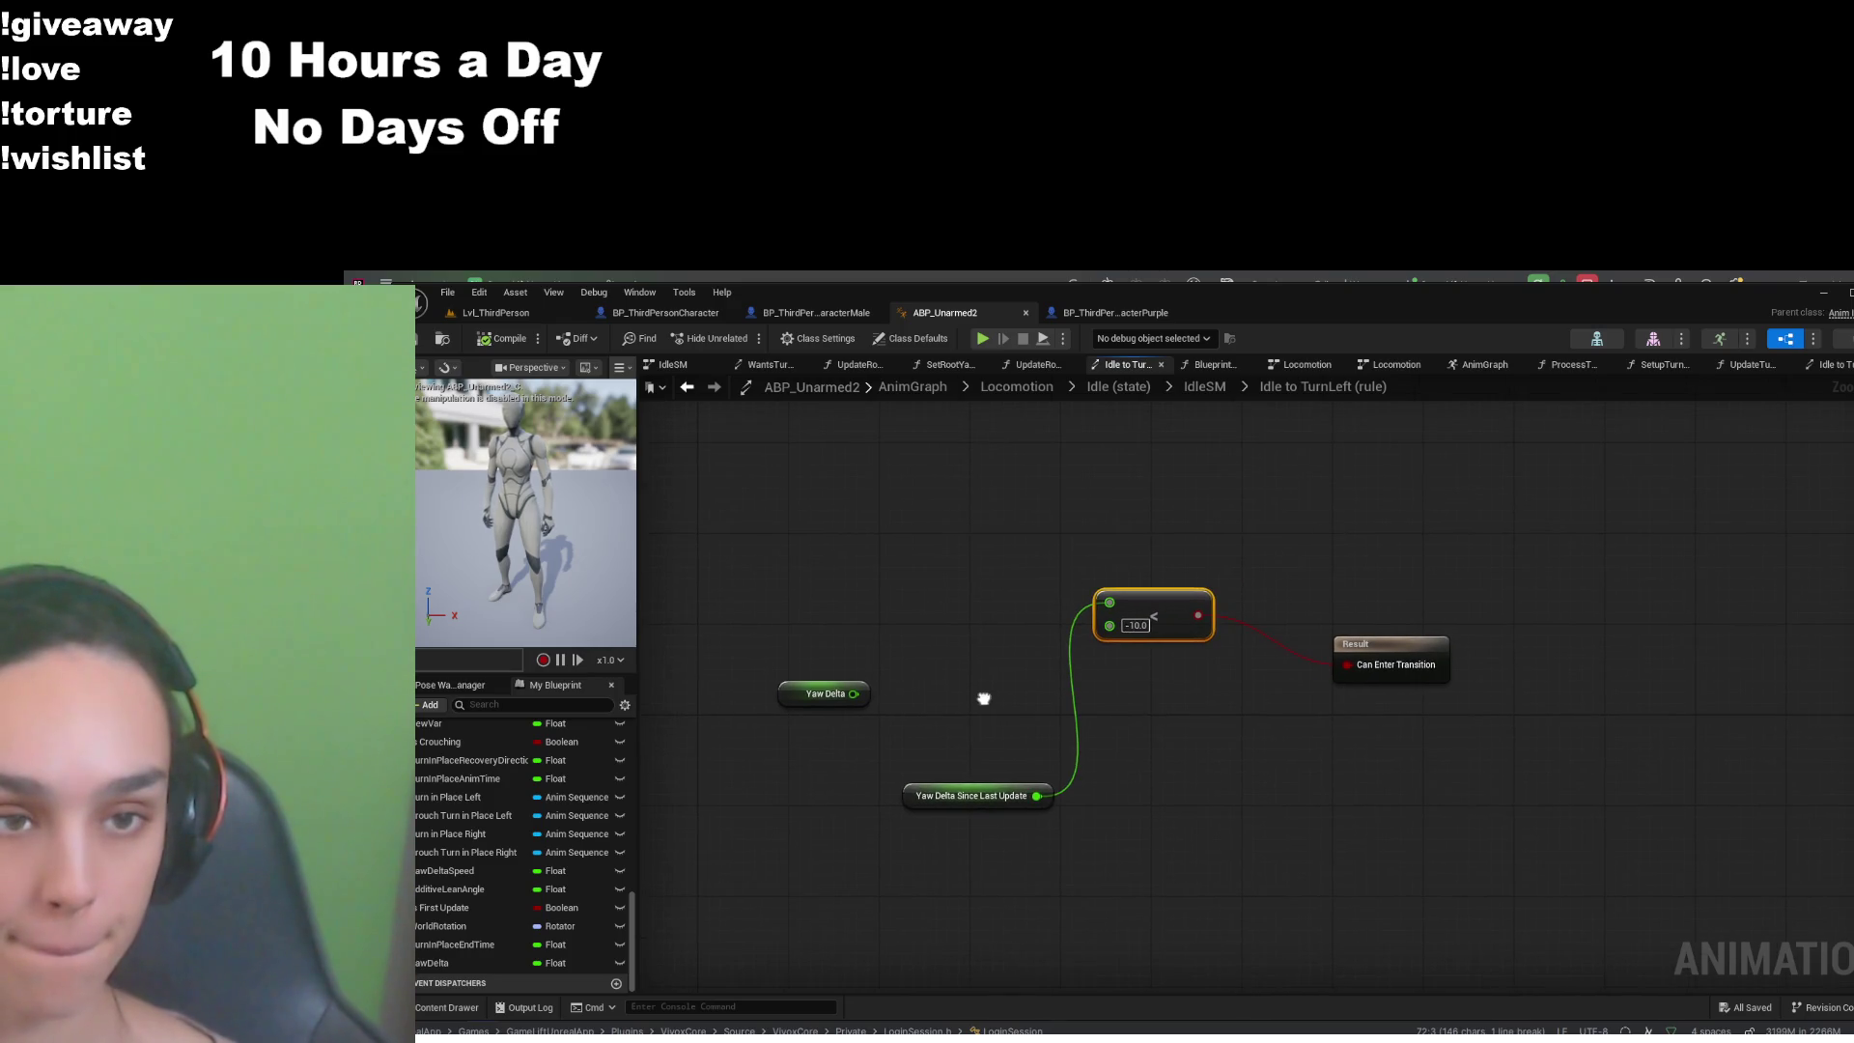
click(517, 318)
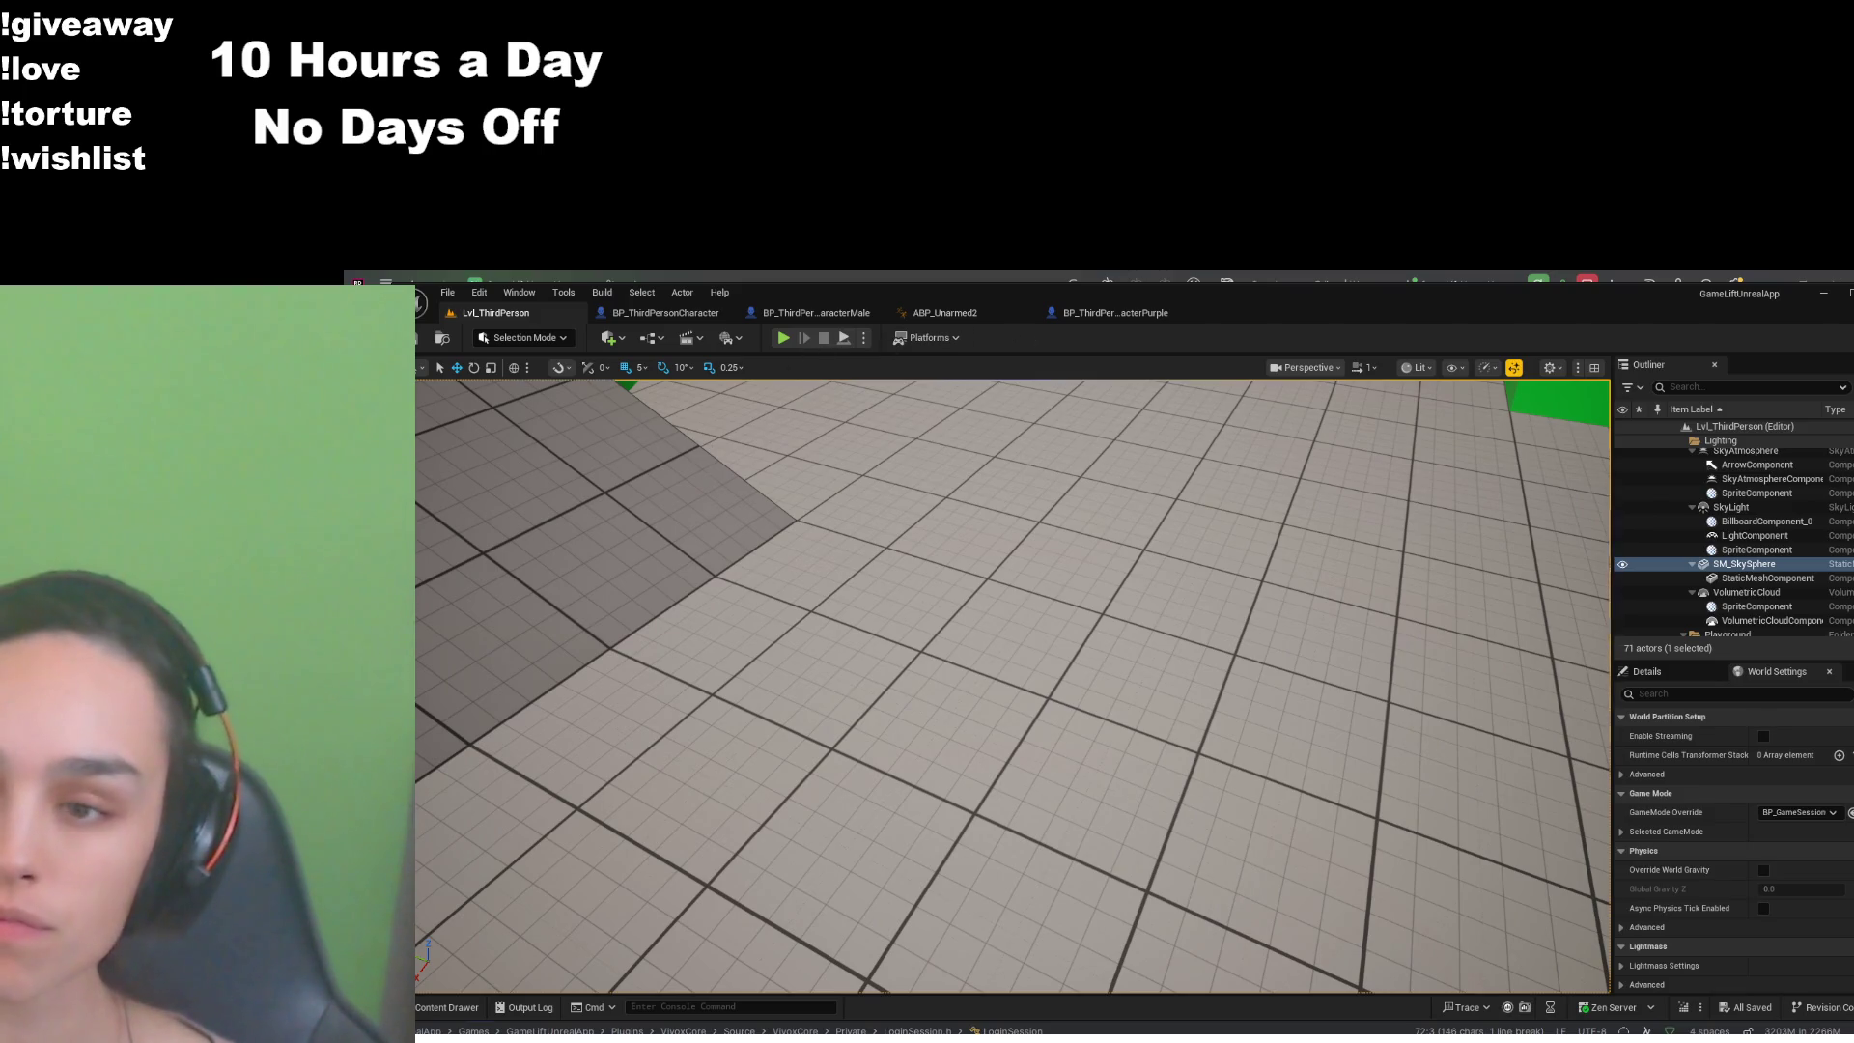
- Start Play-In-Editor, check live Yaw Delta values in ABP_Unarmed2, then view BP_ThirdPersonCharacterPurple
click(783, 337)
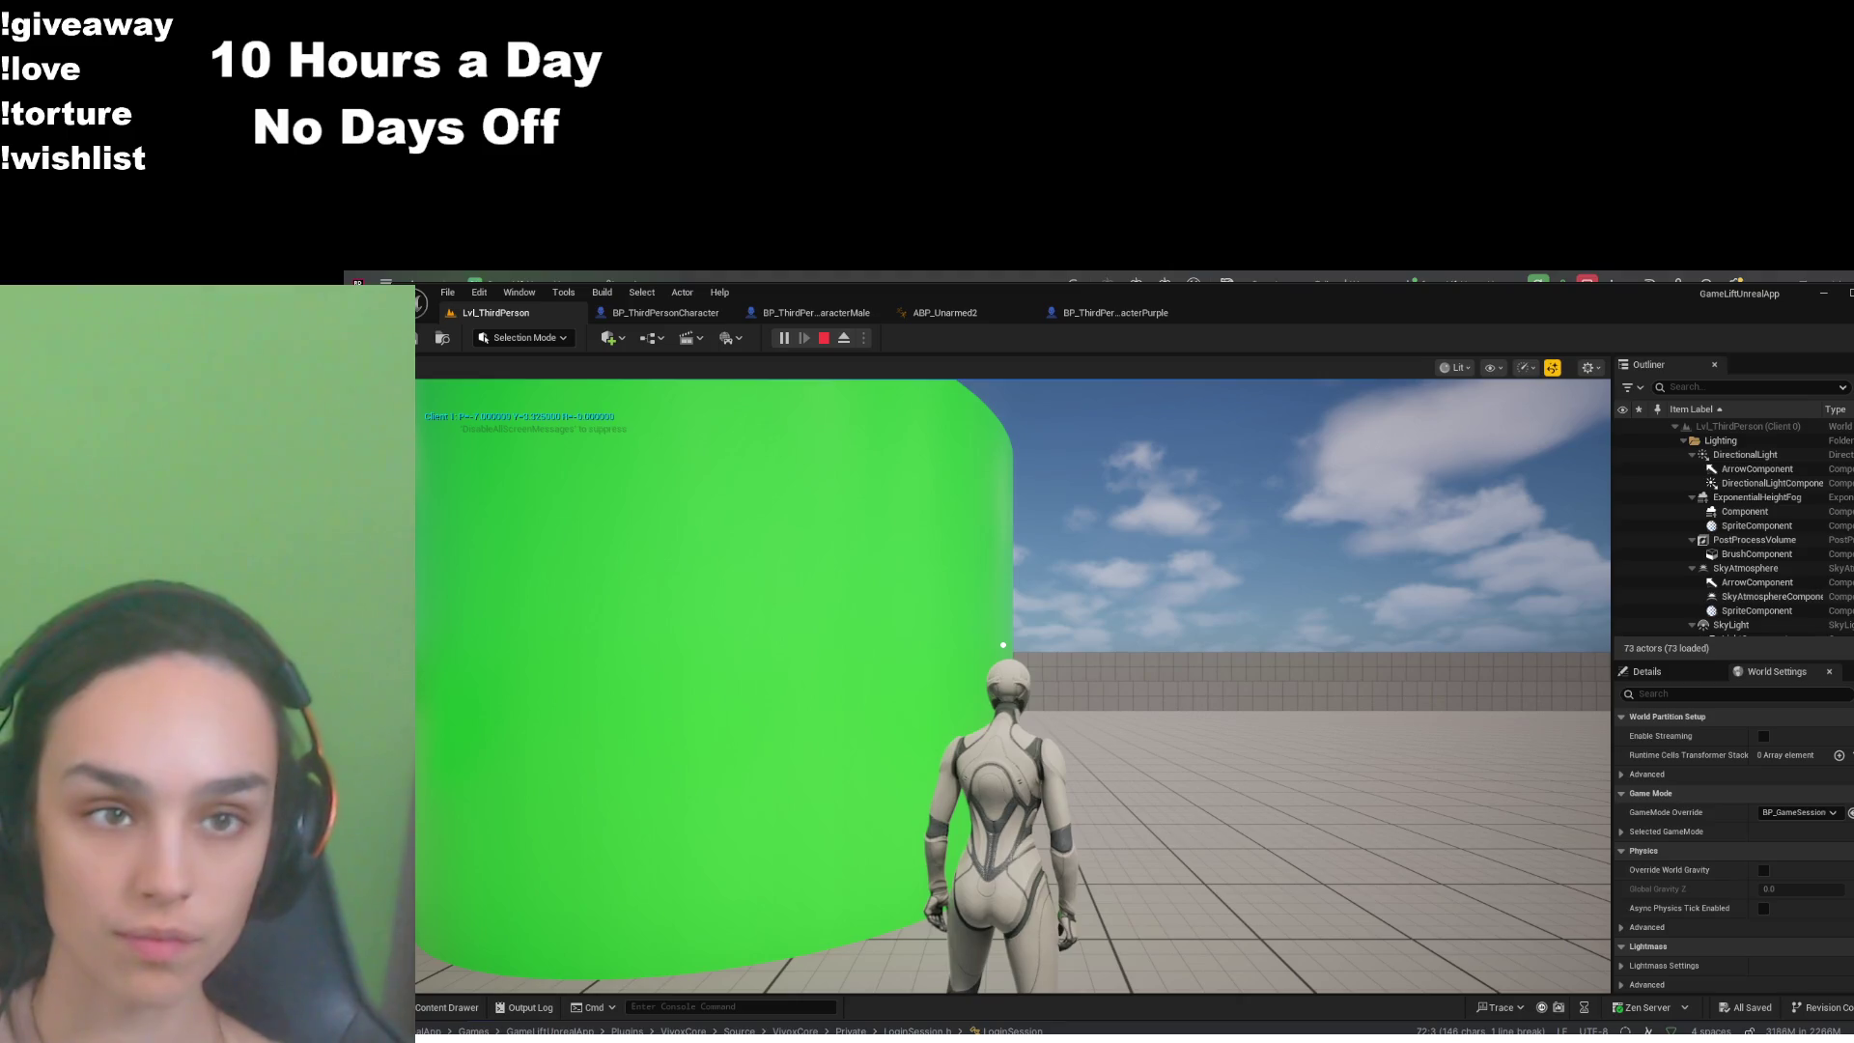
click(945, 311)
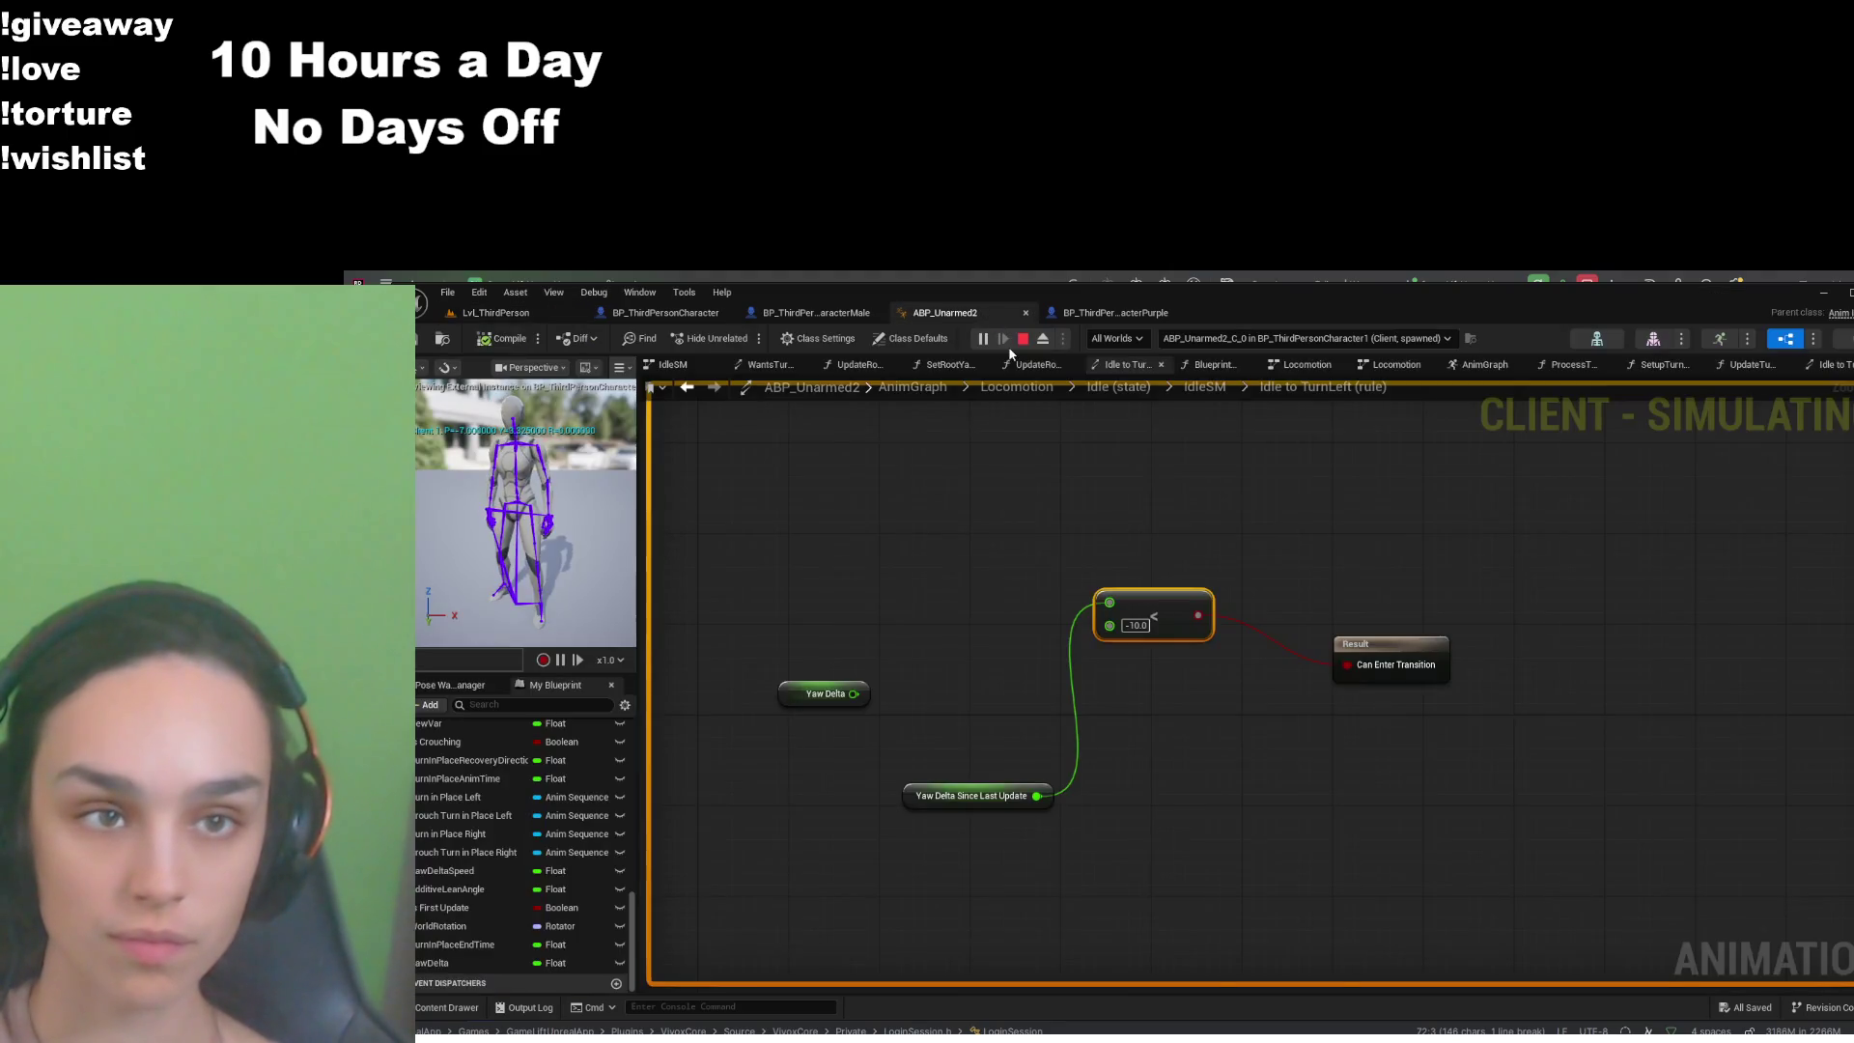
drag(1846, 493, 1529, 493)
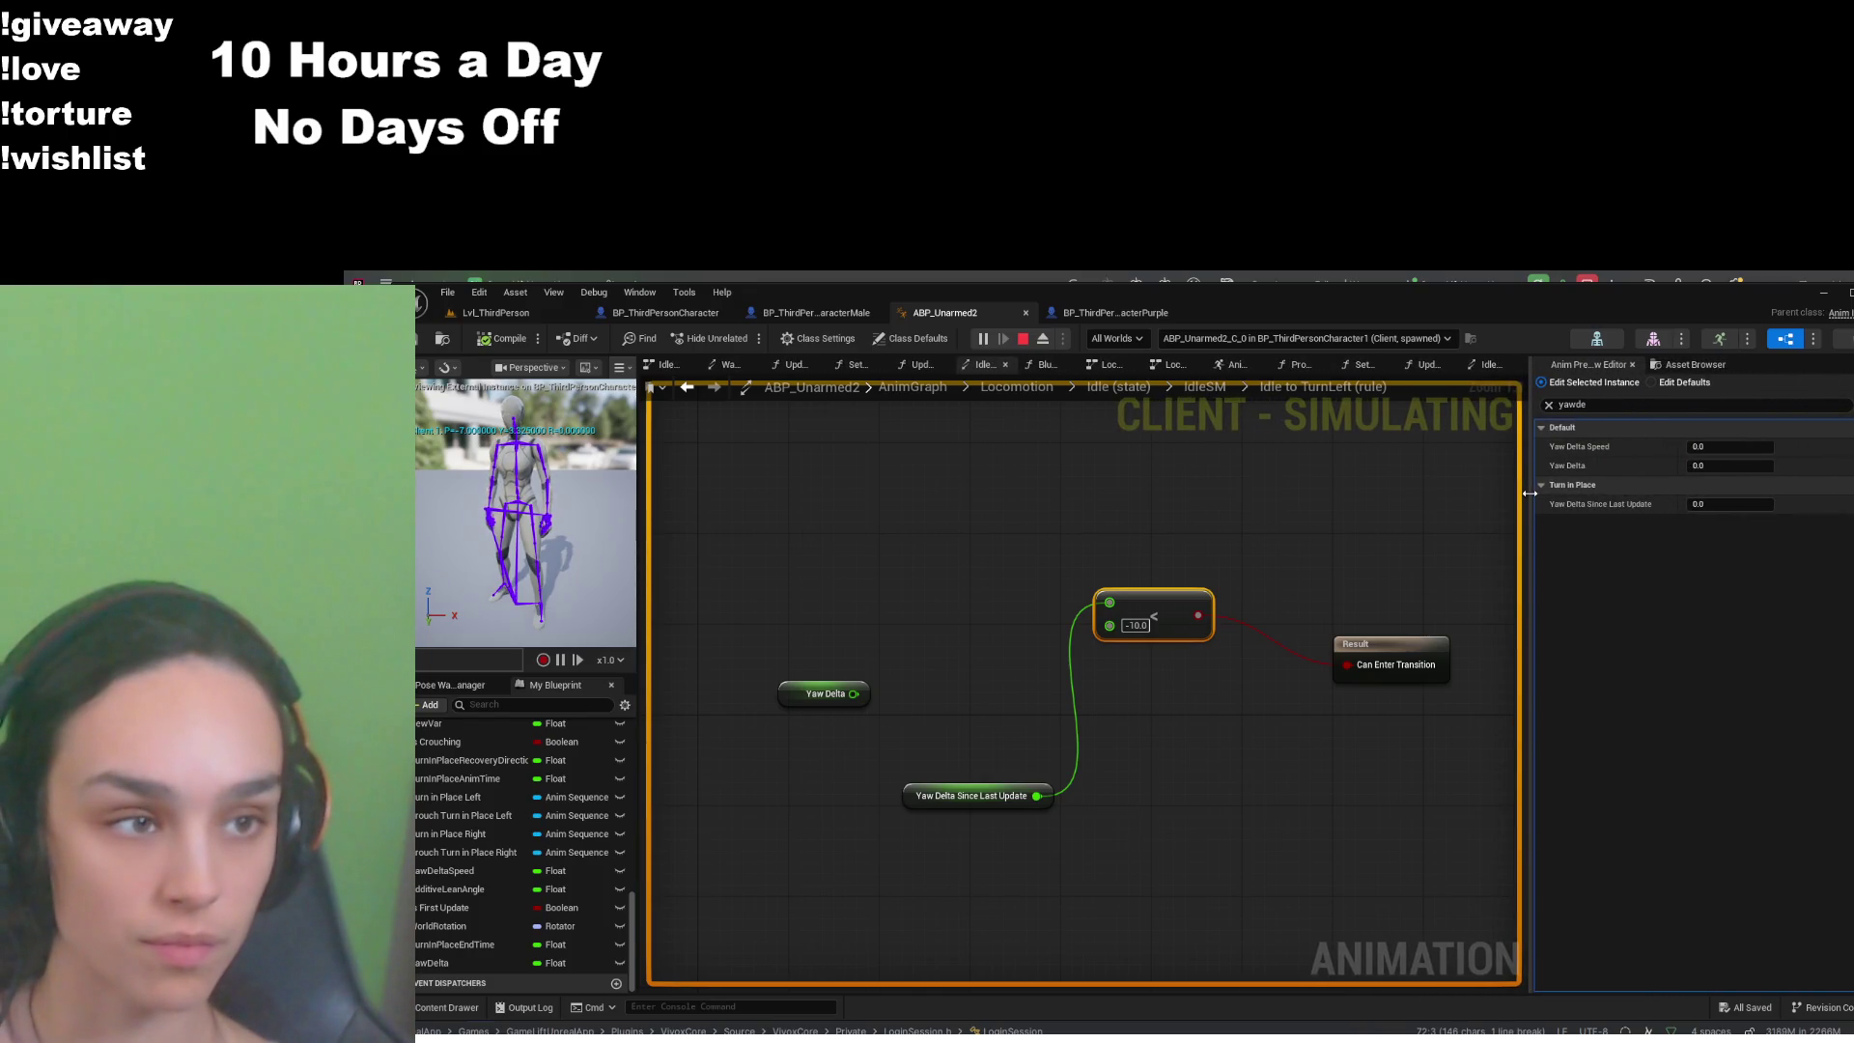
click(1116, 312)
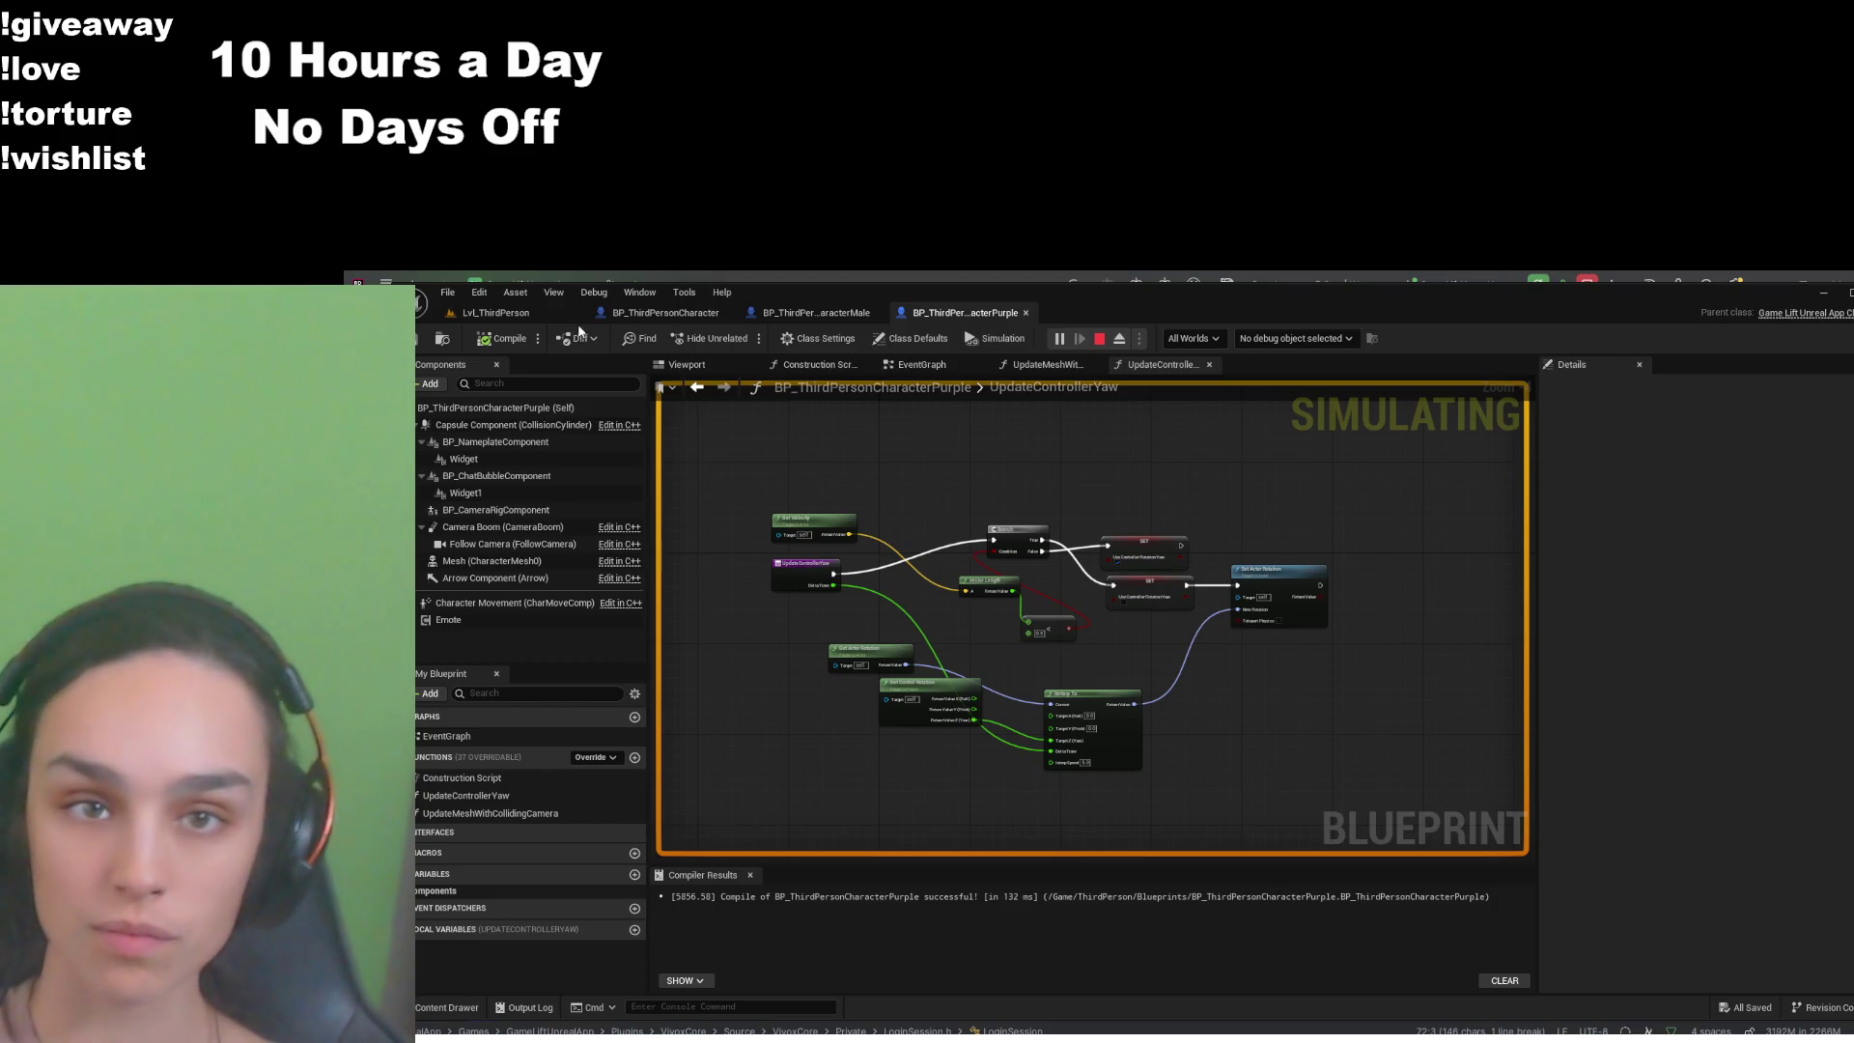
- Return to the running level, stop Play-In-Editor, and reopen ABP_Unarmed2's Idle to TurnLeft rule
click(553, 316)
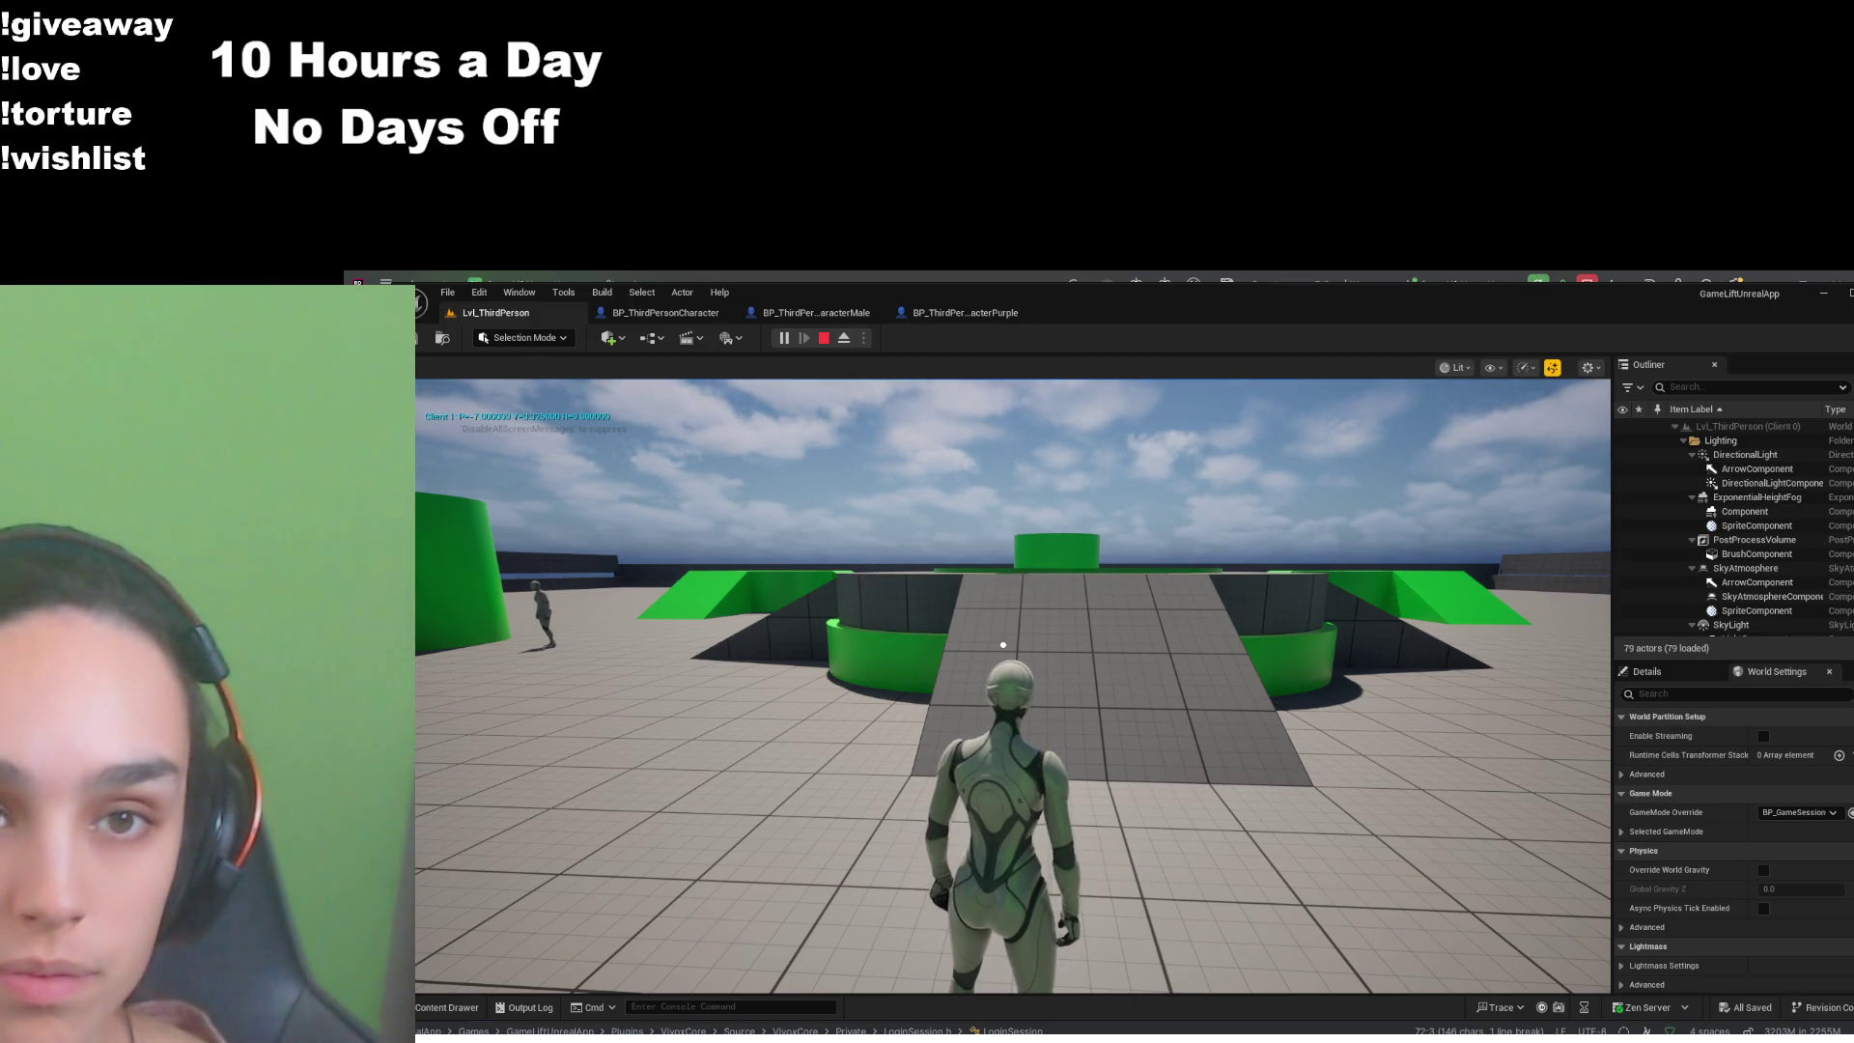
click(823, 337)
click(667, 312)
click(965, 312)
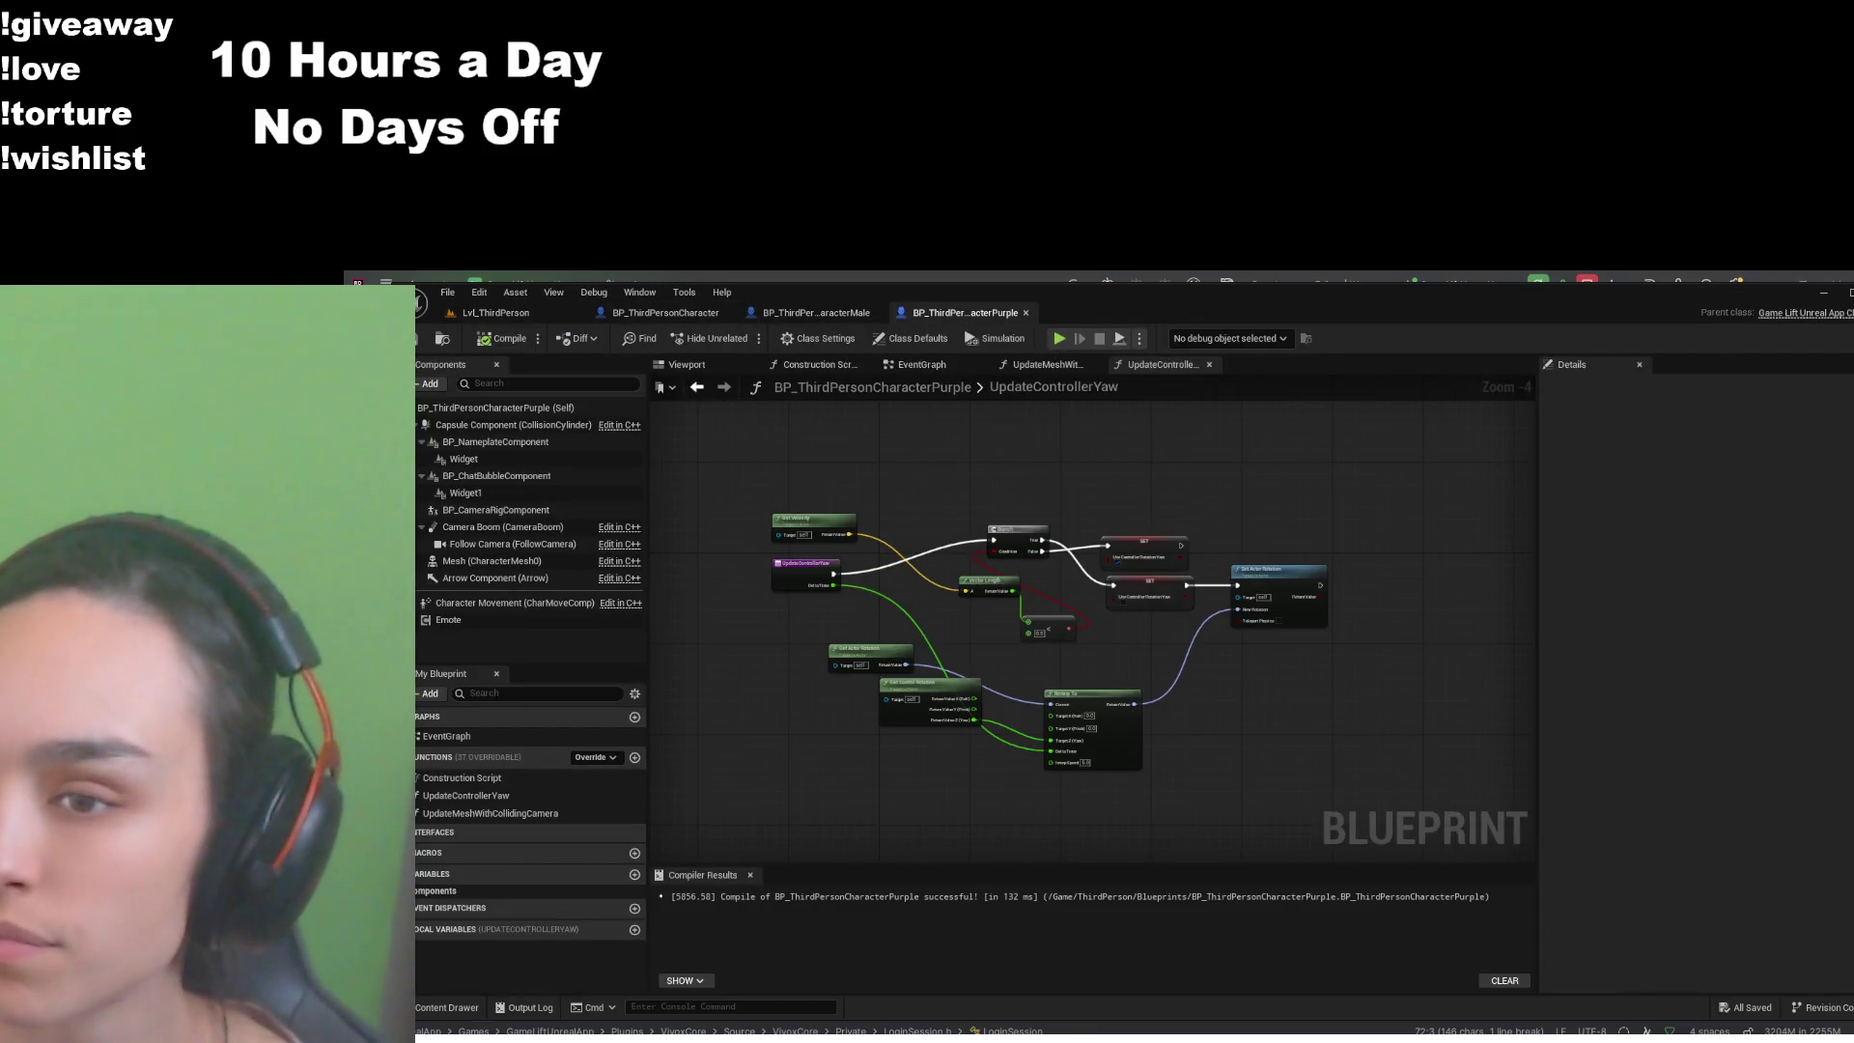
click(816, 312)
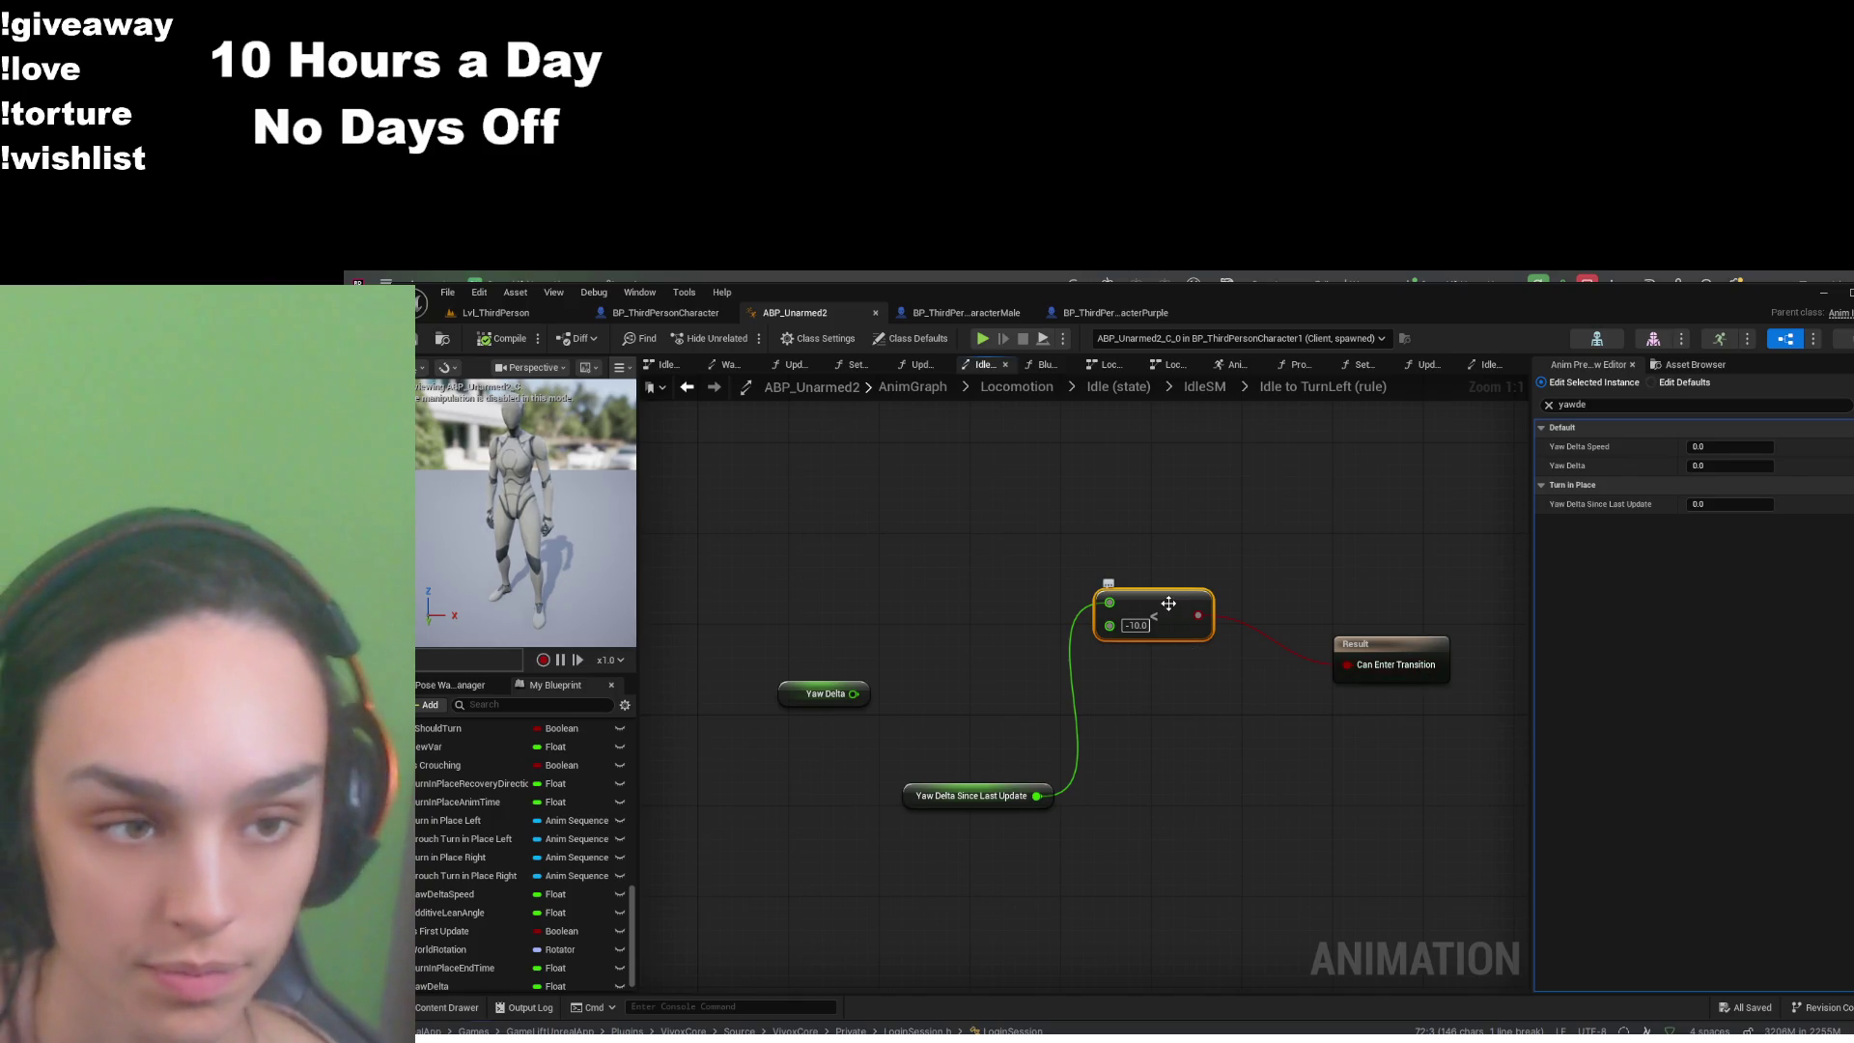
- Duplicate the < comparison node in the Idle to TurnLeft rule and place it below the original
key(ctrl+d)
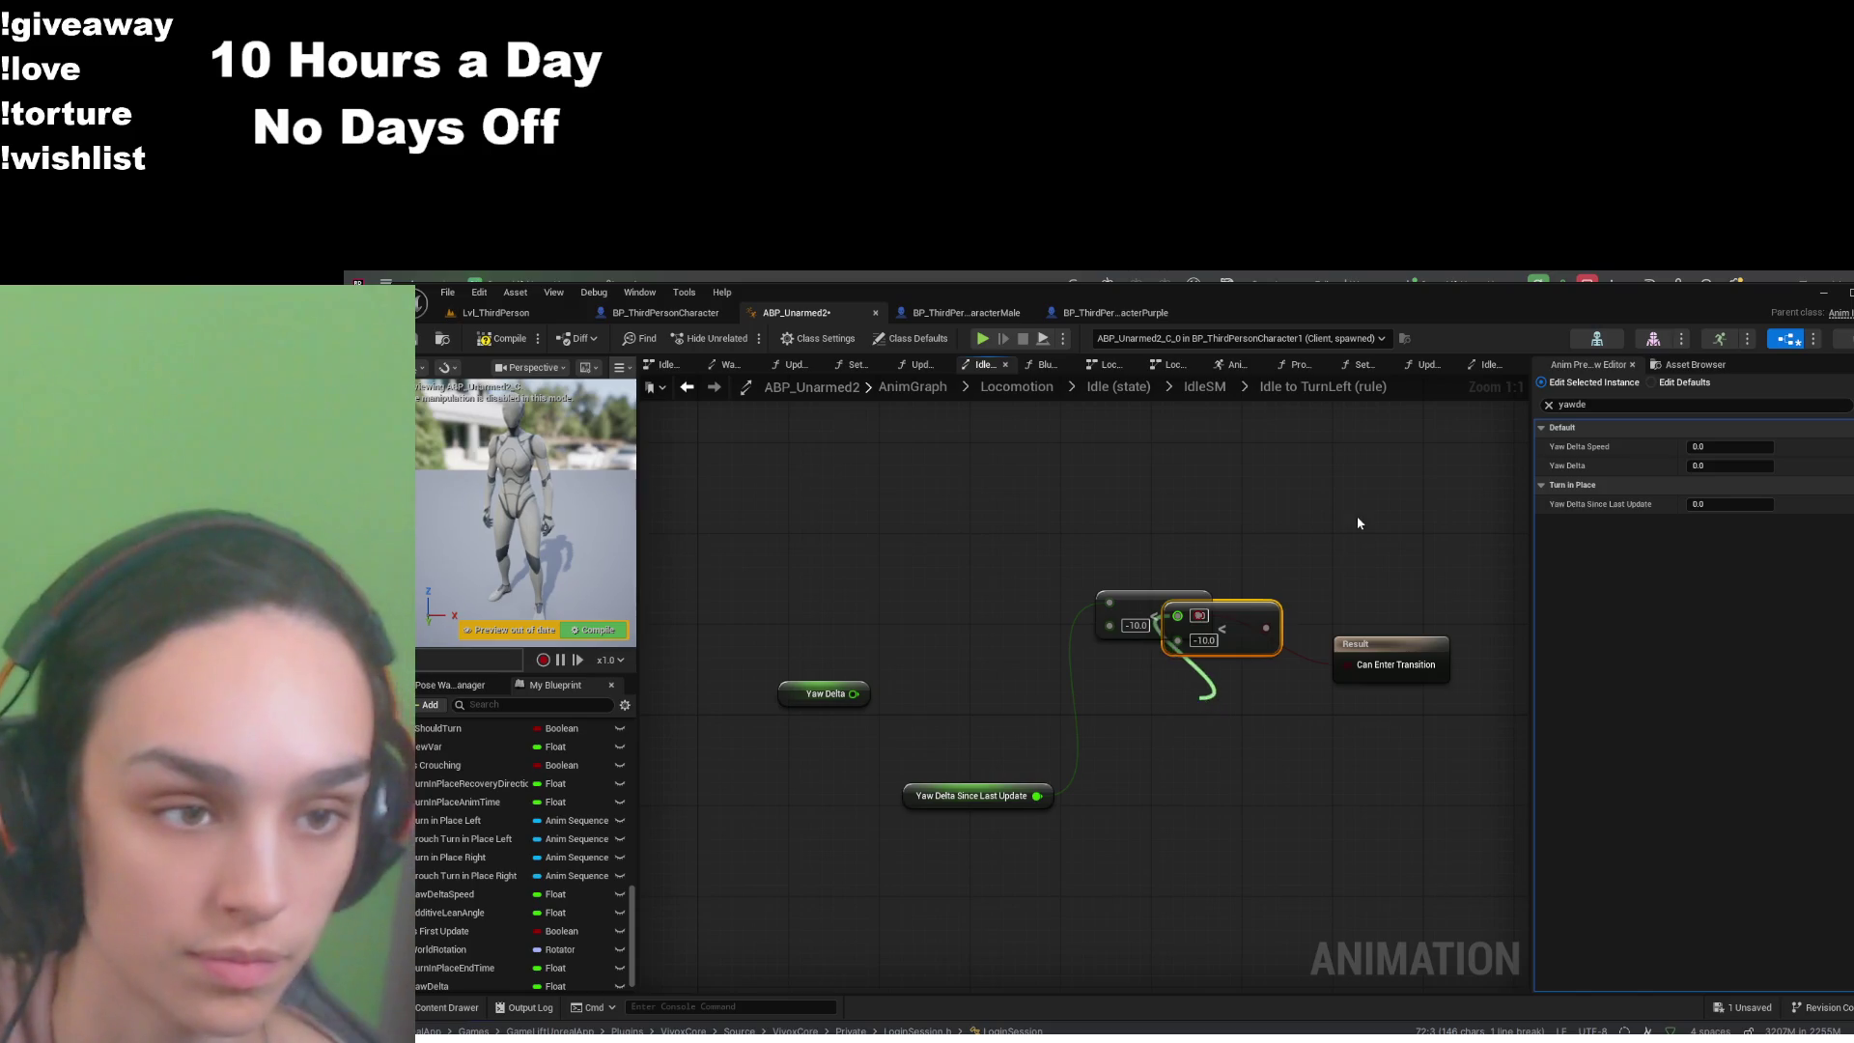
mouse_move(1217, 640)
mouse_down()
mouse_move(1197, 782)
mouse_move(1170, 799)
mouse_up()
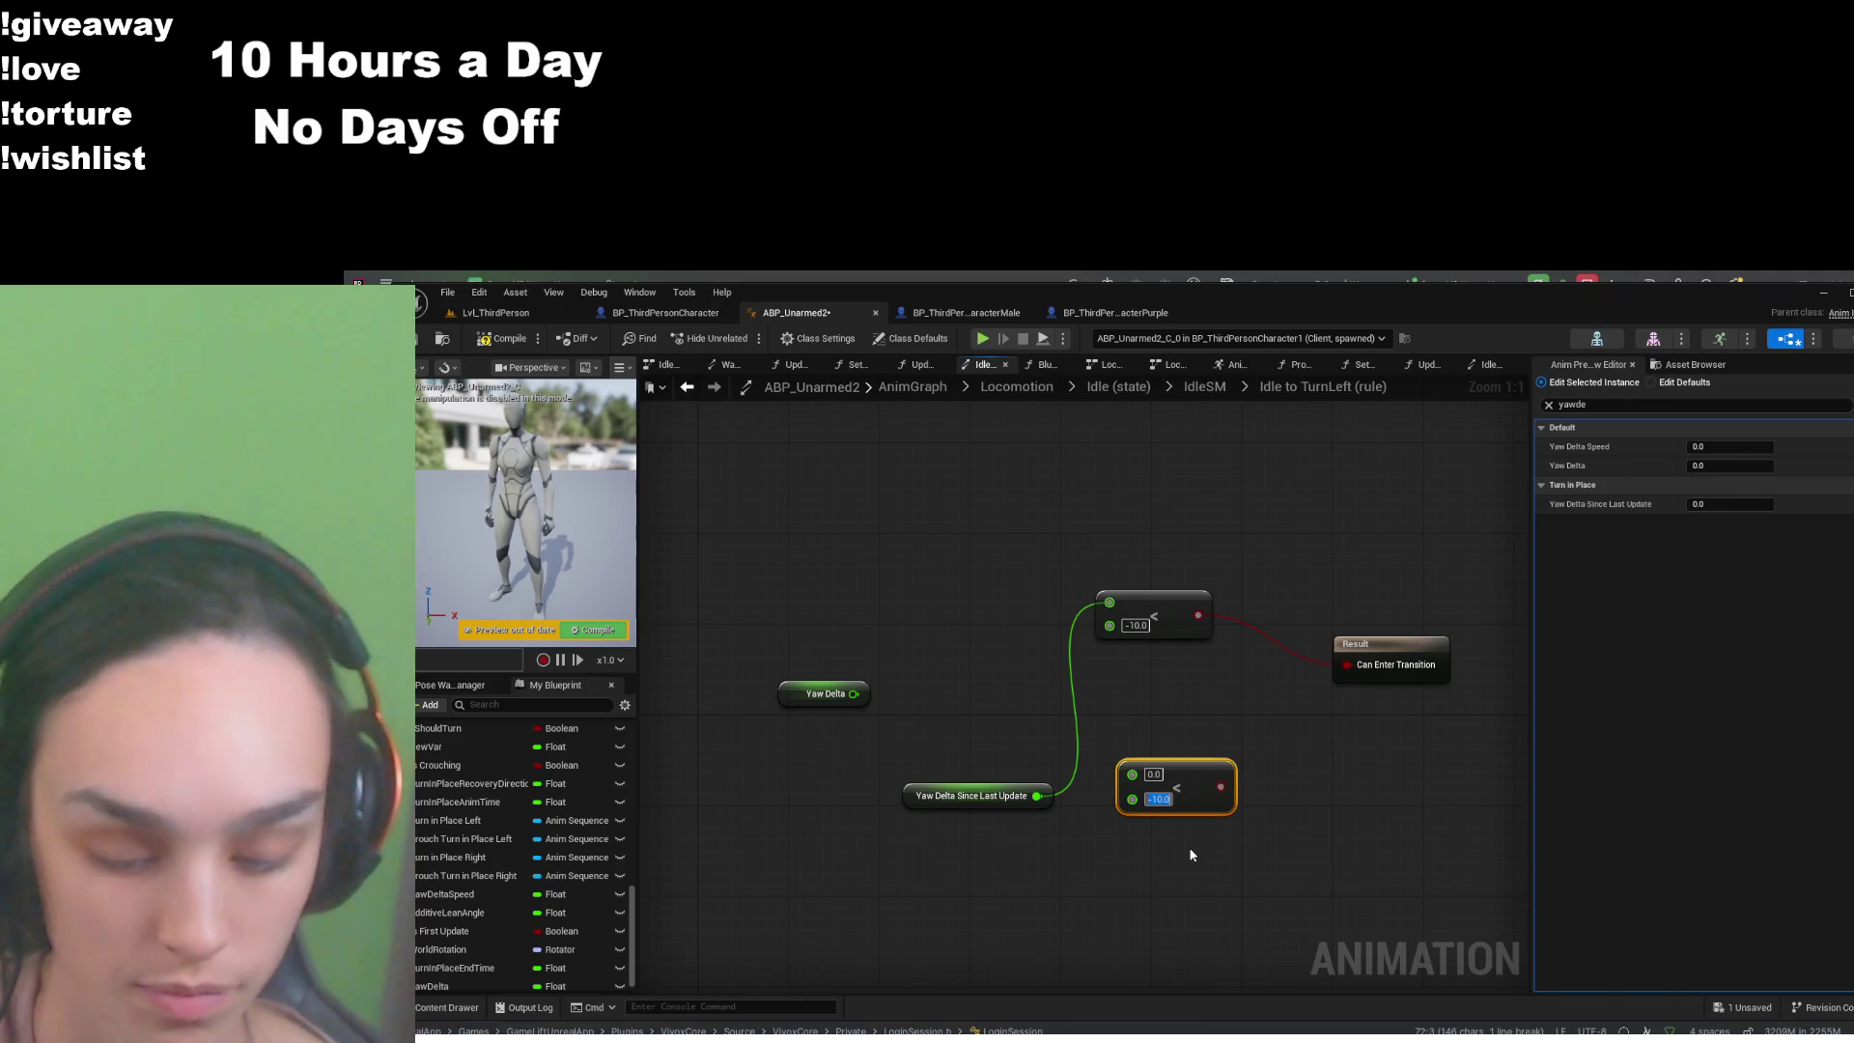
key(ctrl+z)
click(1152, 775)
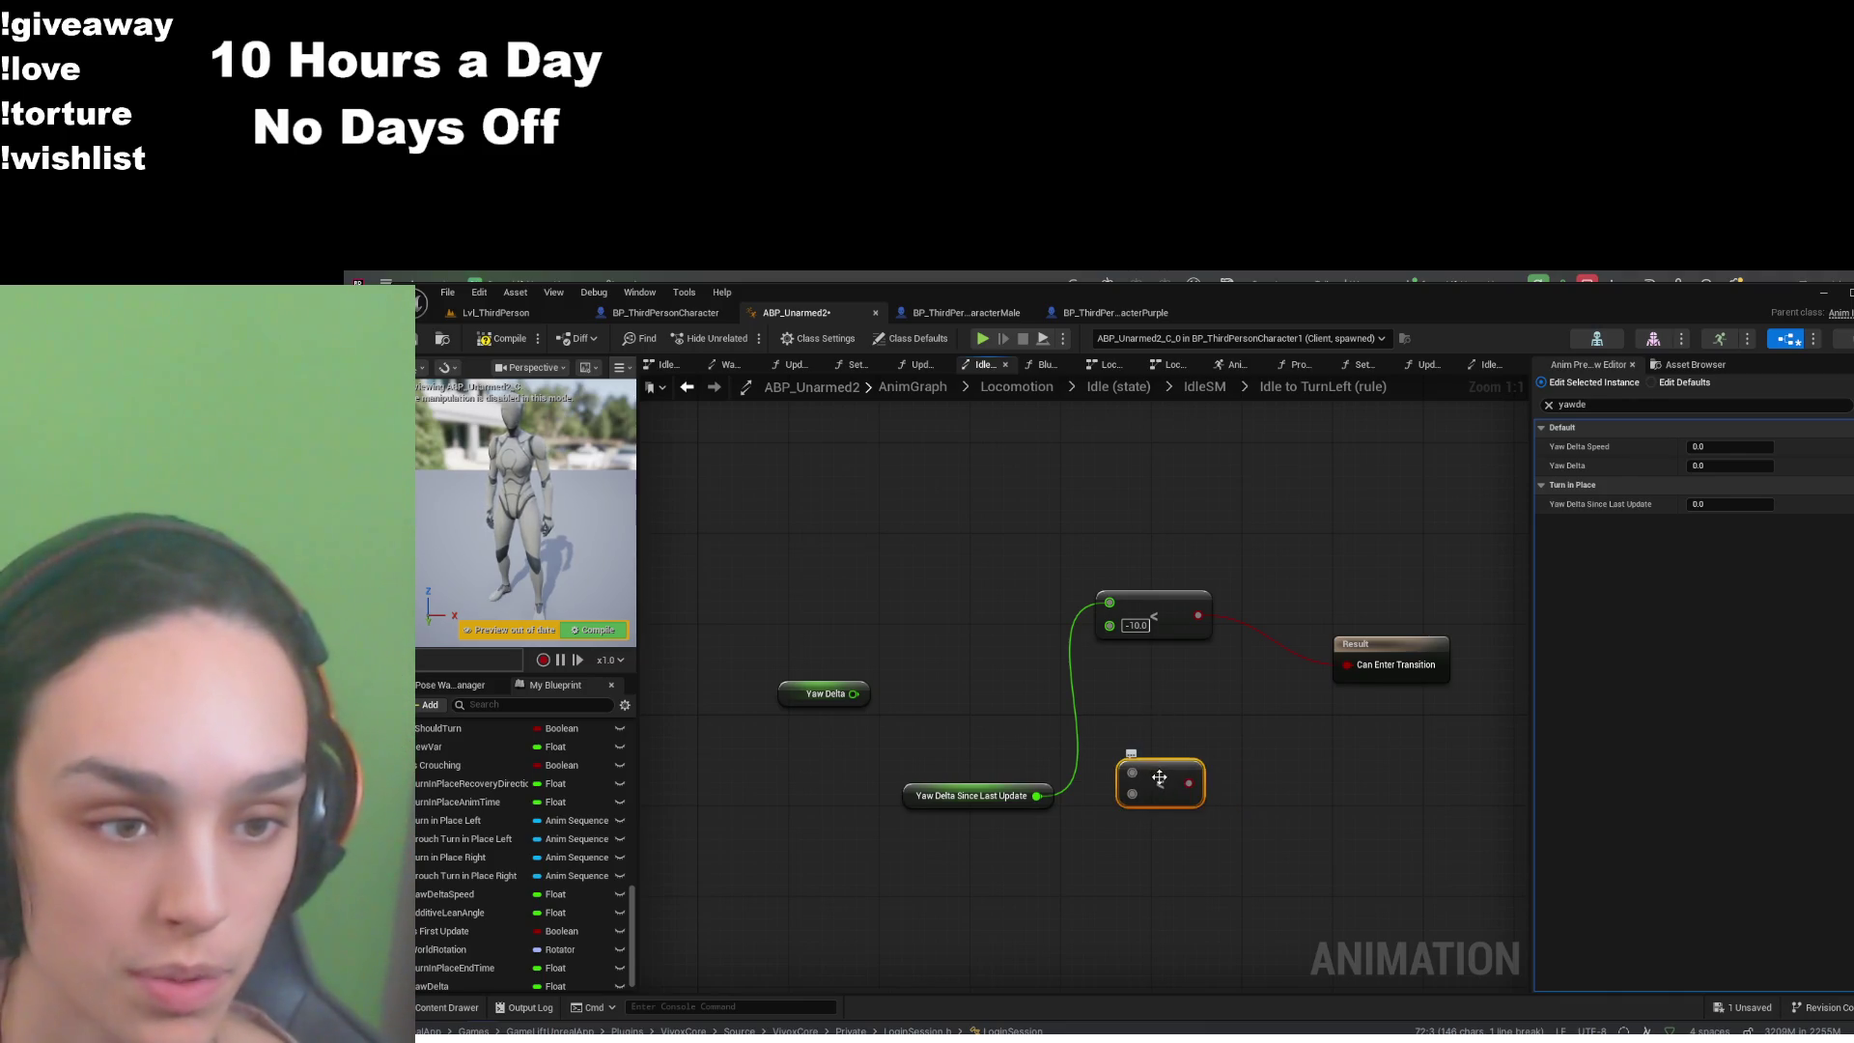
key(ctrl+z)
key(ctrl+z)
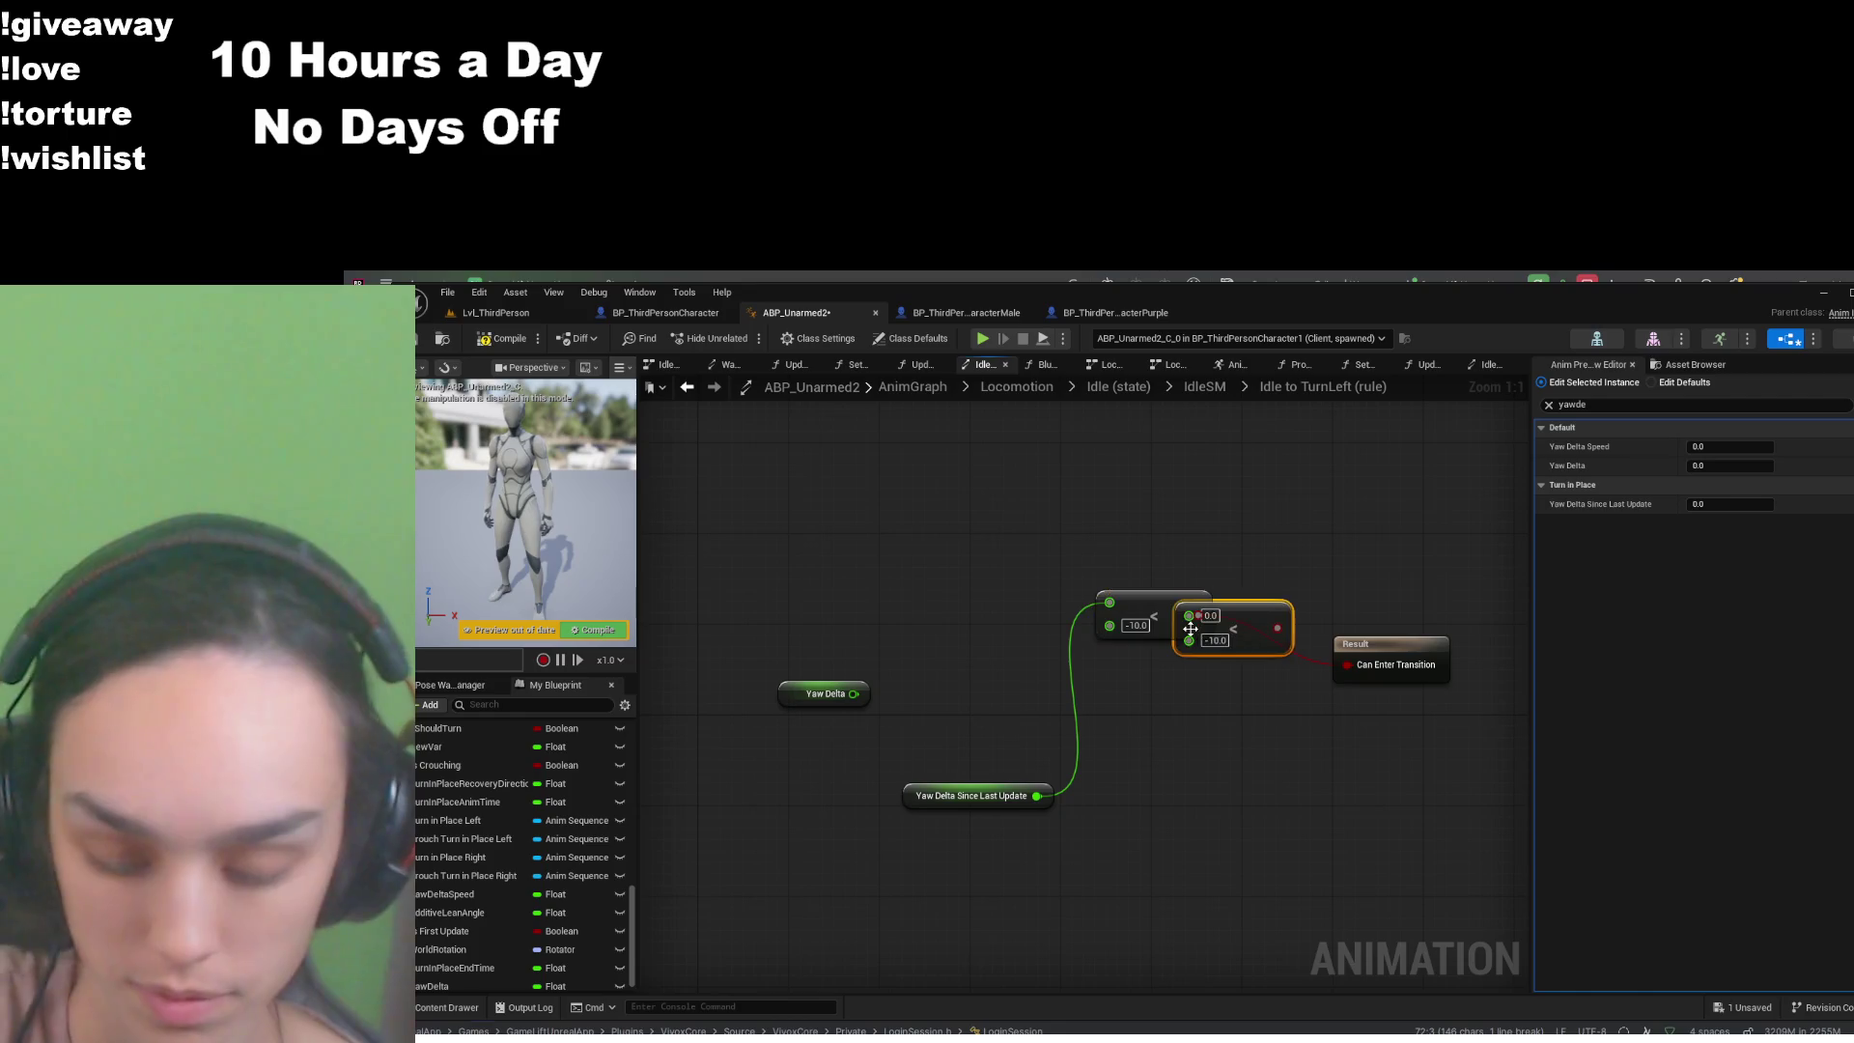
drag(1257, 621, 1224, 734)
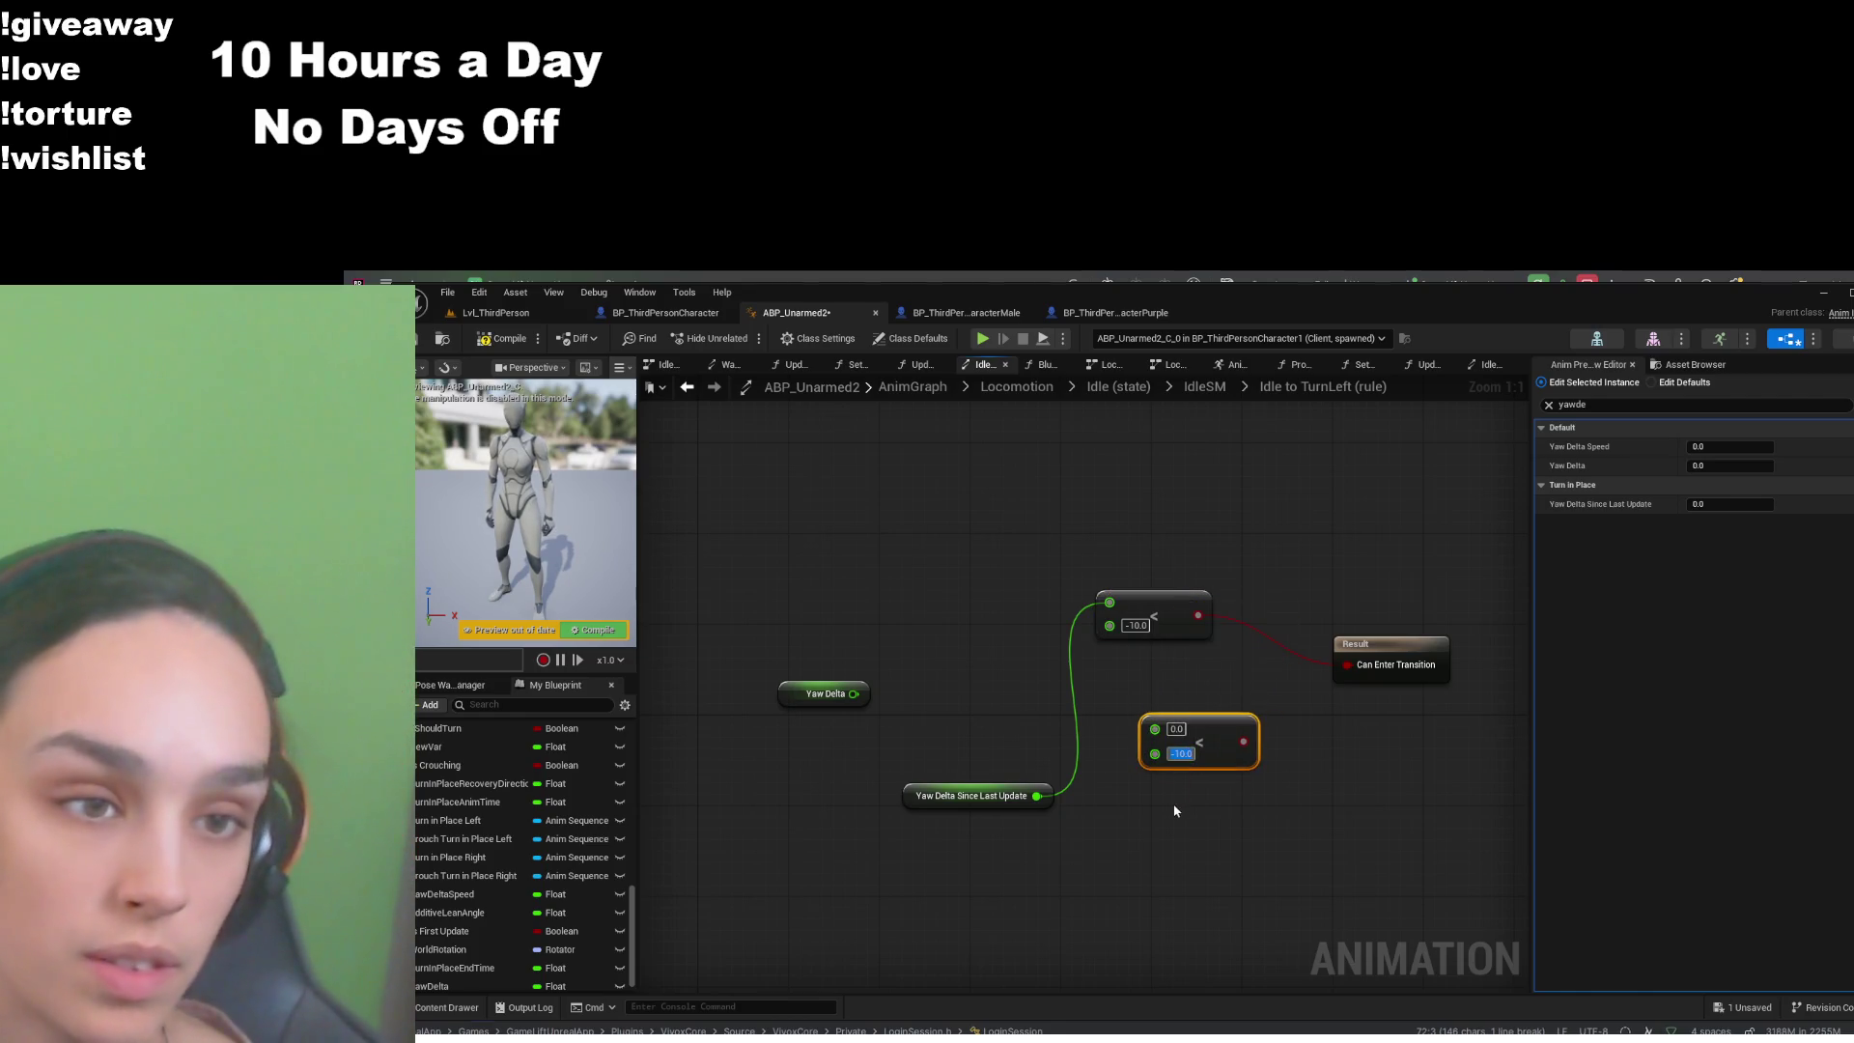
- Feed Yaw Delta Since Last Update into the comparisons and connect the < 0.0 node to Can Enter Transition
drag(1036, 795, 1155, 728)
click(1107, 604)
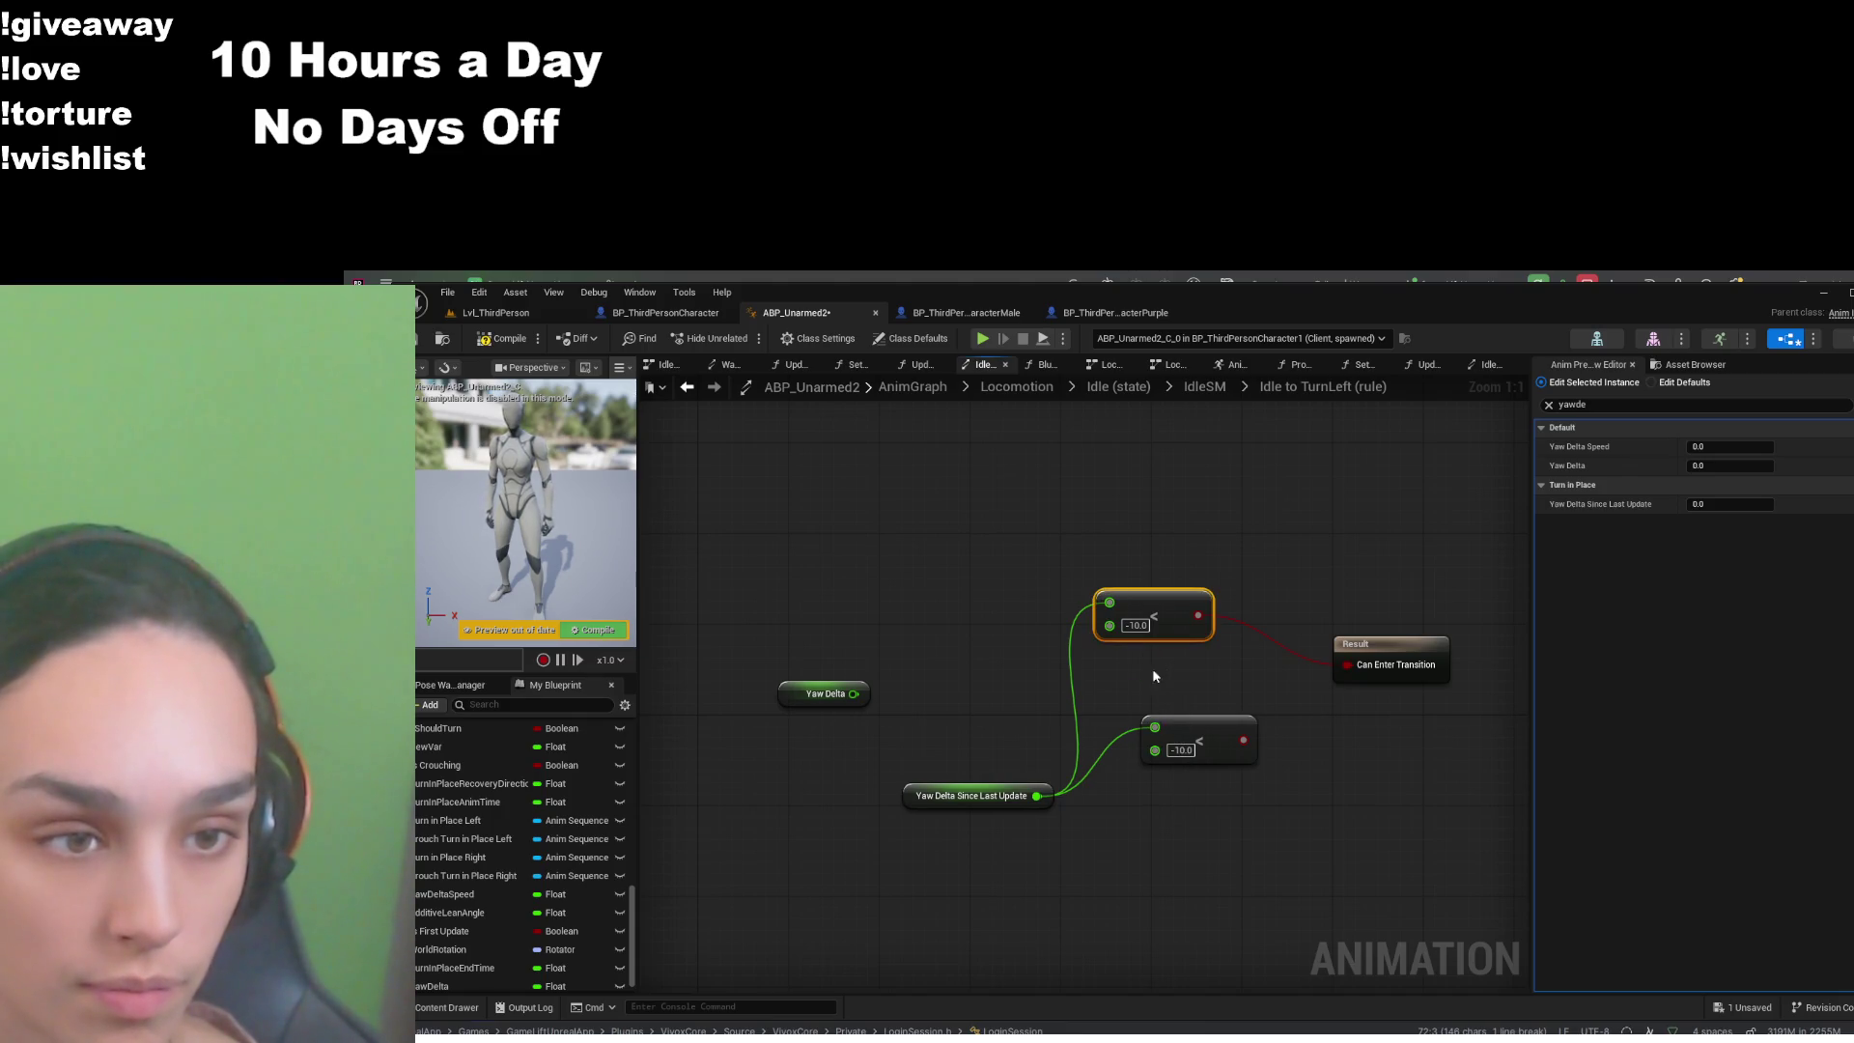
alt+click(1110, 602)
drag(853, 693, 1110, 602)
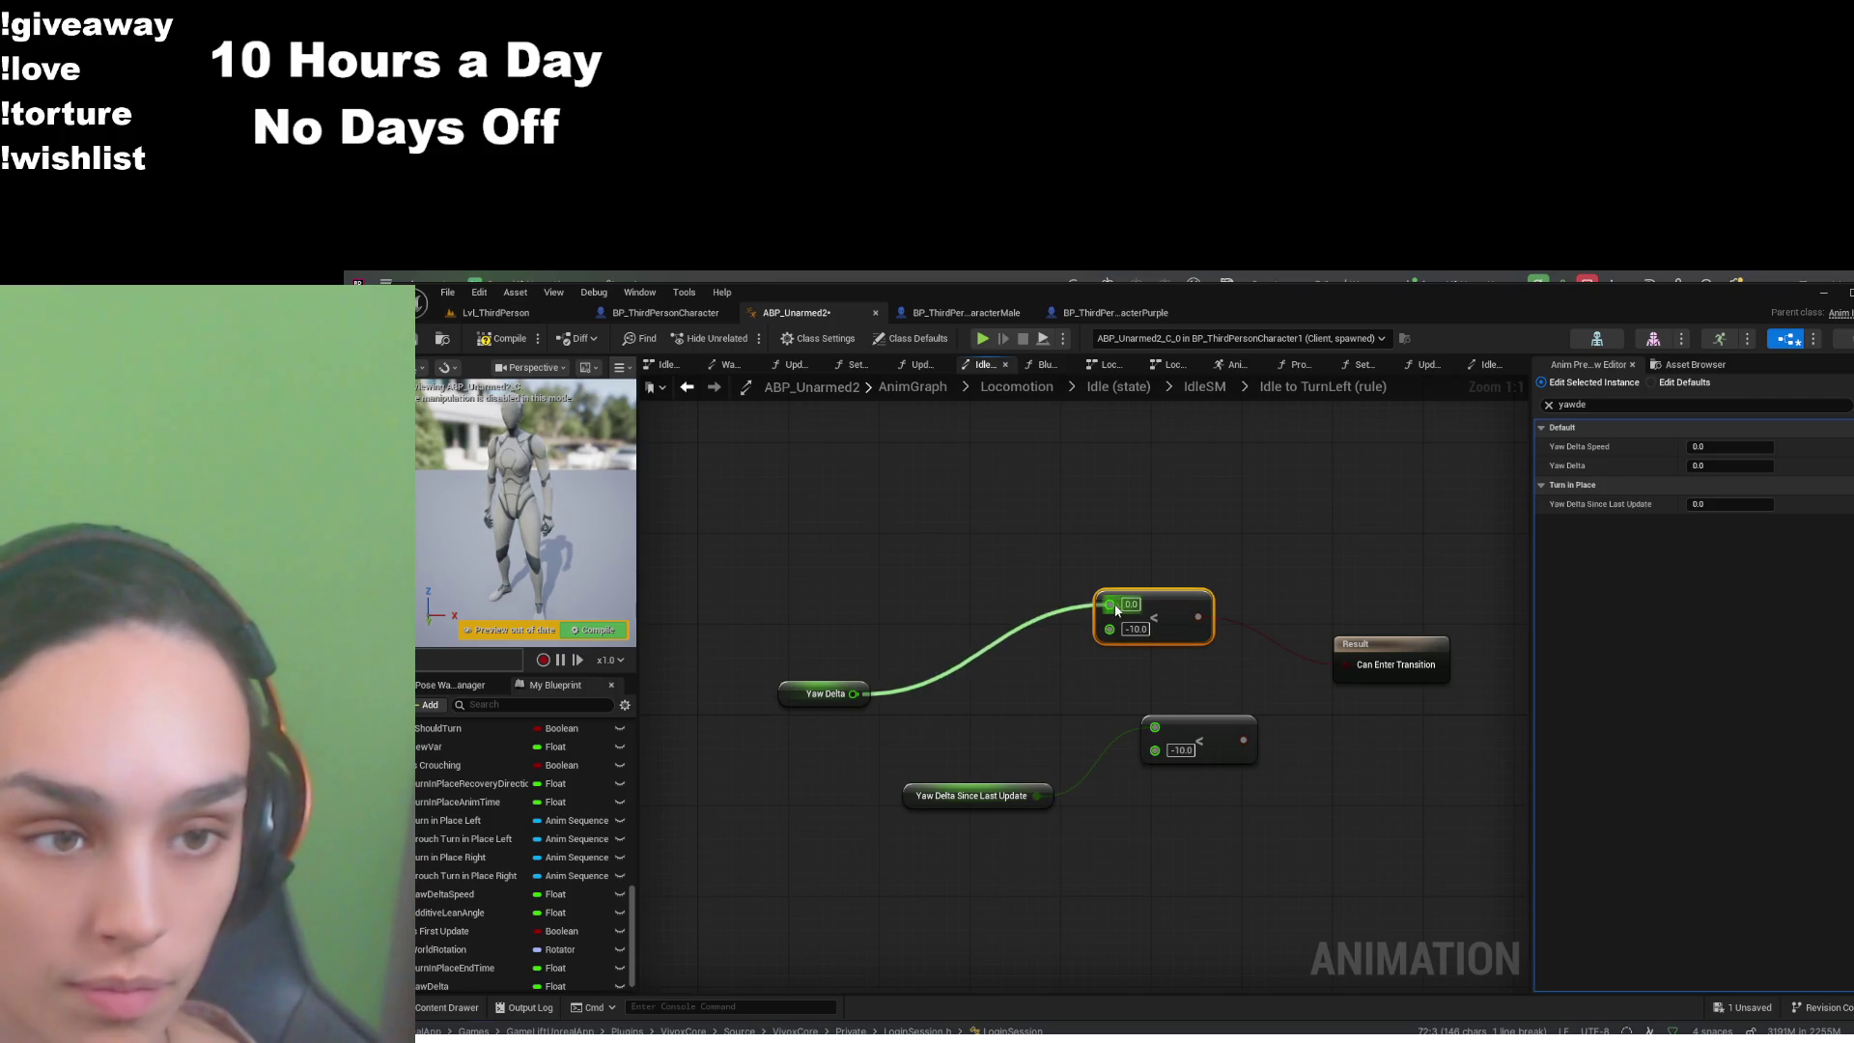
alt+click(1359, 666)
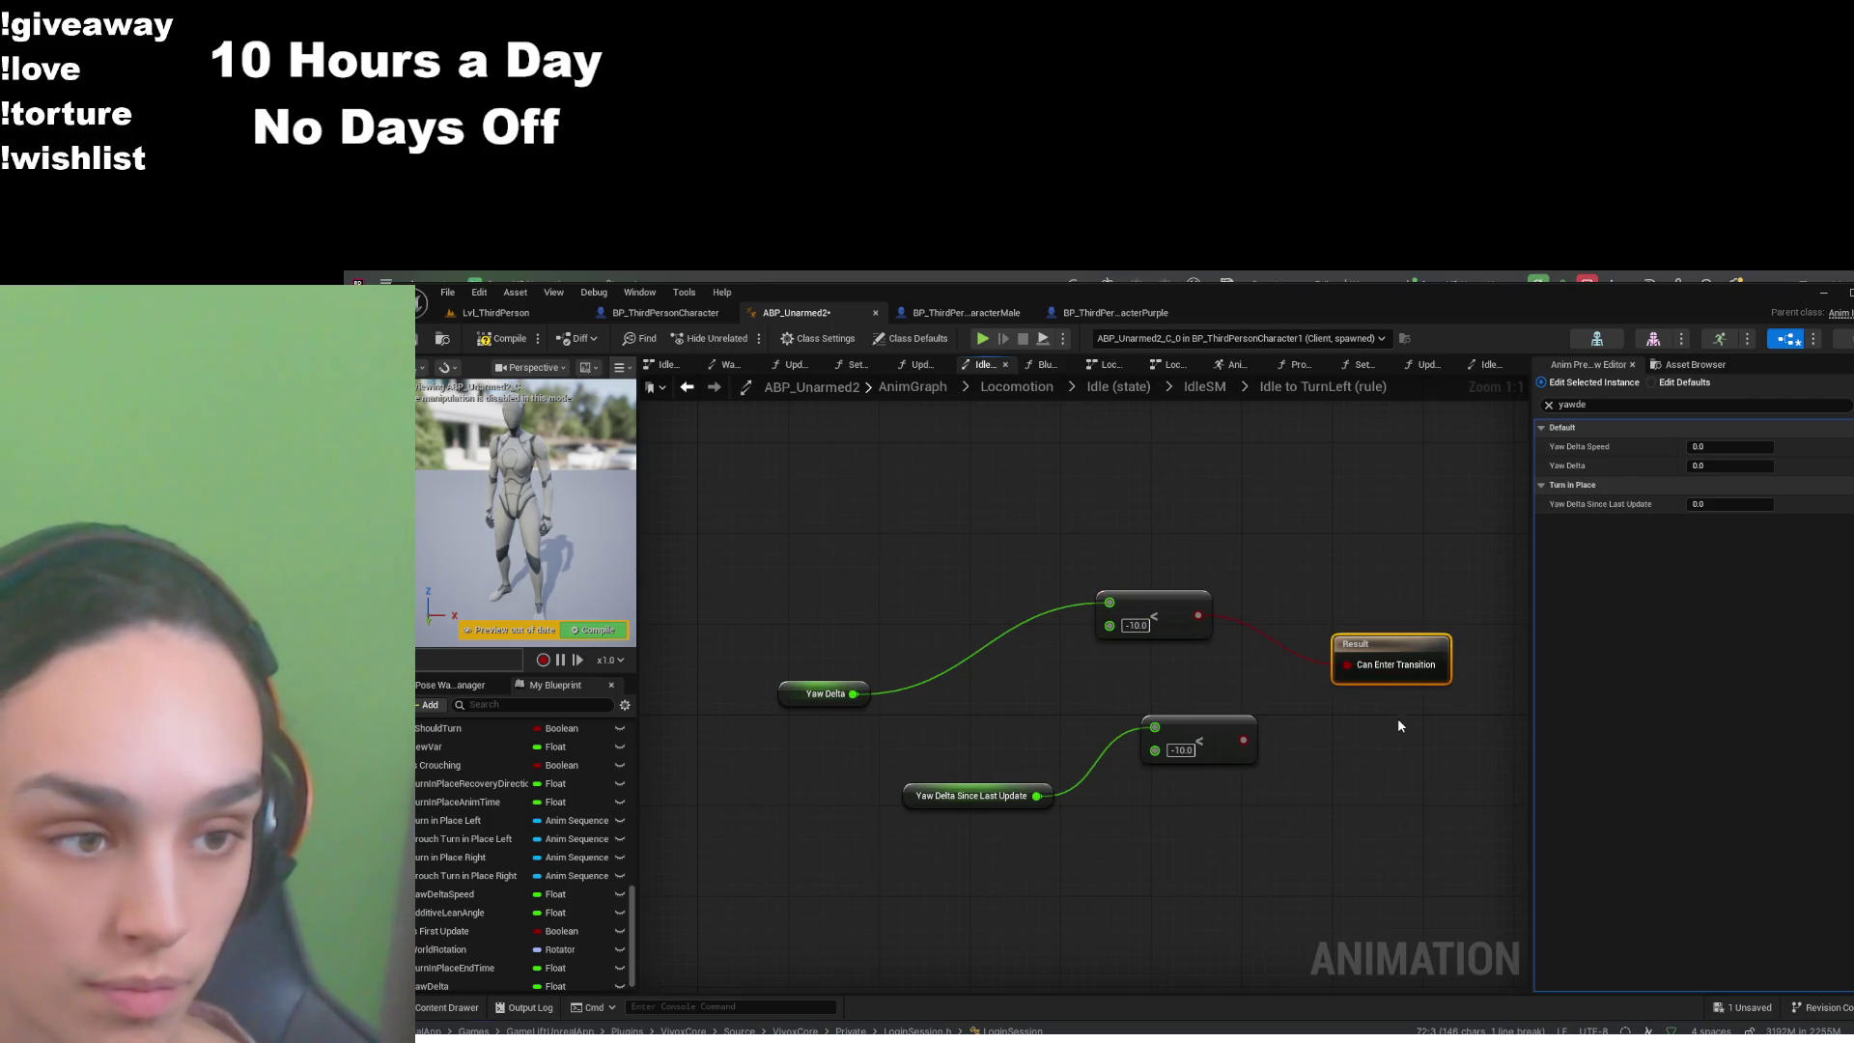
mouse_move(1246, 739)
mouse_down()
mouse_move(1348, 668)
mouse_move(1337, 728)
mouse_up()
text(0)
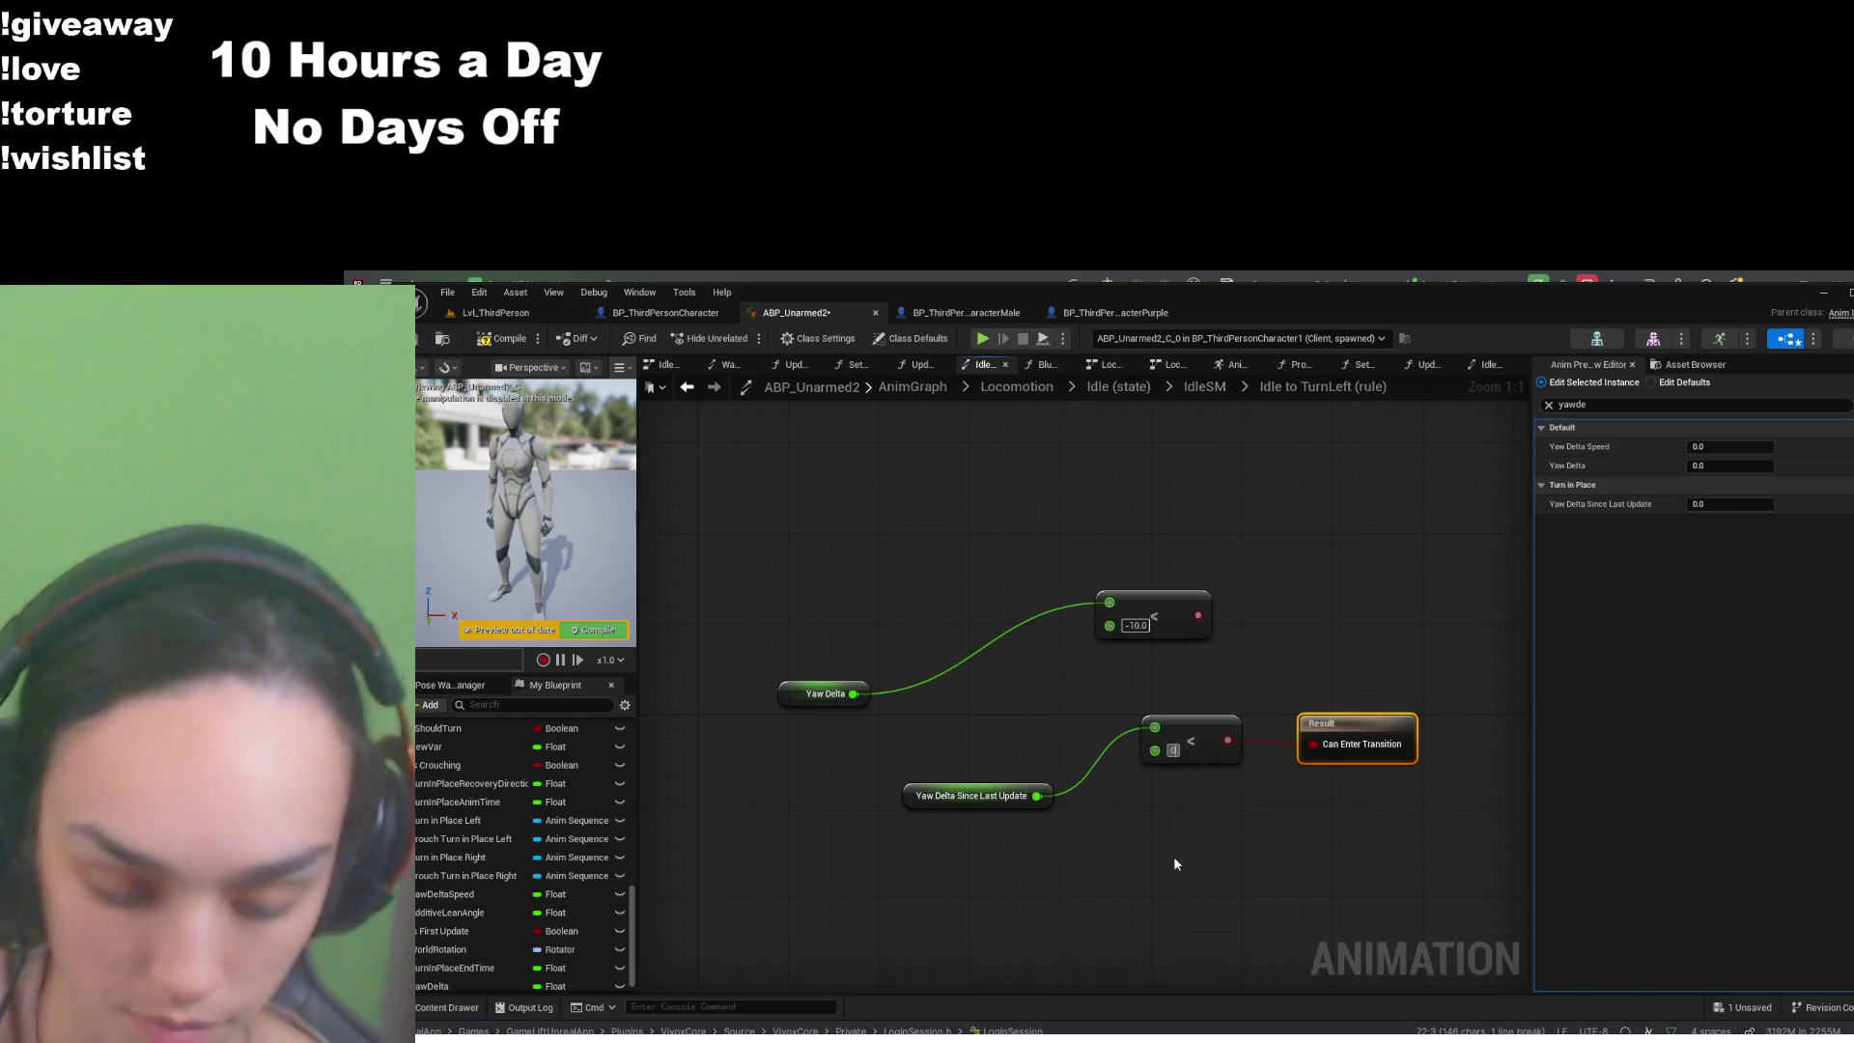
click(1175, 865)
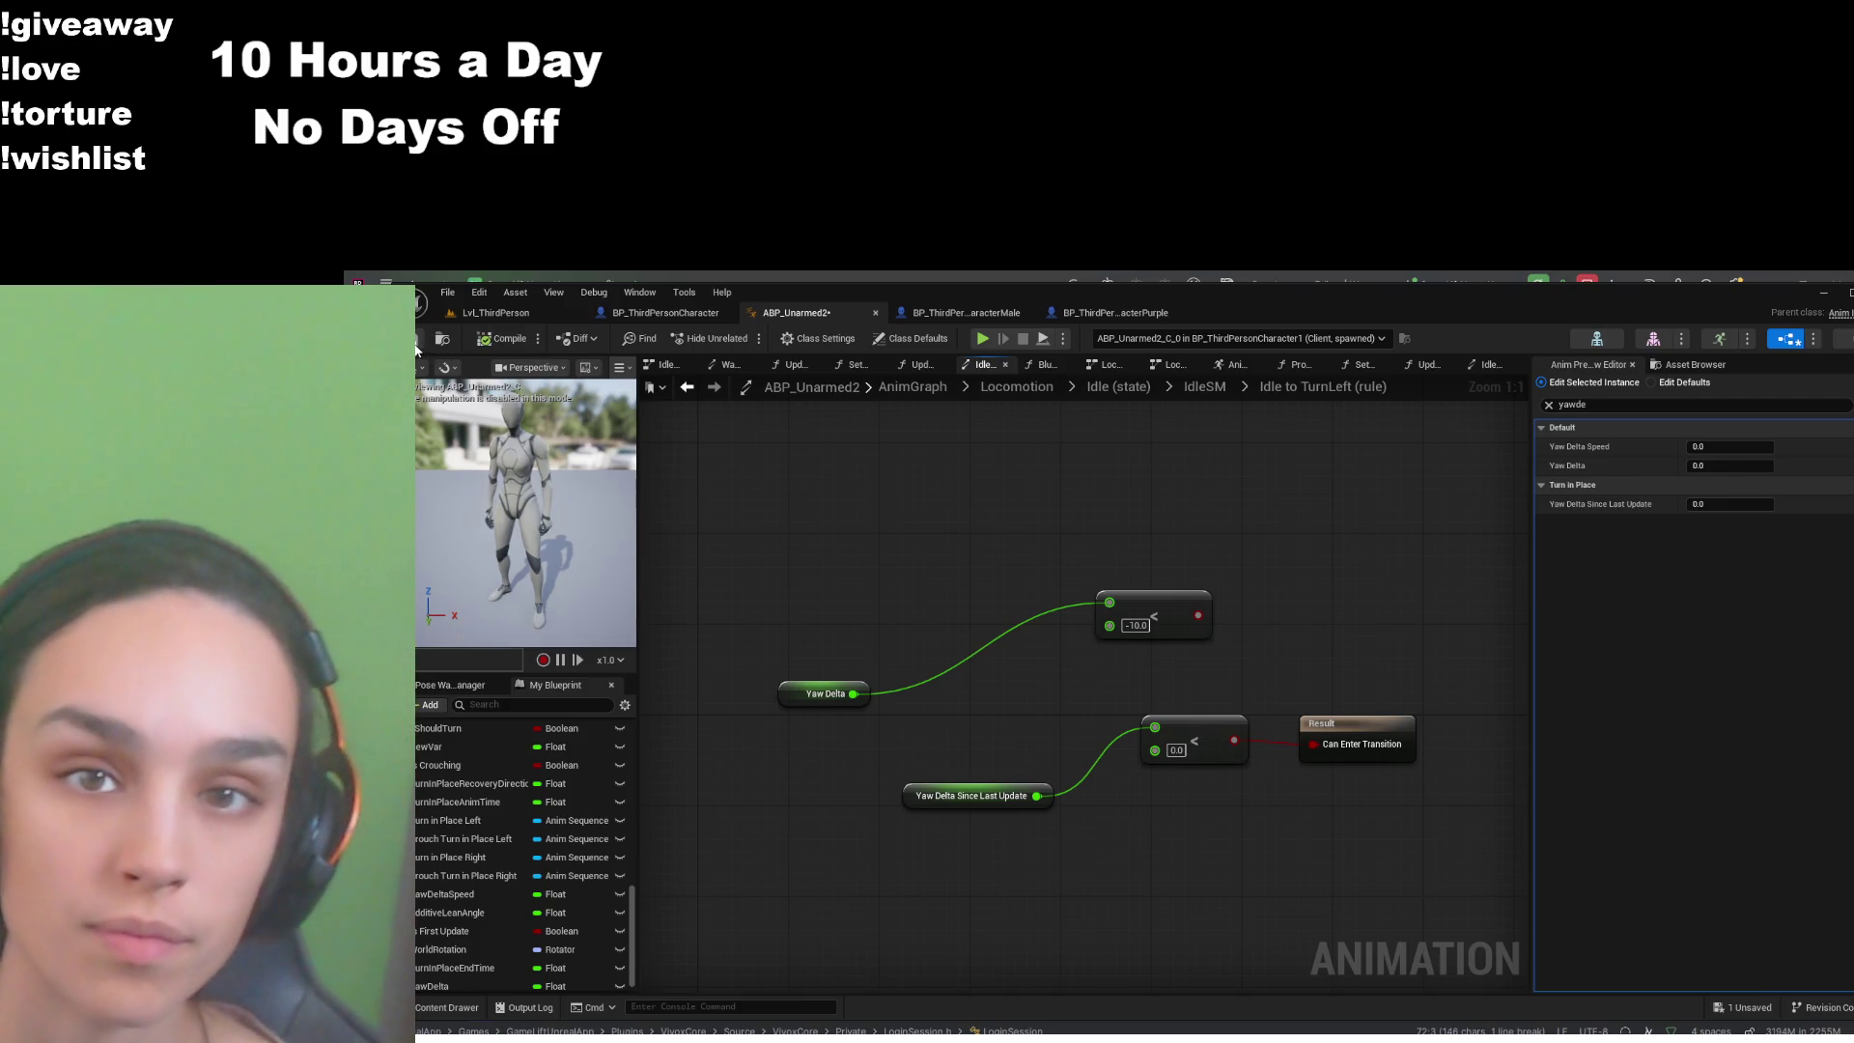
drag(1468, 745, 956, 864)
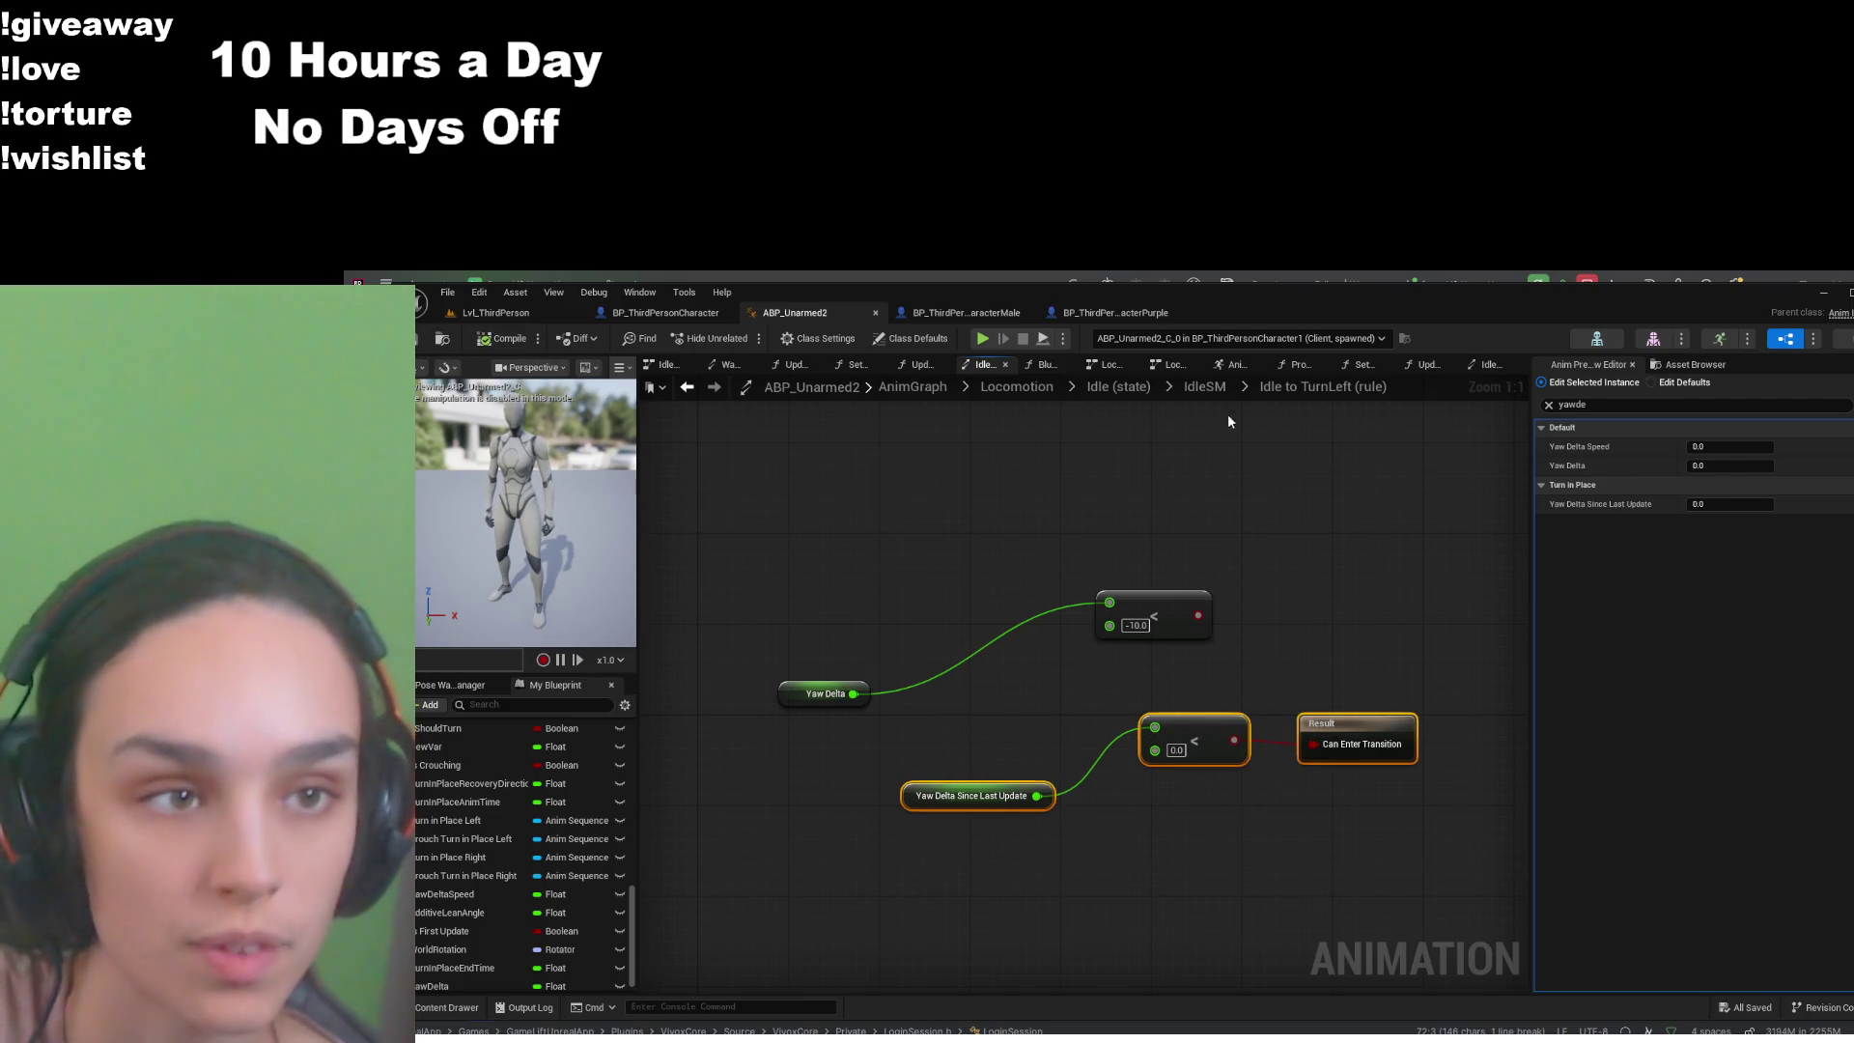
click(1210, 389)
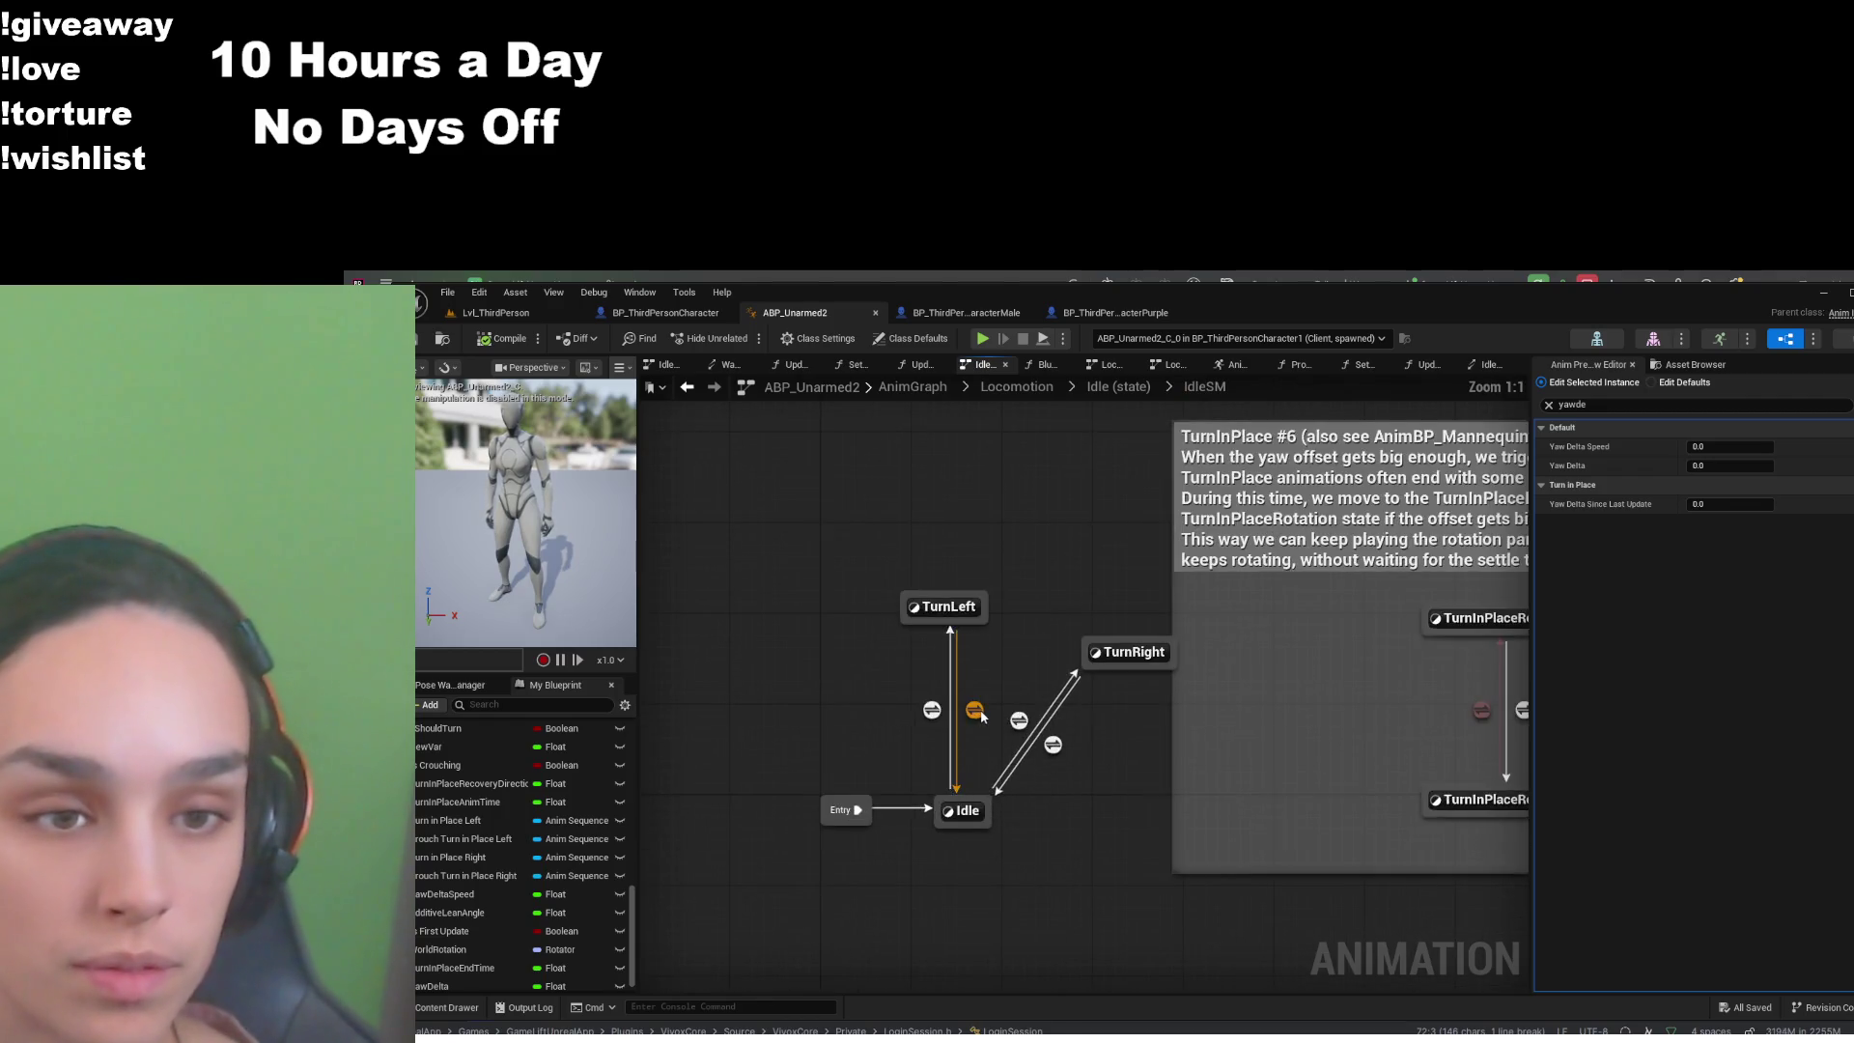
- Paste the Yaw Delta Since Last Update comparison nodes into the TurnLeft to Idle rule
double_click(985, 722)
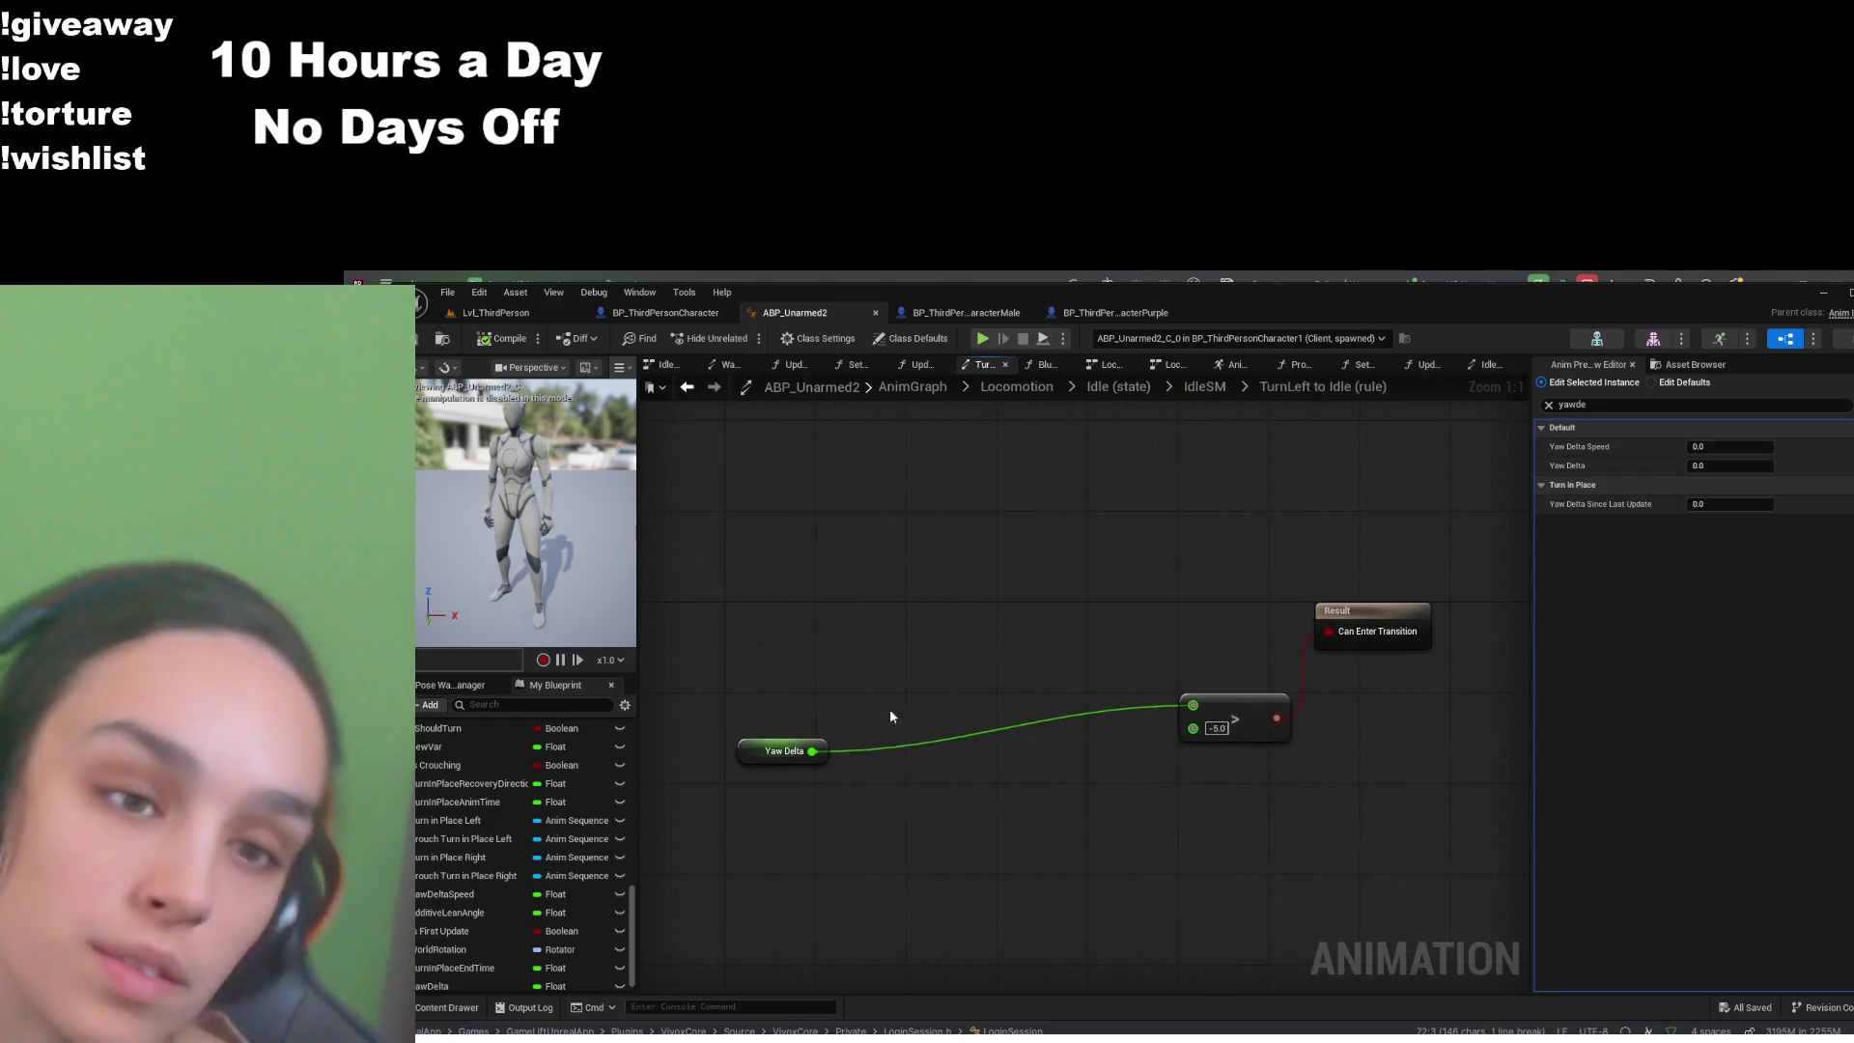
key(ctrl+v)
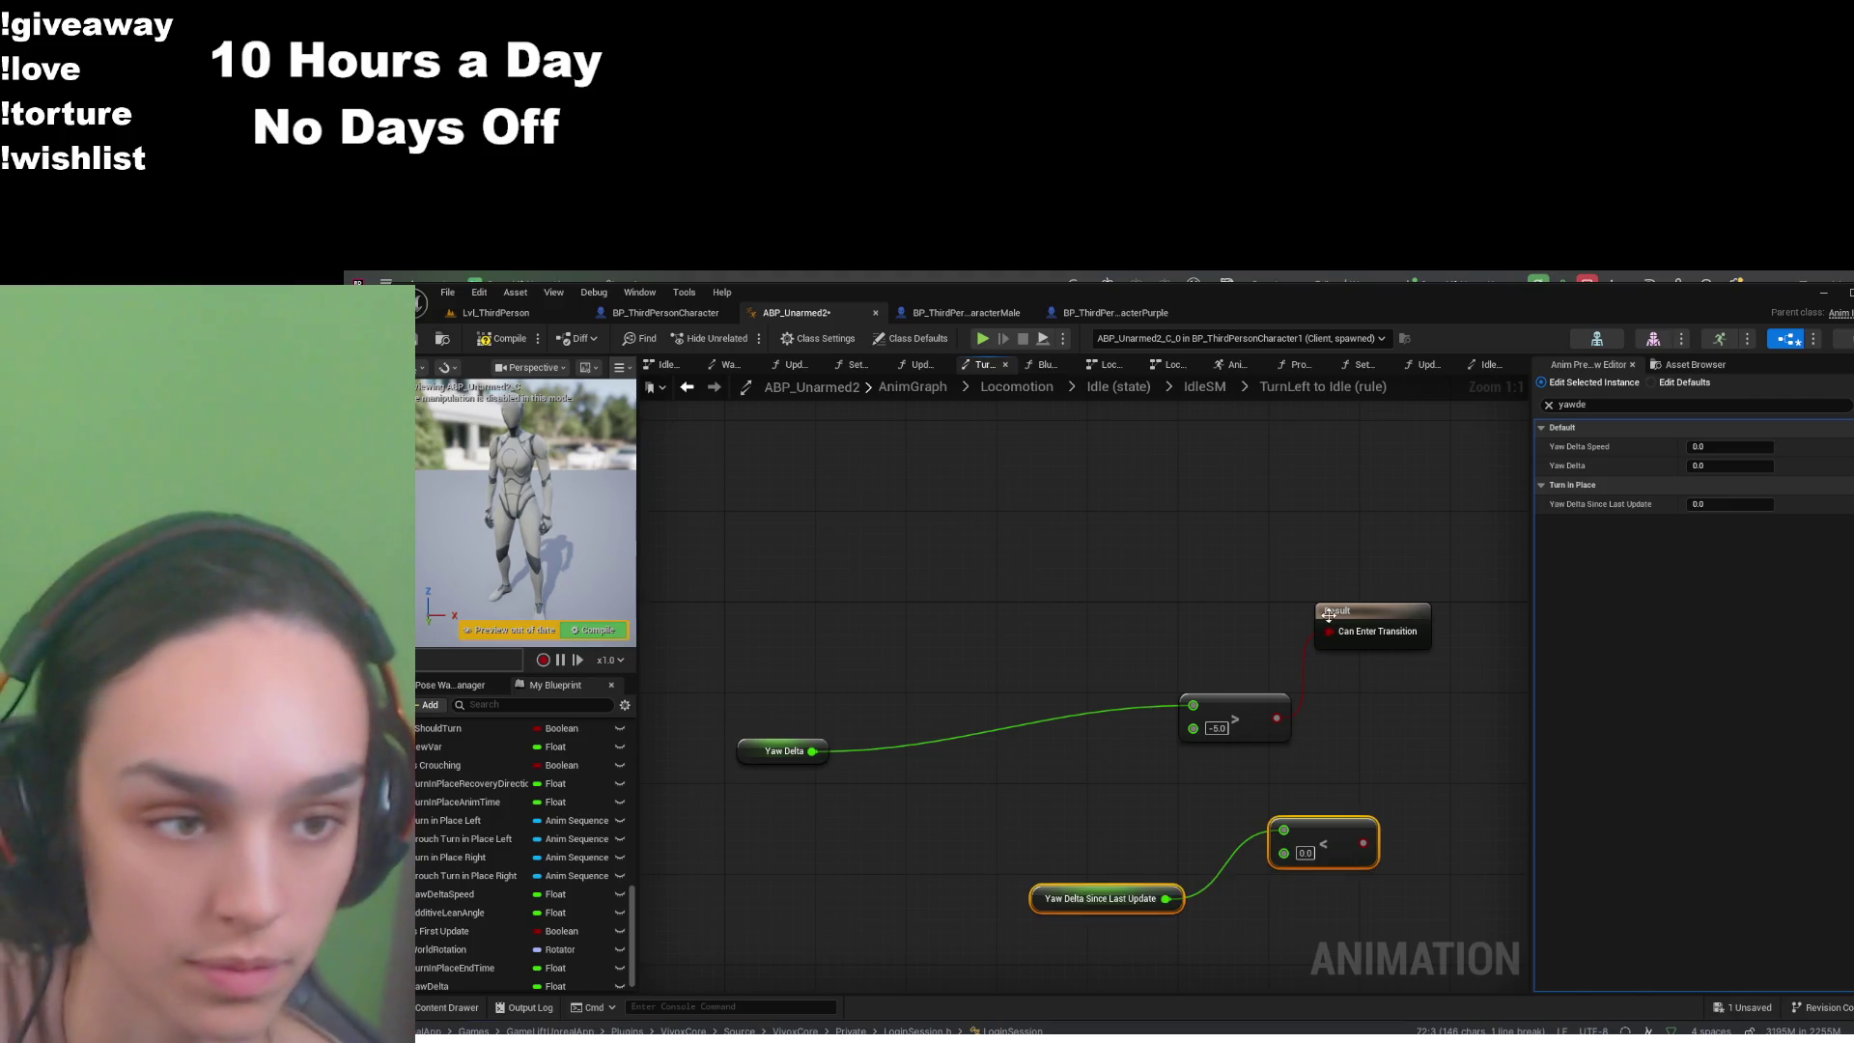
click(1334, 635)
drag(1371, 639, 1458, 755)
drag(1363, 842, 1412, 763)
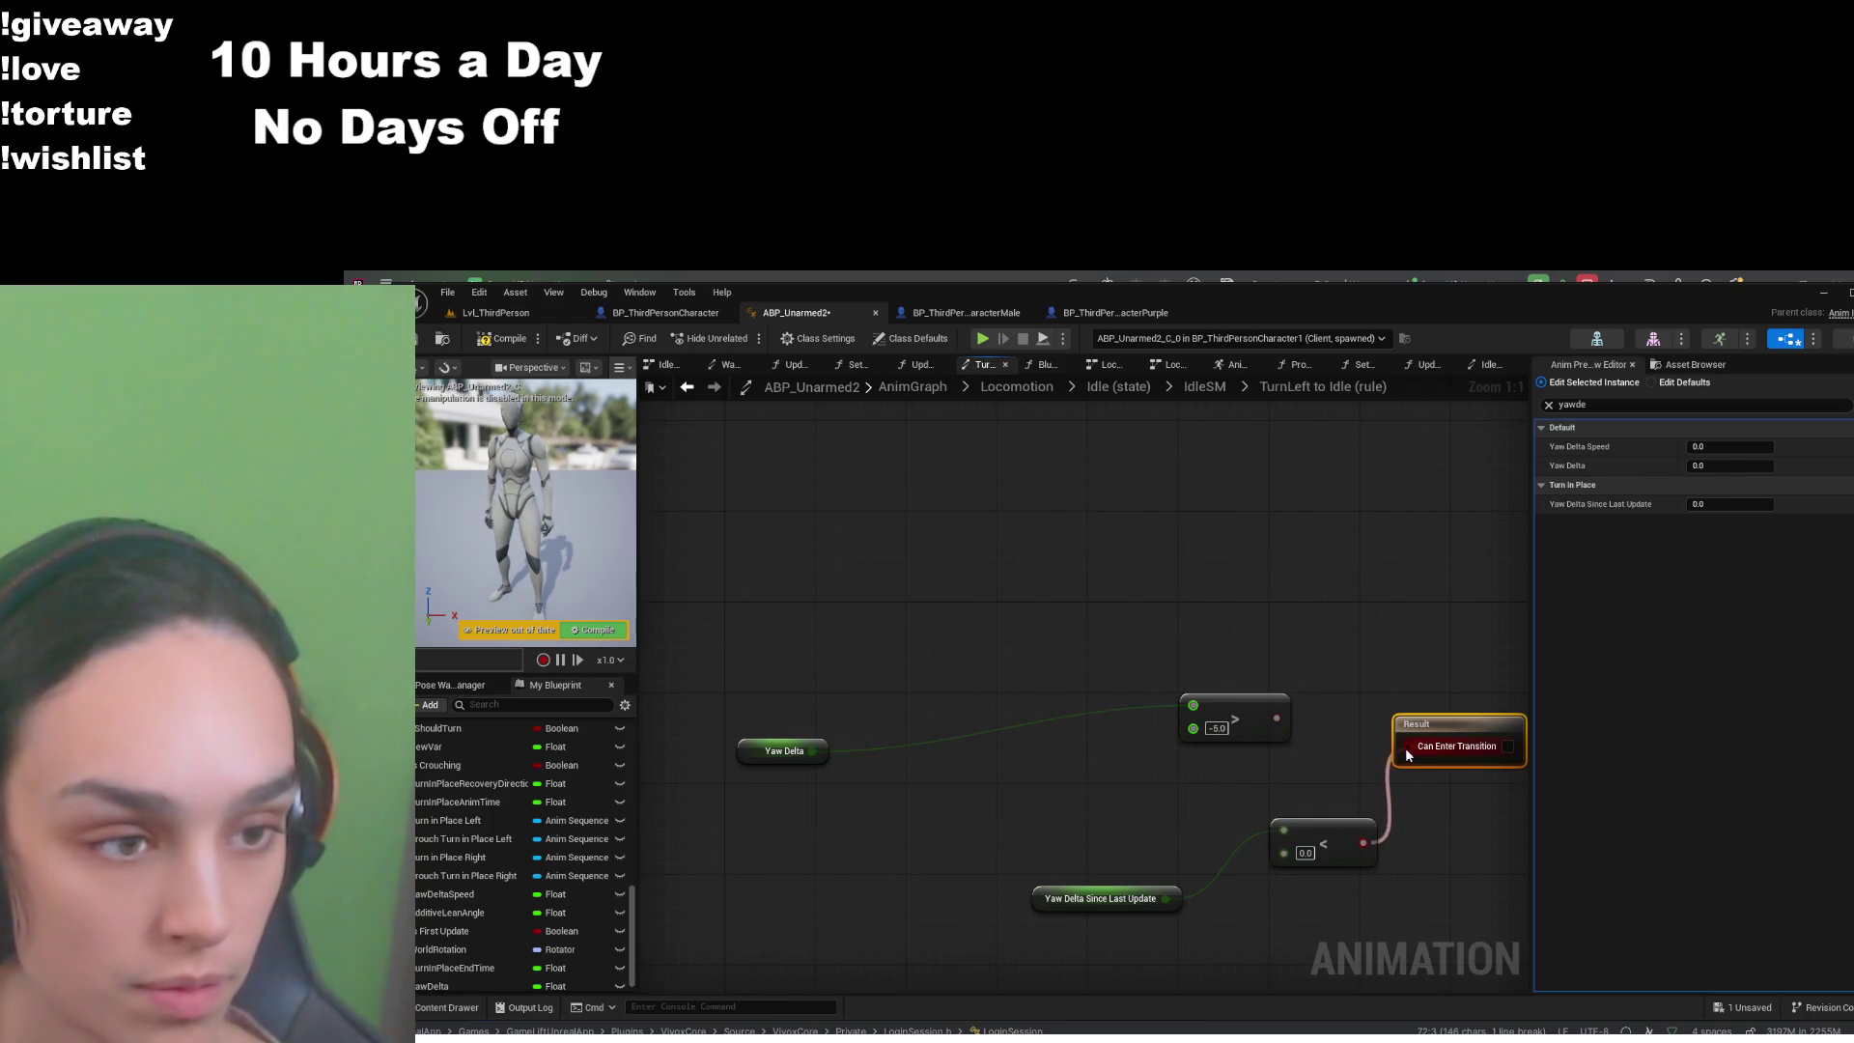
key(Home)
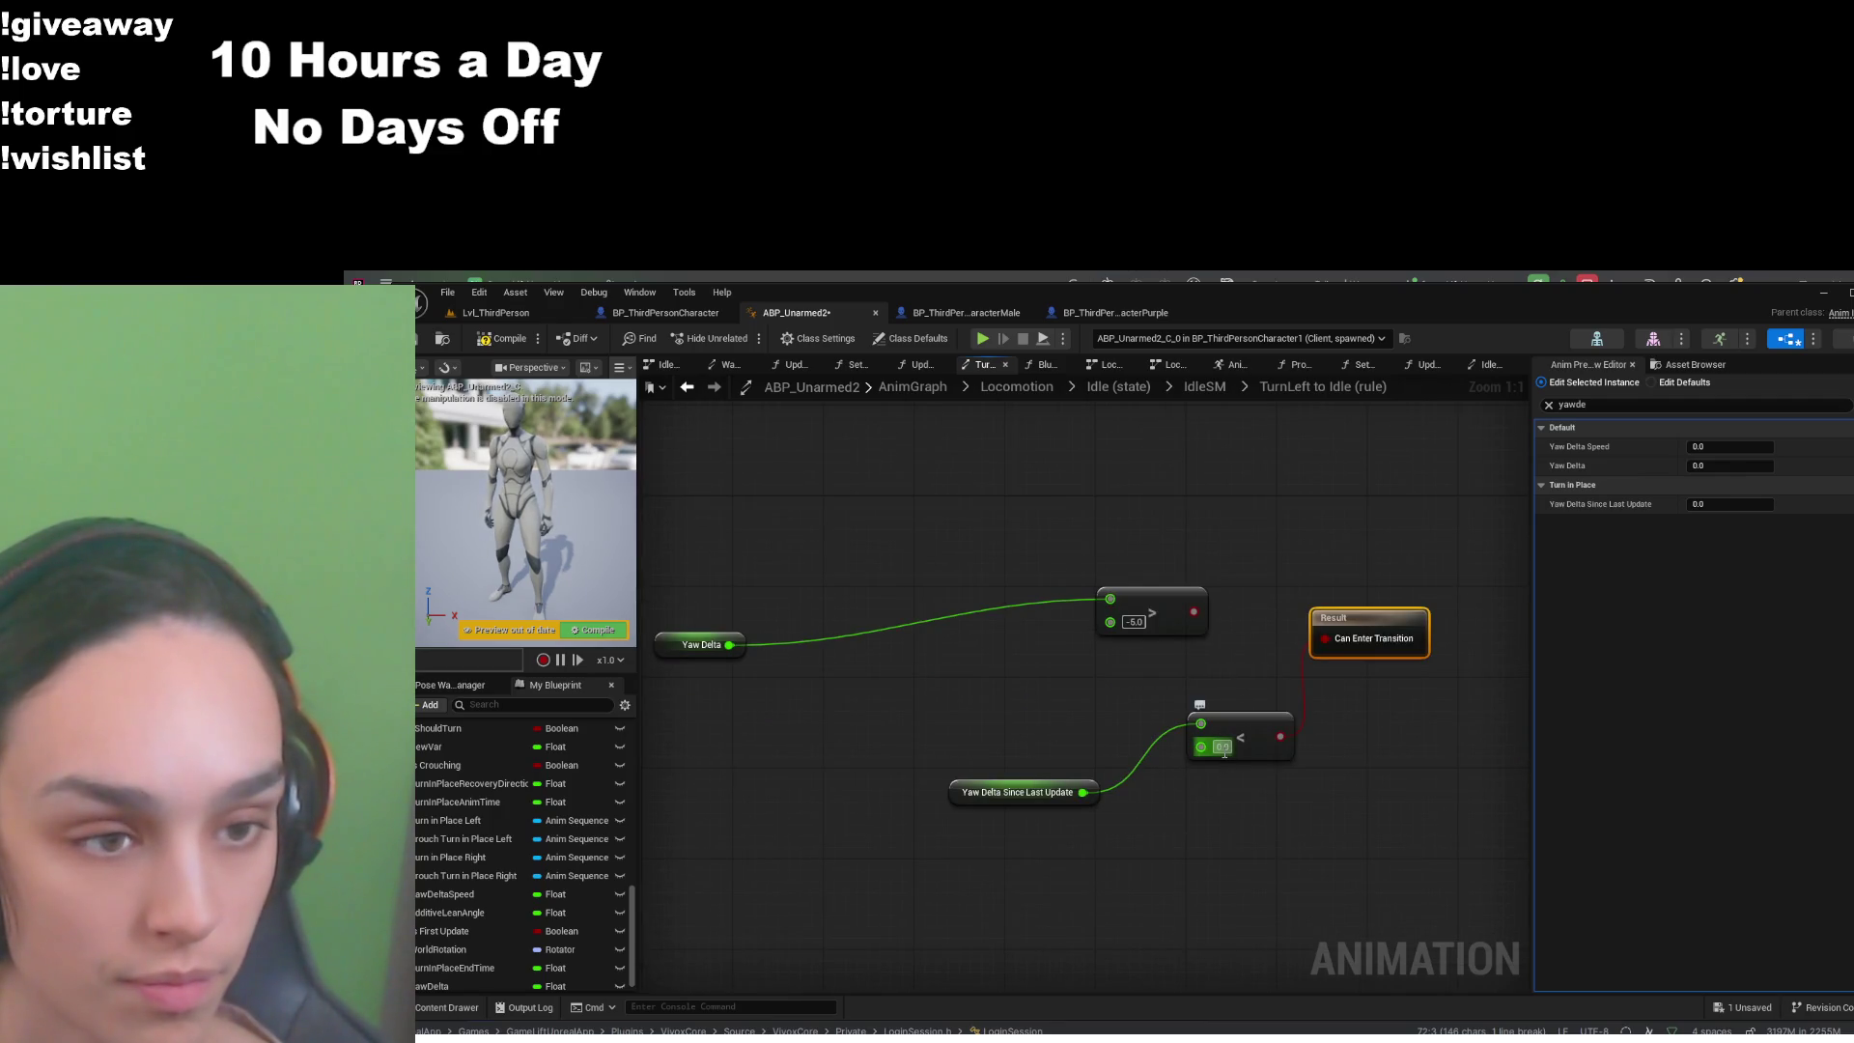
- Replace the < node with a float == node on Yaw Delta, wire it to Result, and compile
click(1243, 724)
drag(1084, 791, 1186, 826)
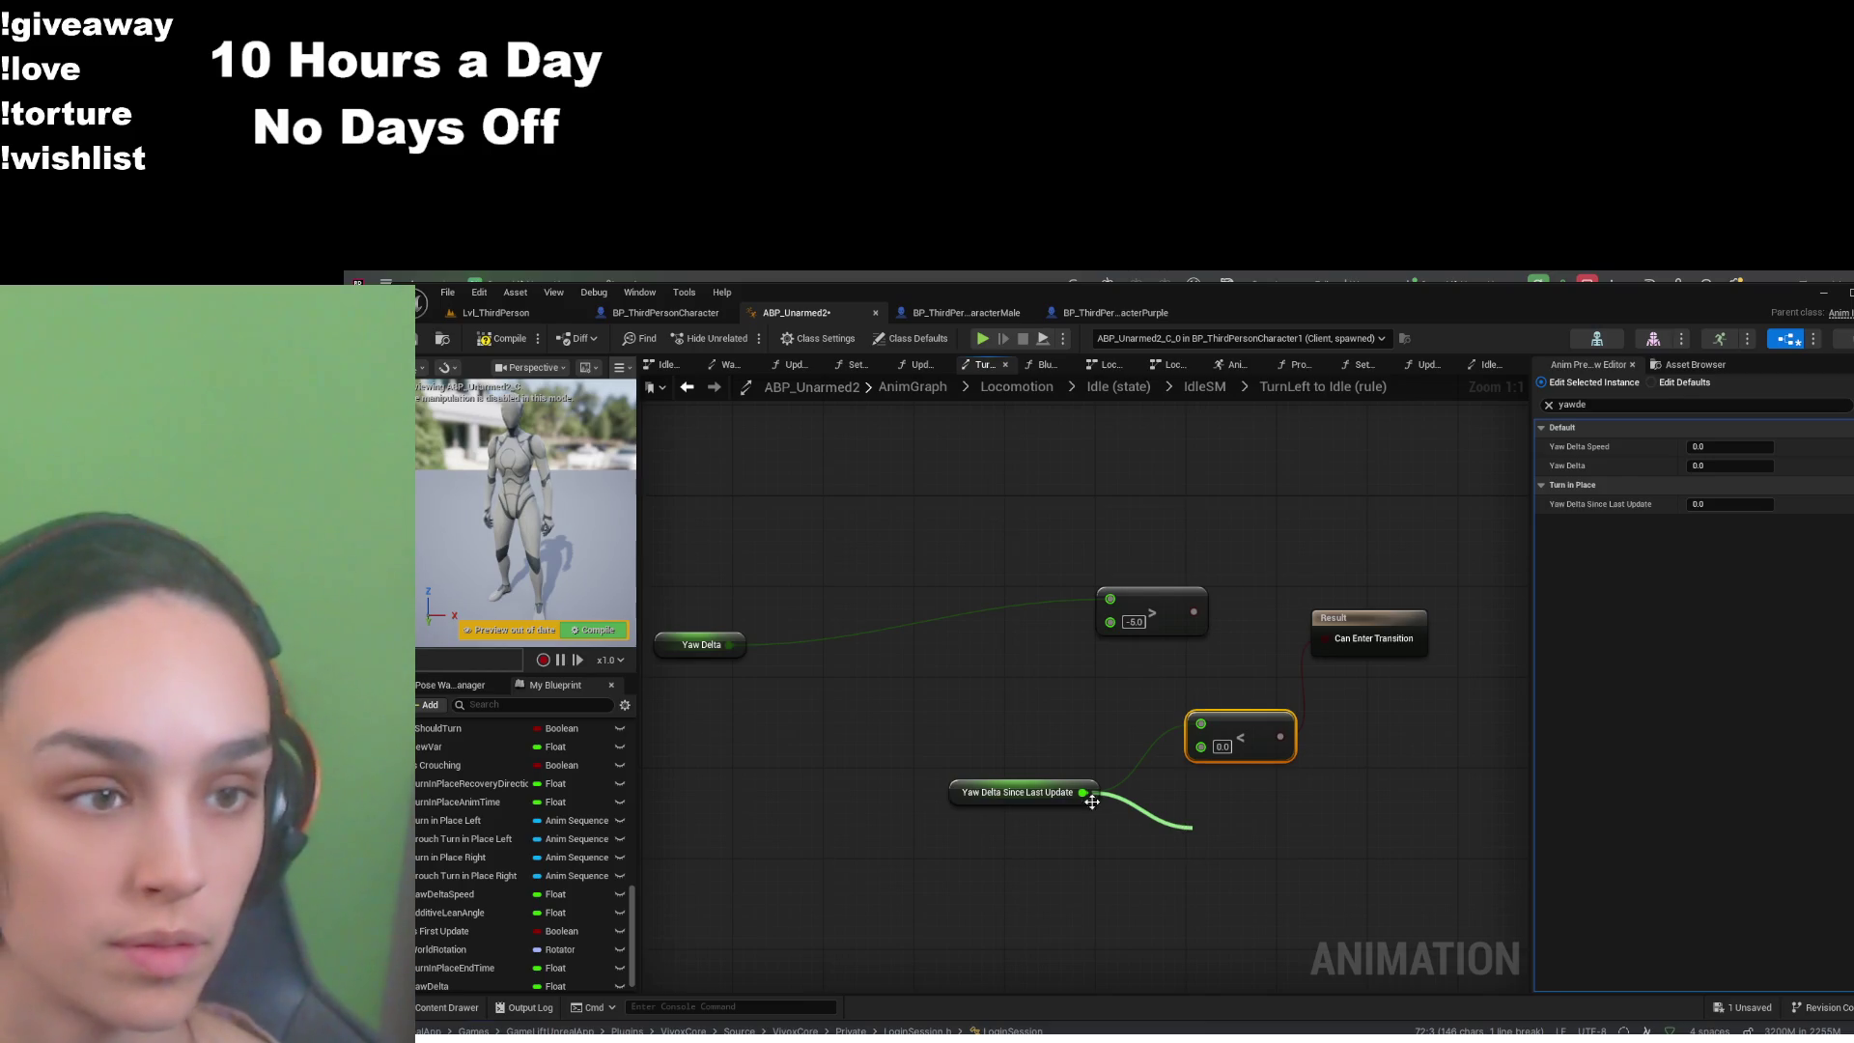
click(1290, 620)
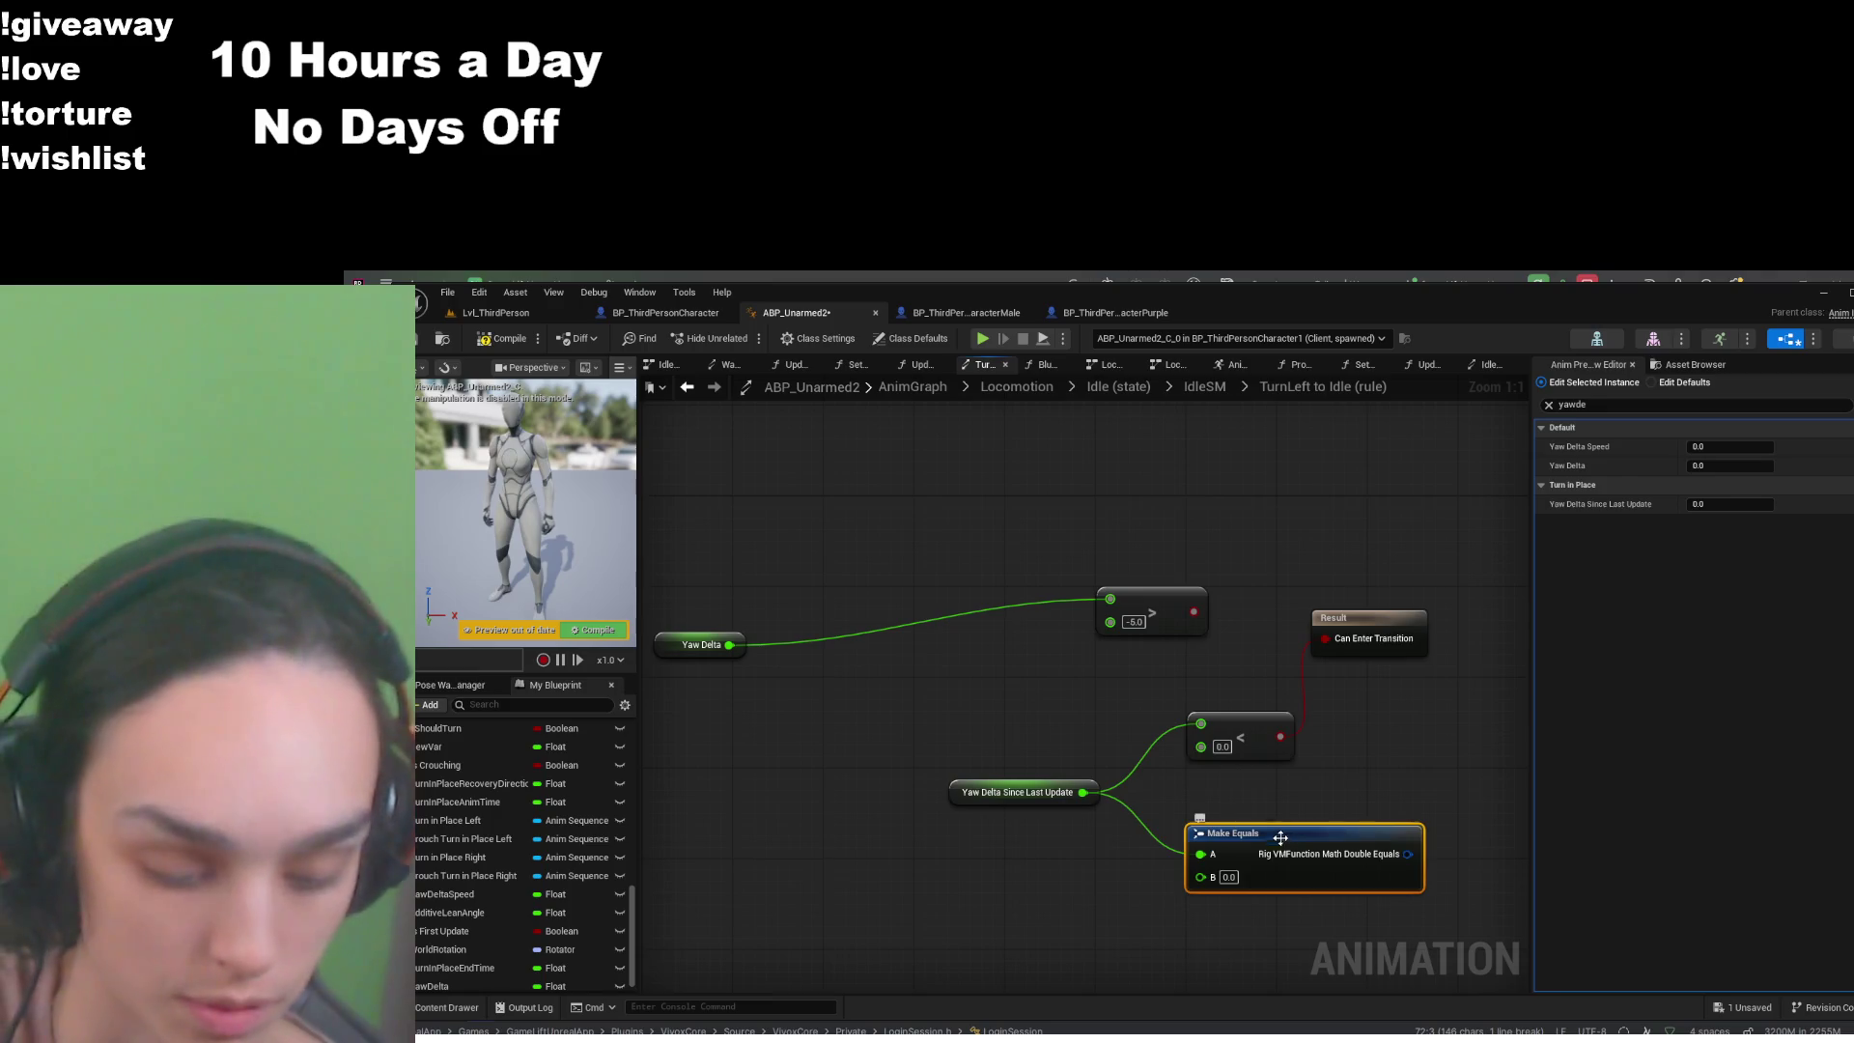
key(Delete)
drag(1083, 791, 1198, 832)
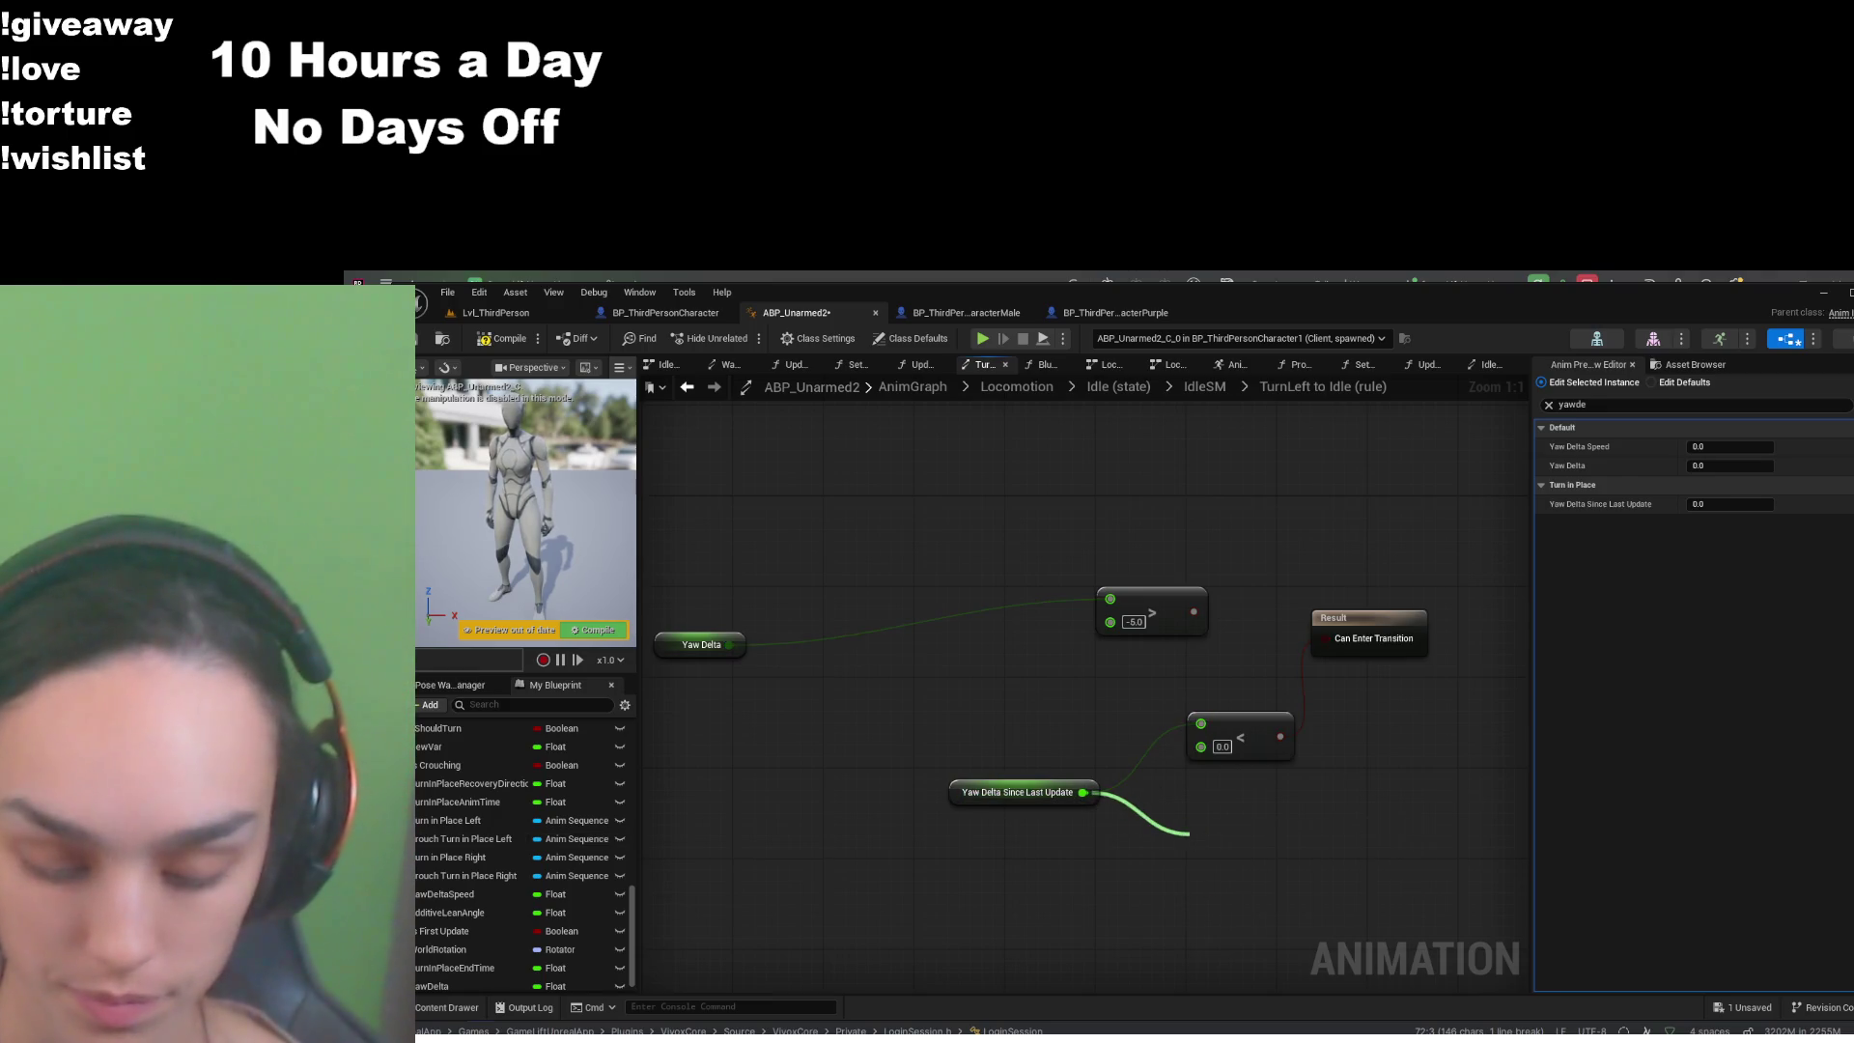
click(1332, 621)
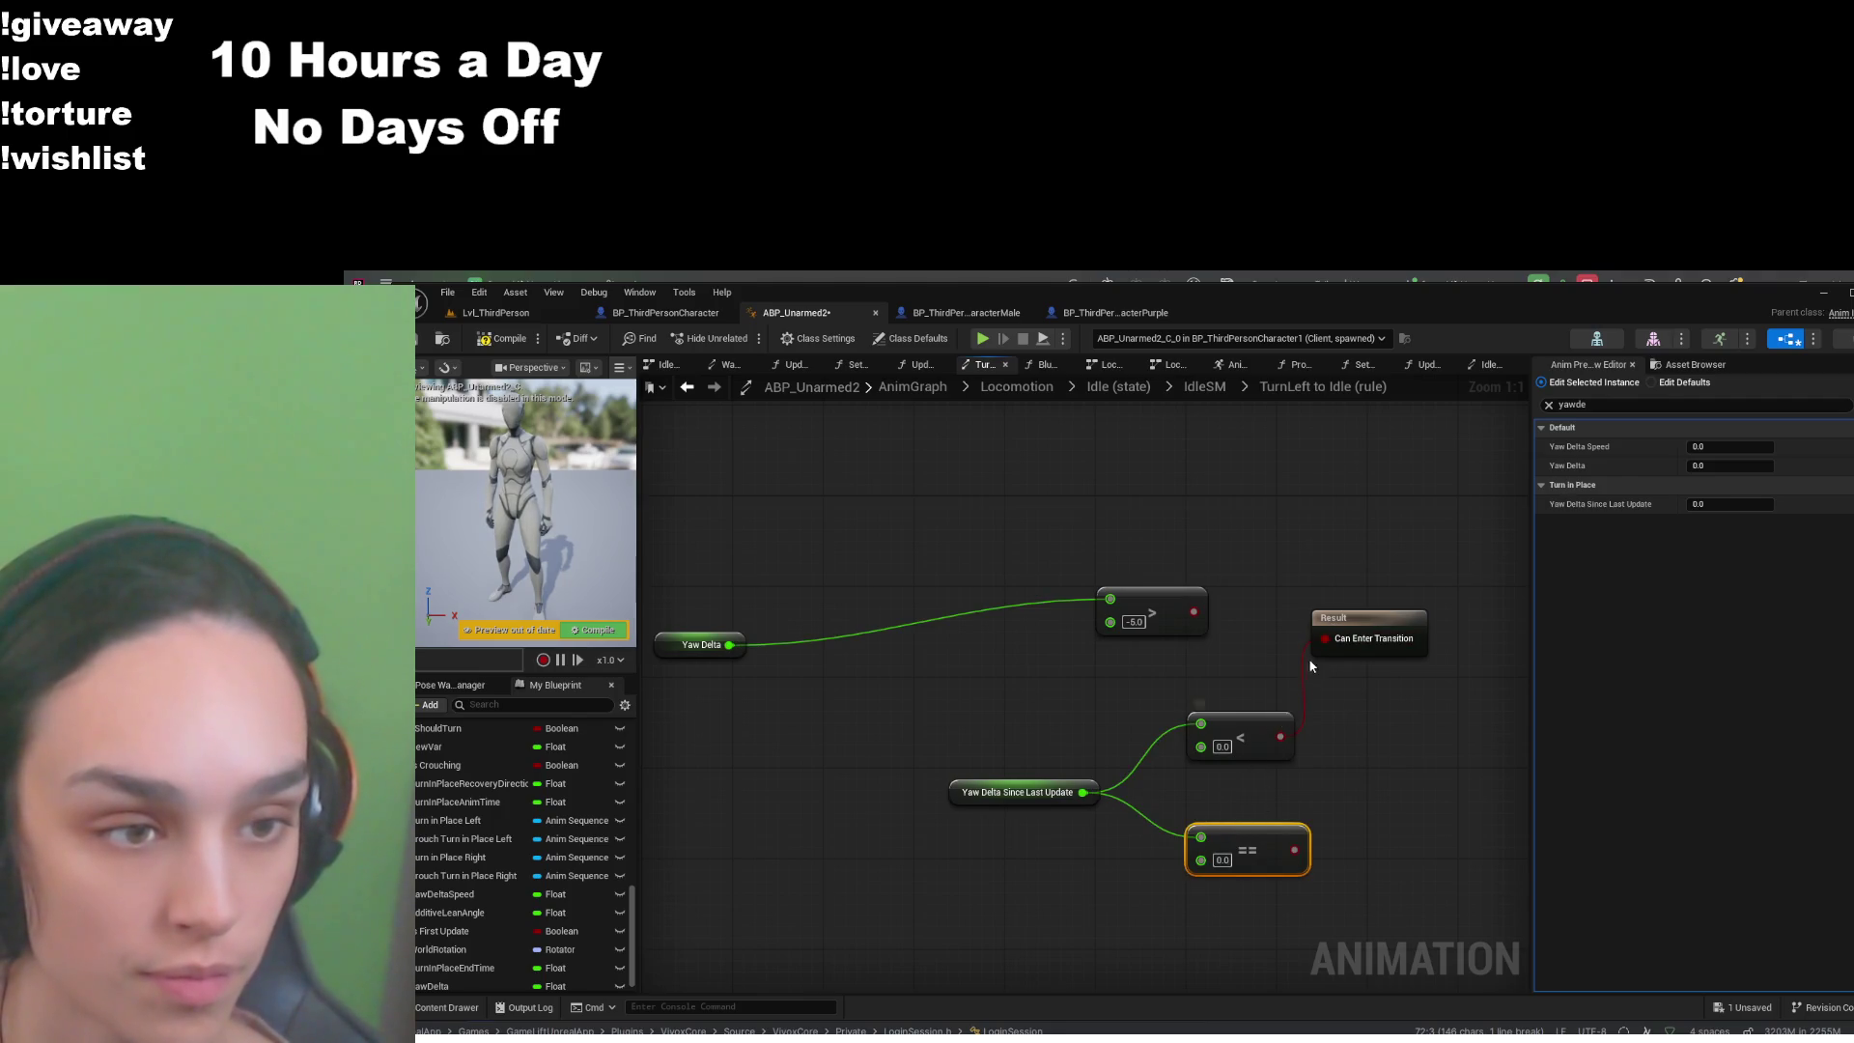
click(1261, 714)
key(Delete)
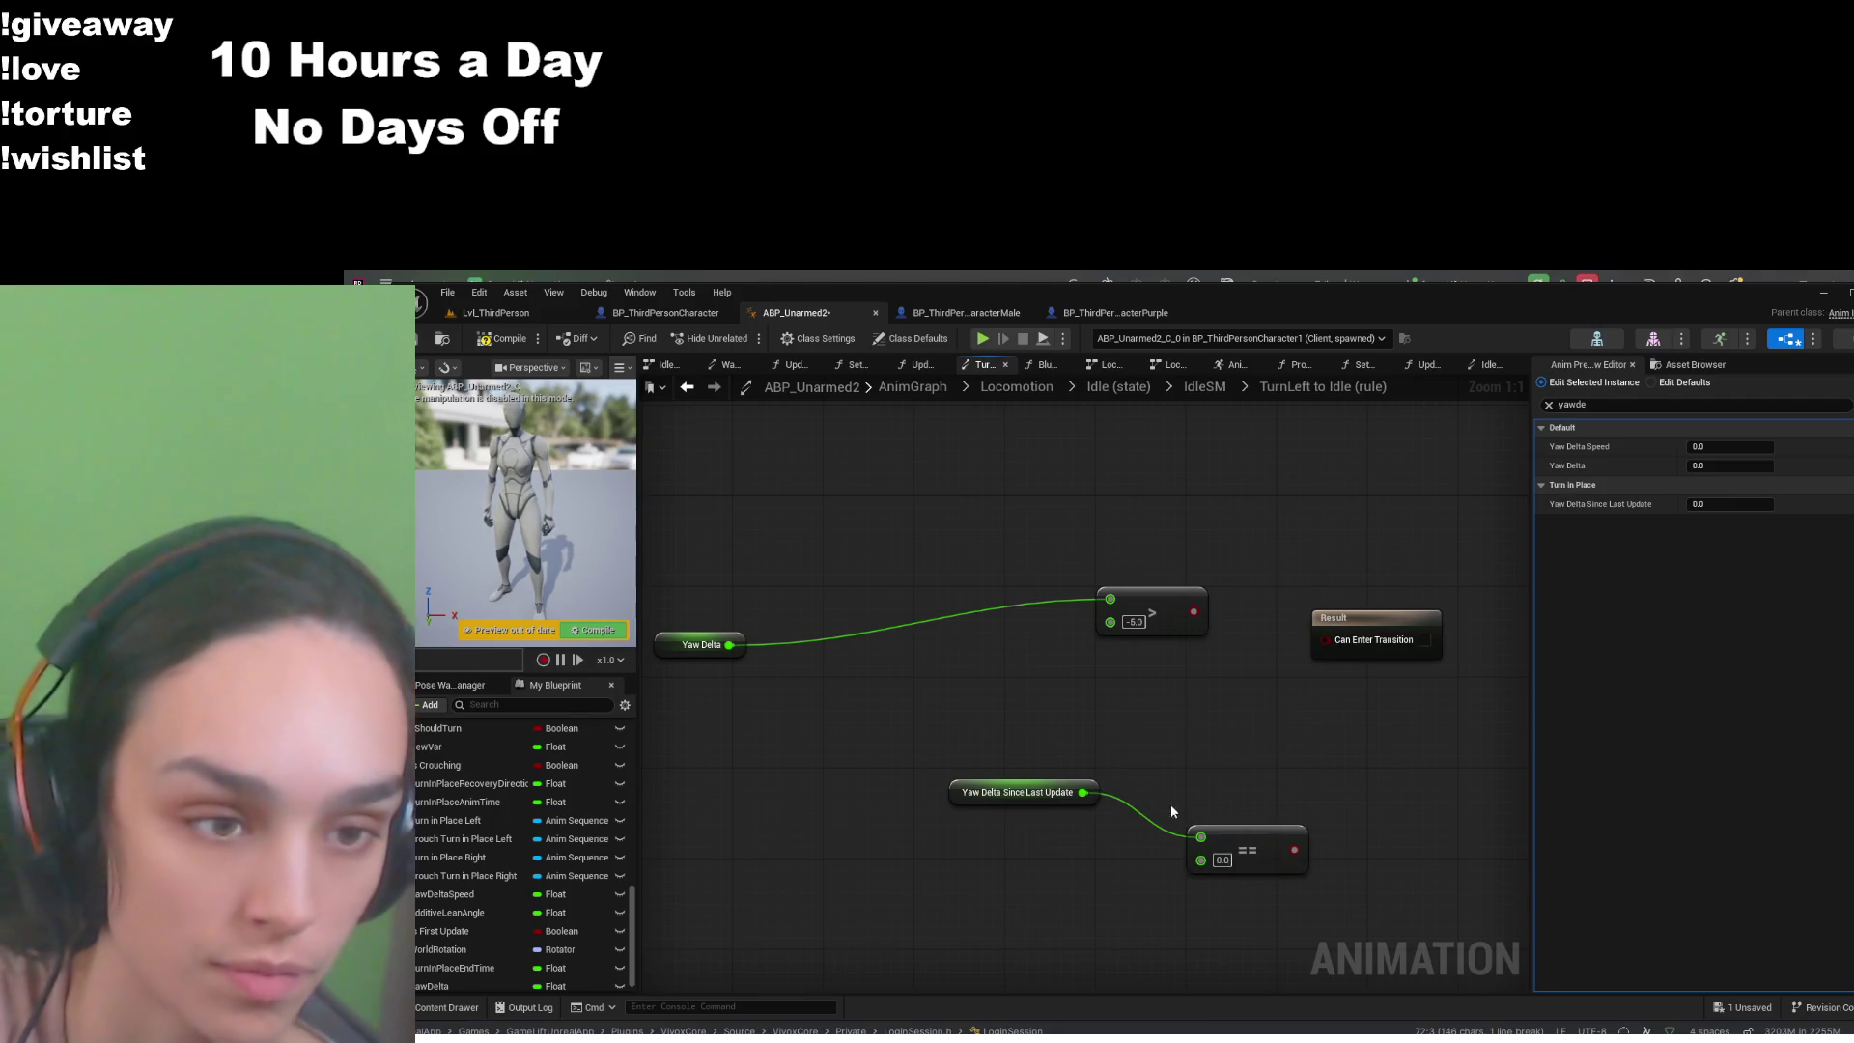
drag(1294, 850, 1325, 639)
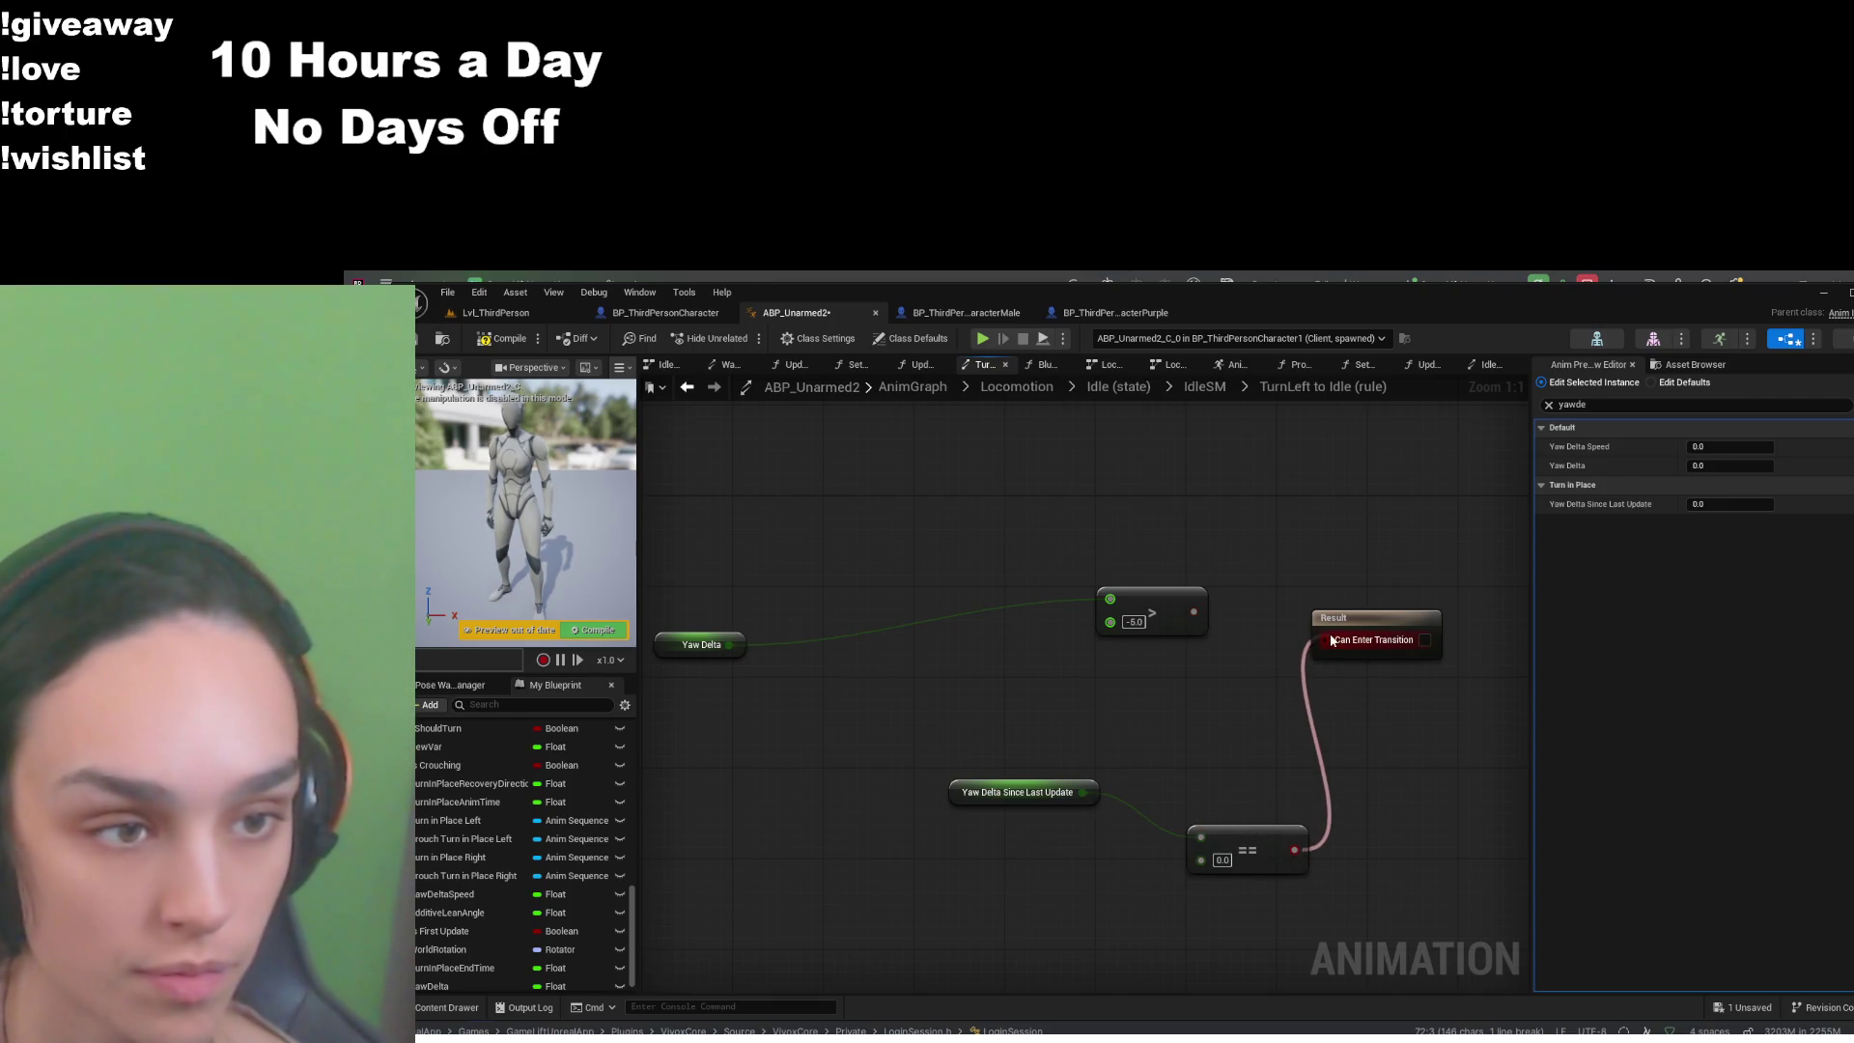
drag(1287, 841, 1230, 705)
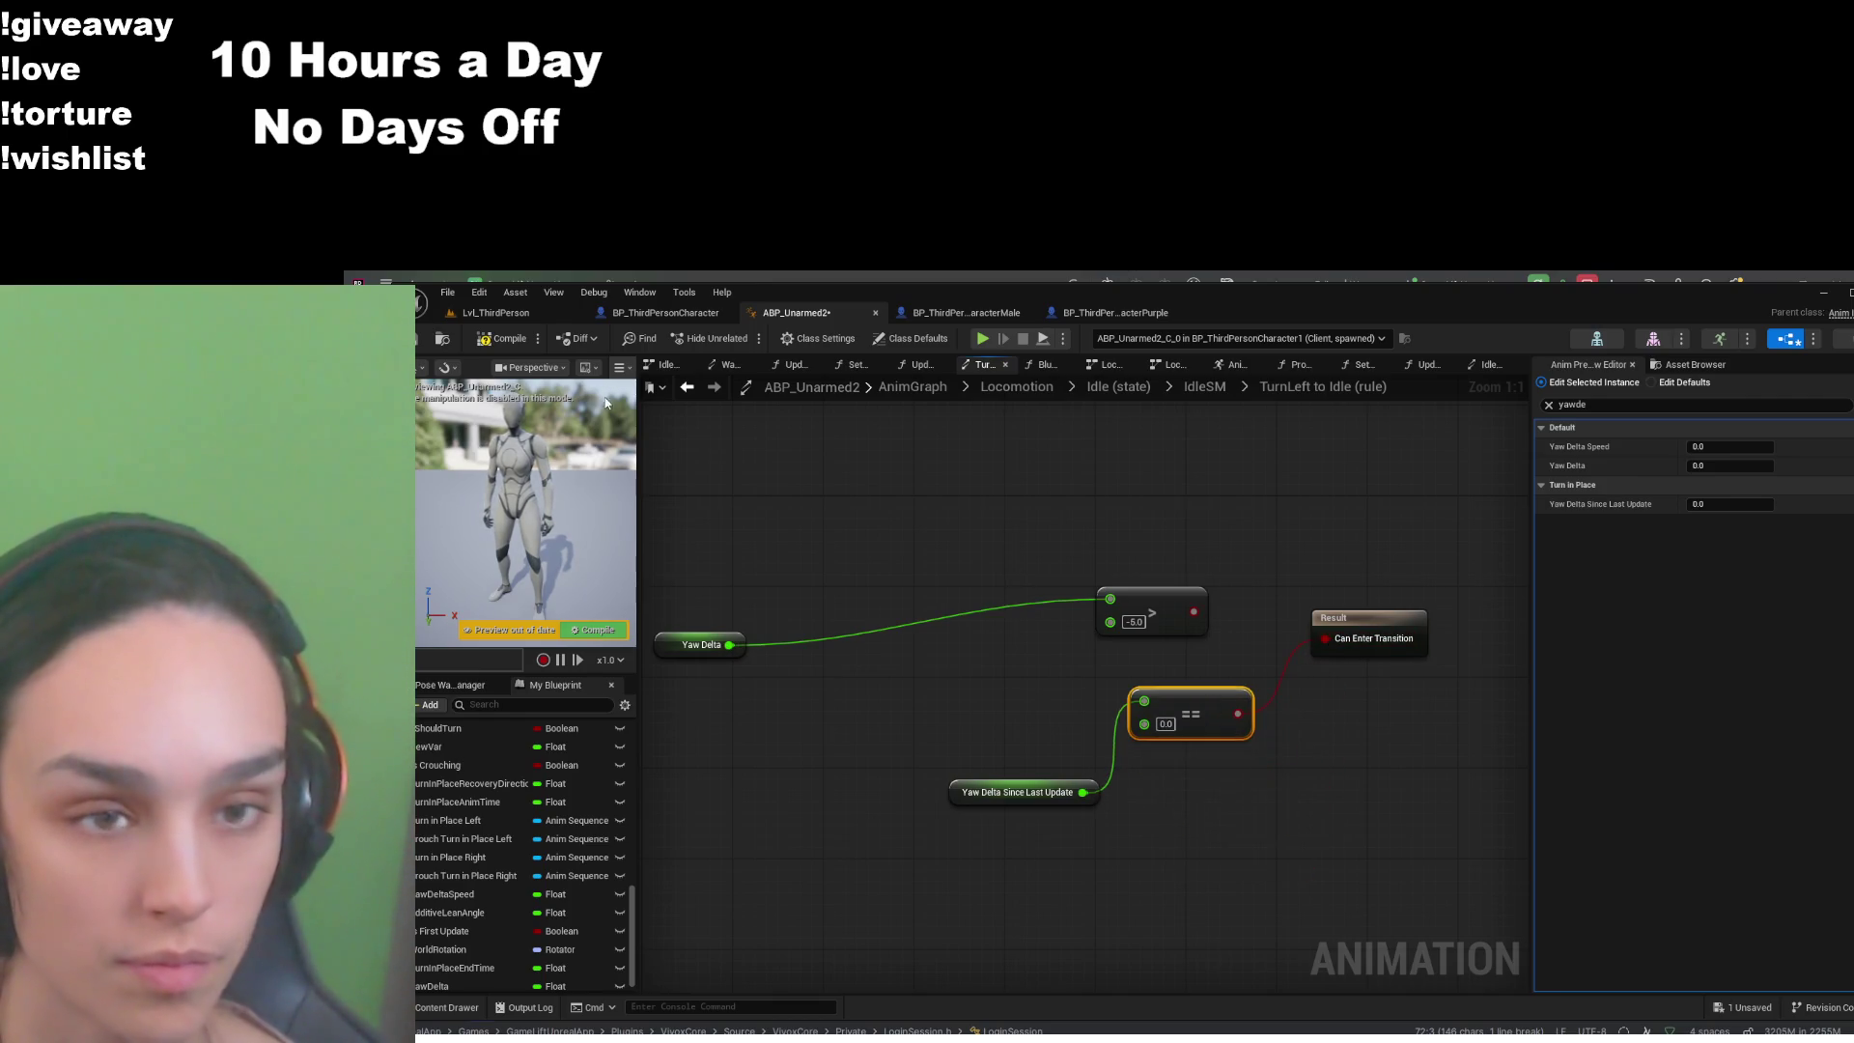
click(525, 343)
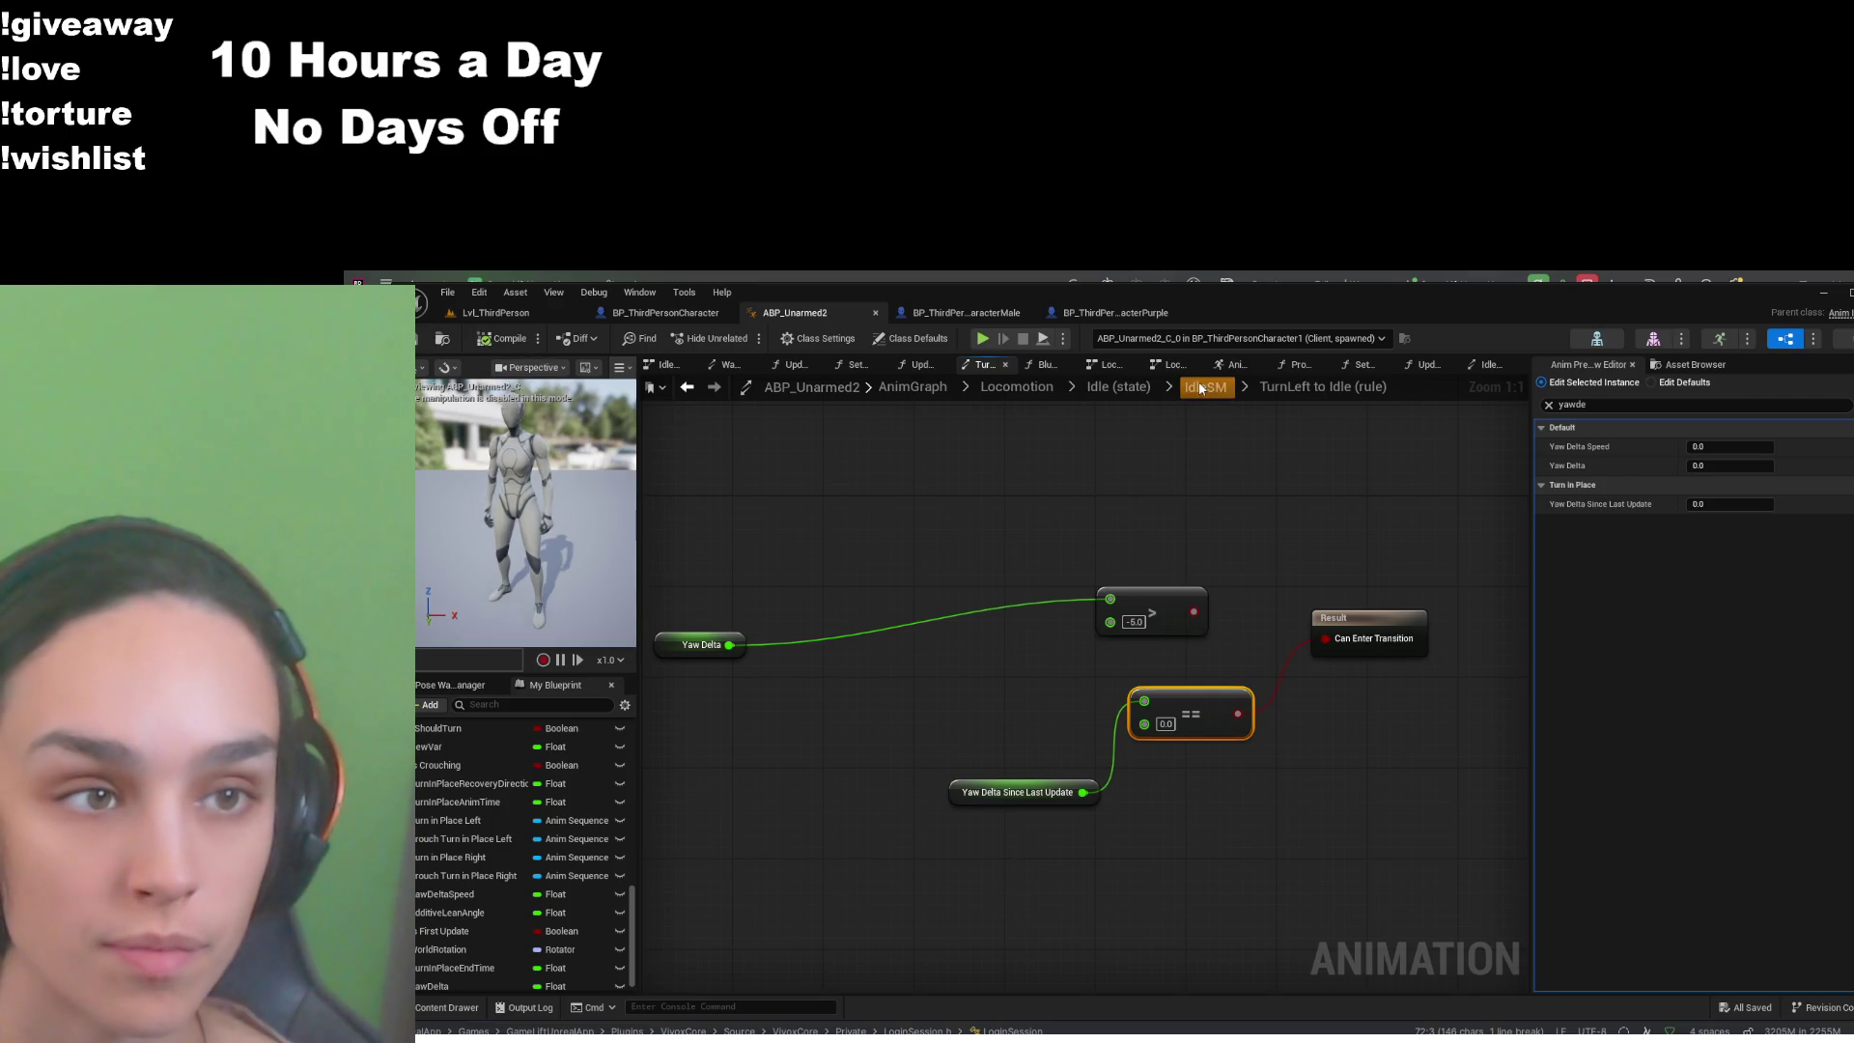
click(1201, 388)
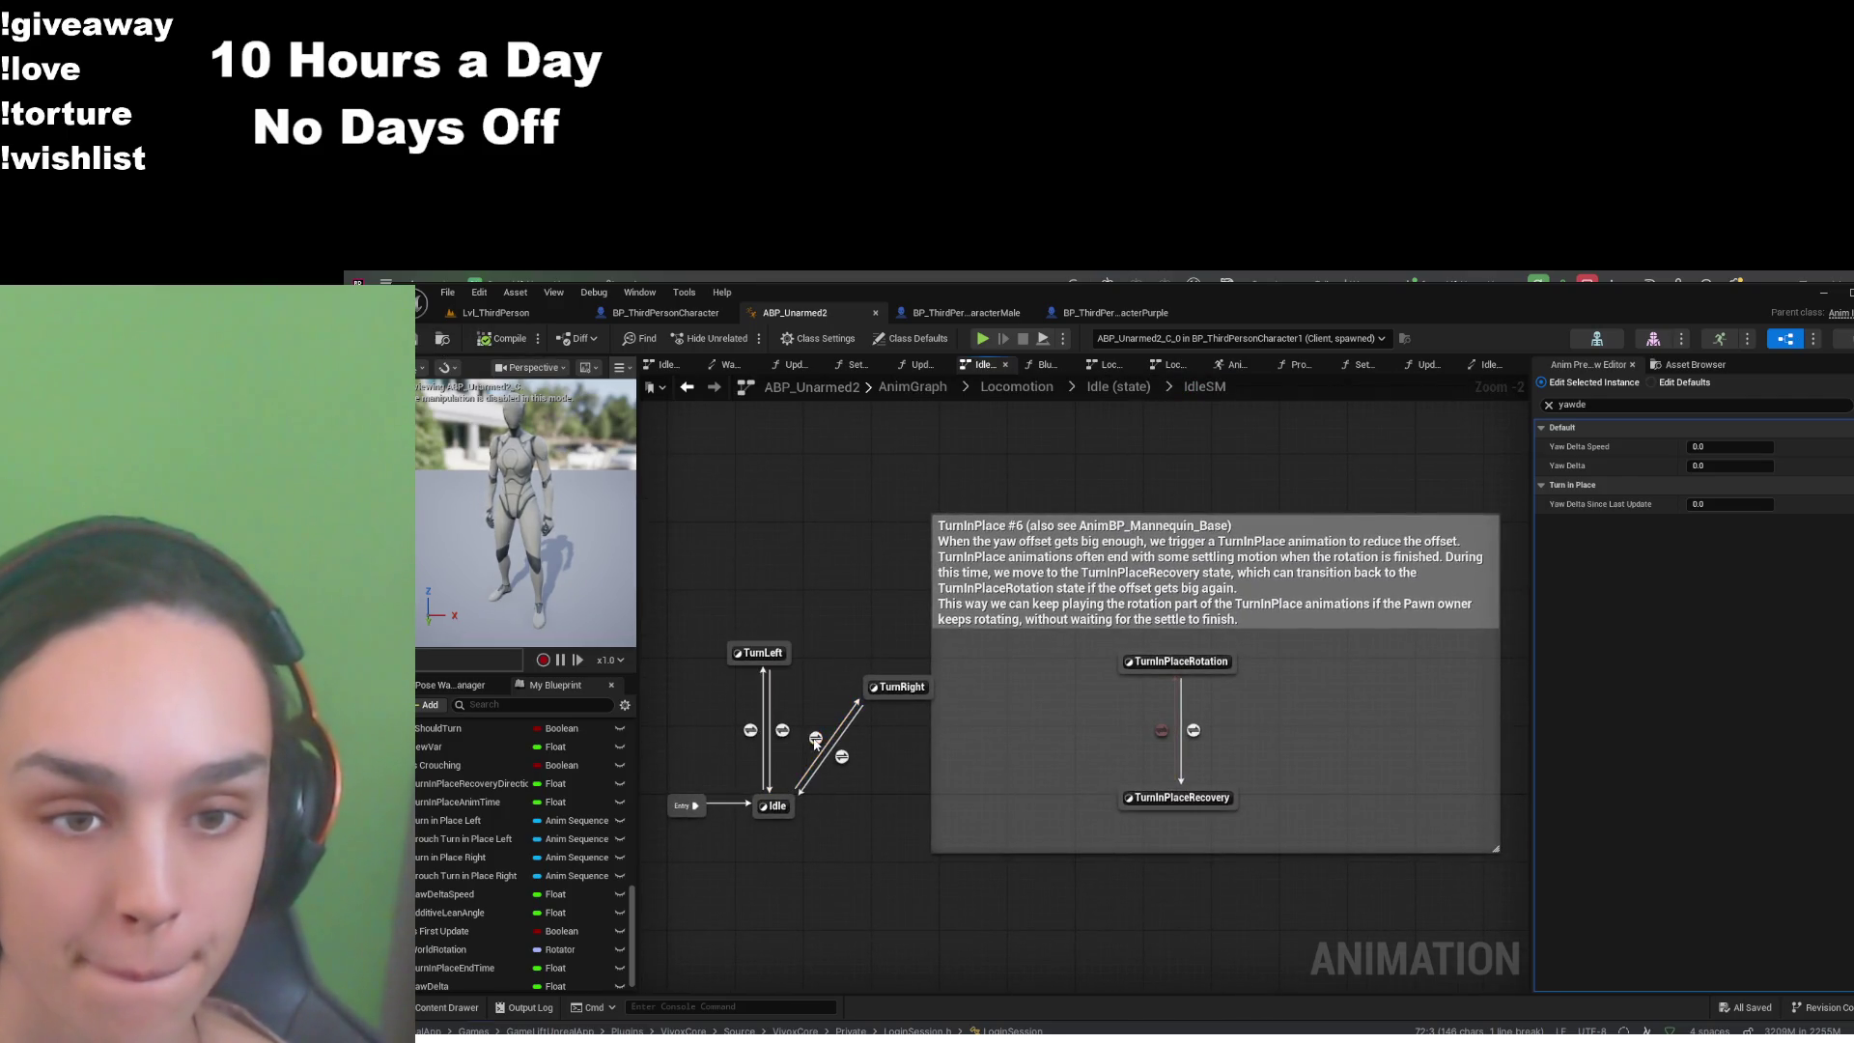
- Make the Idle to TurnRight rule use a > comparison on Yaw Delta Since Last Update, then save
double_click(816, 738)
key(ctrl+v)
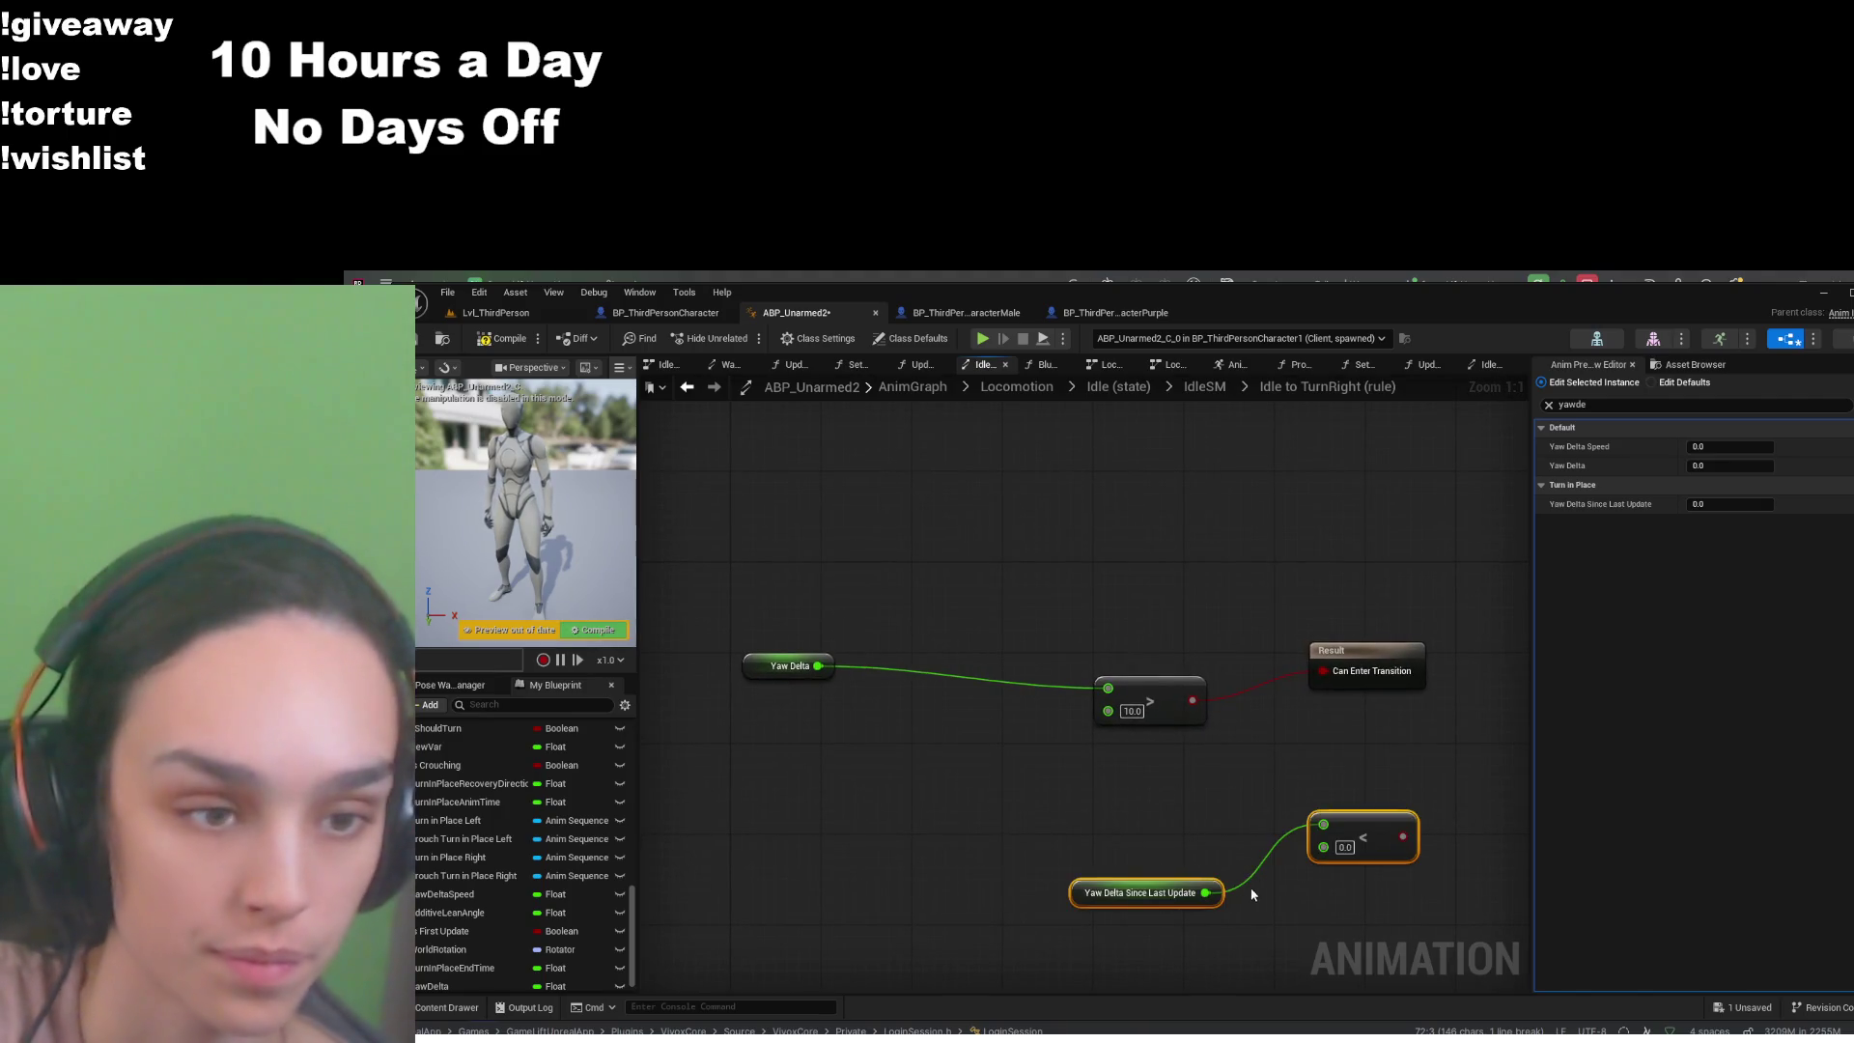
click(1367, 829)
key(Delete)
drag(1205, 892, 1299, 814)
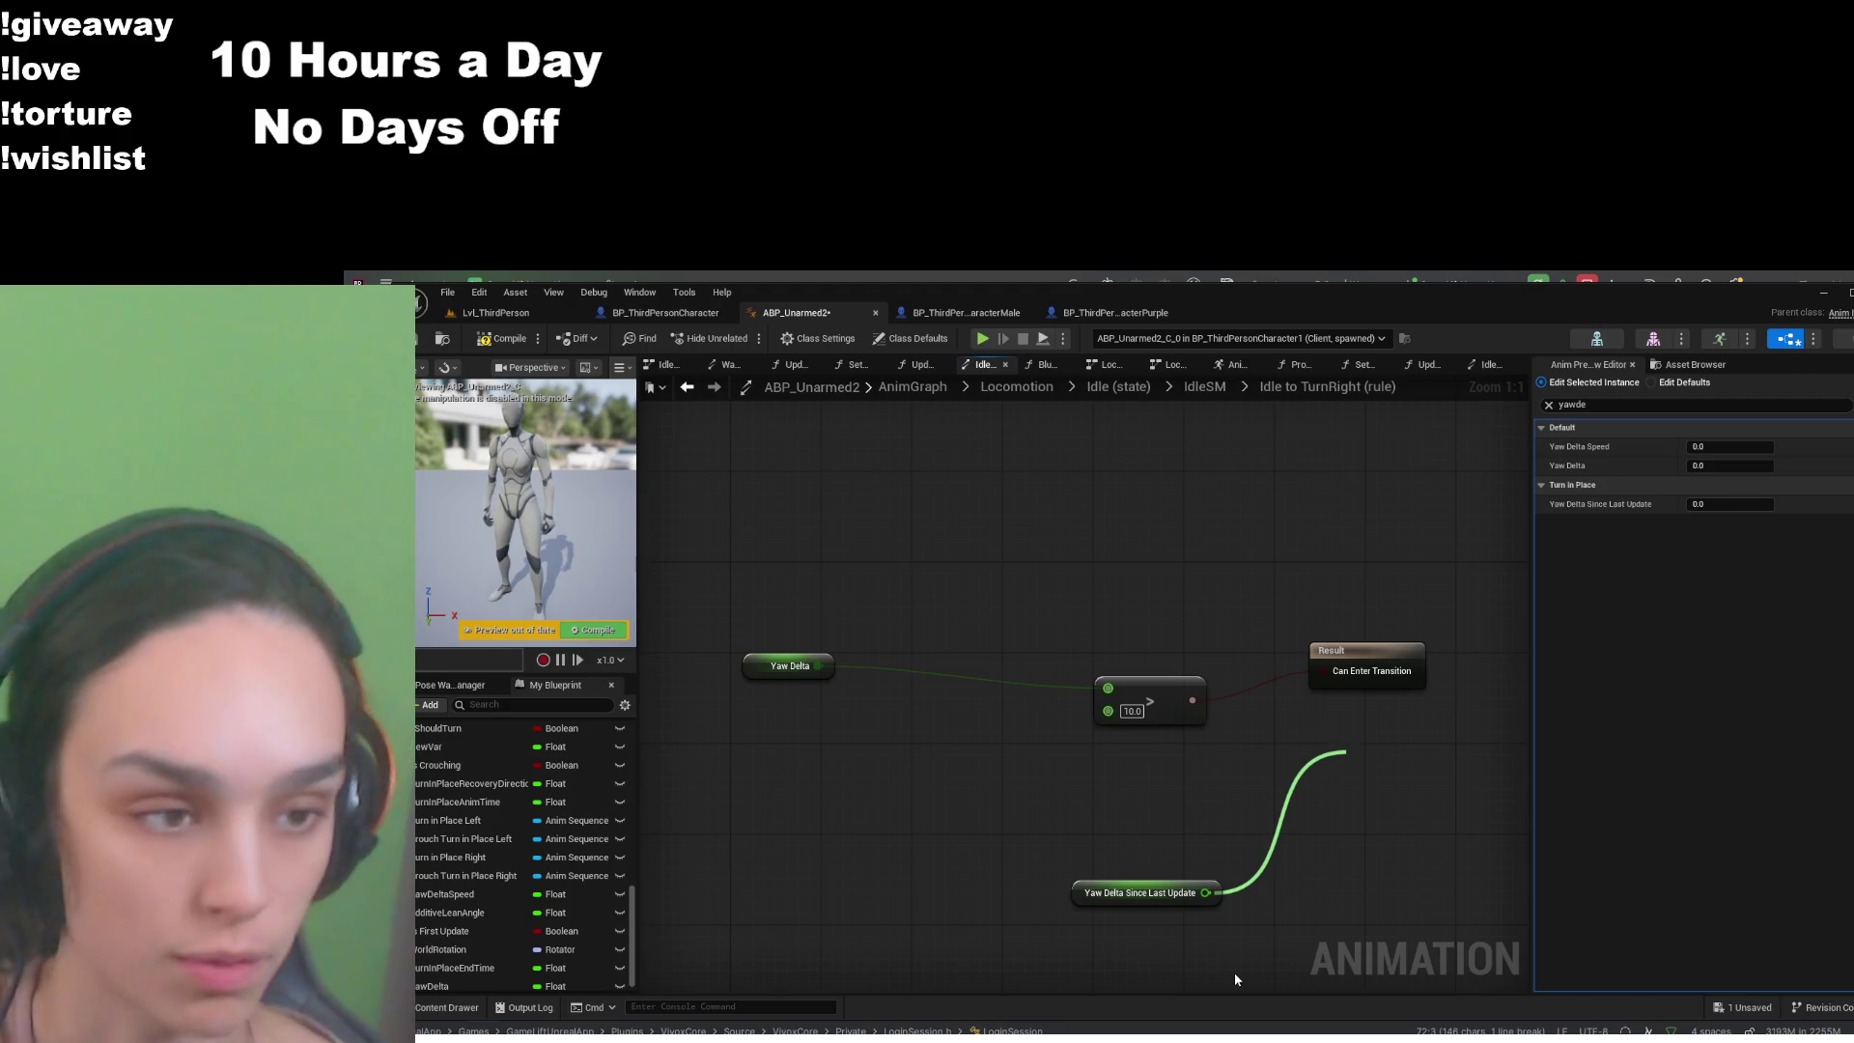
click(1491, 836)
mouse_move(1391, 762)
mouse_down()
mouse_move(1349, 860)
mouse_move(1391, 869)
mouse_move(1354, 695)
mouse_move(1320, 685)
mouse_up()
click(1323, 673)
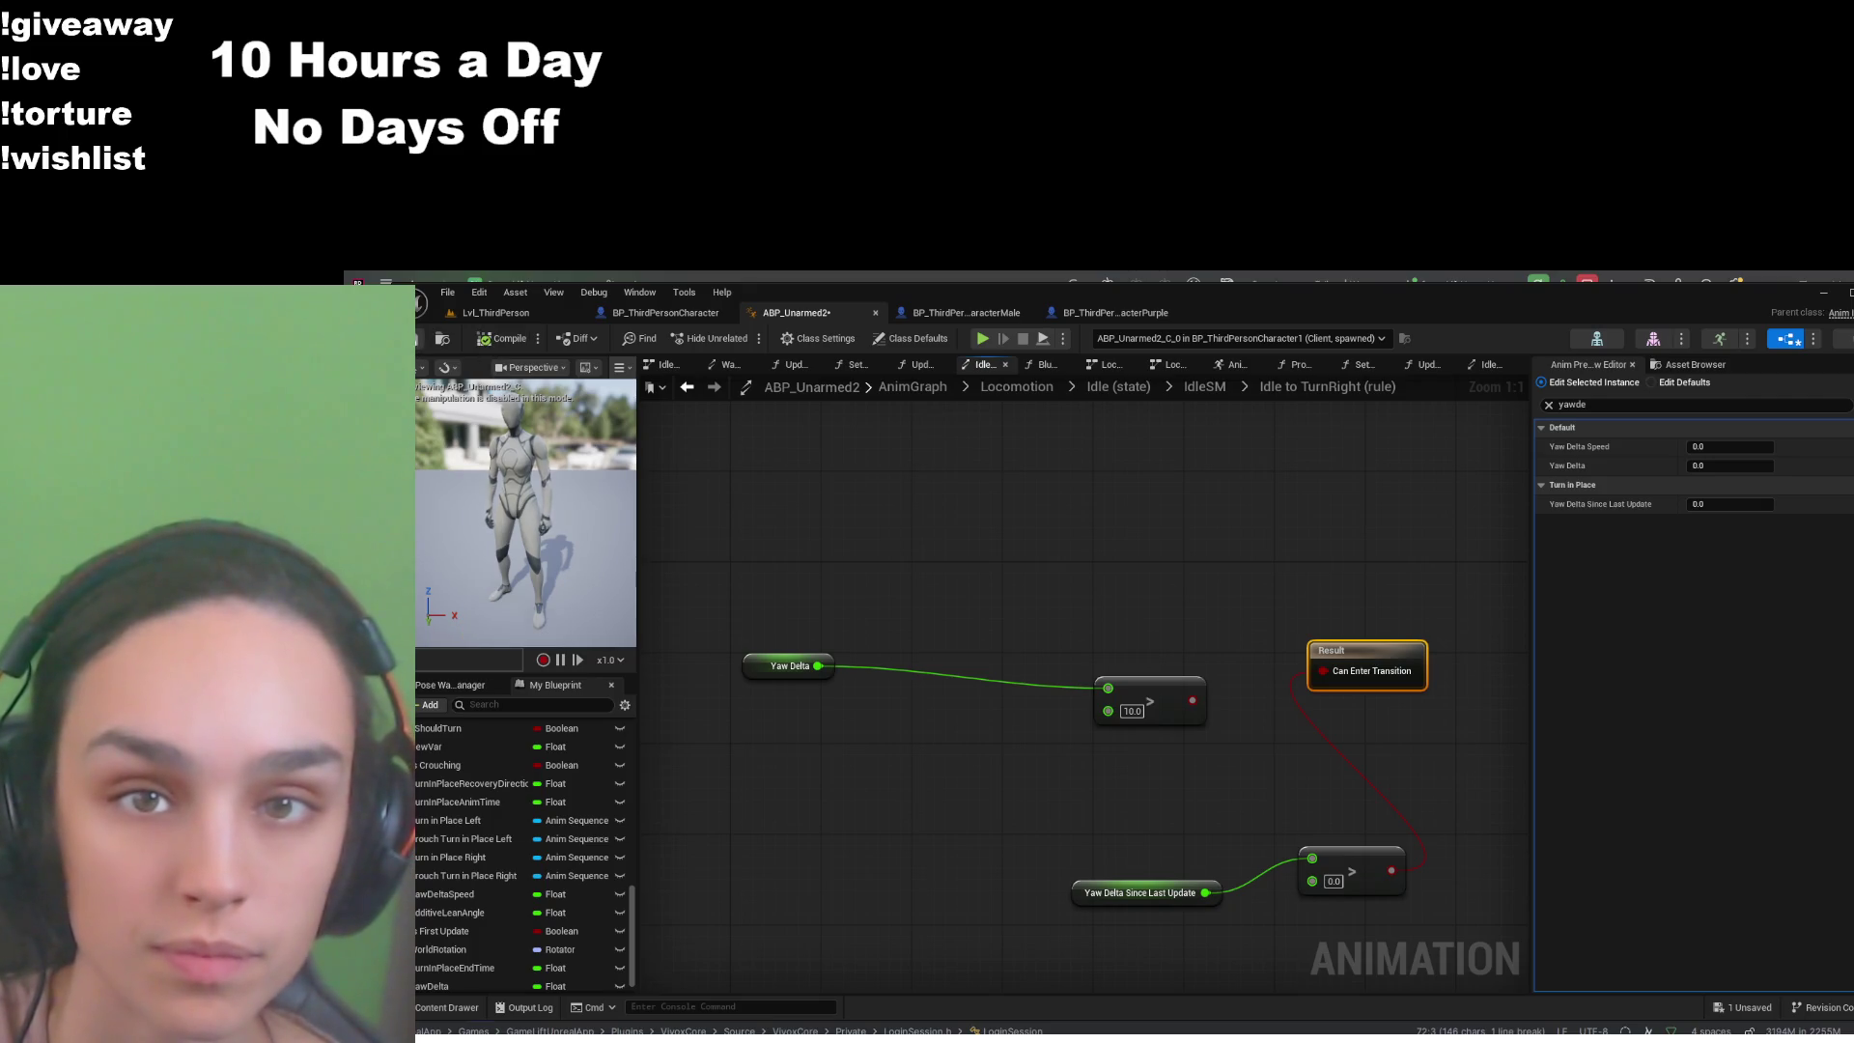
key(ctrl+s)
click(1202, 387)
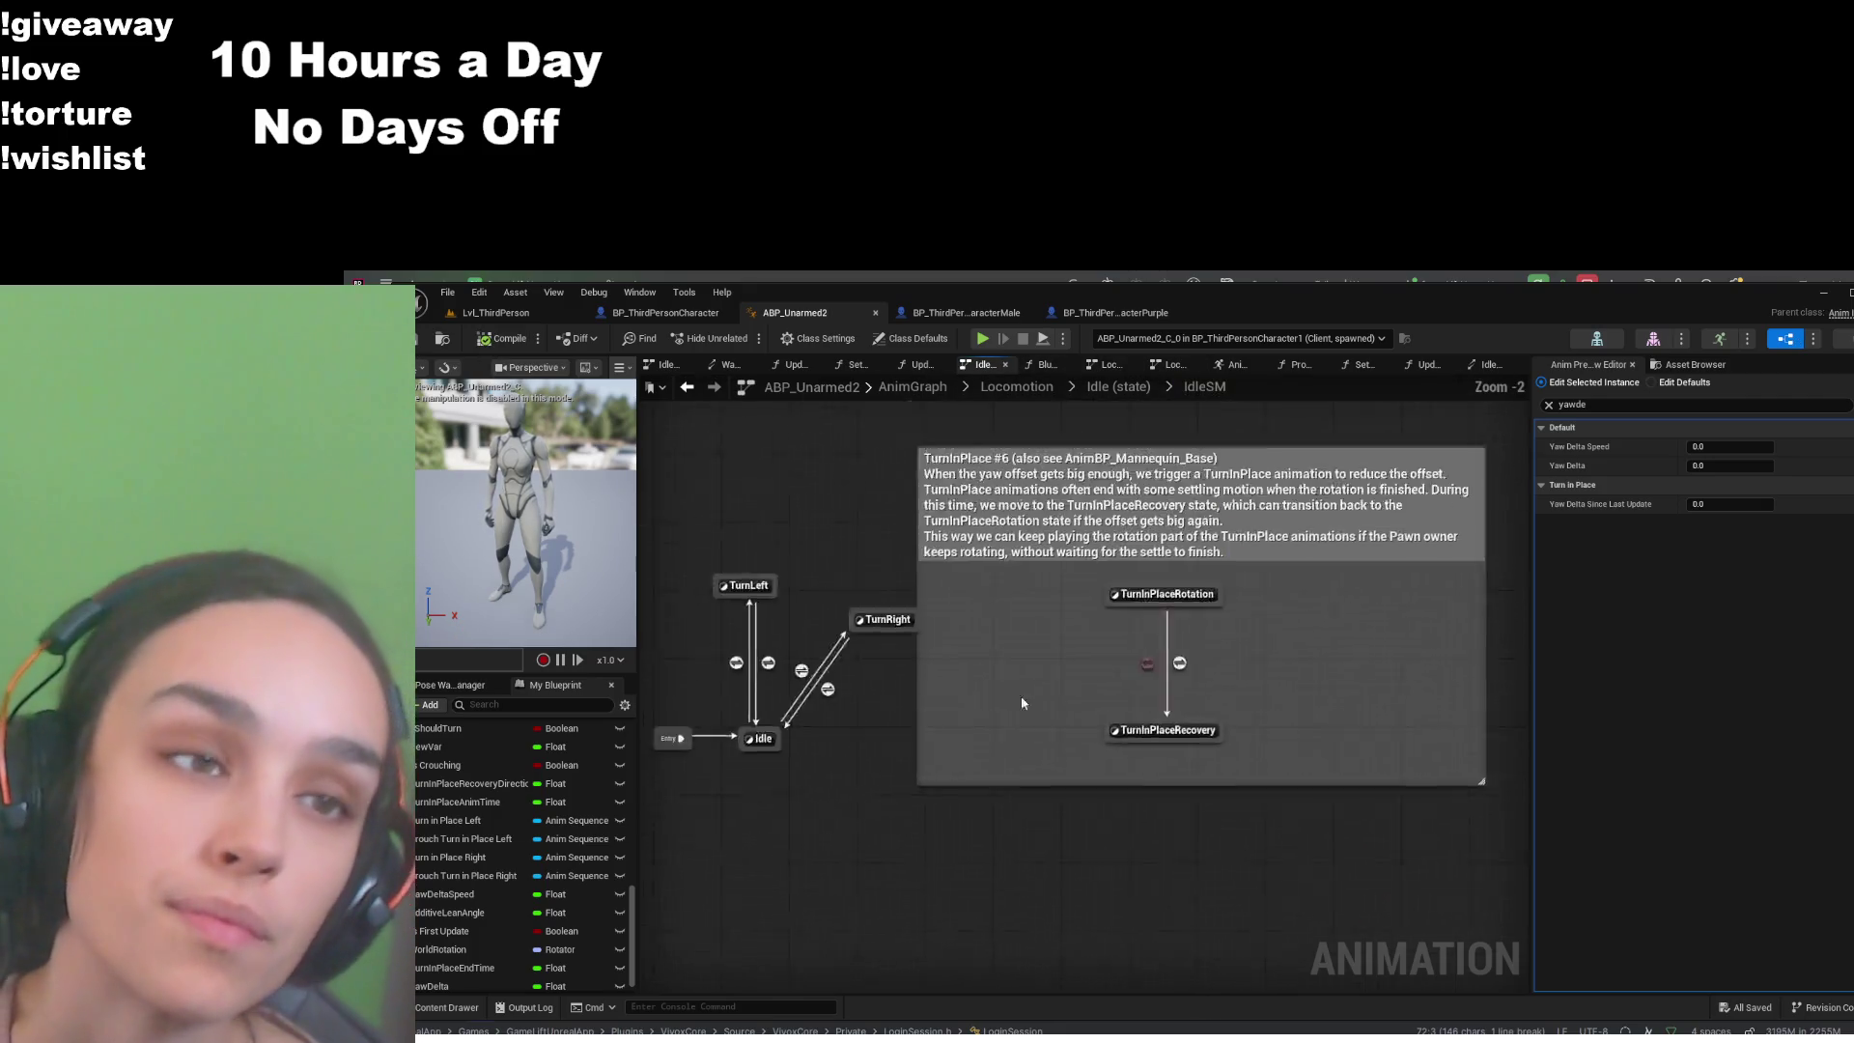
- Make TurnRight to Idle pass when Yaw Delta Since Last Update == 0.0, then compile
double_click(842, 756)
click(1365, 657)
key(ctrl+v)
click(1318, 811)
key(Delete)
drag(1143, 876, 1259, 793)
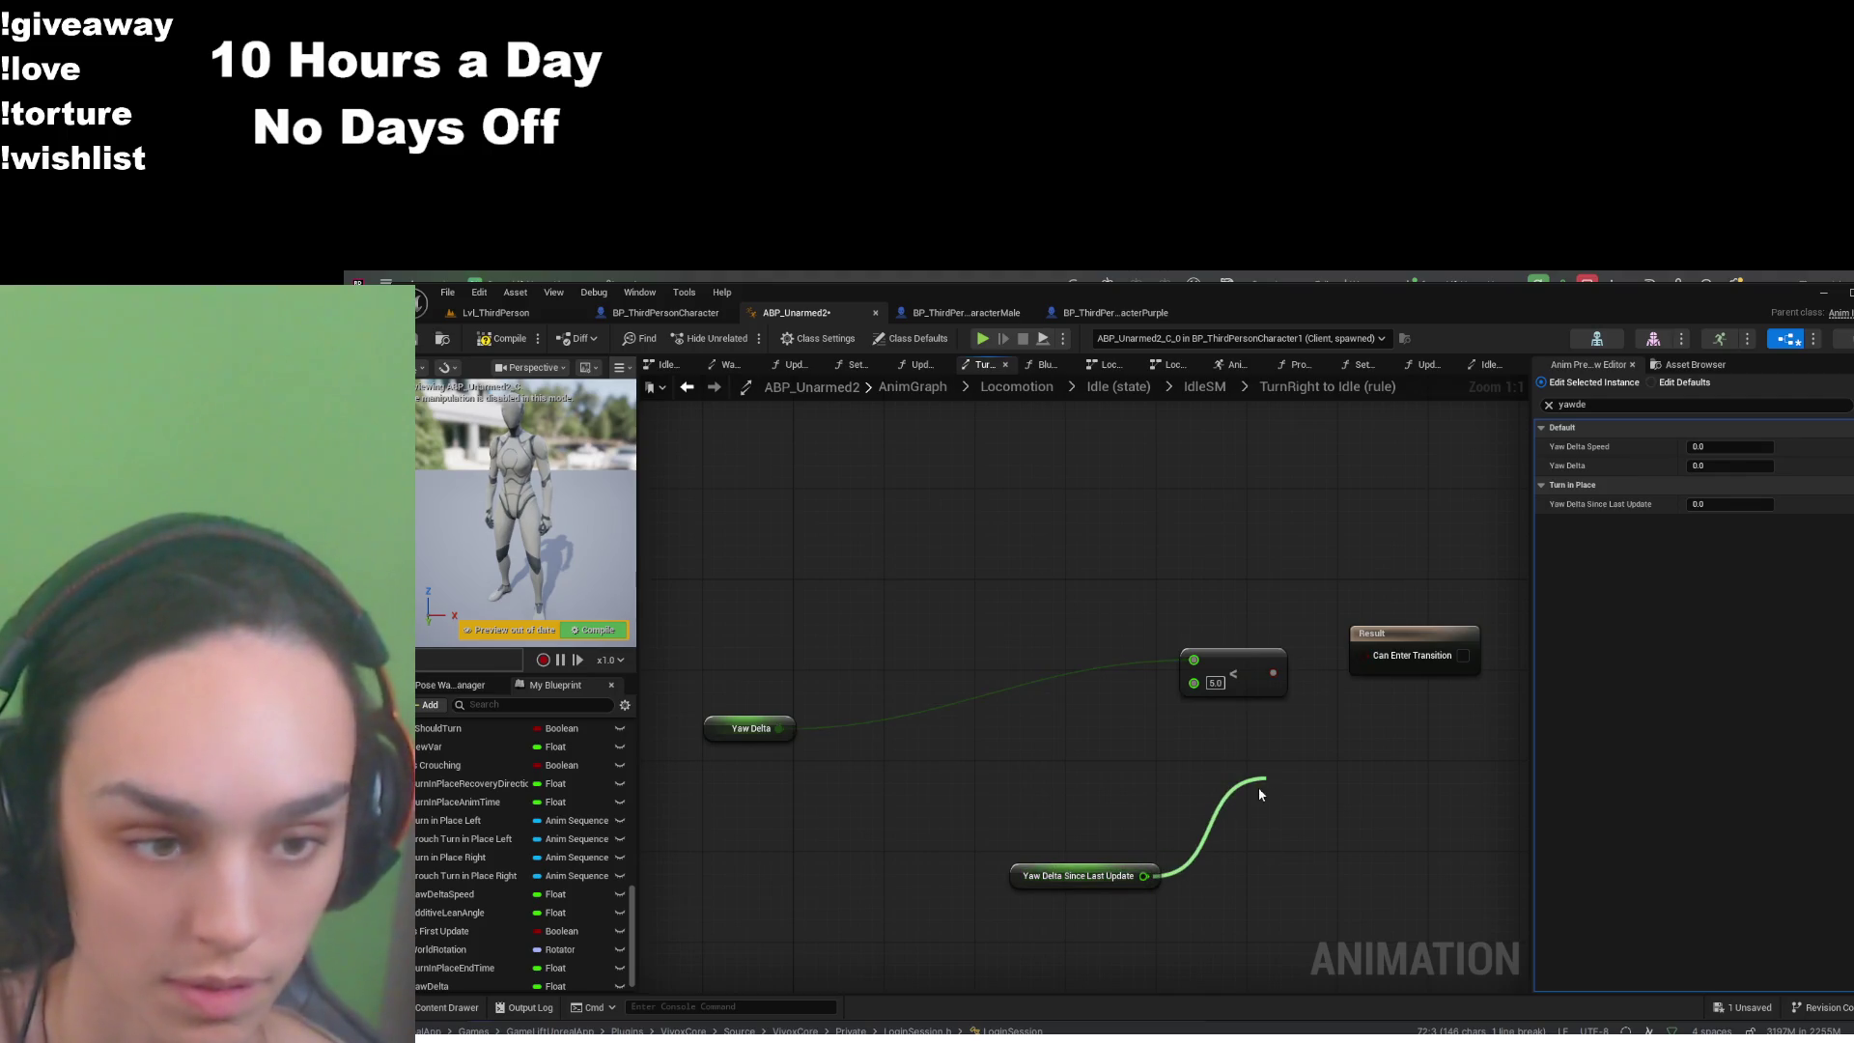
click(1408, 543)
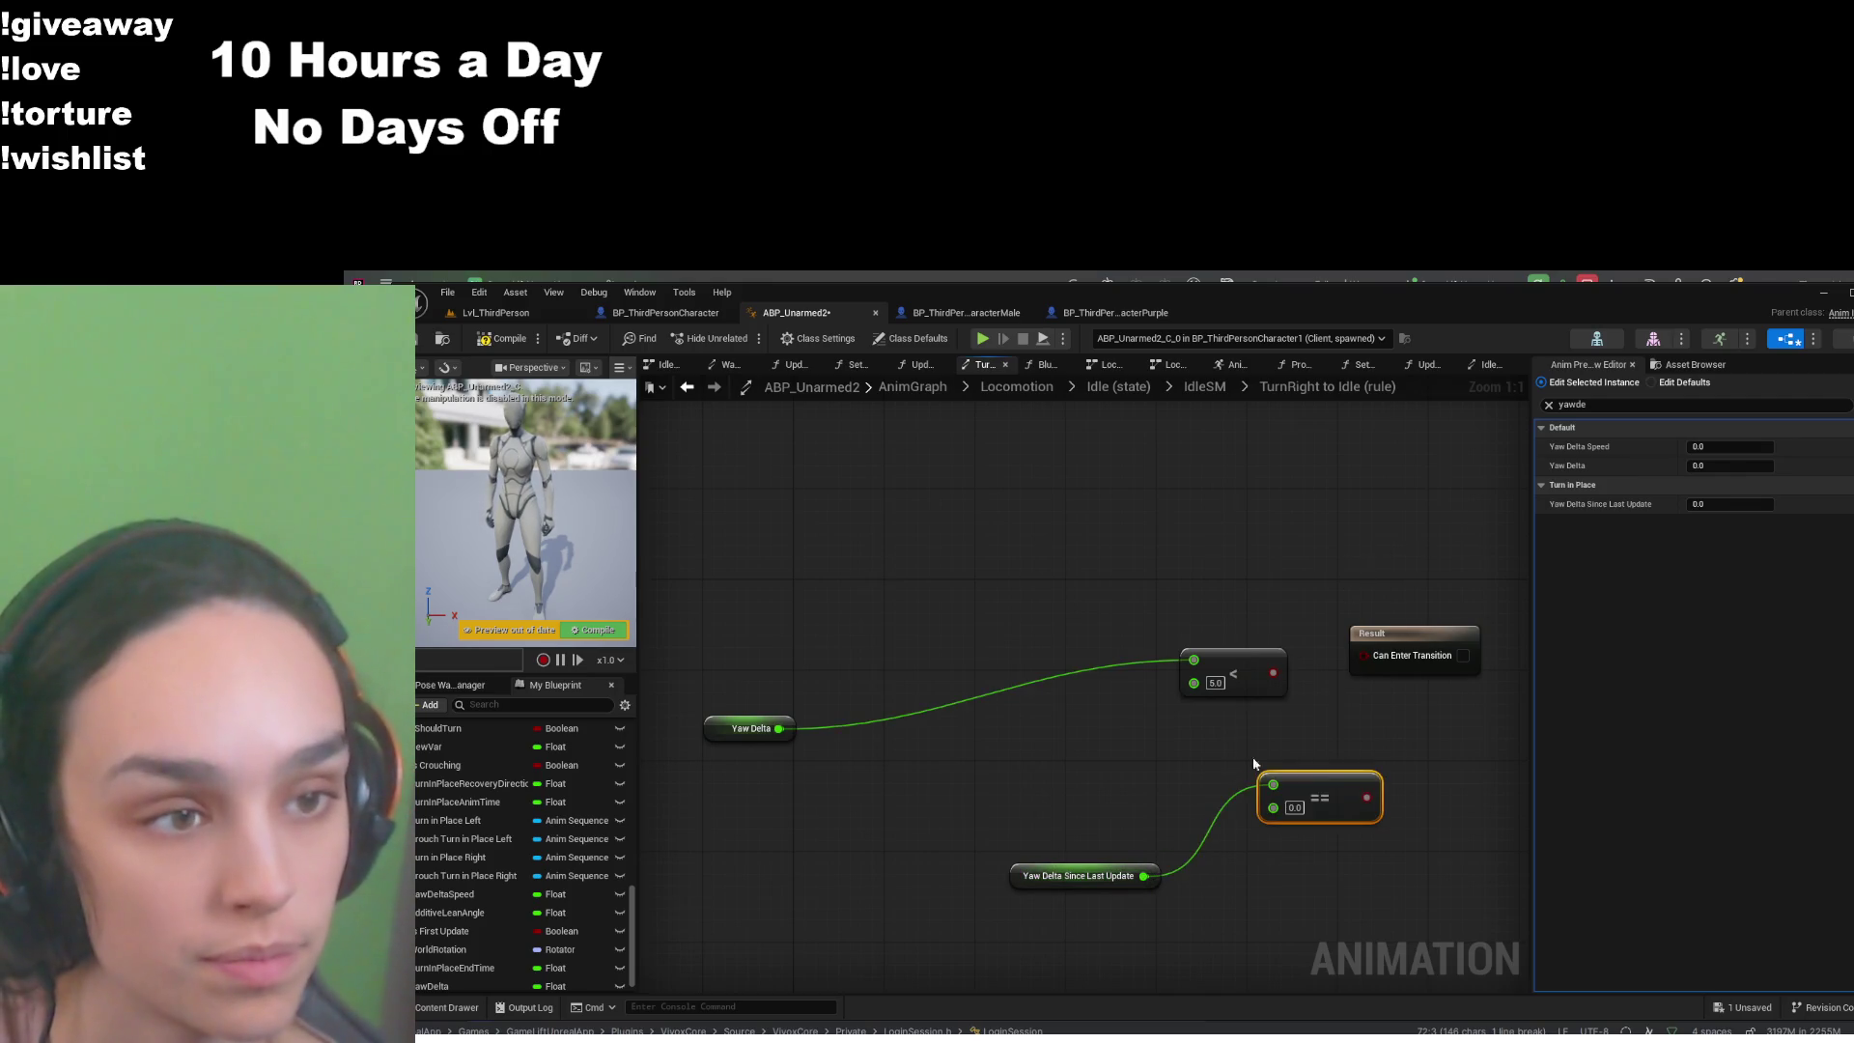
drag(1367, 798, 1361, 655)
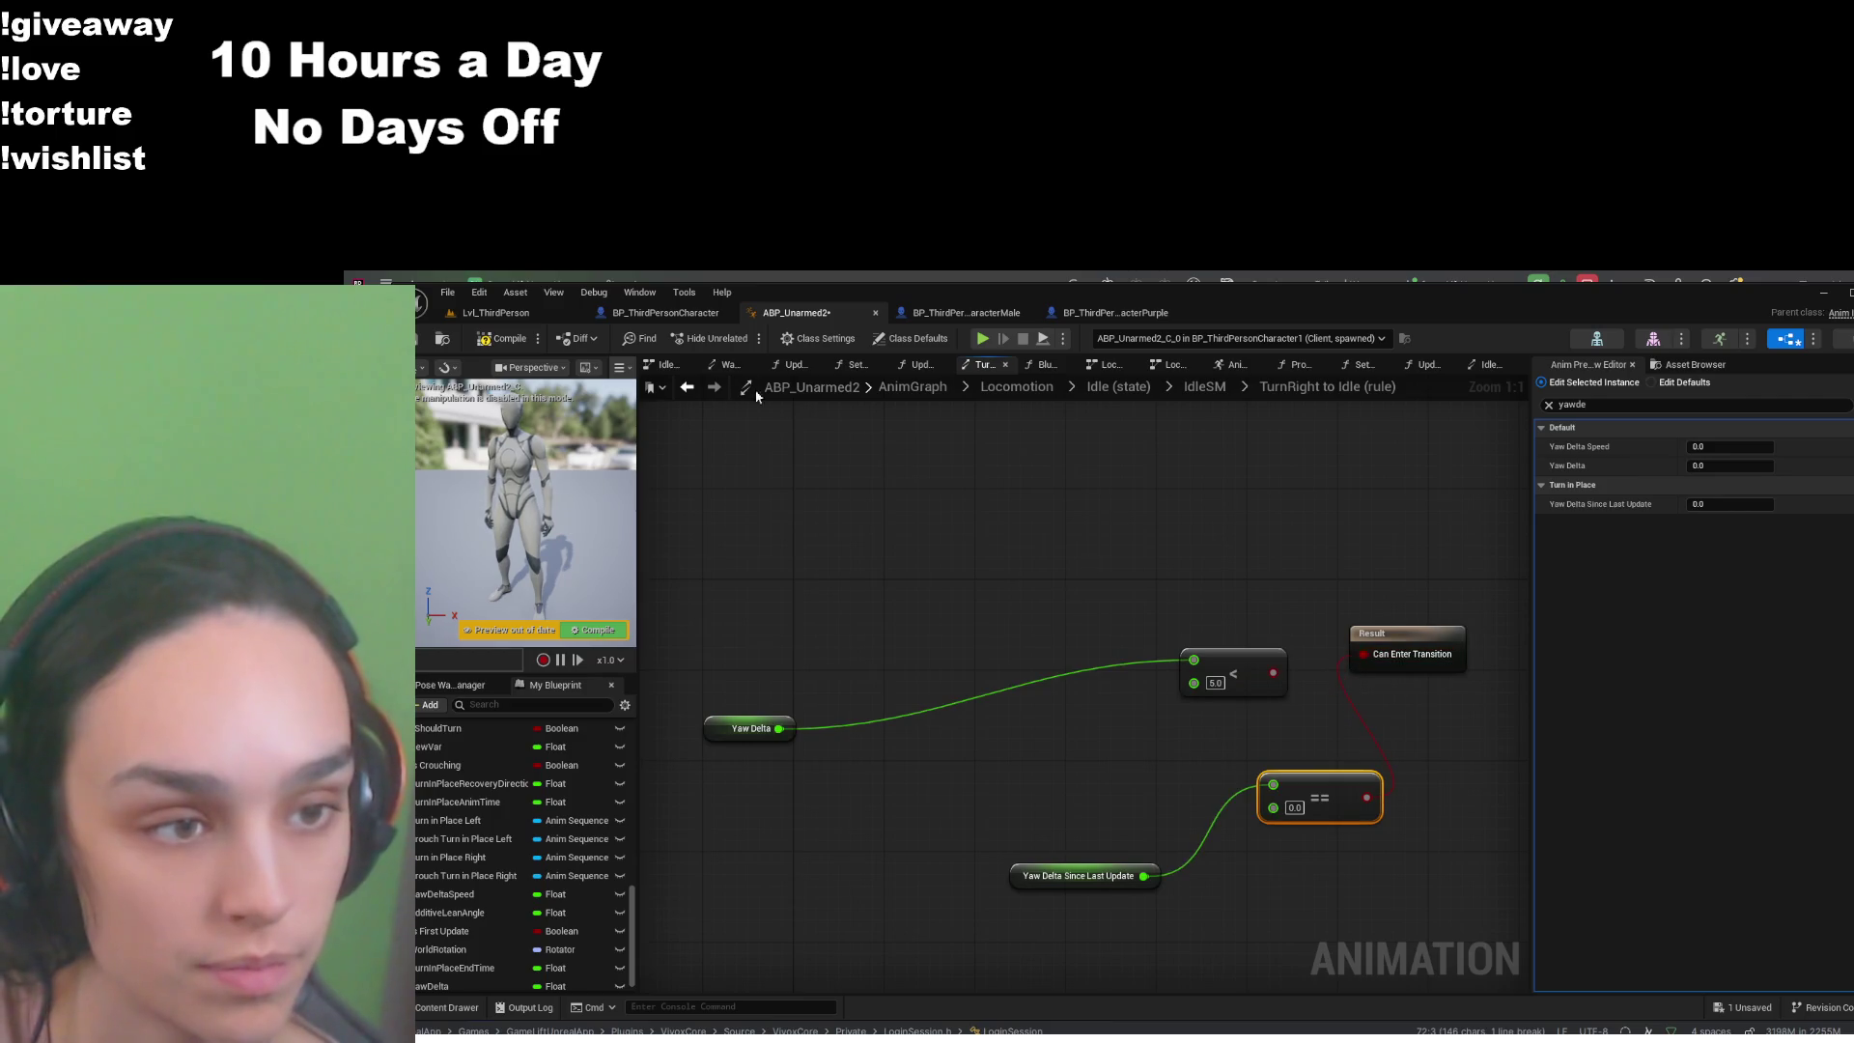
click(506, 344)
click(495, 312)
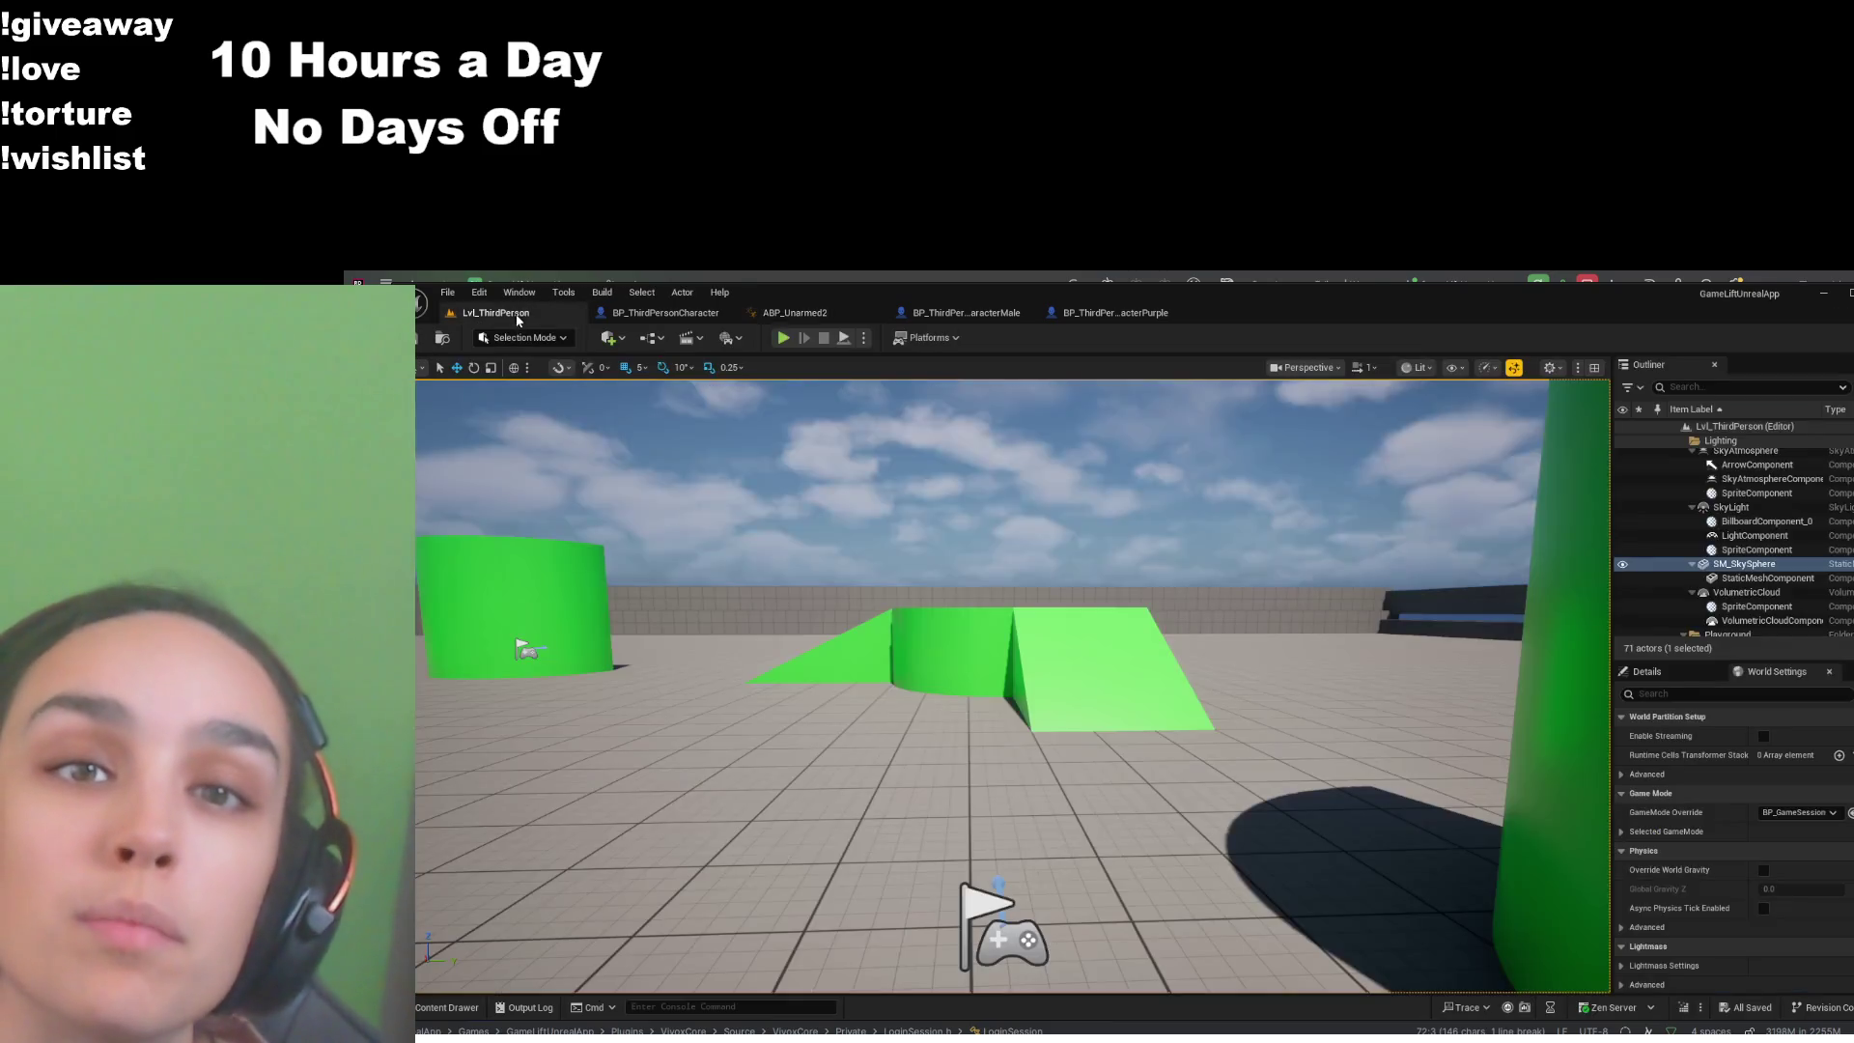
- Play the level and run the character with W toward the cylinder and ramp to test turning
click(786, 337)
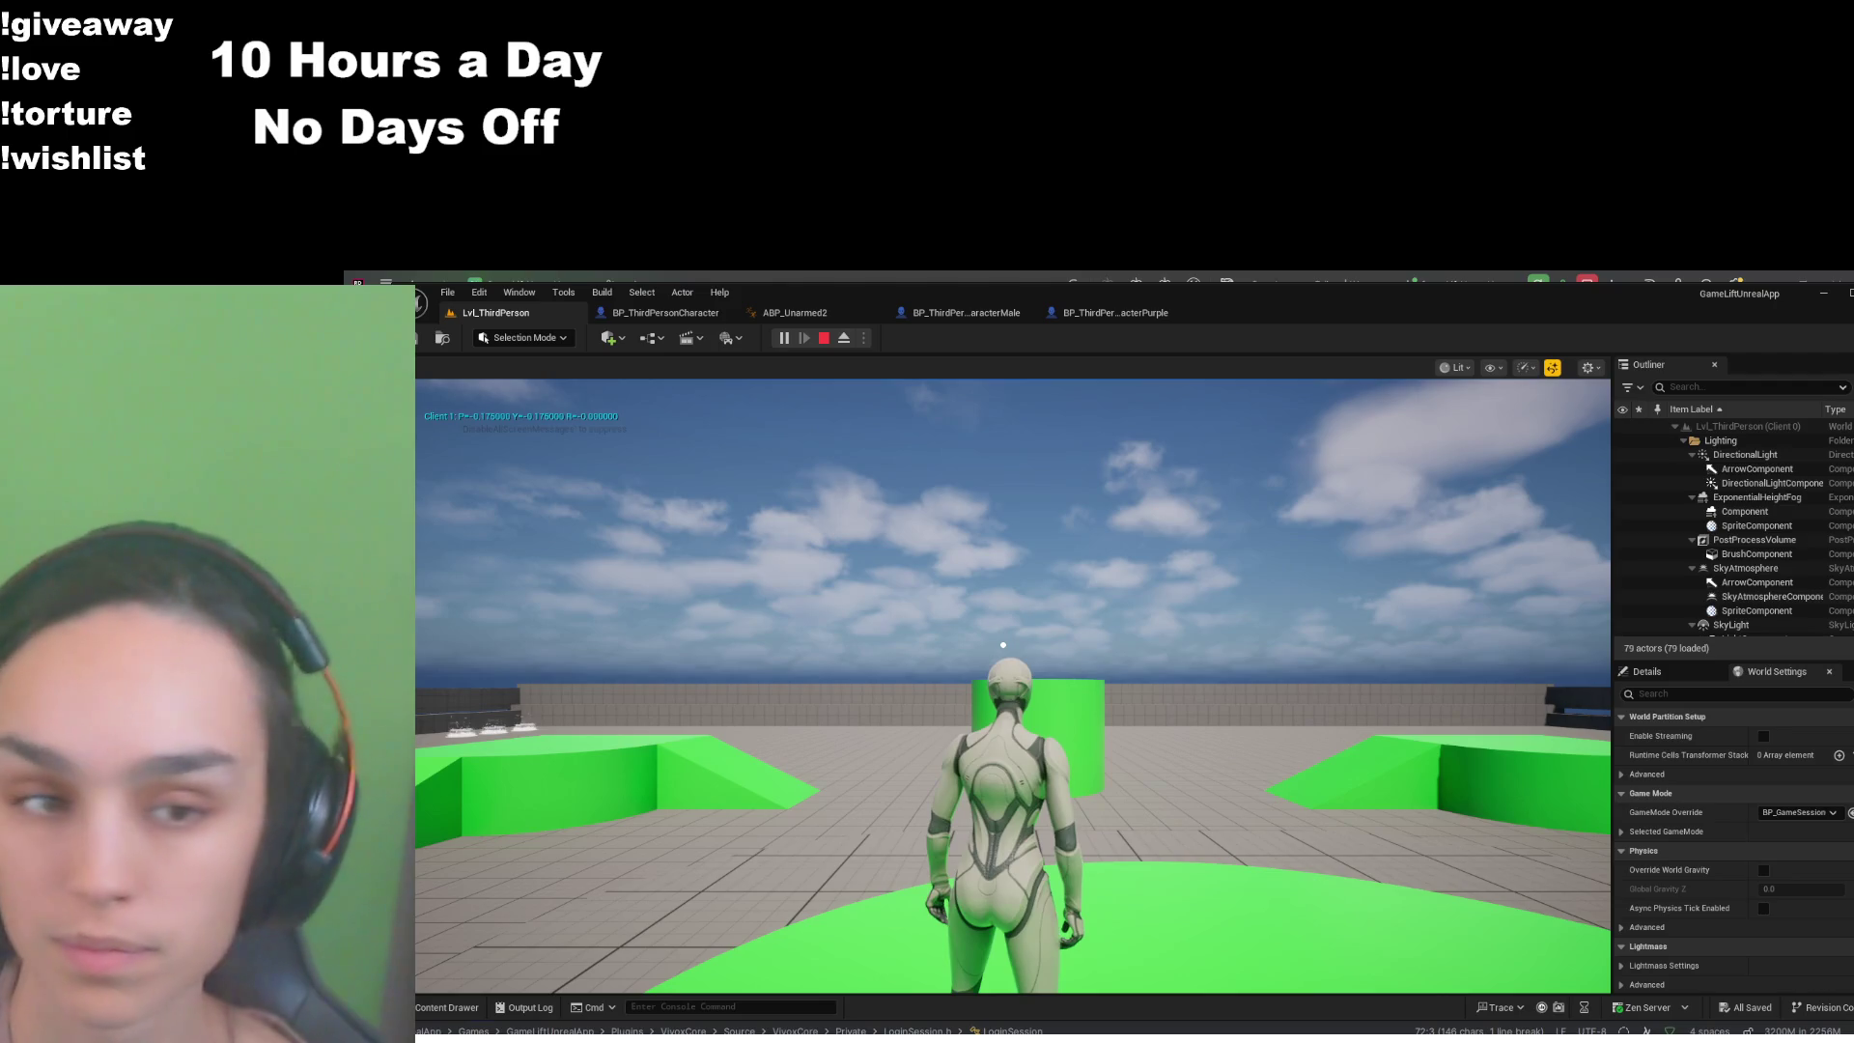
click(1003, 644)
key(w)
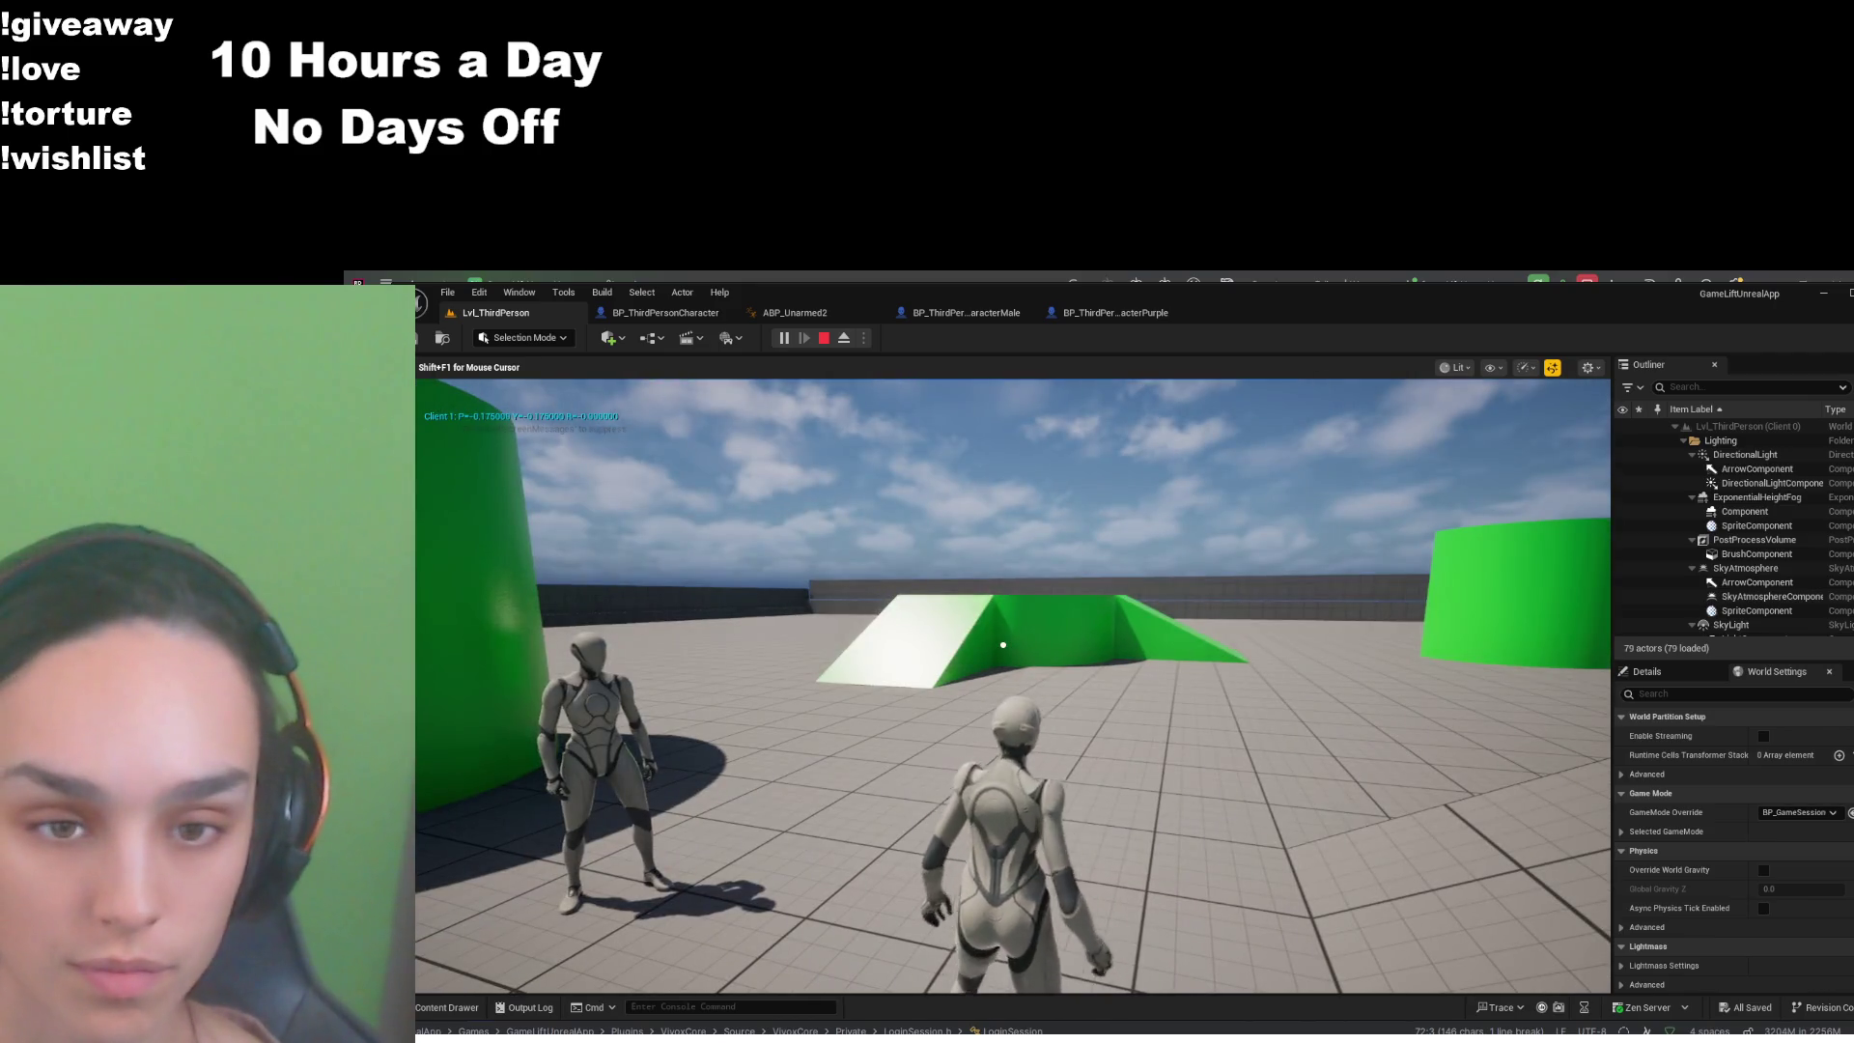
key(w)
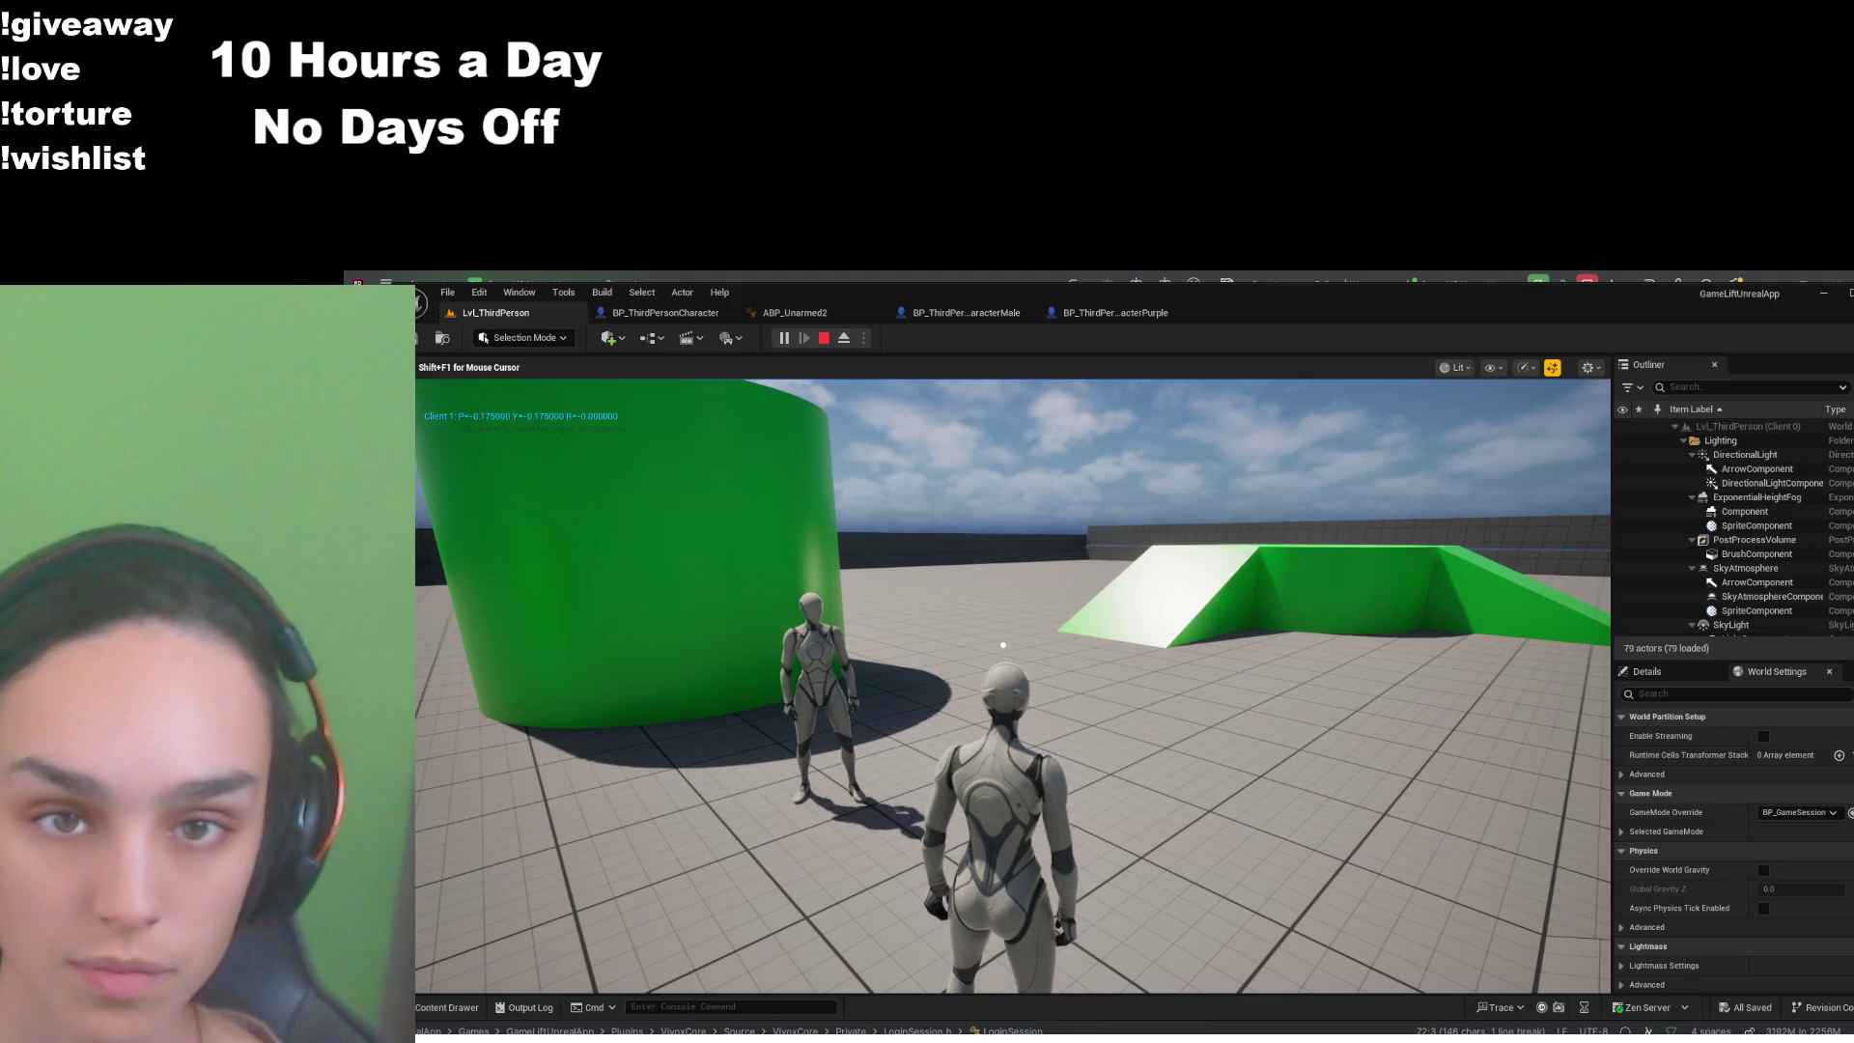
key(shift+F1)
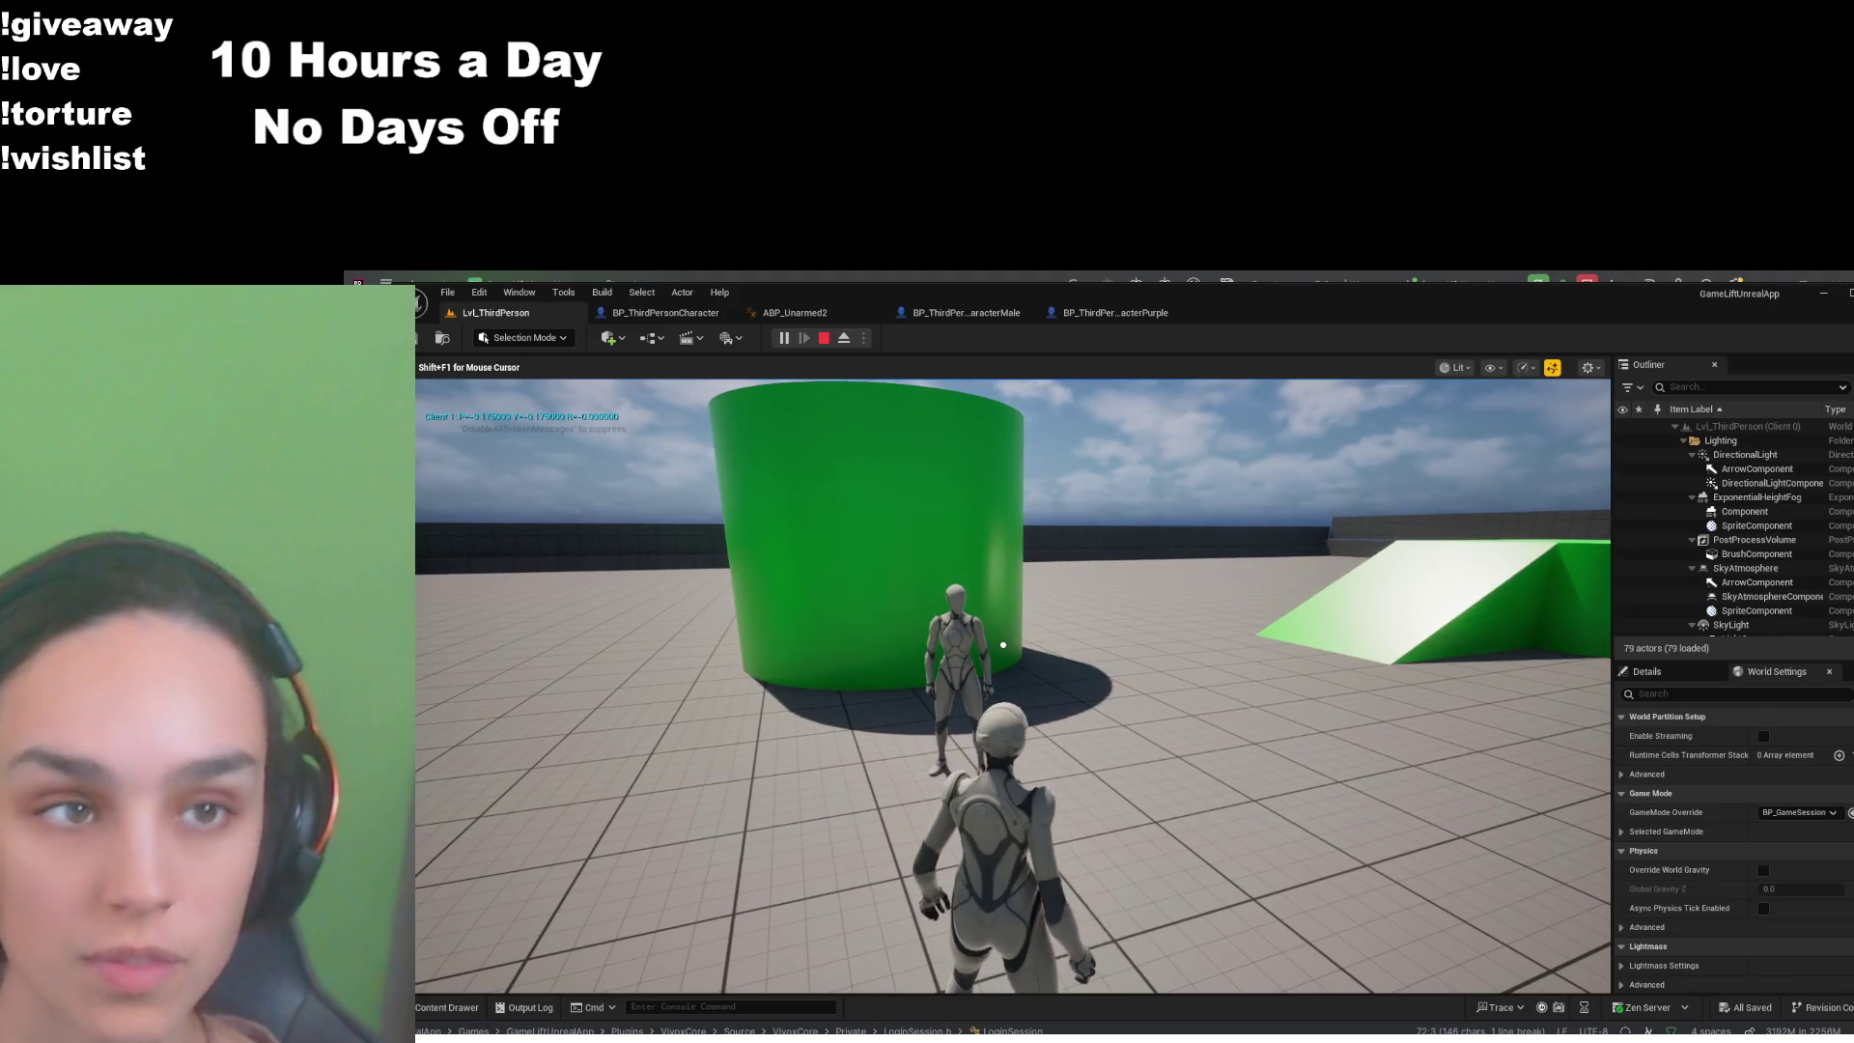
click(790, 314)
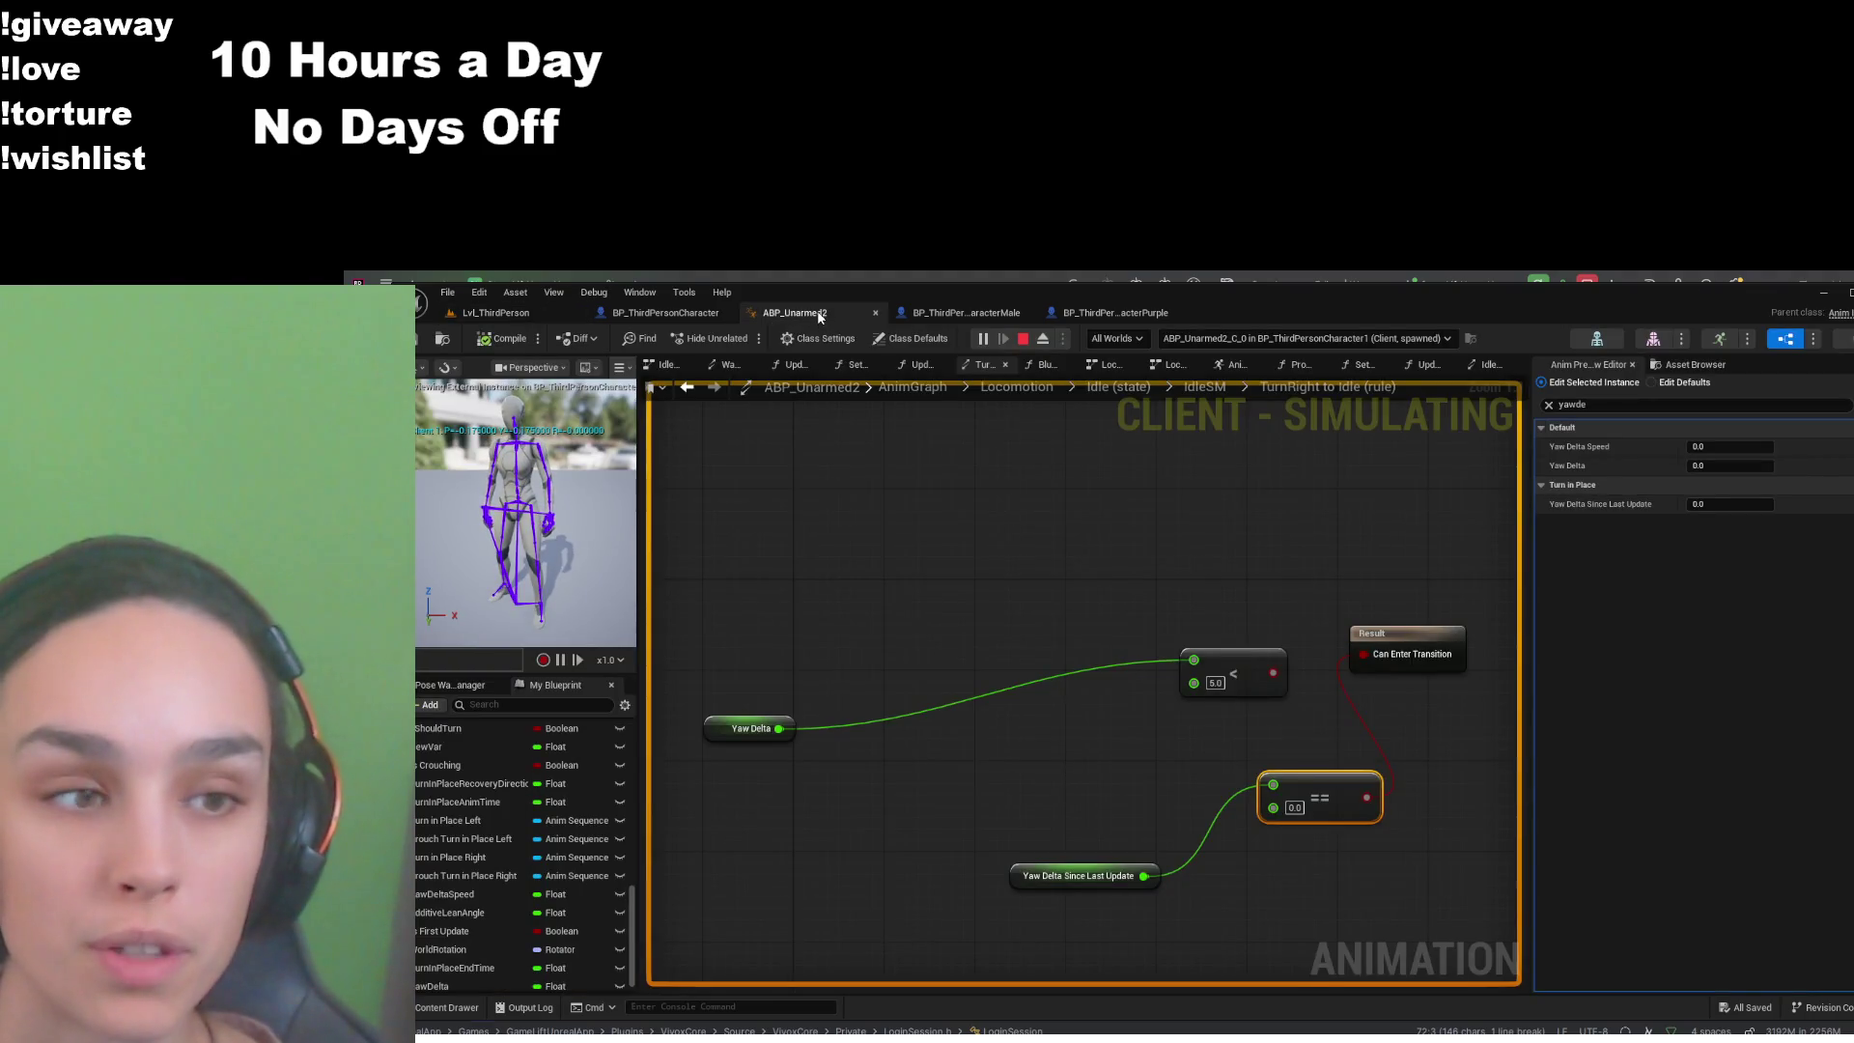
- Close the ABP_Unarmed2 editor and go back to the running Lvl_ThirdPerson game
click(876, 313)
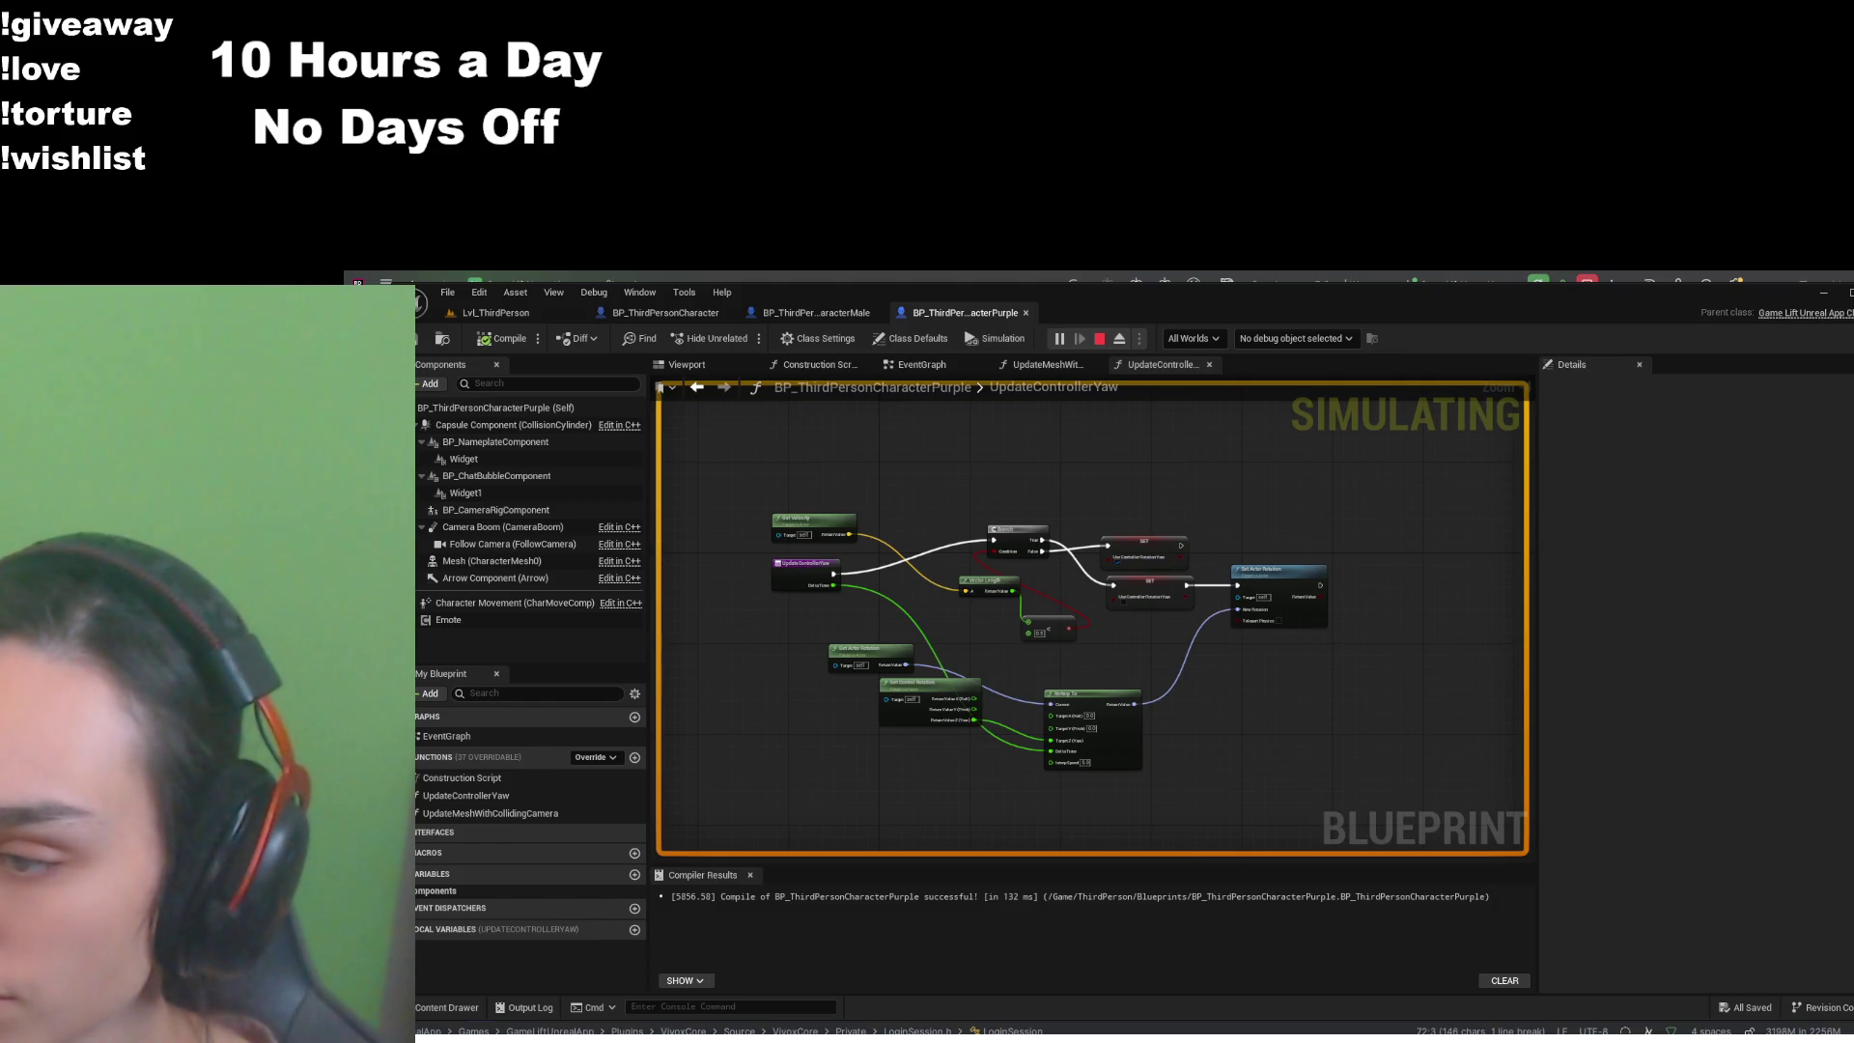
click(495, 312)
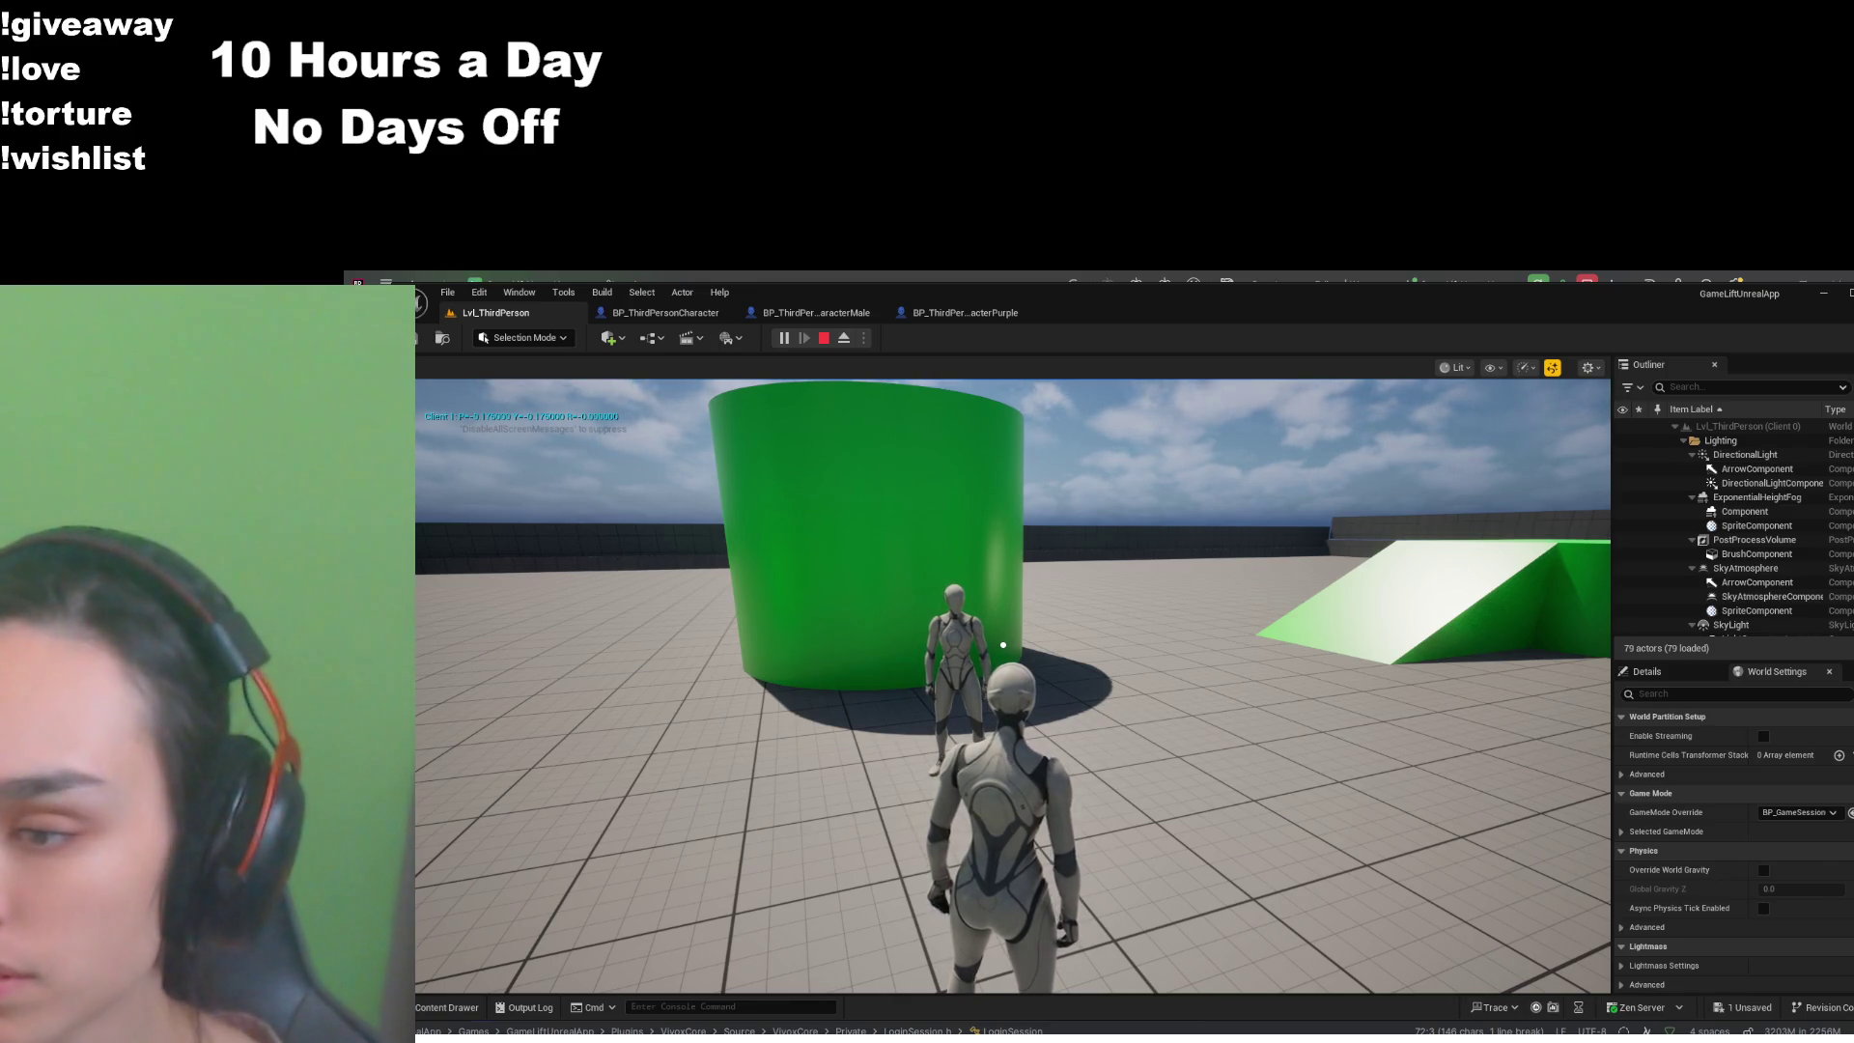
click(895, 802)
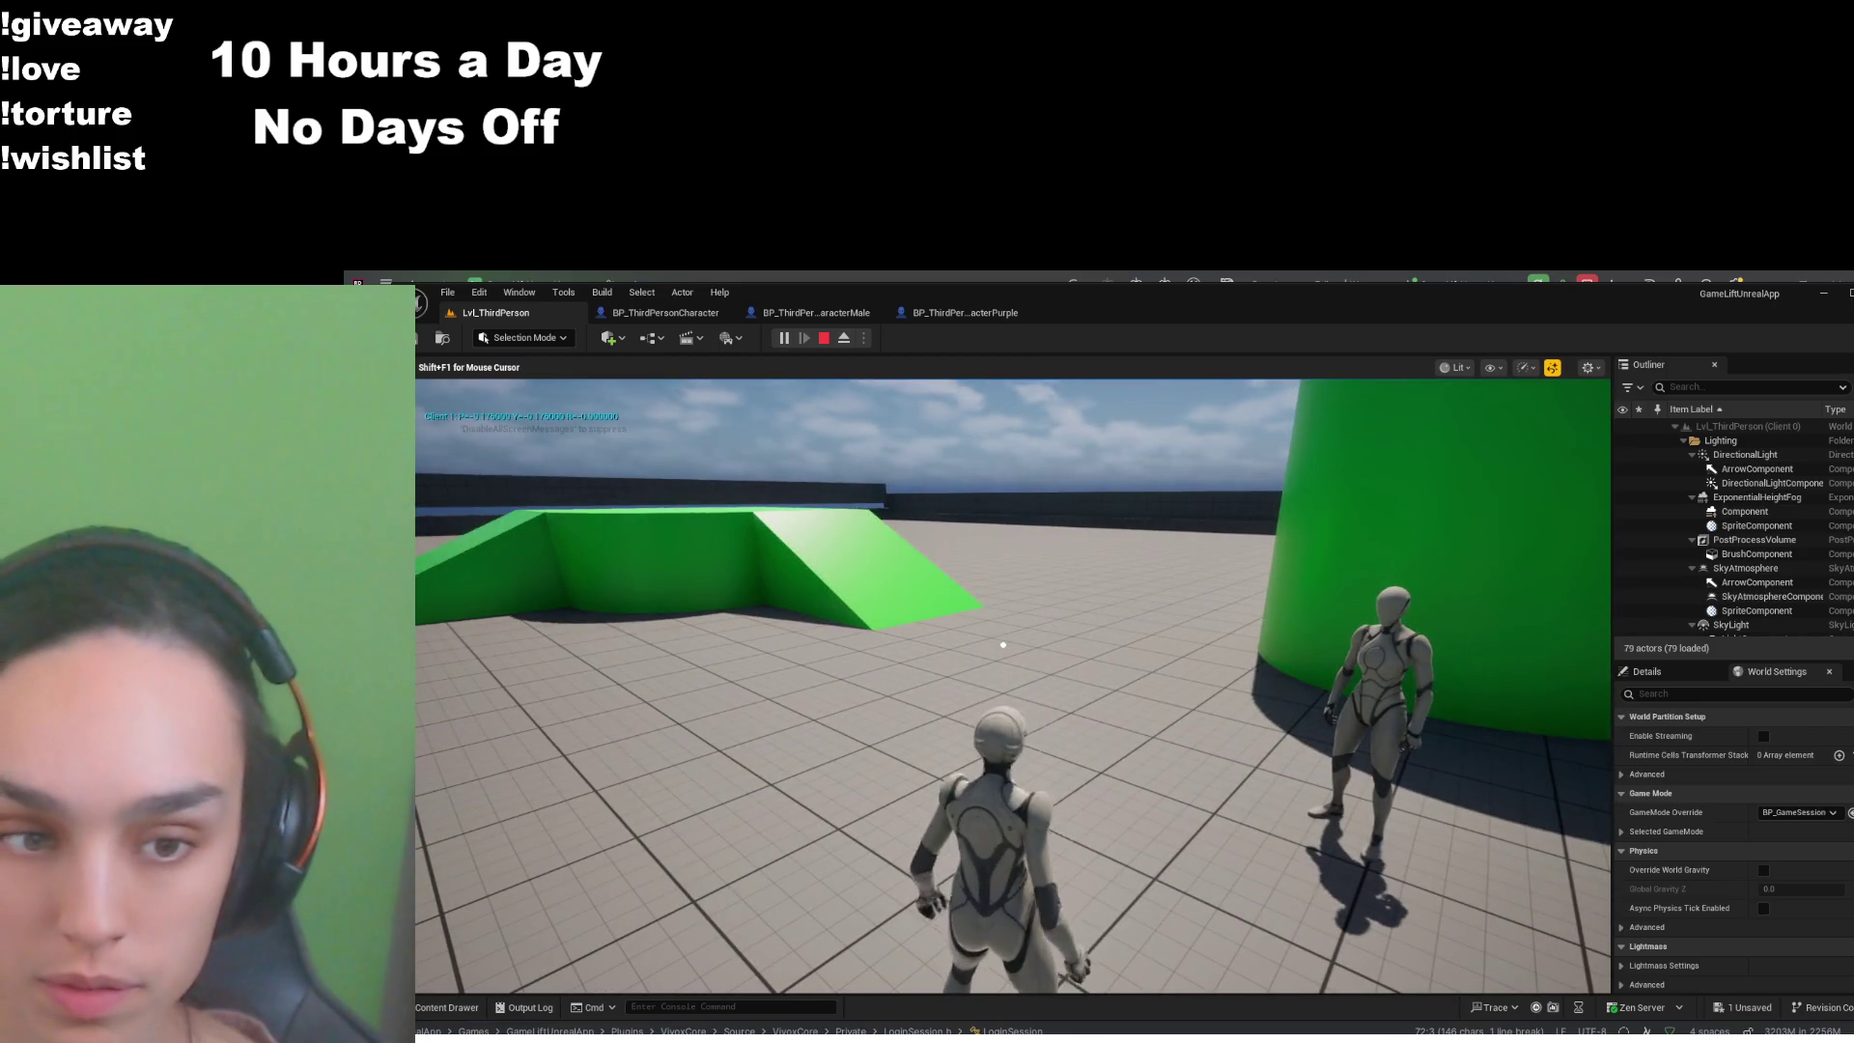
mouse_move(1003, 644)
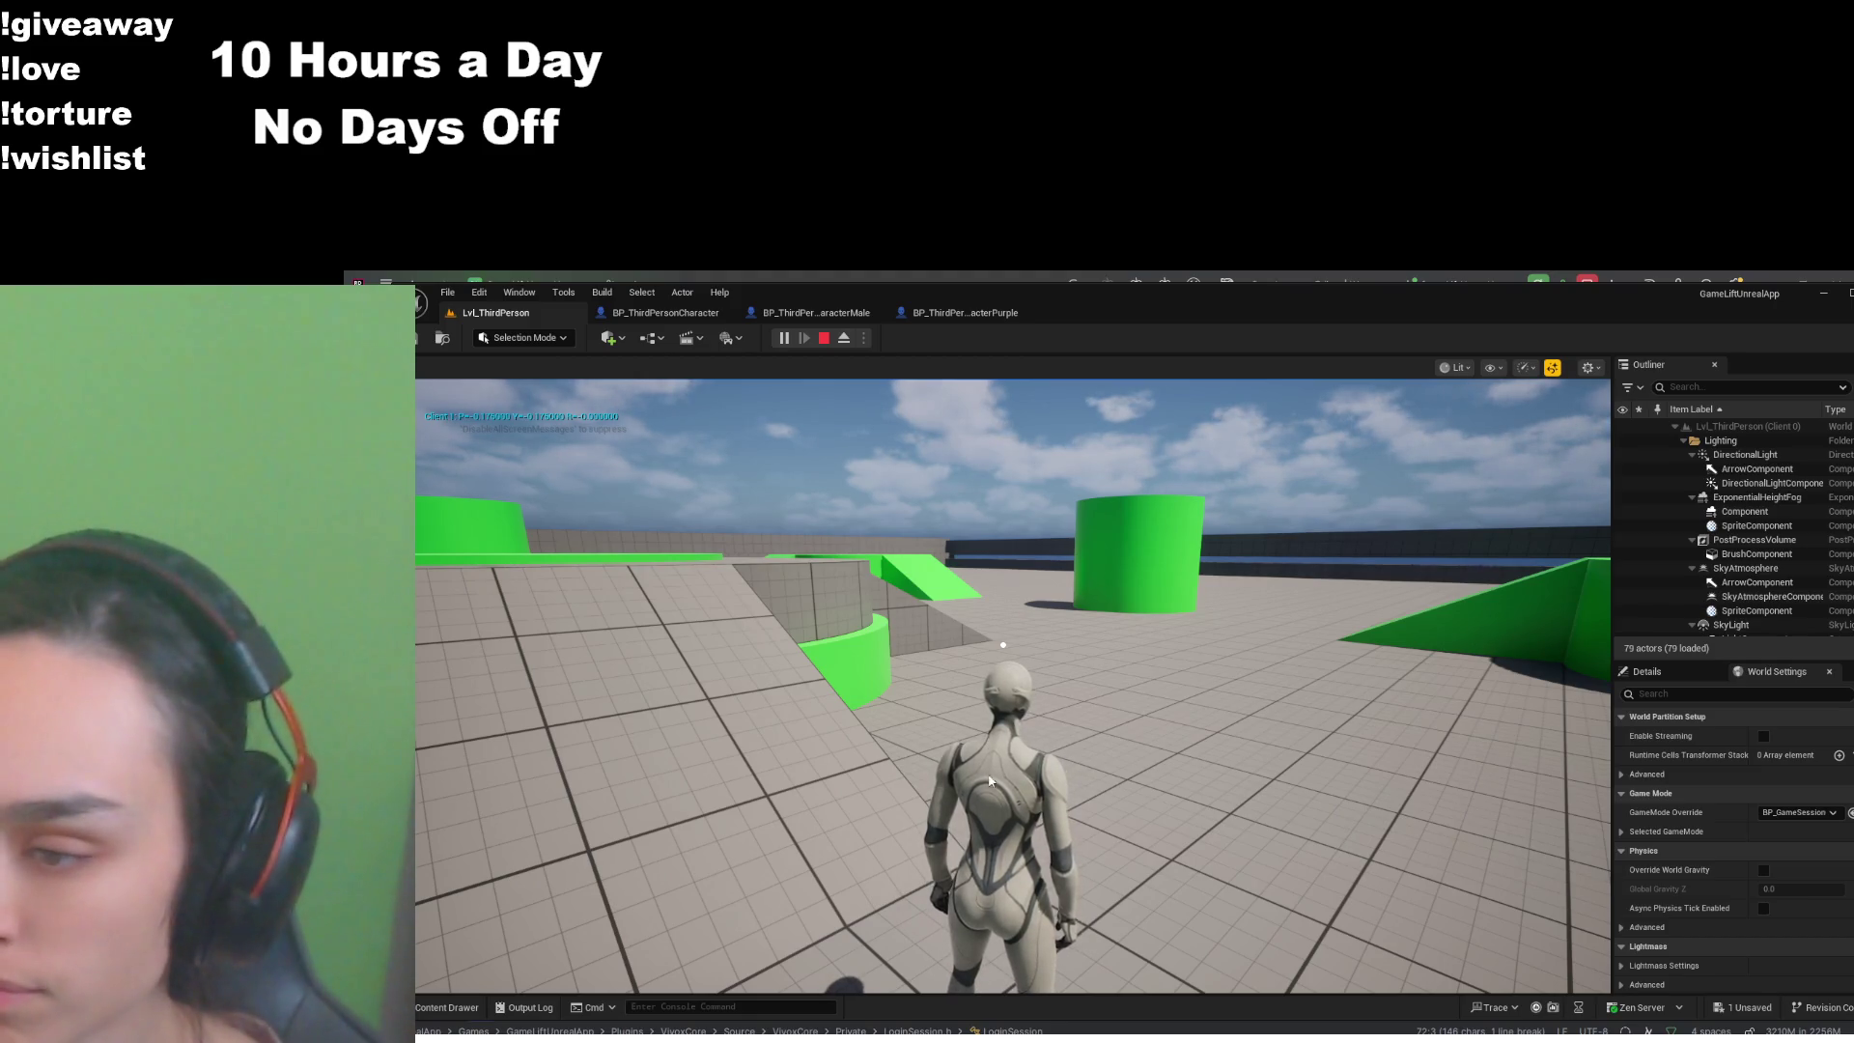
click(989, 780)
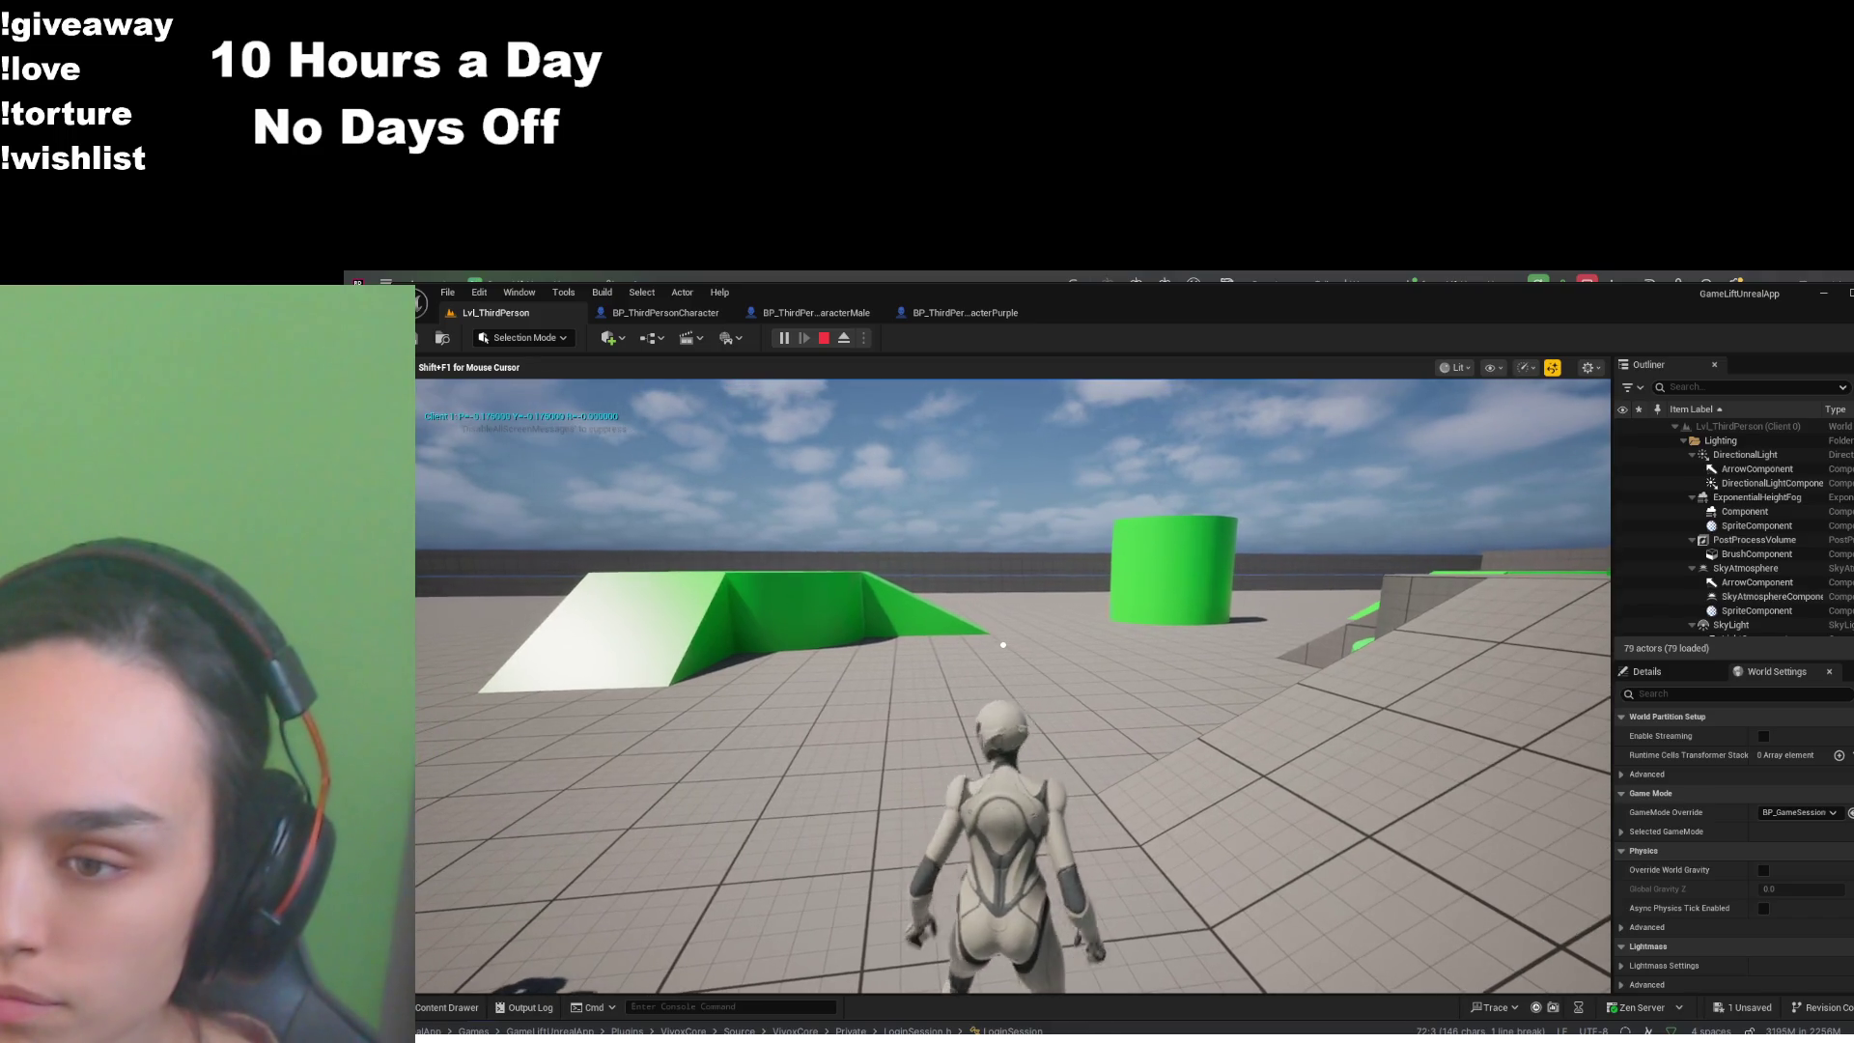
key(w)
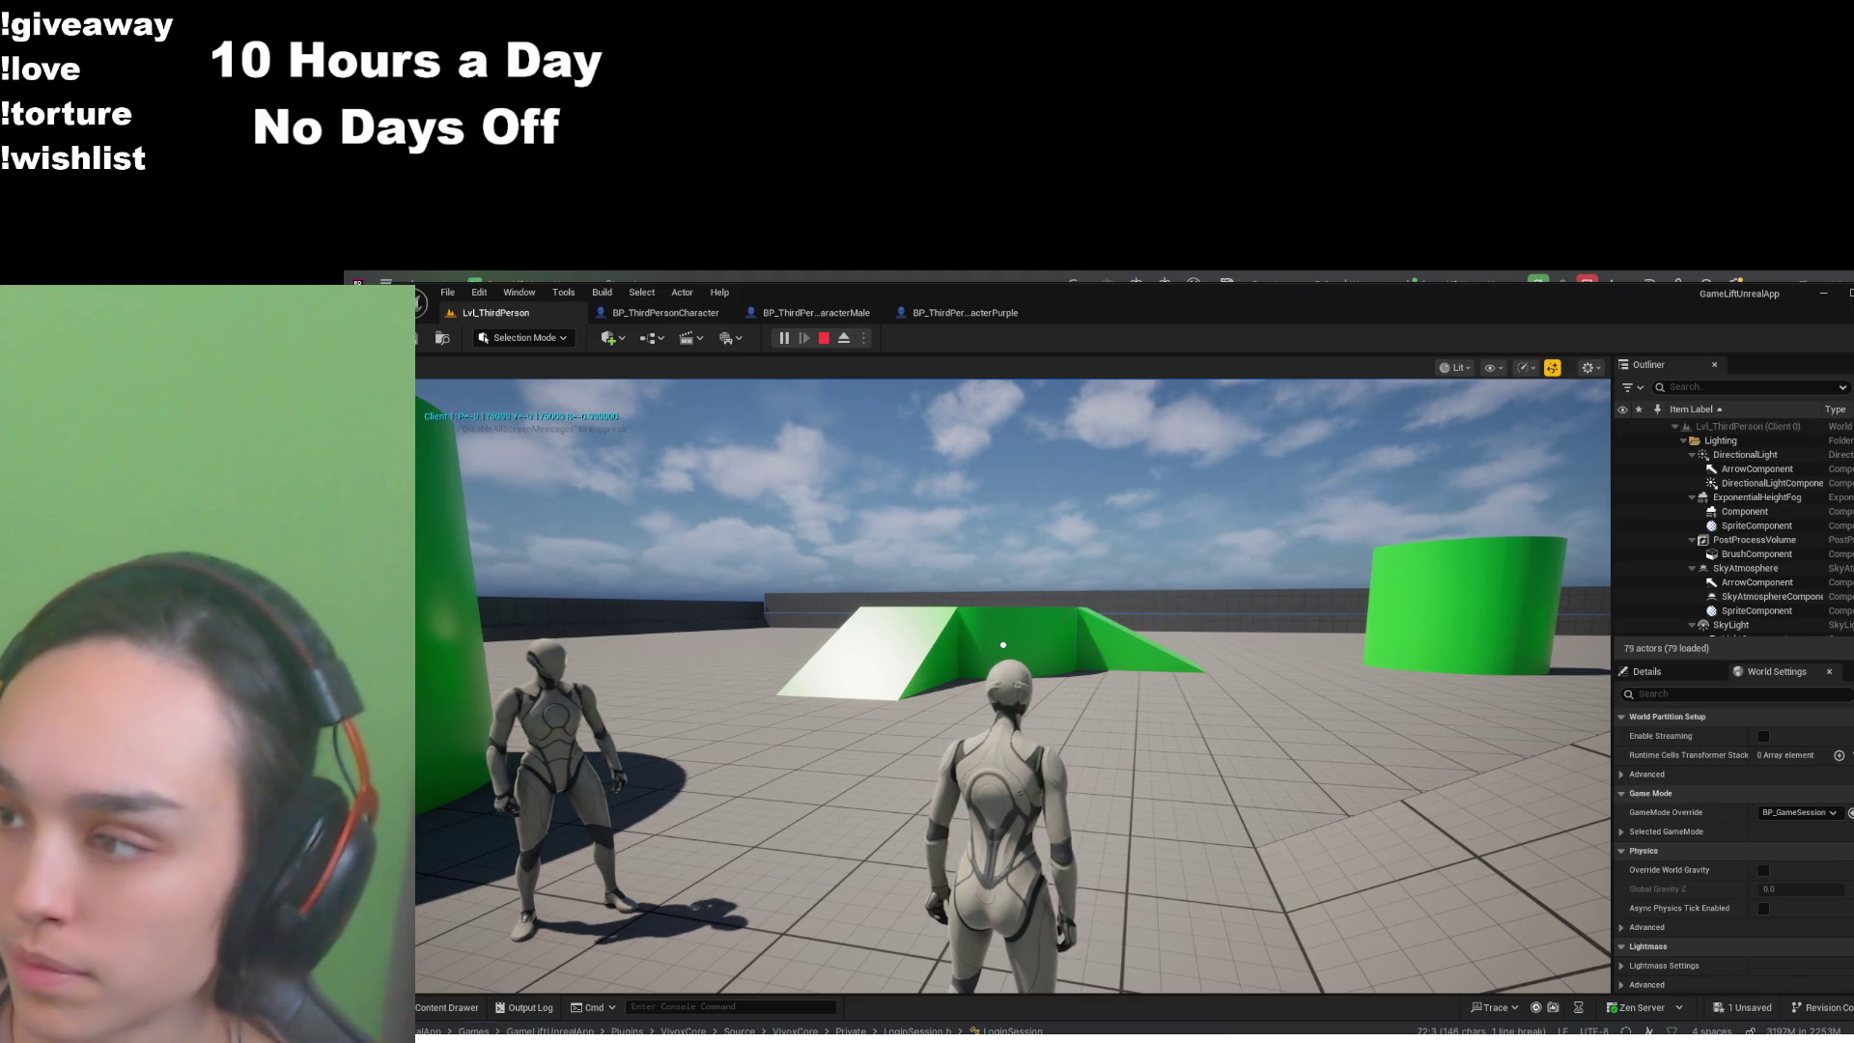
- Save all changes, then rotate the camera toward the other character to test turn-in-place
click(974, 729)
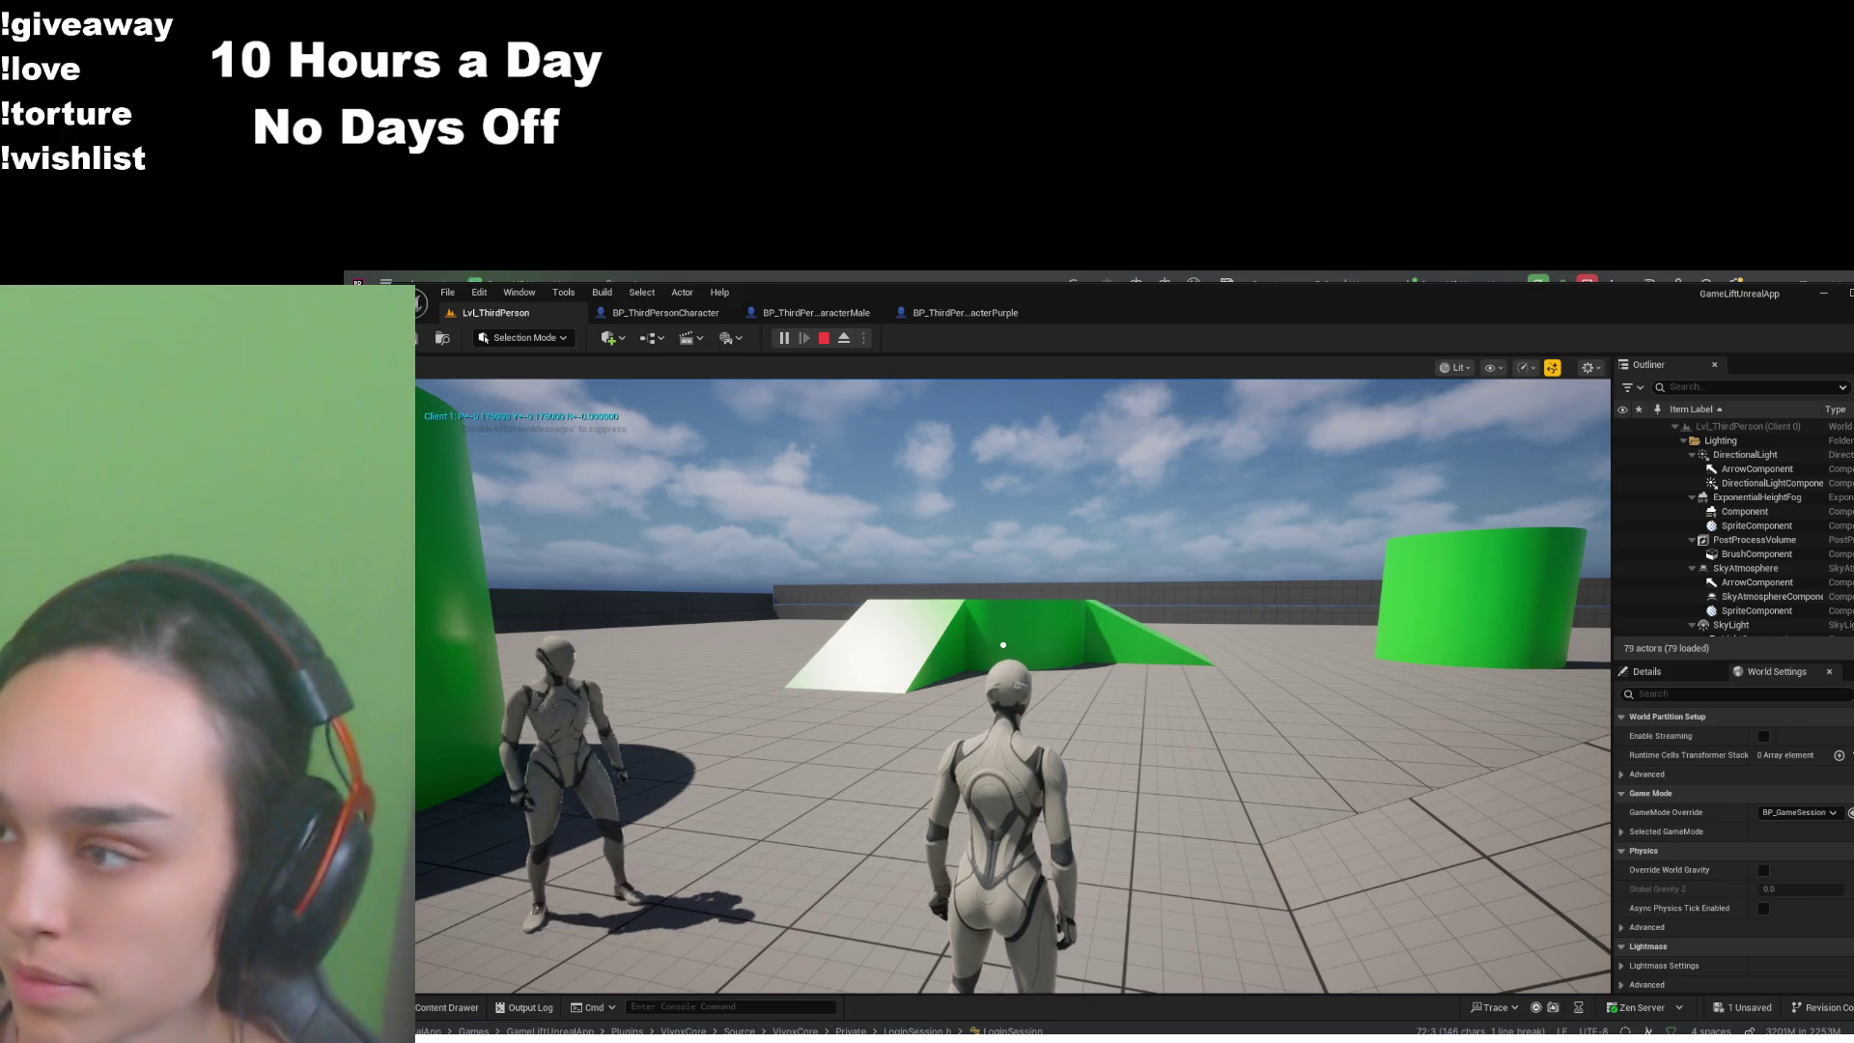
key(ctrl+s)
click(933, 626)
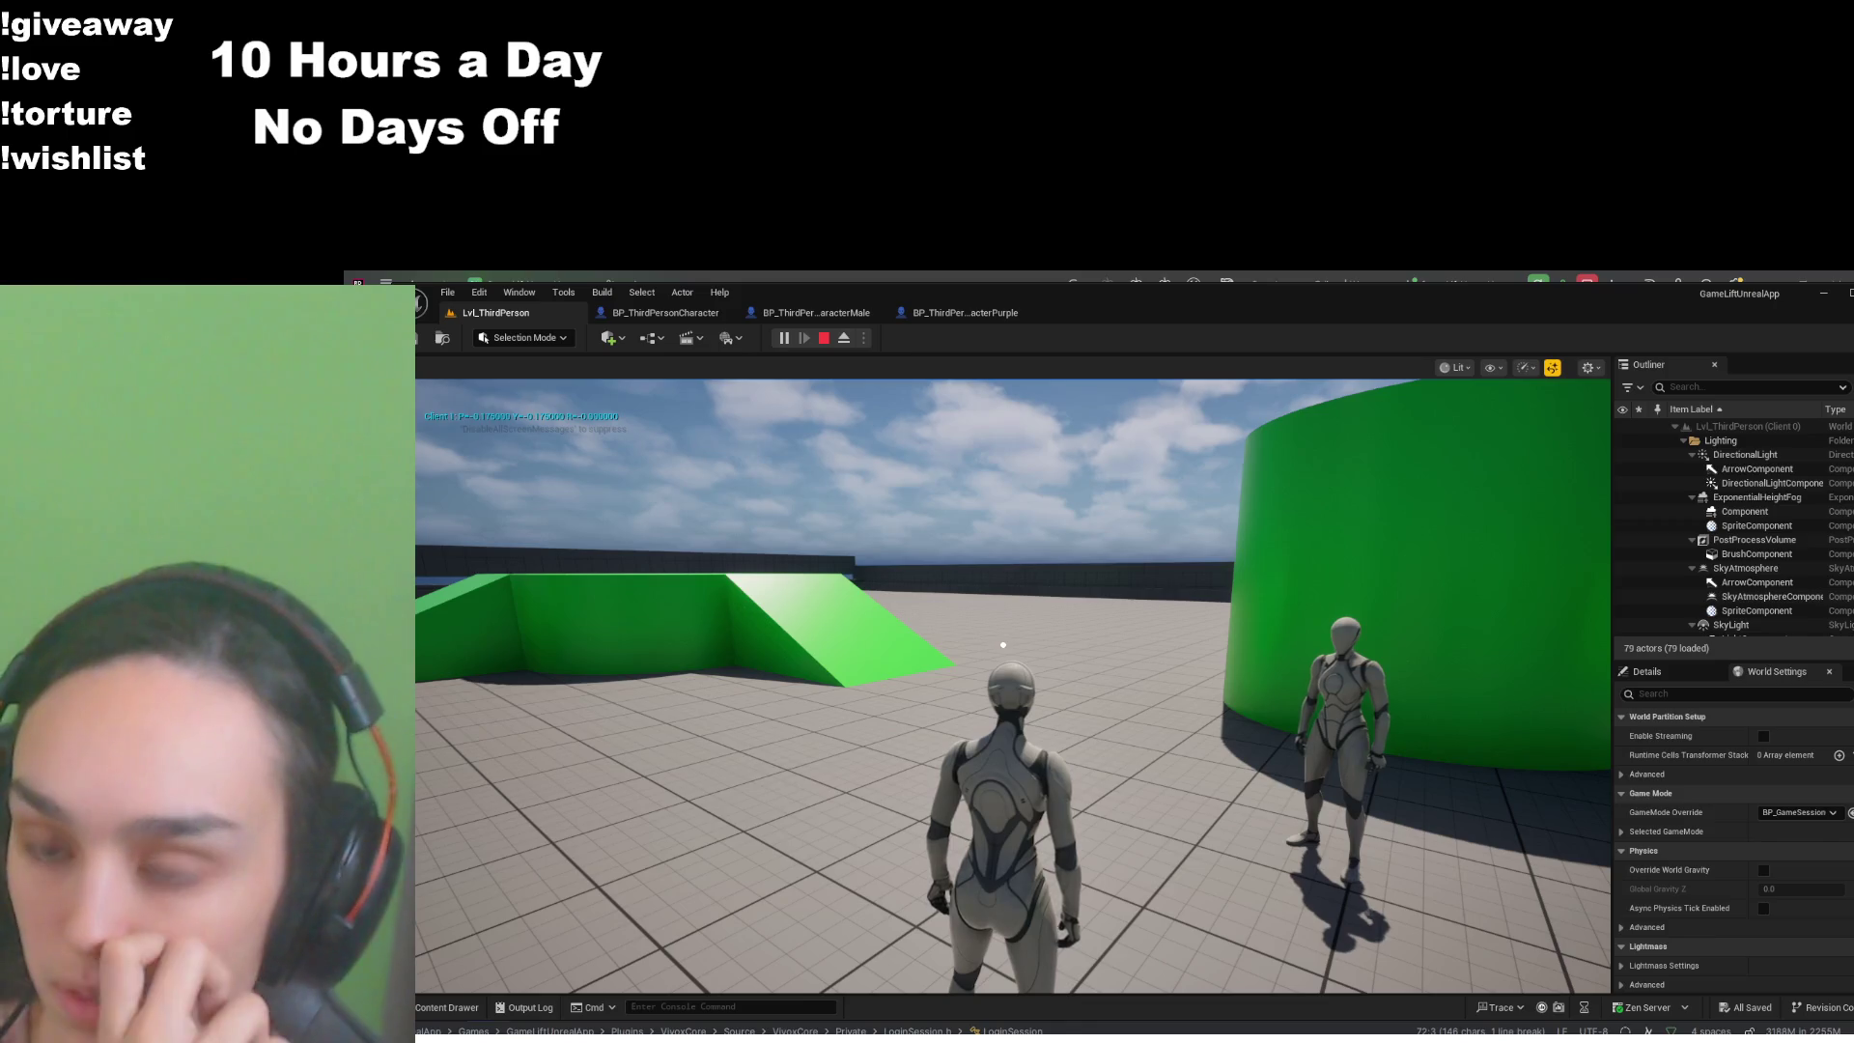
click(1003, 644)
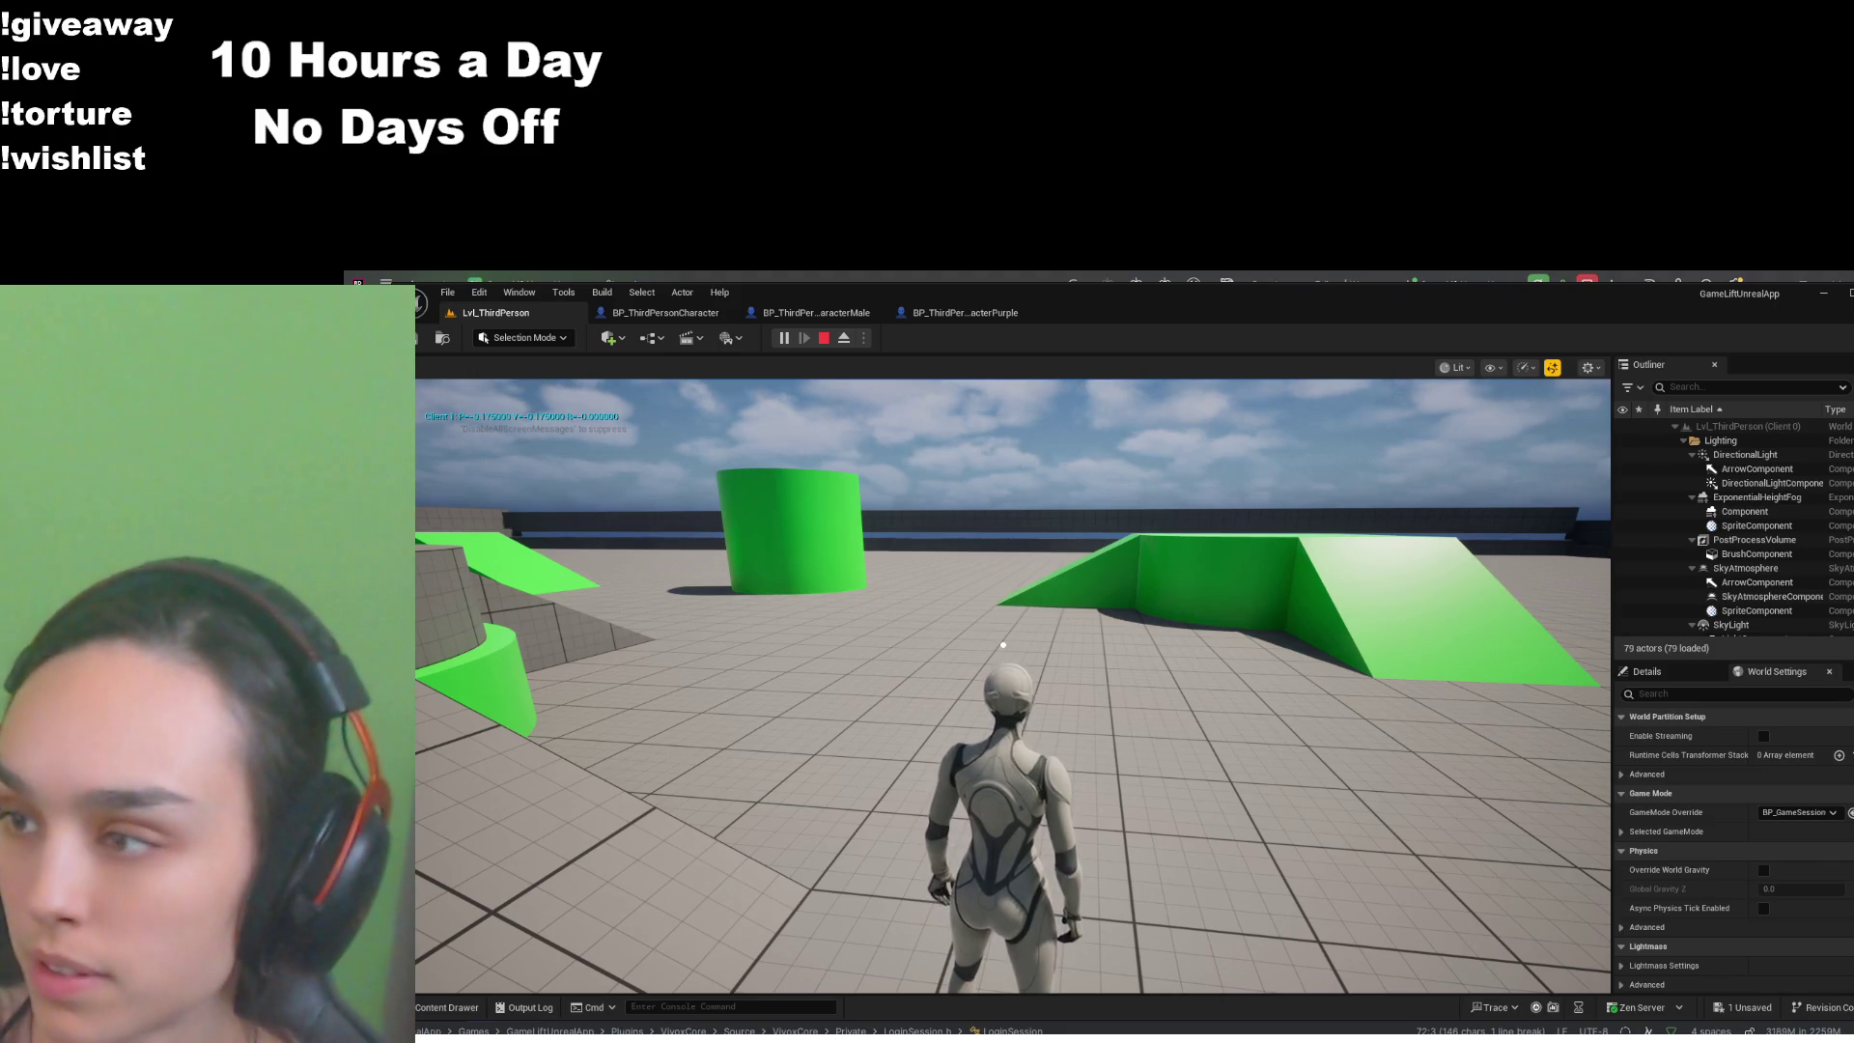
- Save again and swing the camera around until the character faces the grey ramp
key(ctrl+s)
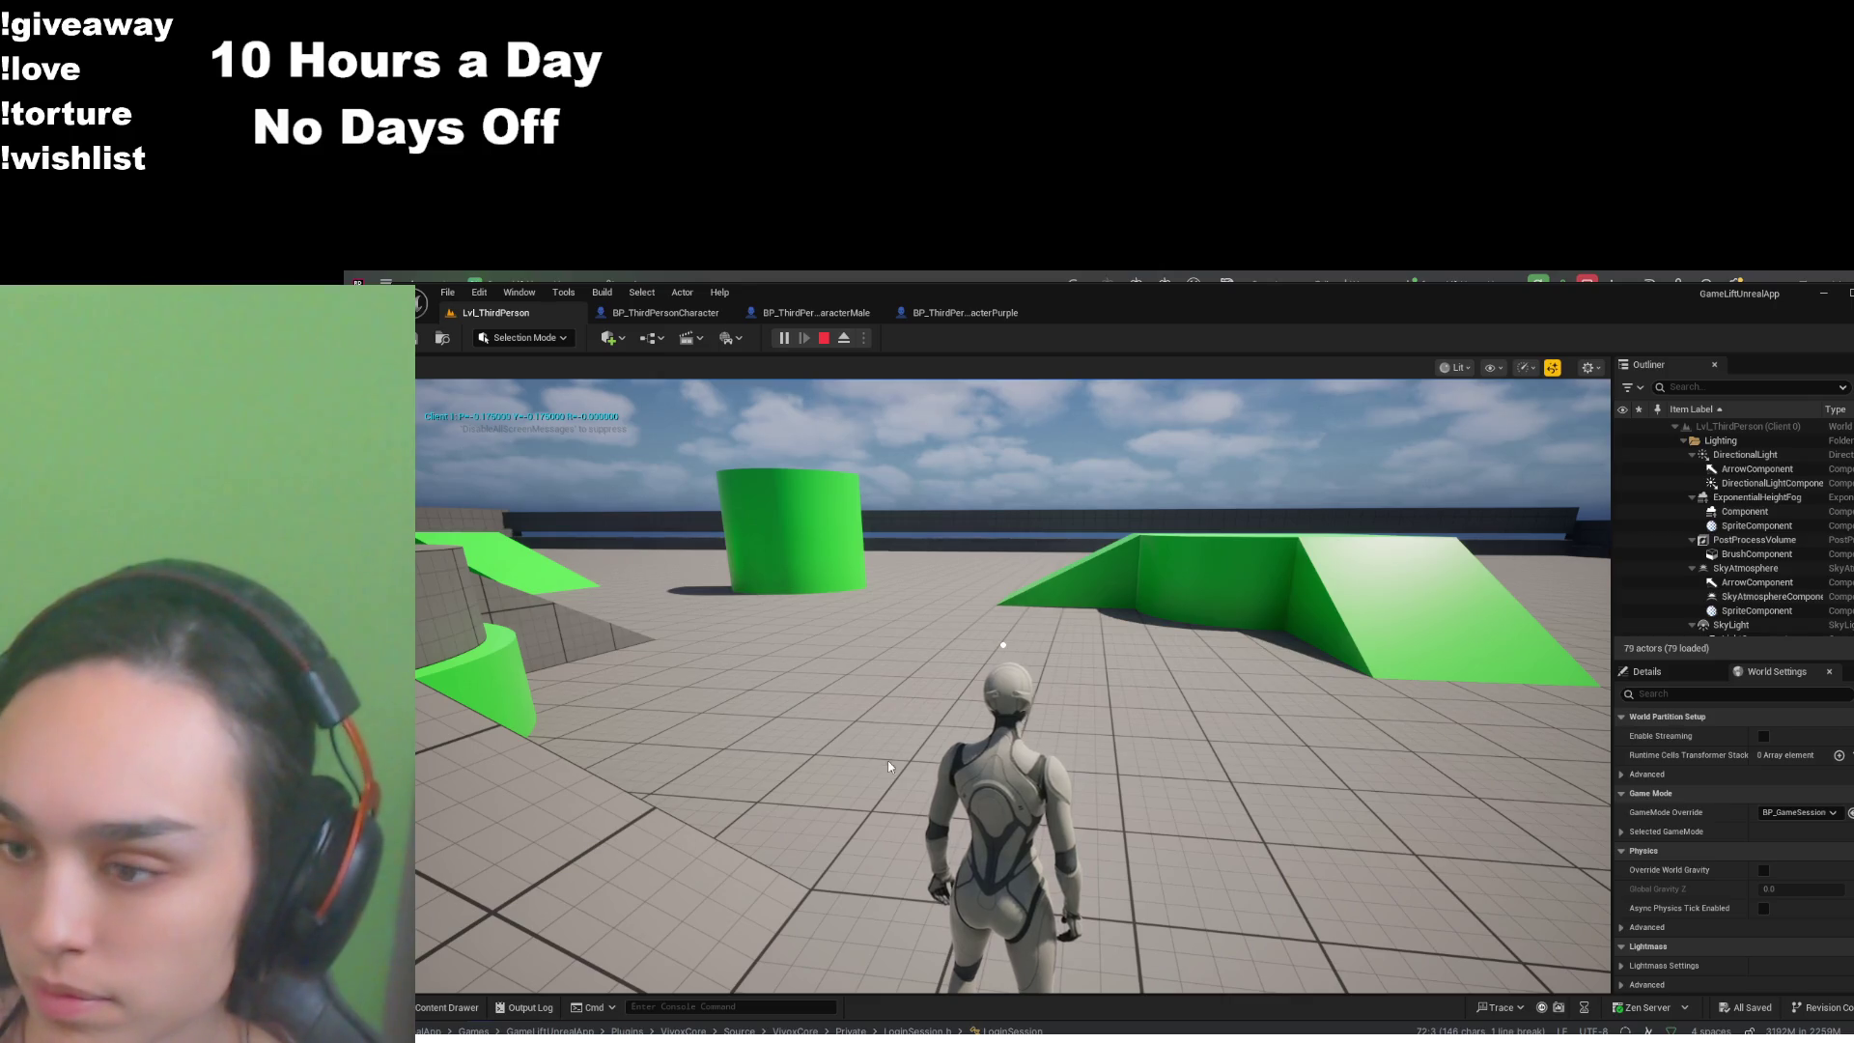
click(1013, 686)
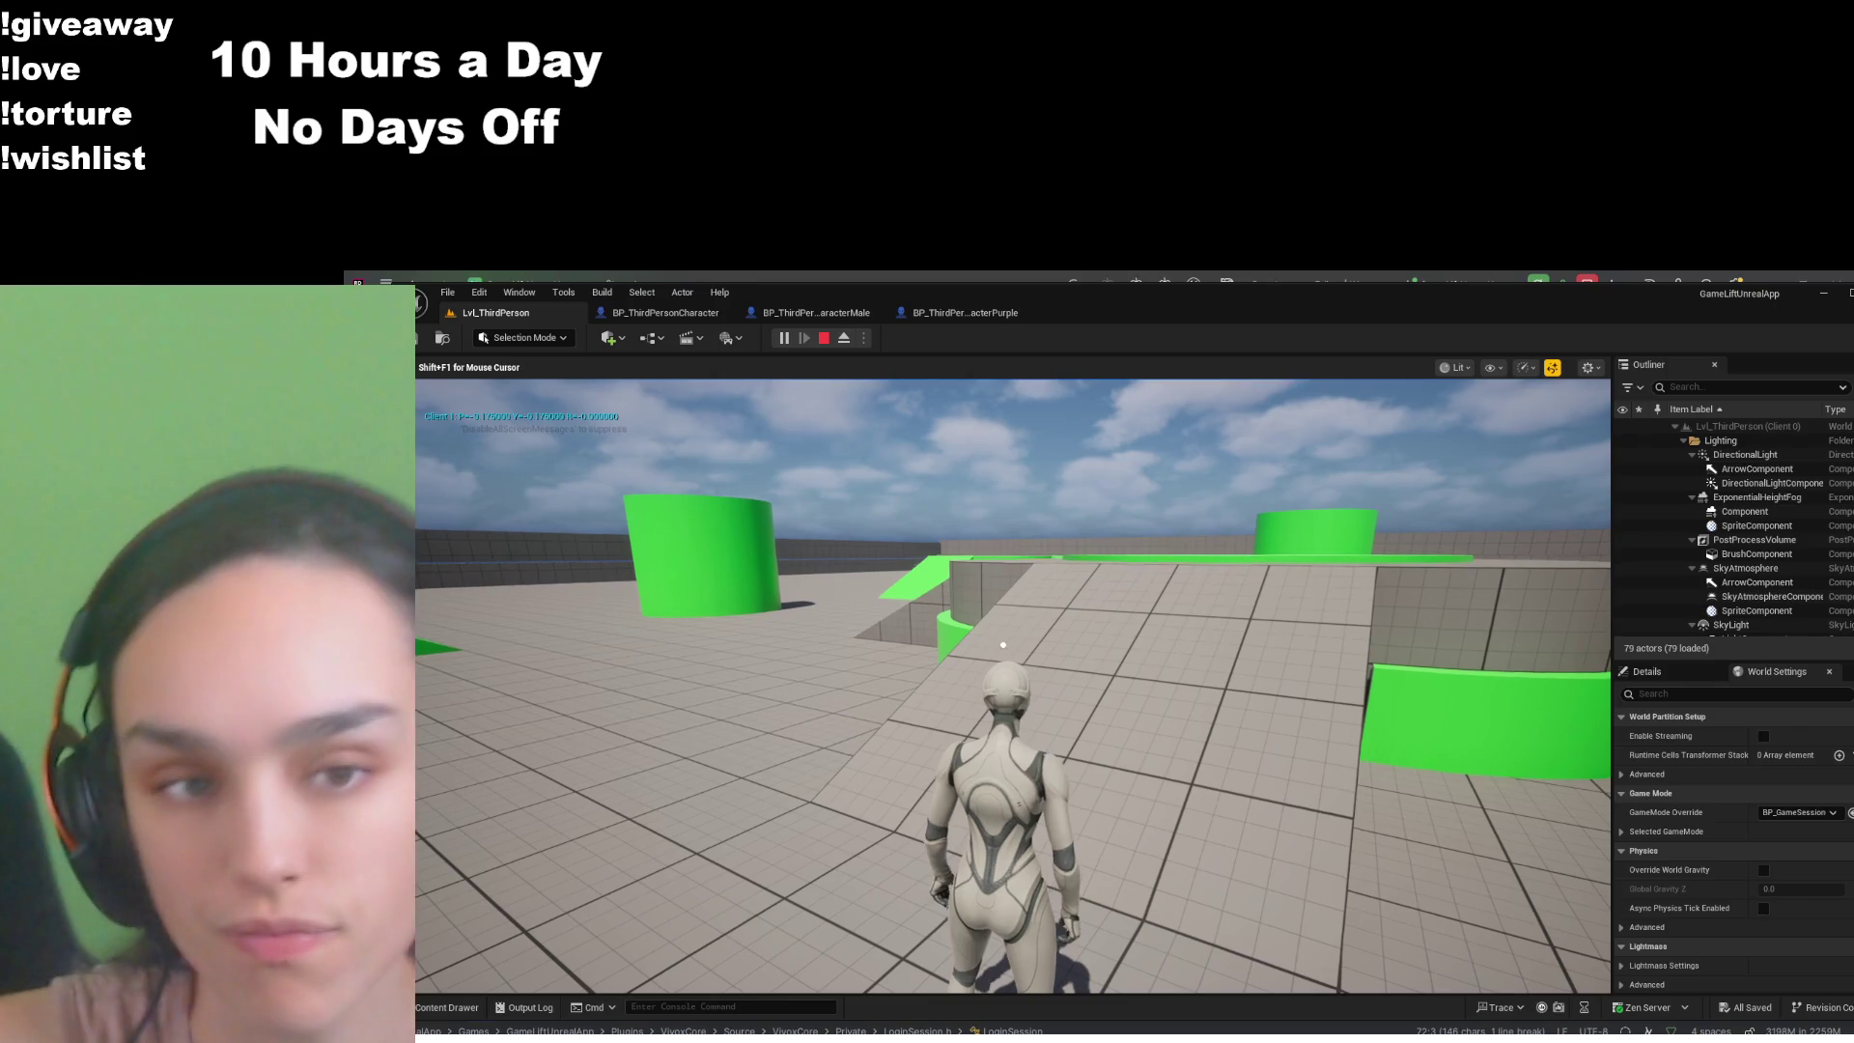
click(1003, 644)
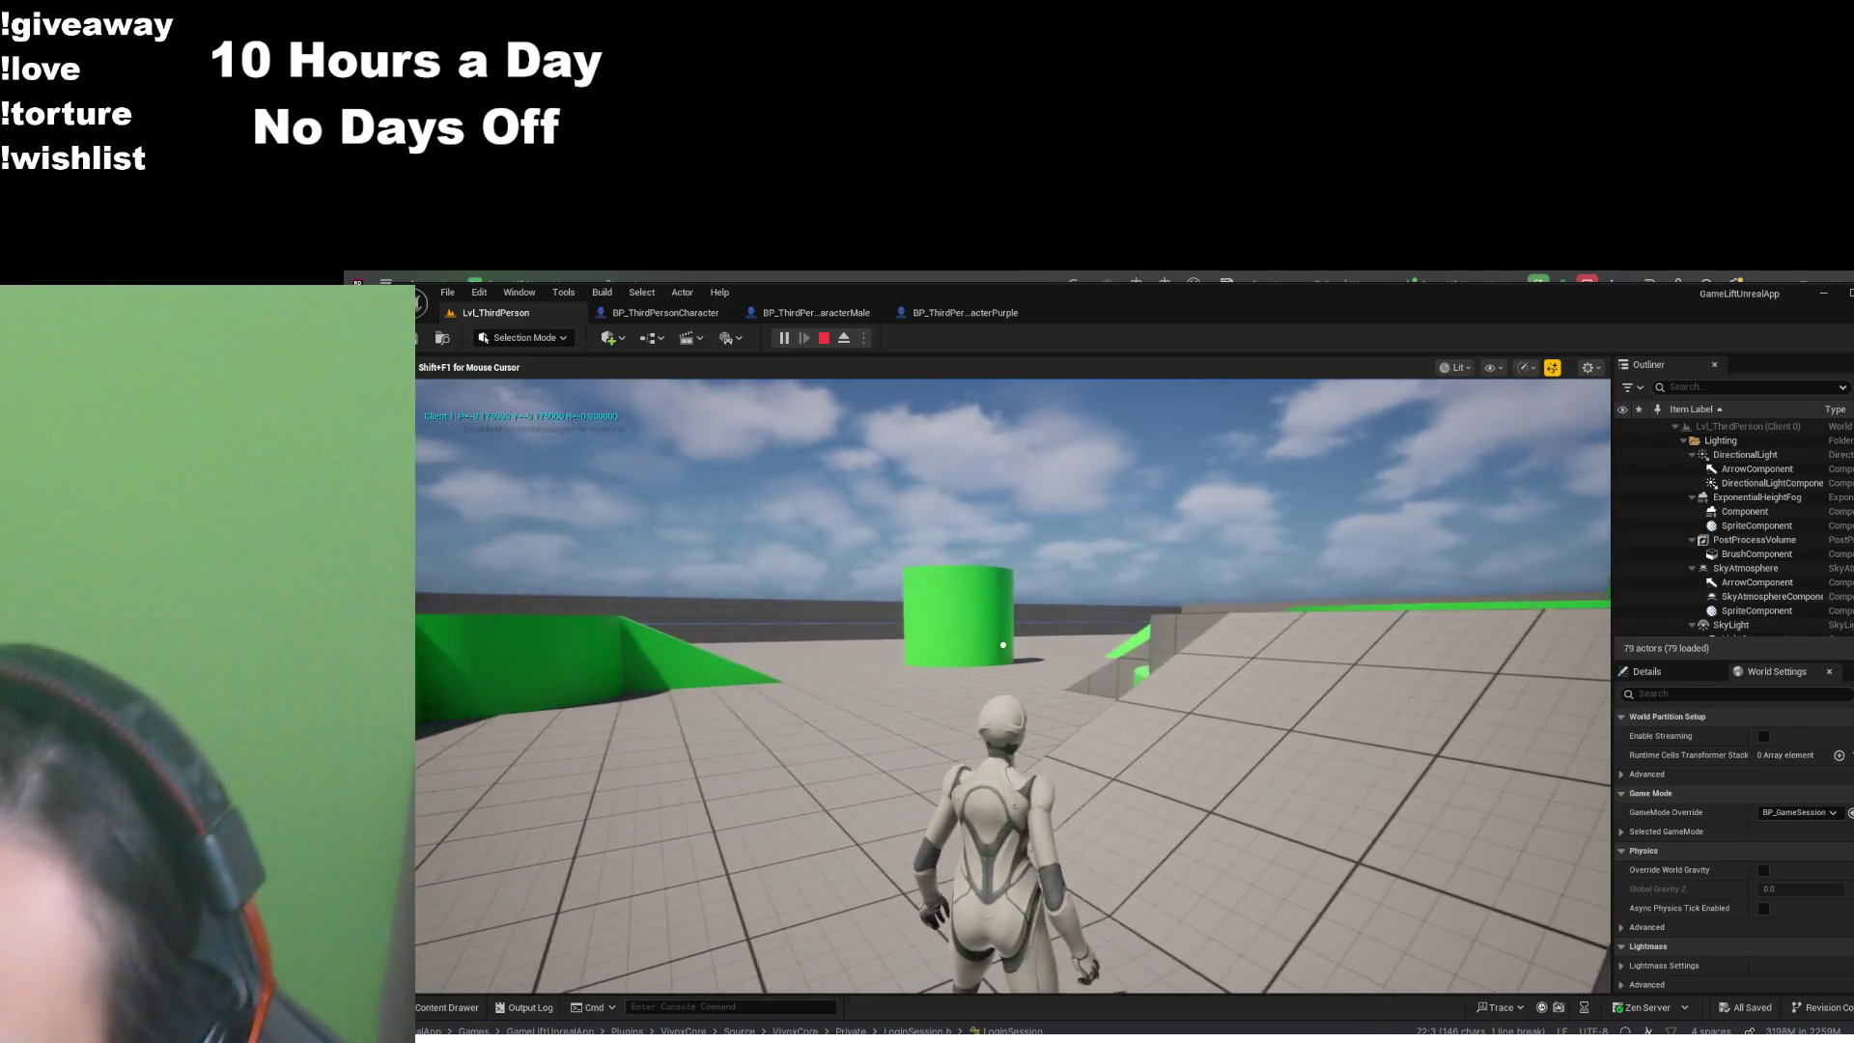